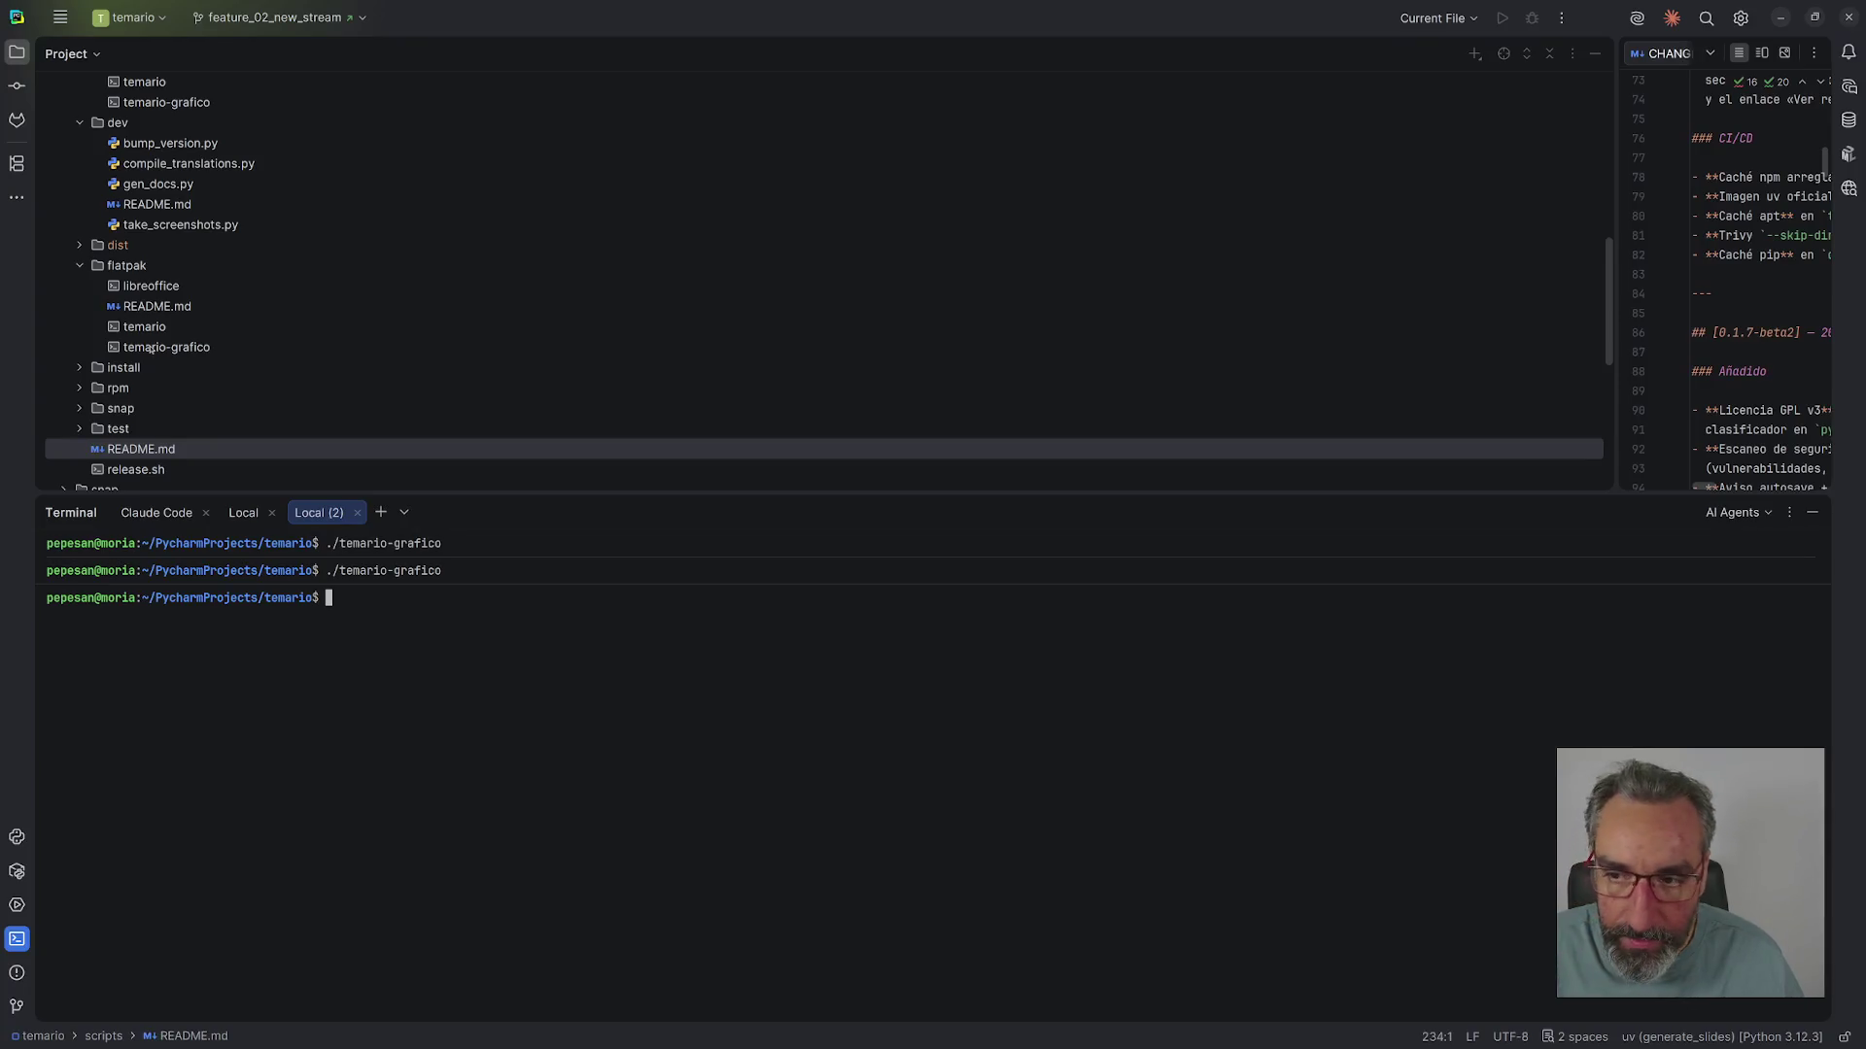
- Open PLAN.md in a full-width editor with the Project tree hidden
scroll(263, 326, down, 6)
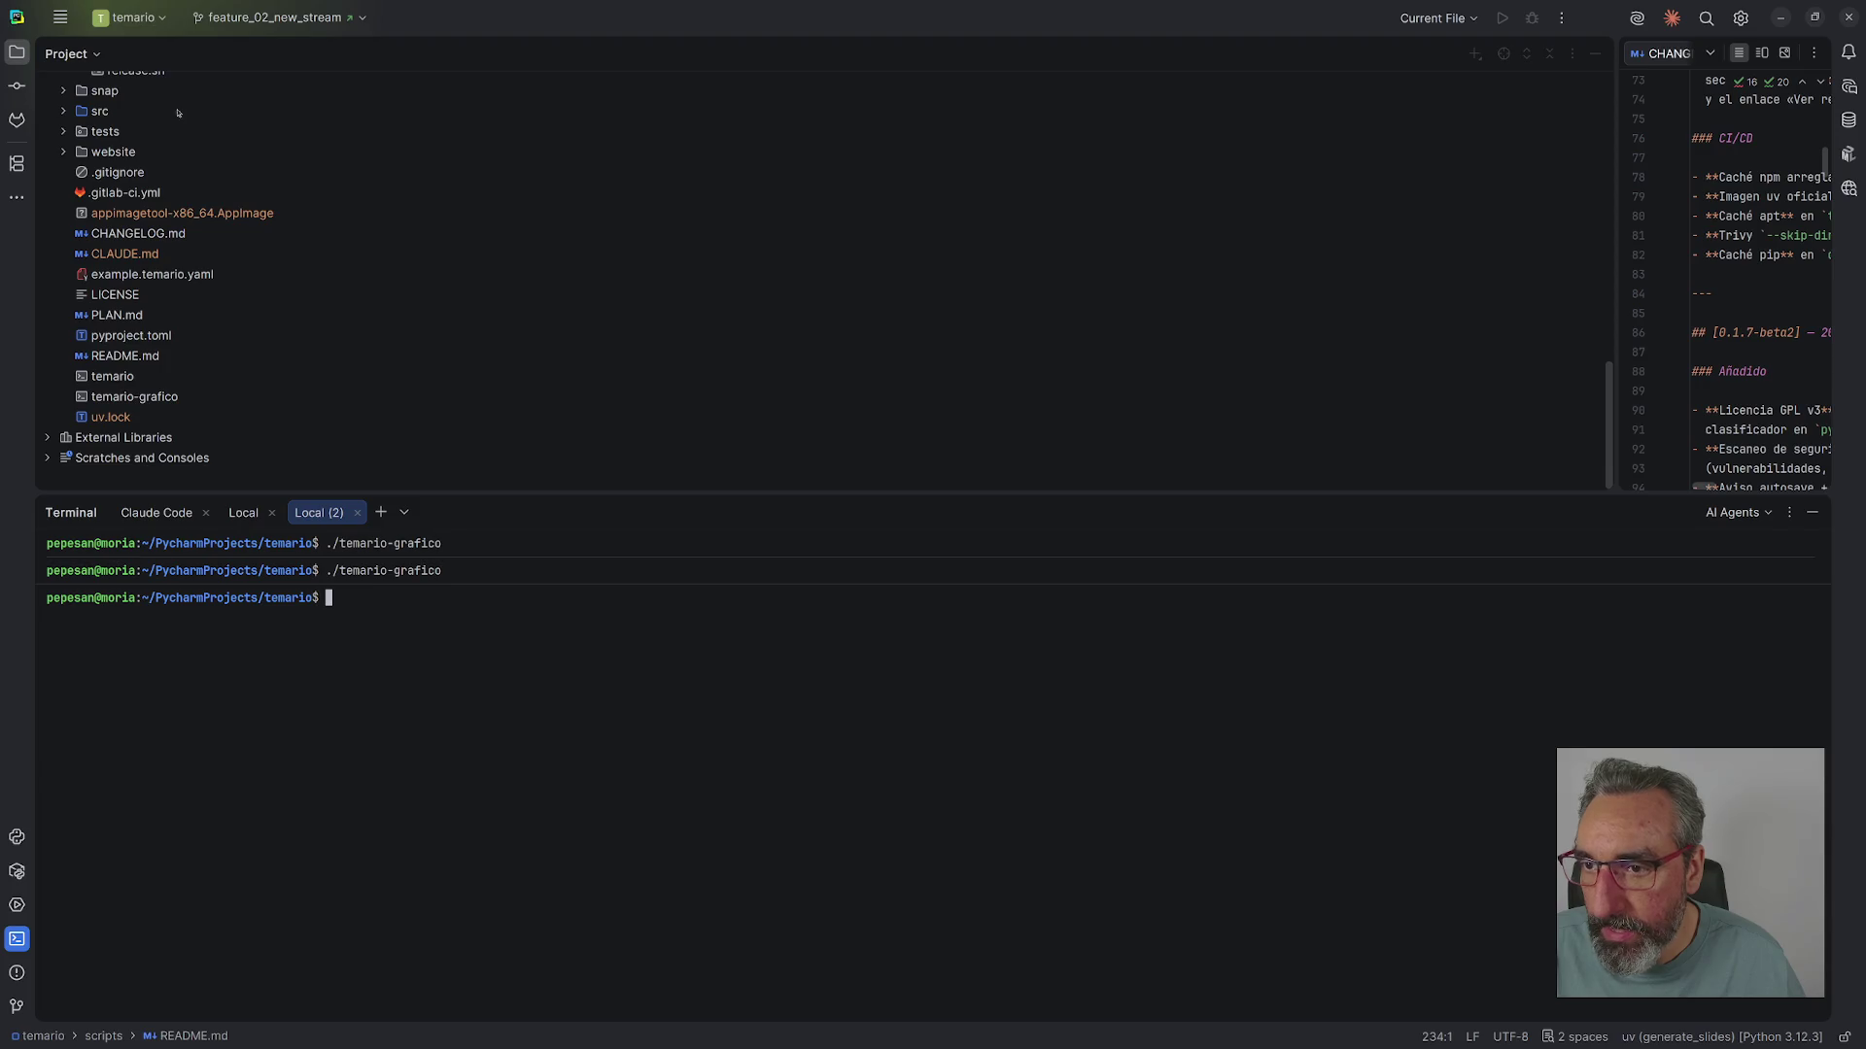
double_click(112, 314)
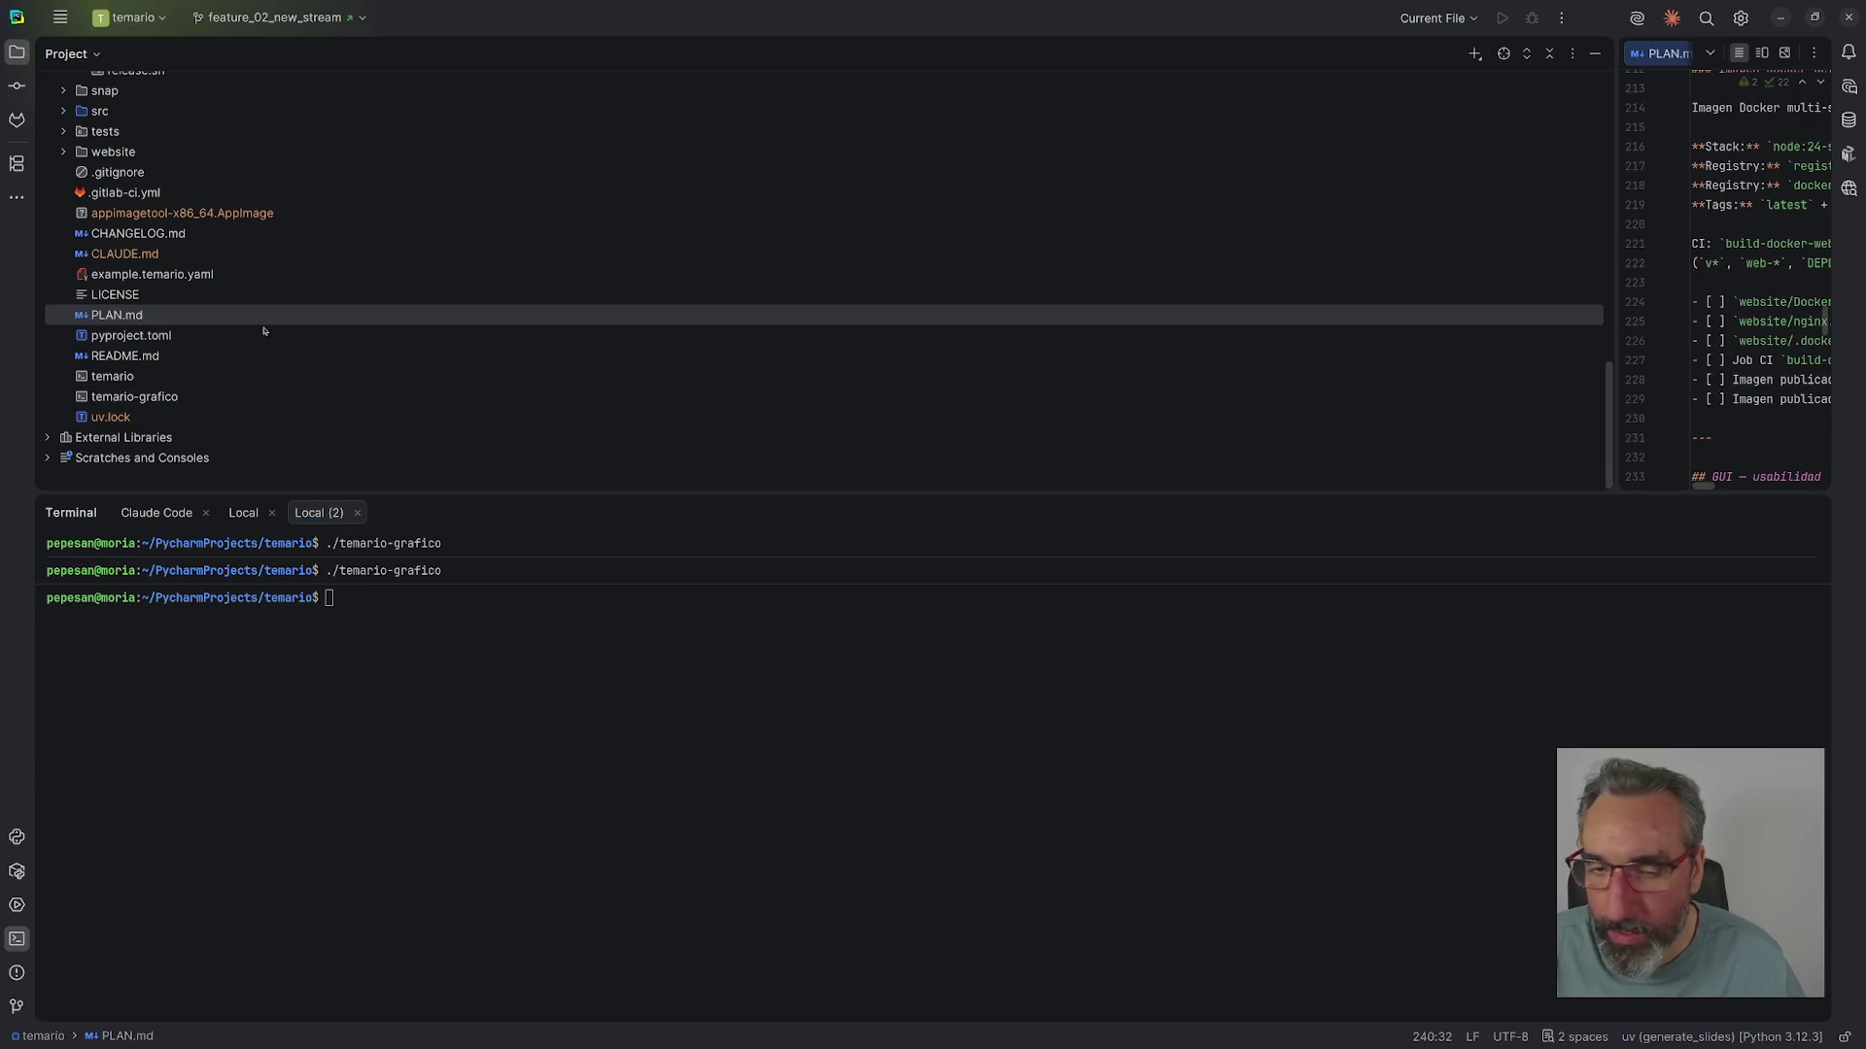
click(17, 52)
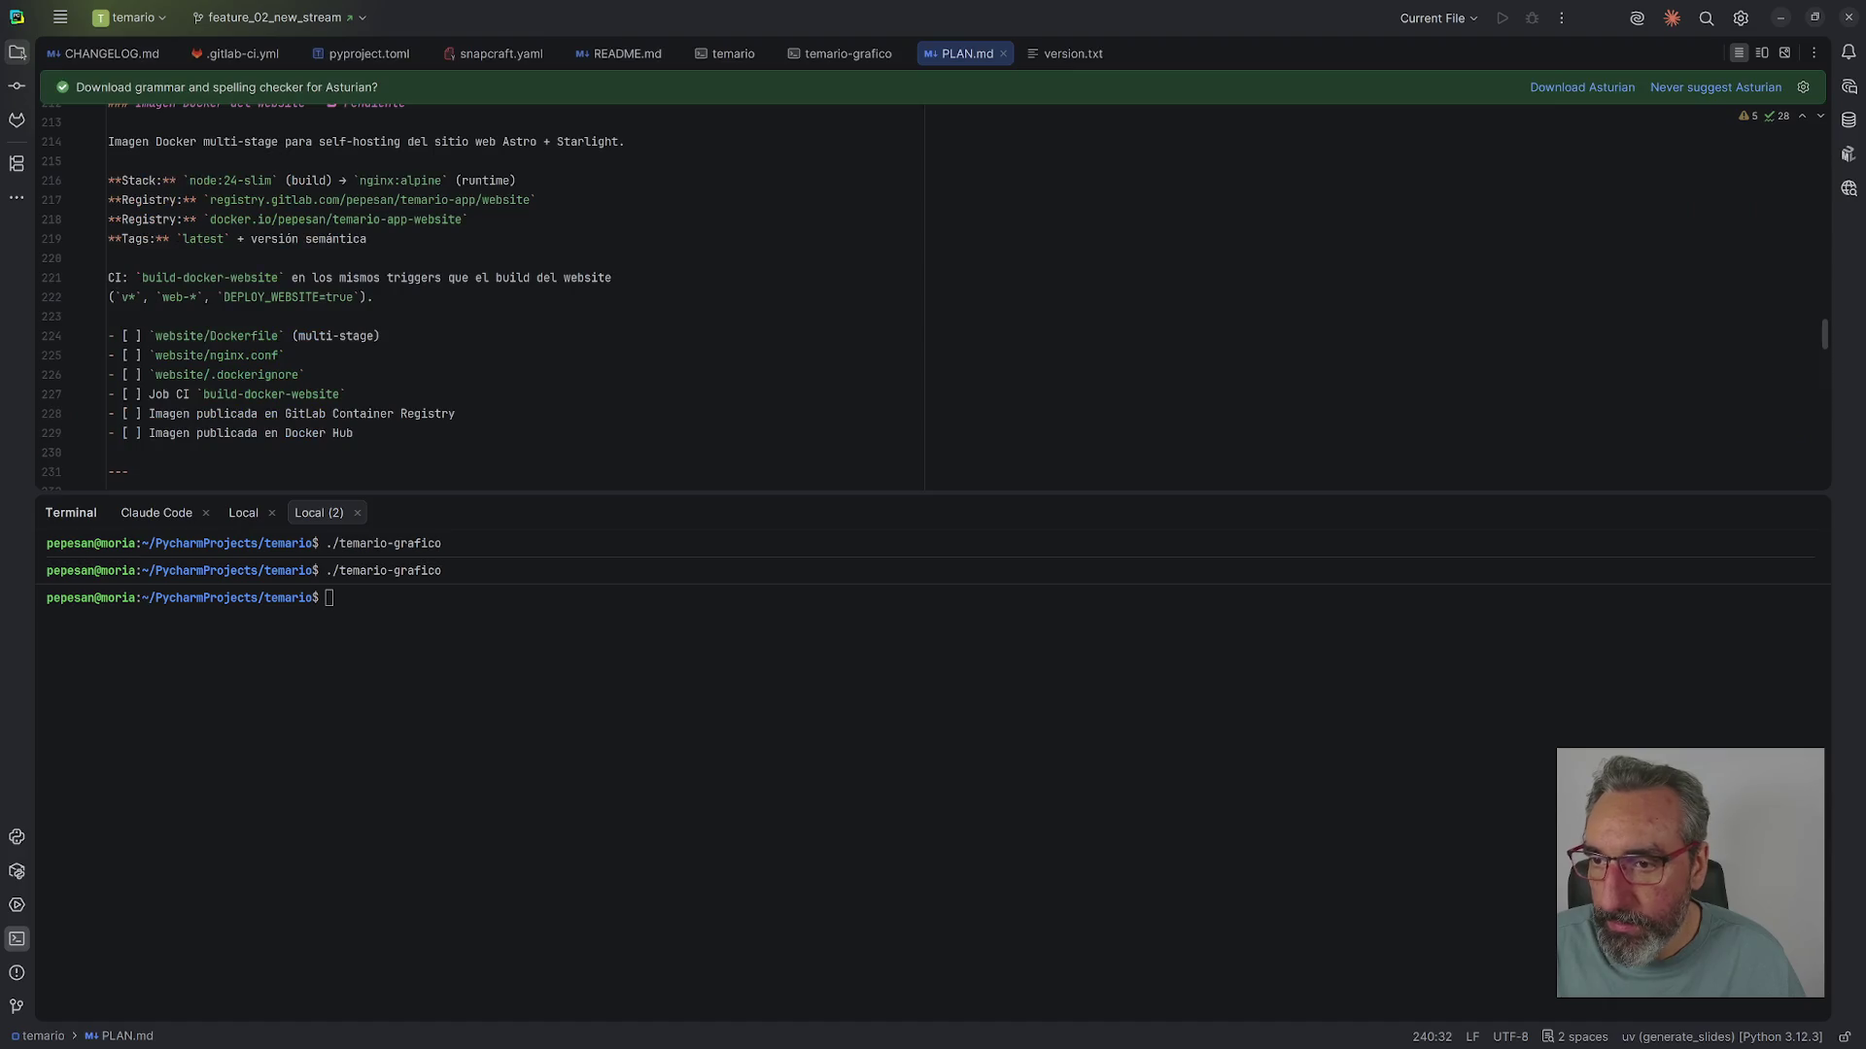
- Delete the pending instalacion/snap.mdx task line from the installation list
scroll(410, 275, up, 10)
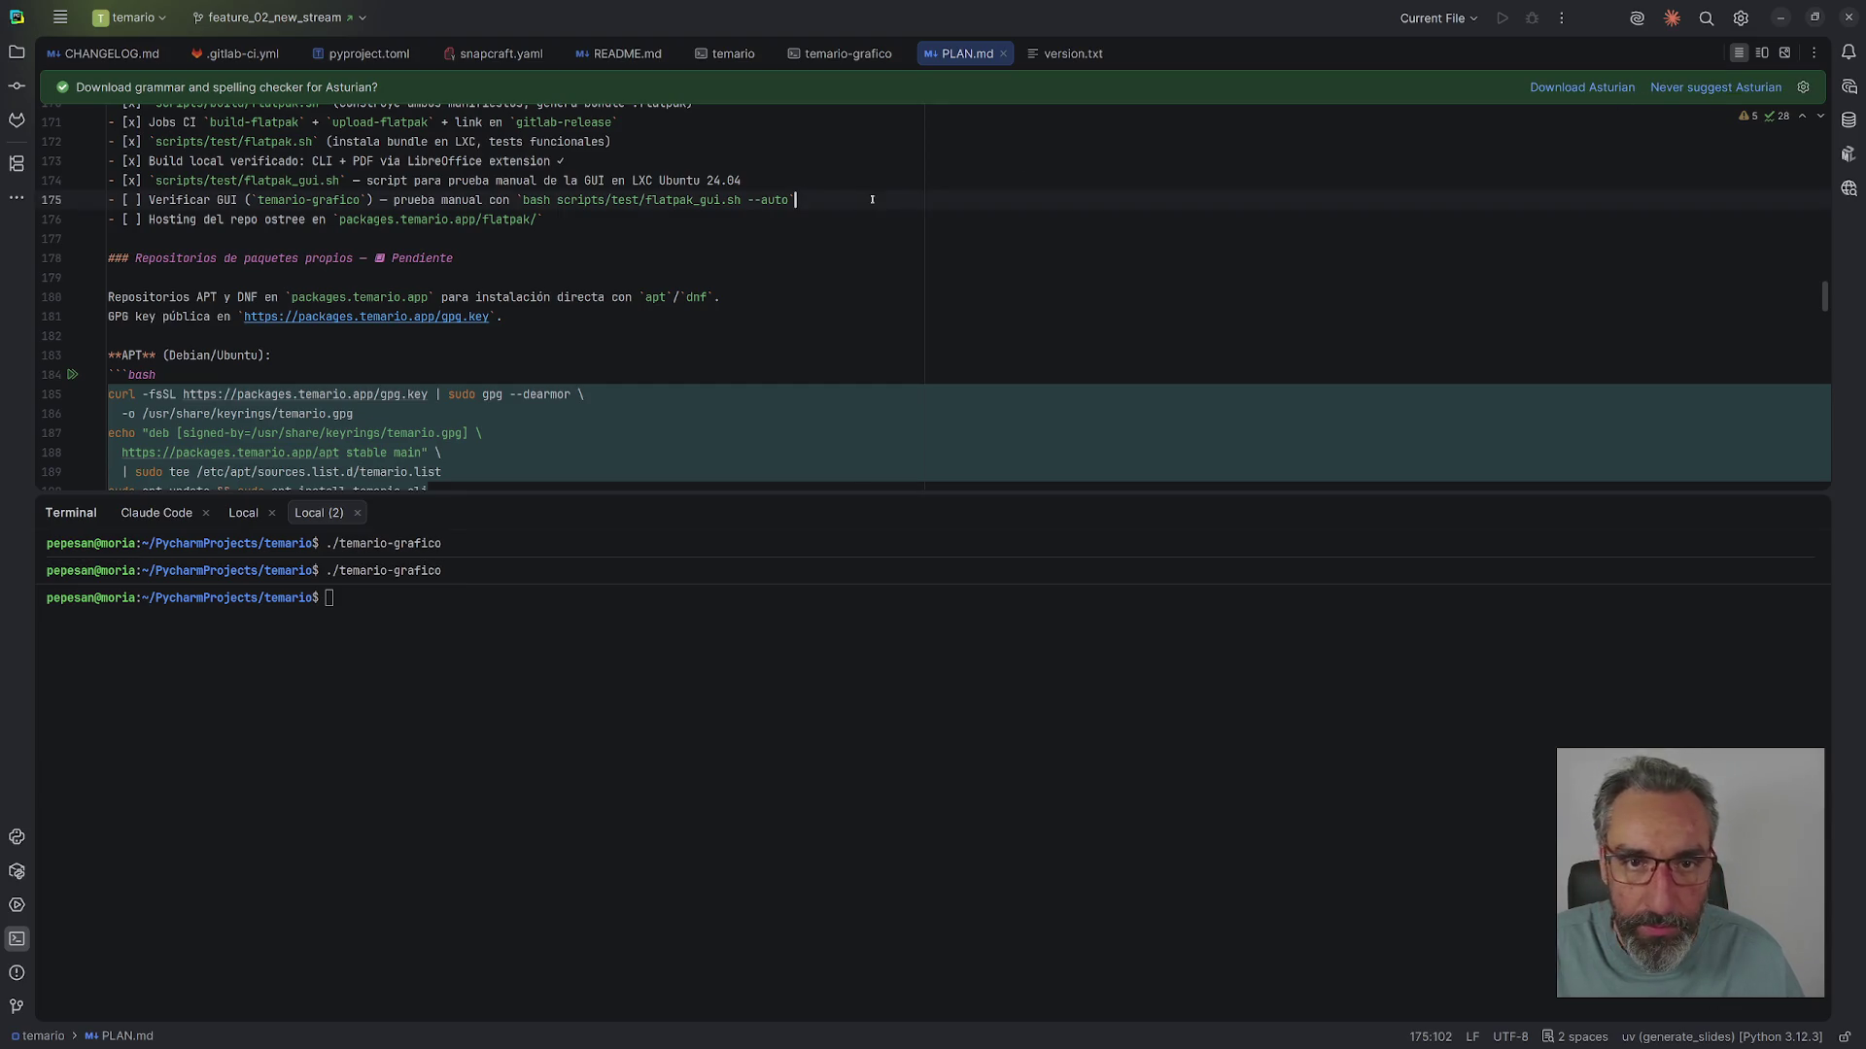
scroll(871, 199, up, 20)
scroll(510, 256, down, 8)
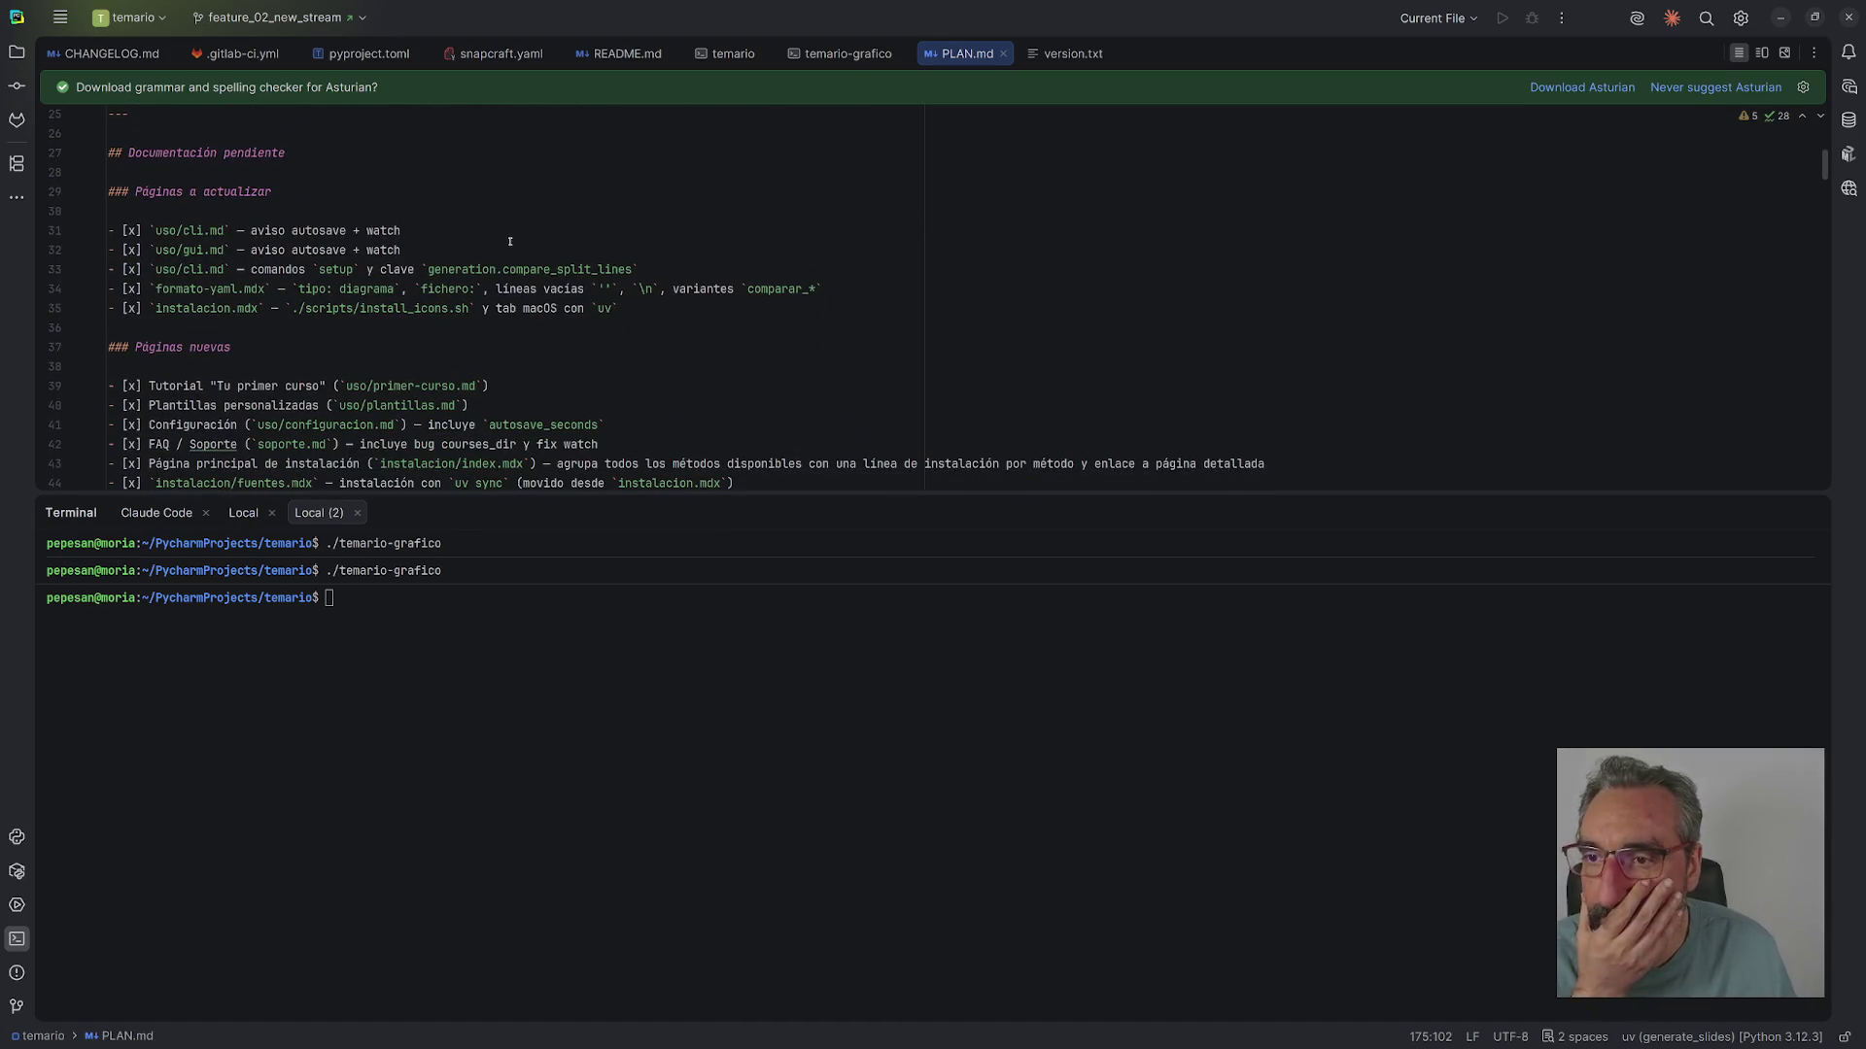
scroll(509, 241, down, 6)
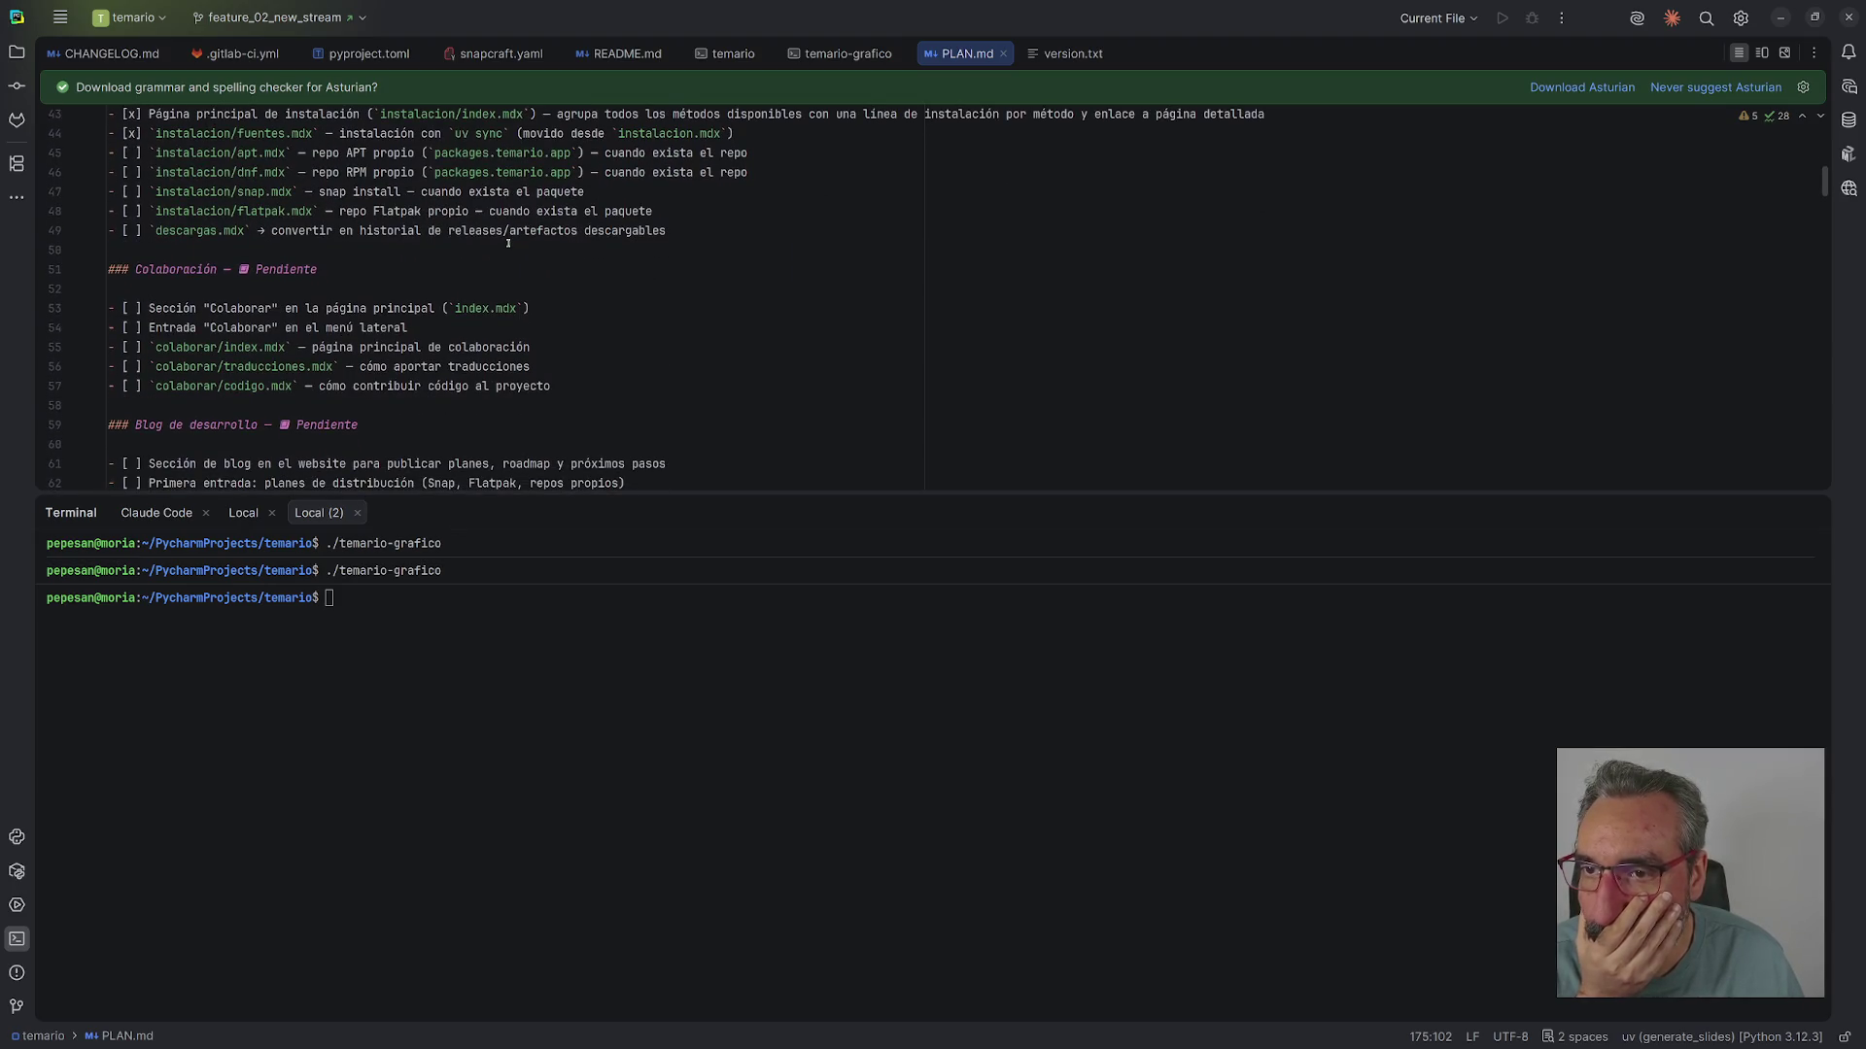
drag(599, 197, 110, 186)
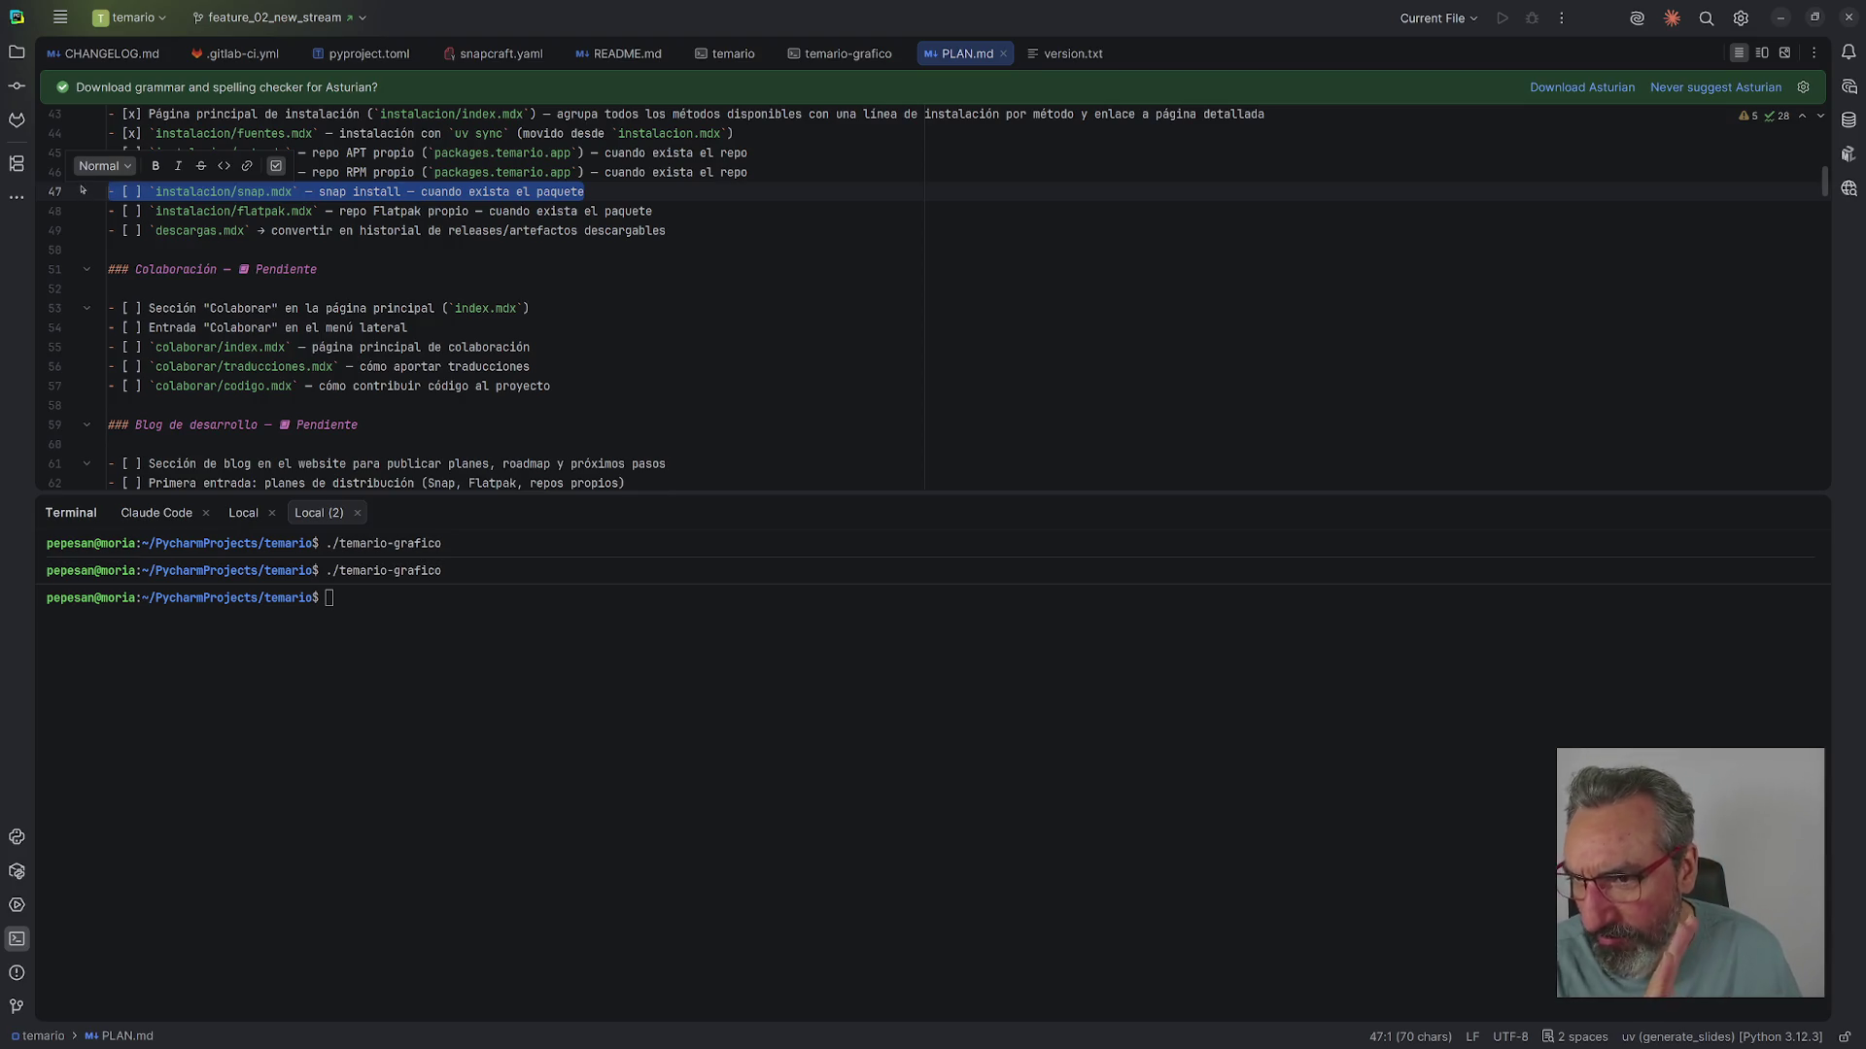
key(BackSpace)
key(BackSpace)
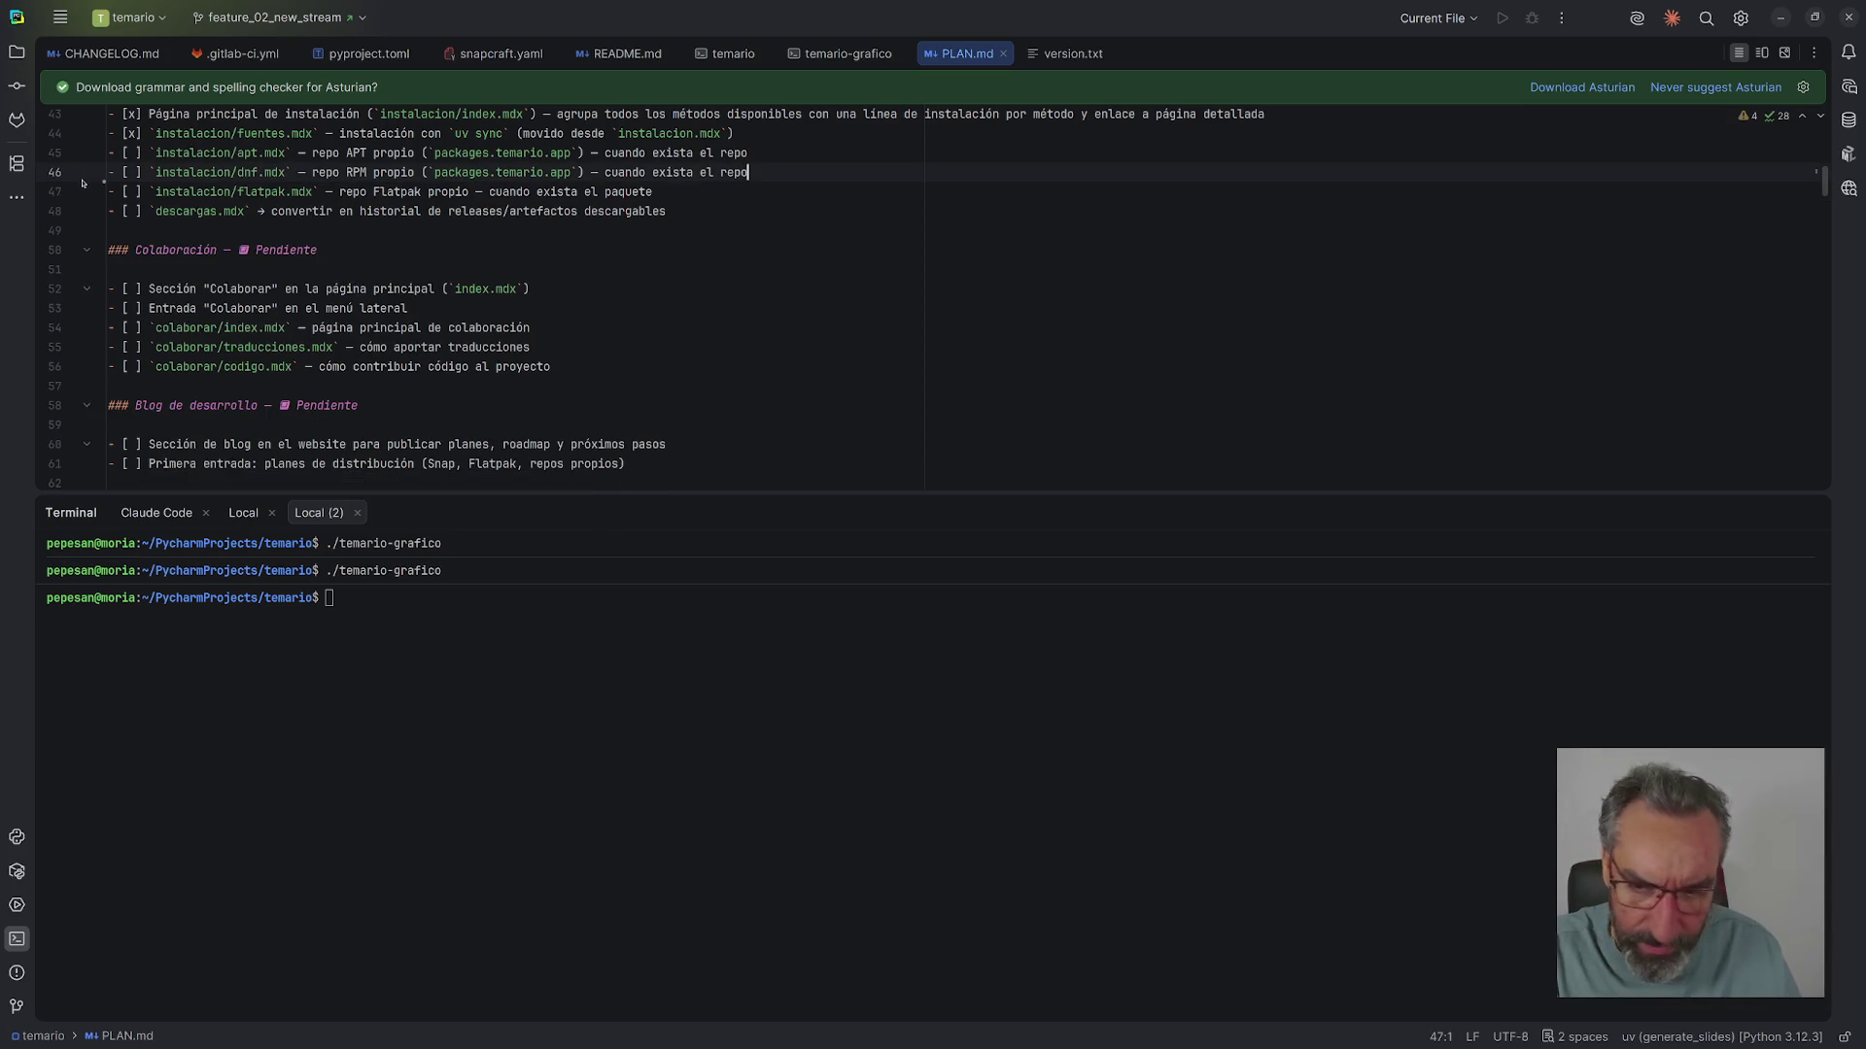
scroll(521, 272, down, 5)
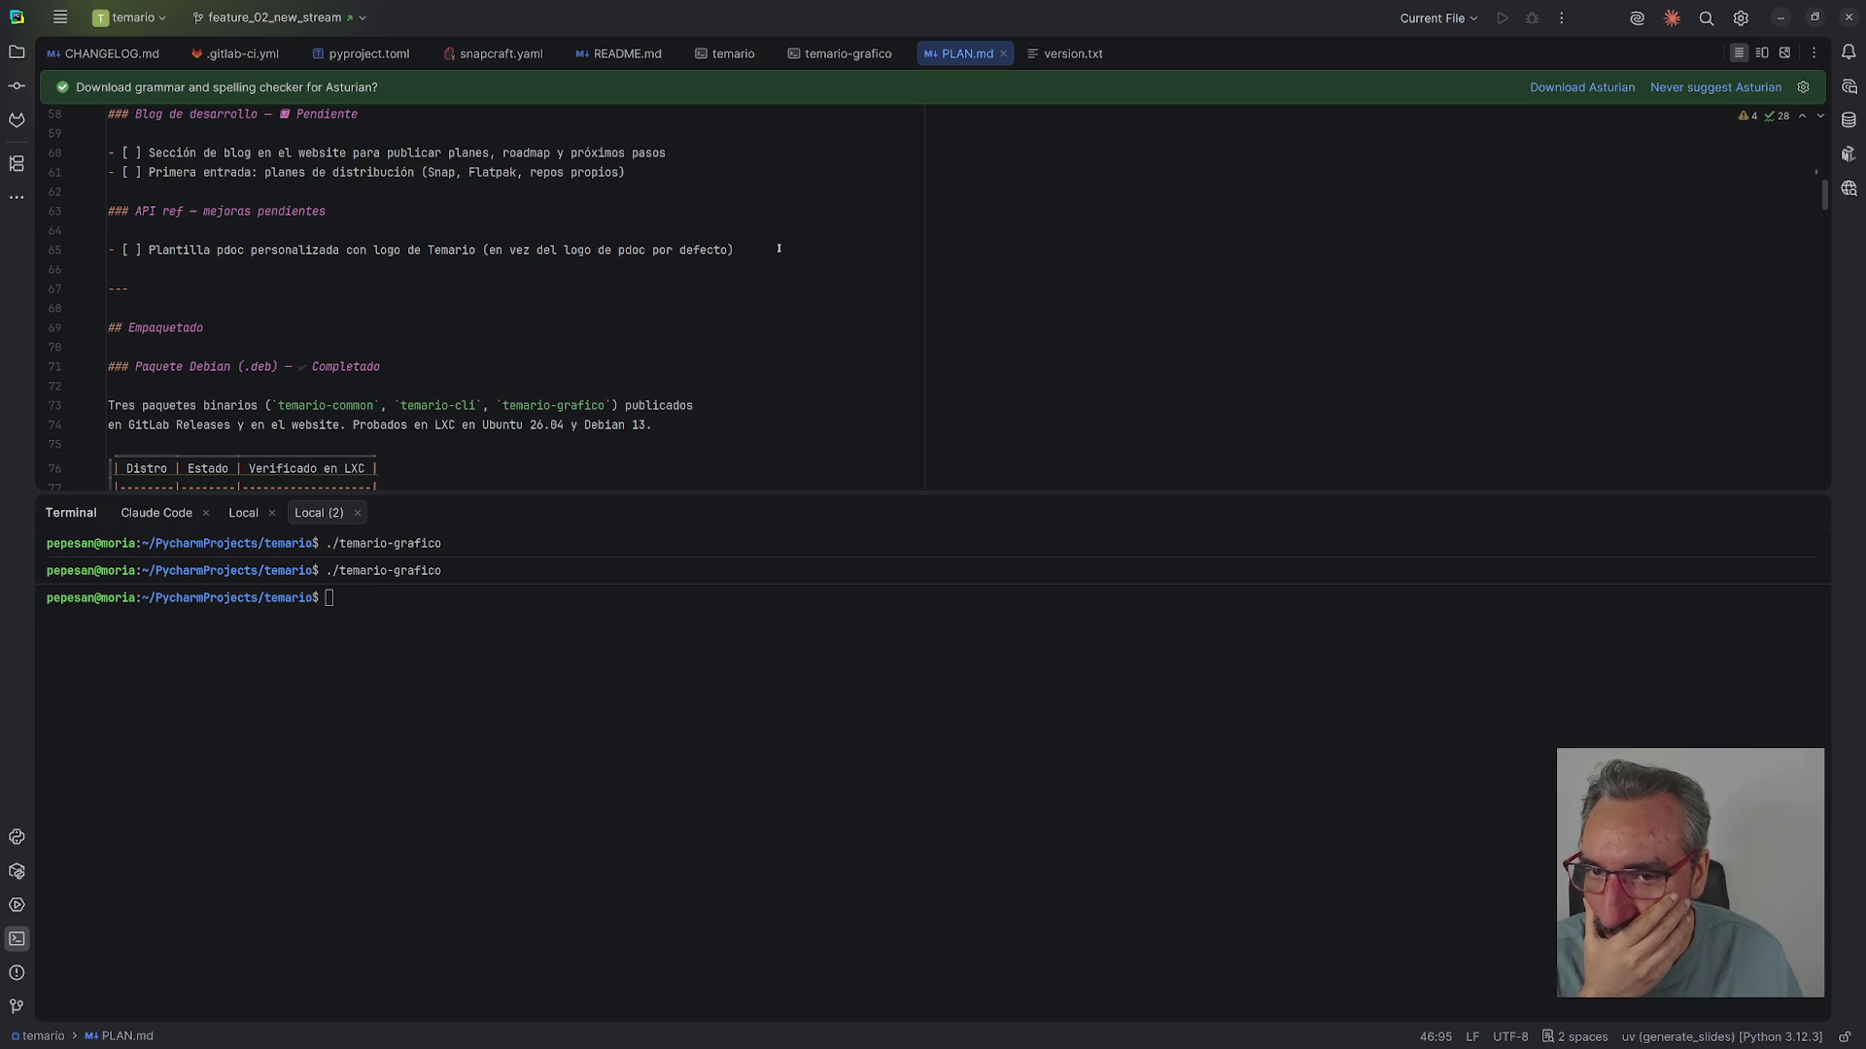
drag(779, 249, 108, 250)
- Tick the custom pdoc template task's checkbox as done
click(412, 303)
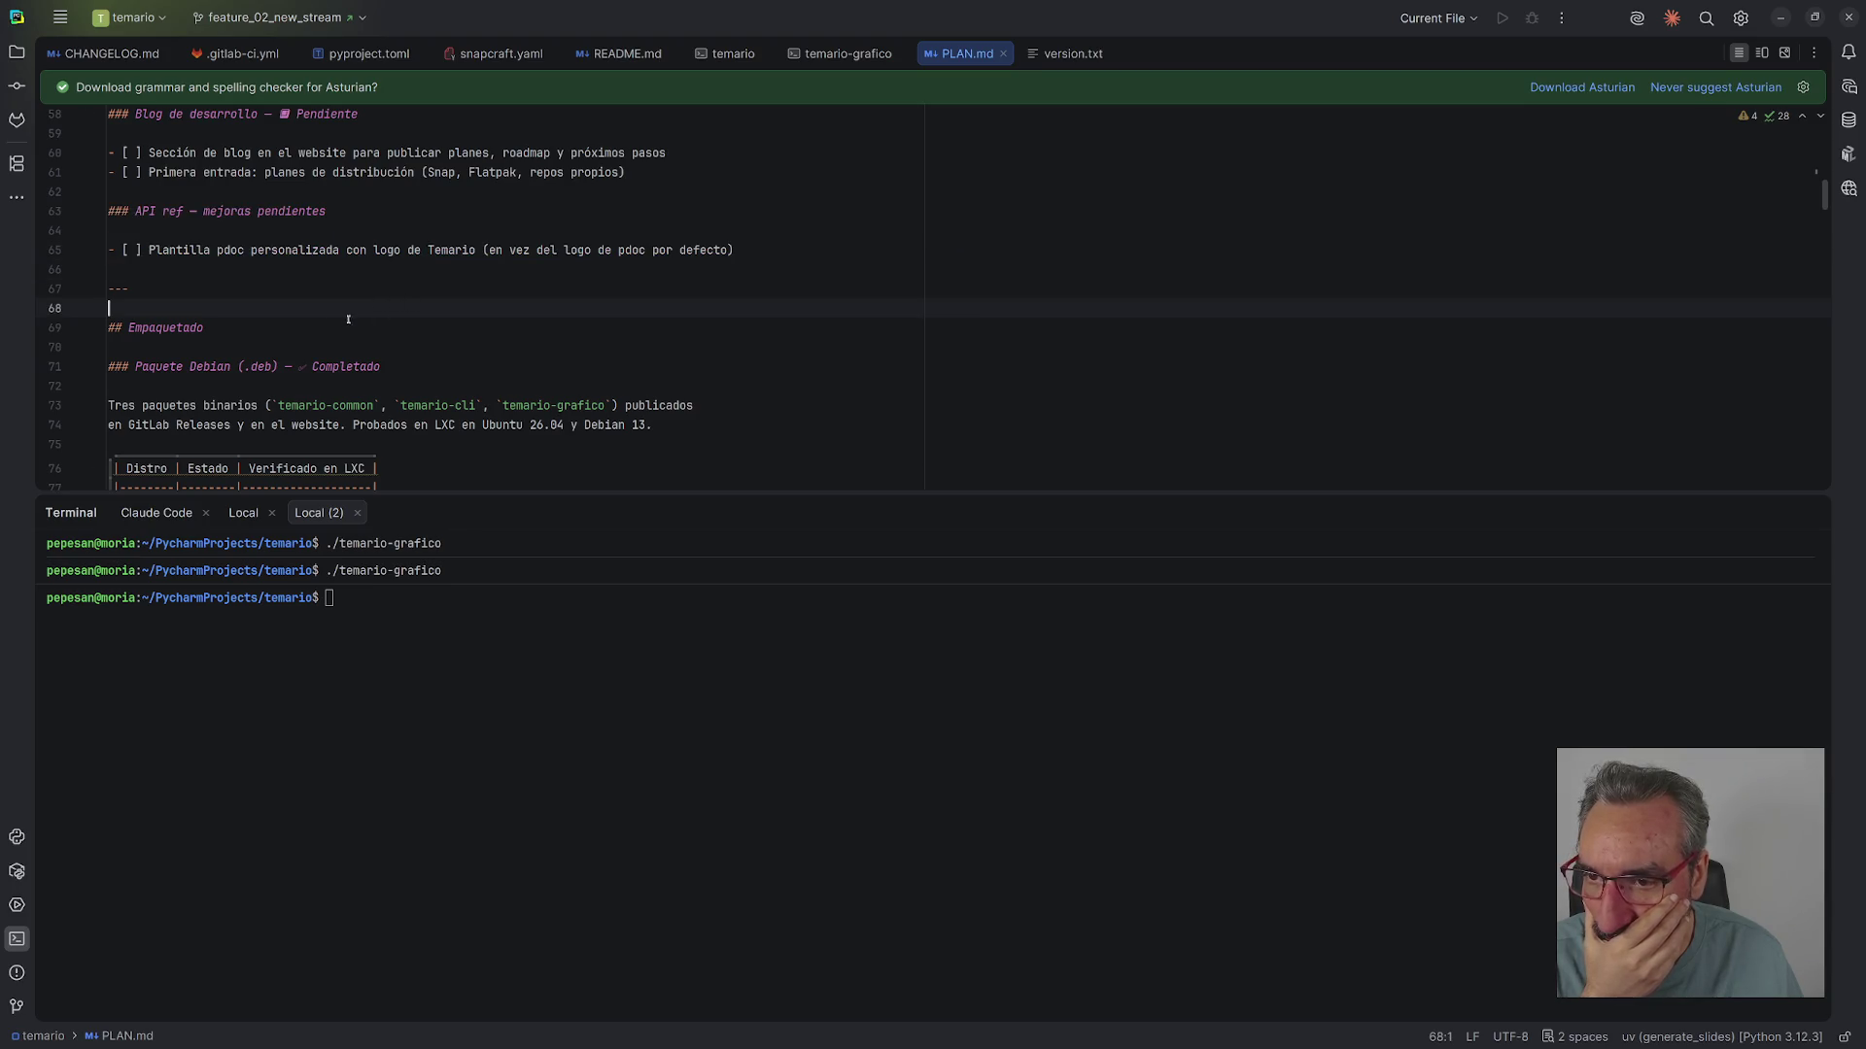
click(126, 251)
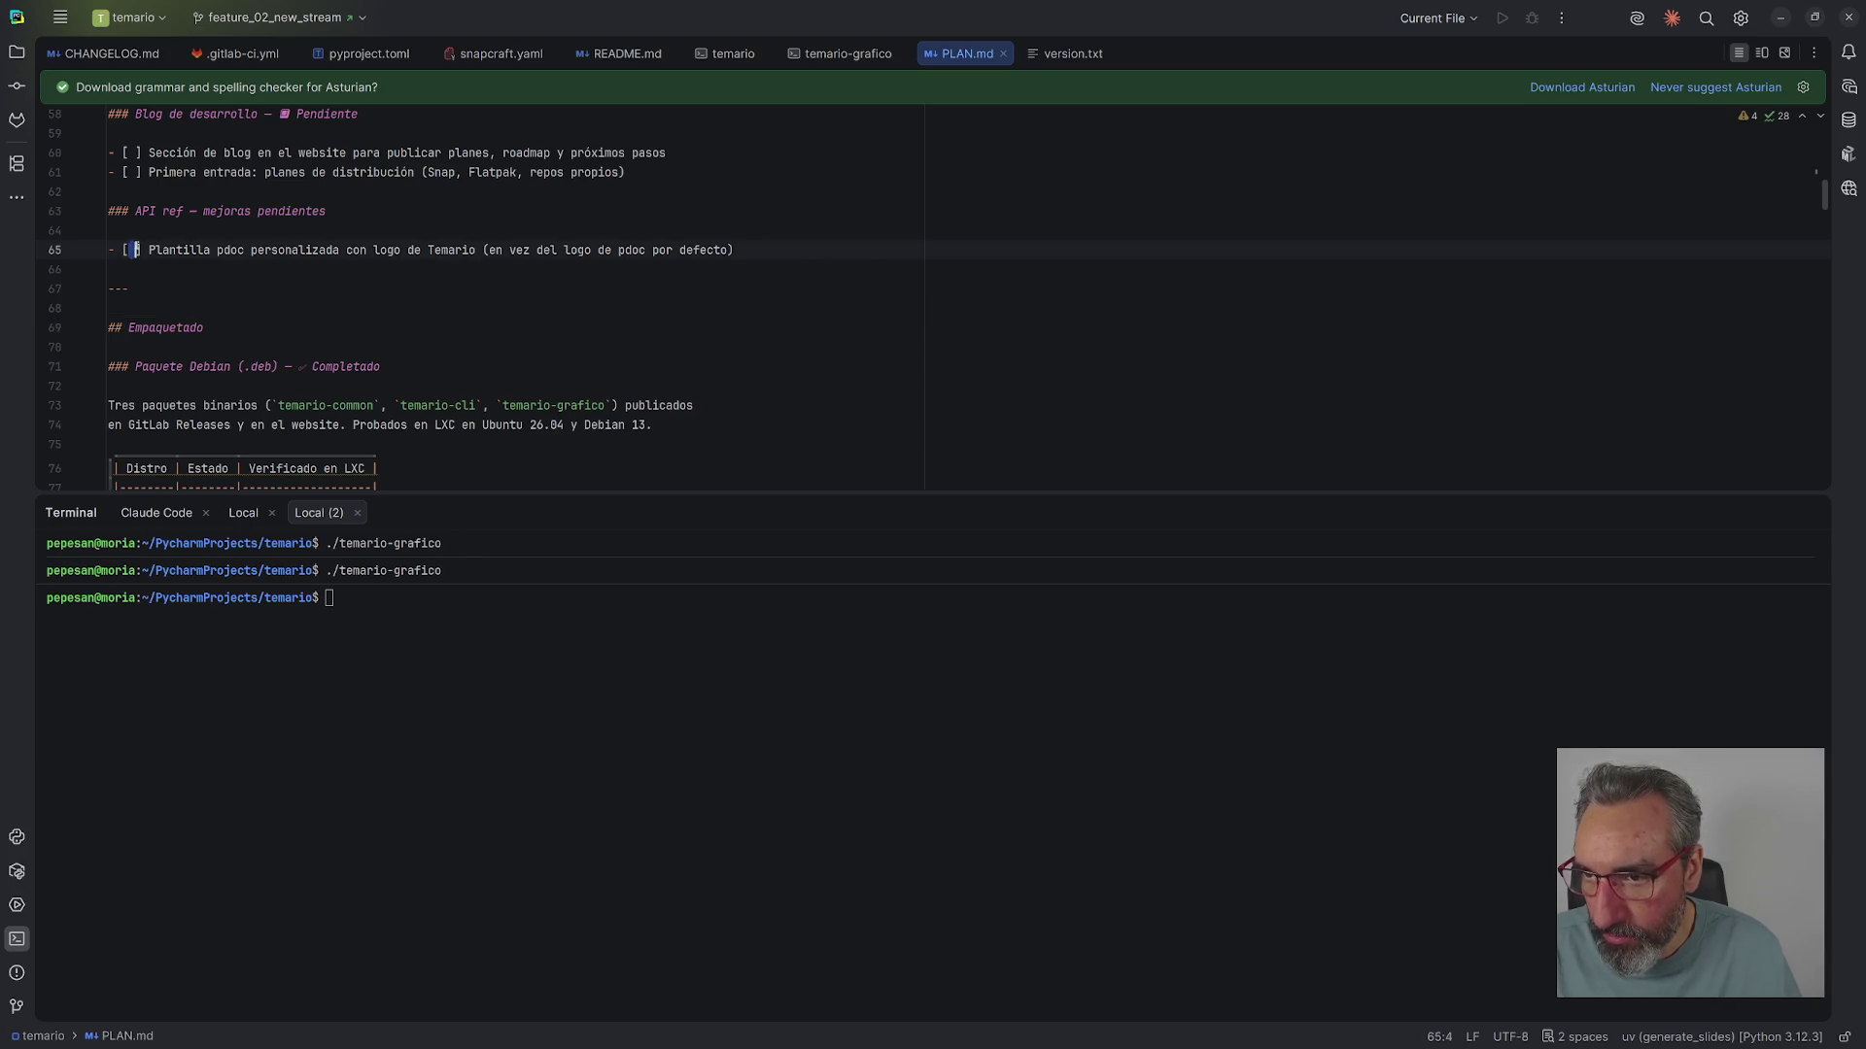
key(shift+Right)
click(330, 309)
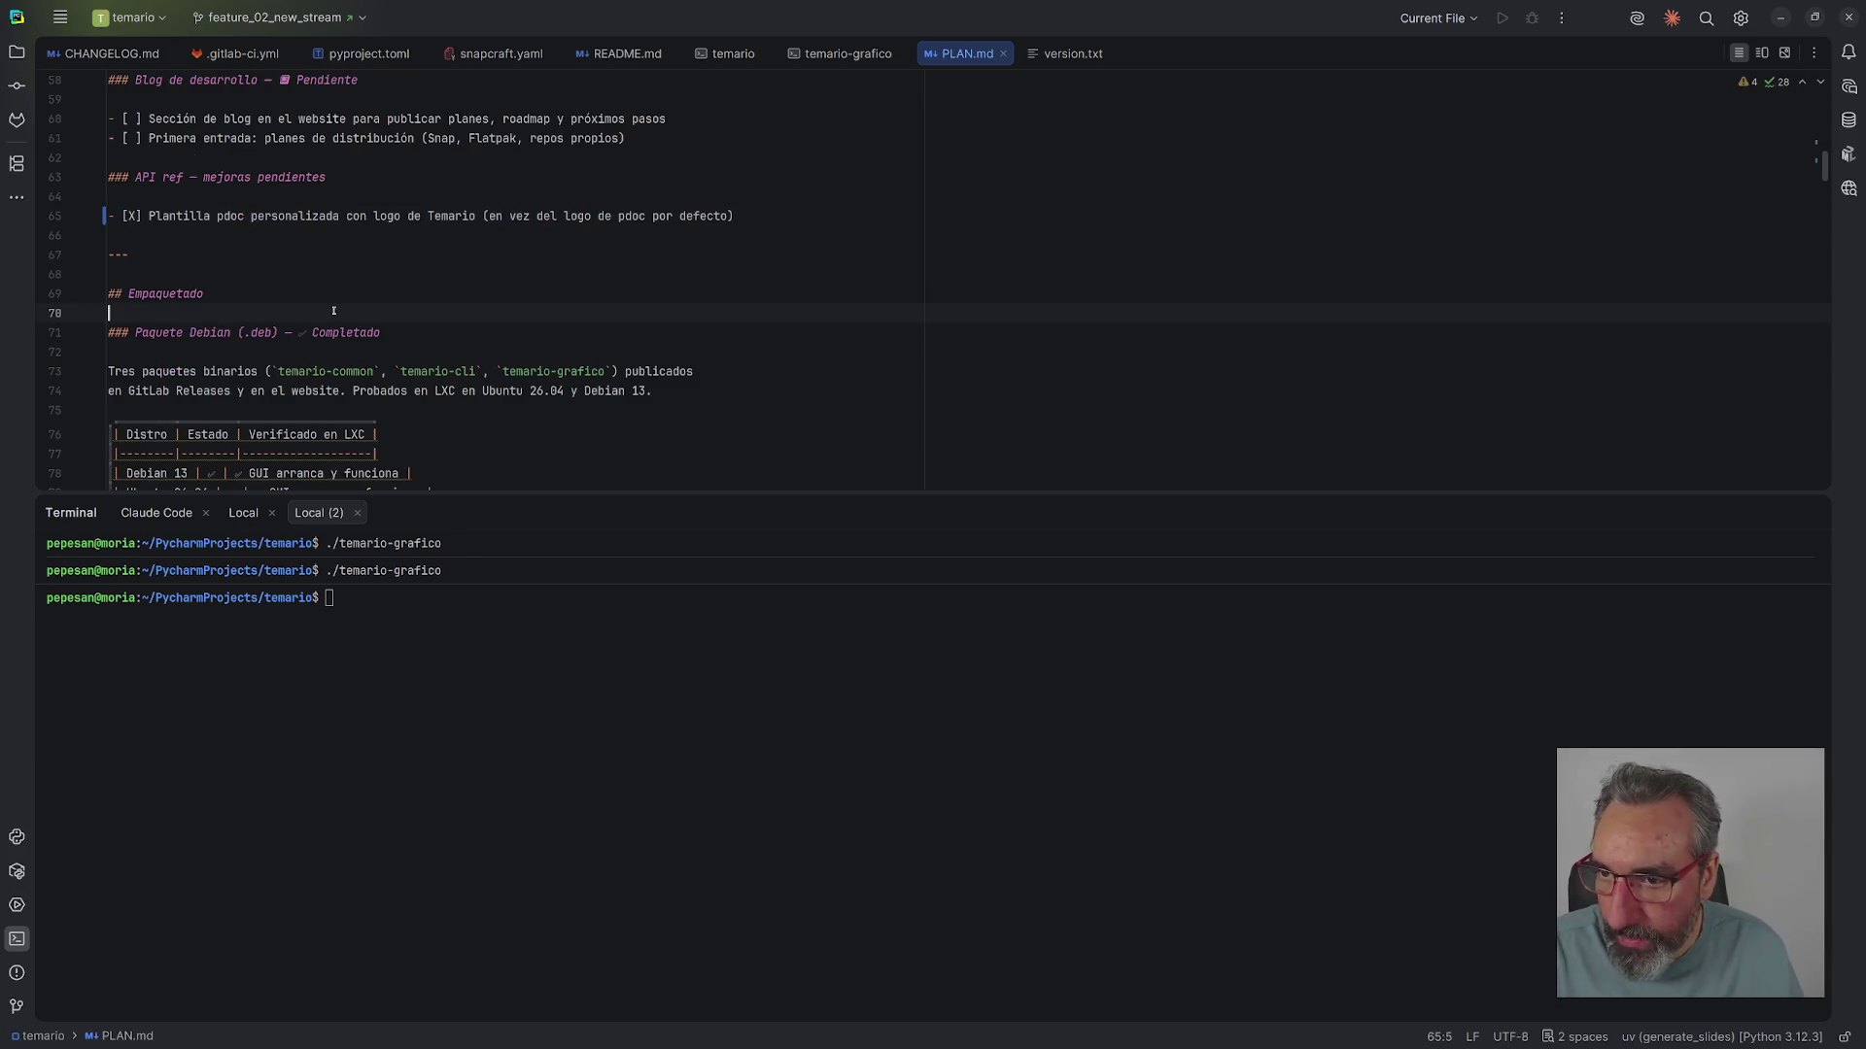
- Copy the '### Paquete Snap' heading and paste it on a new line after line 84
scroll(331, 302, down, 4)
scroll(330, 301, down, 6)
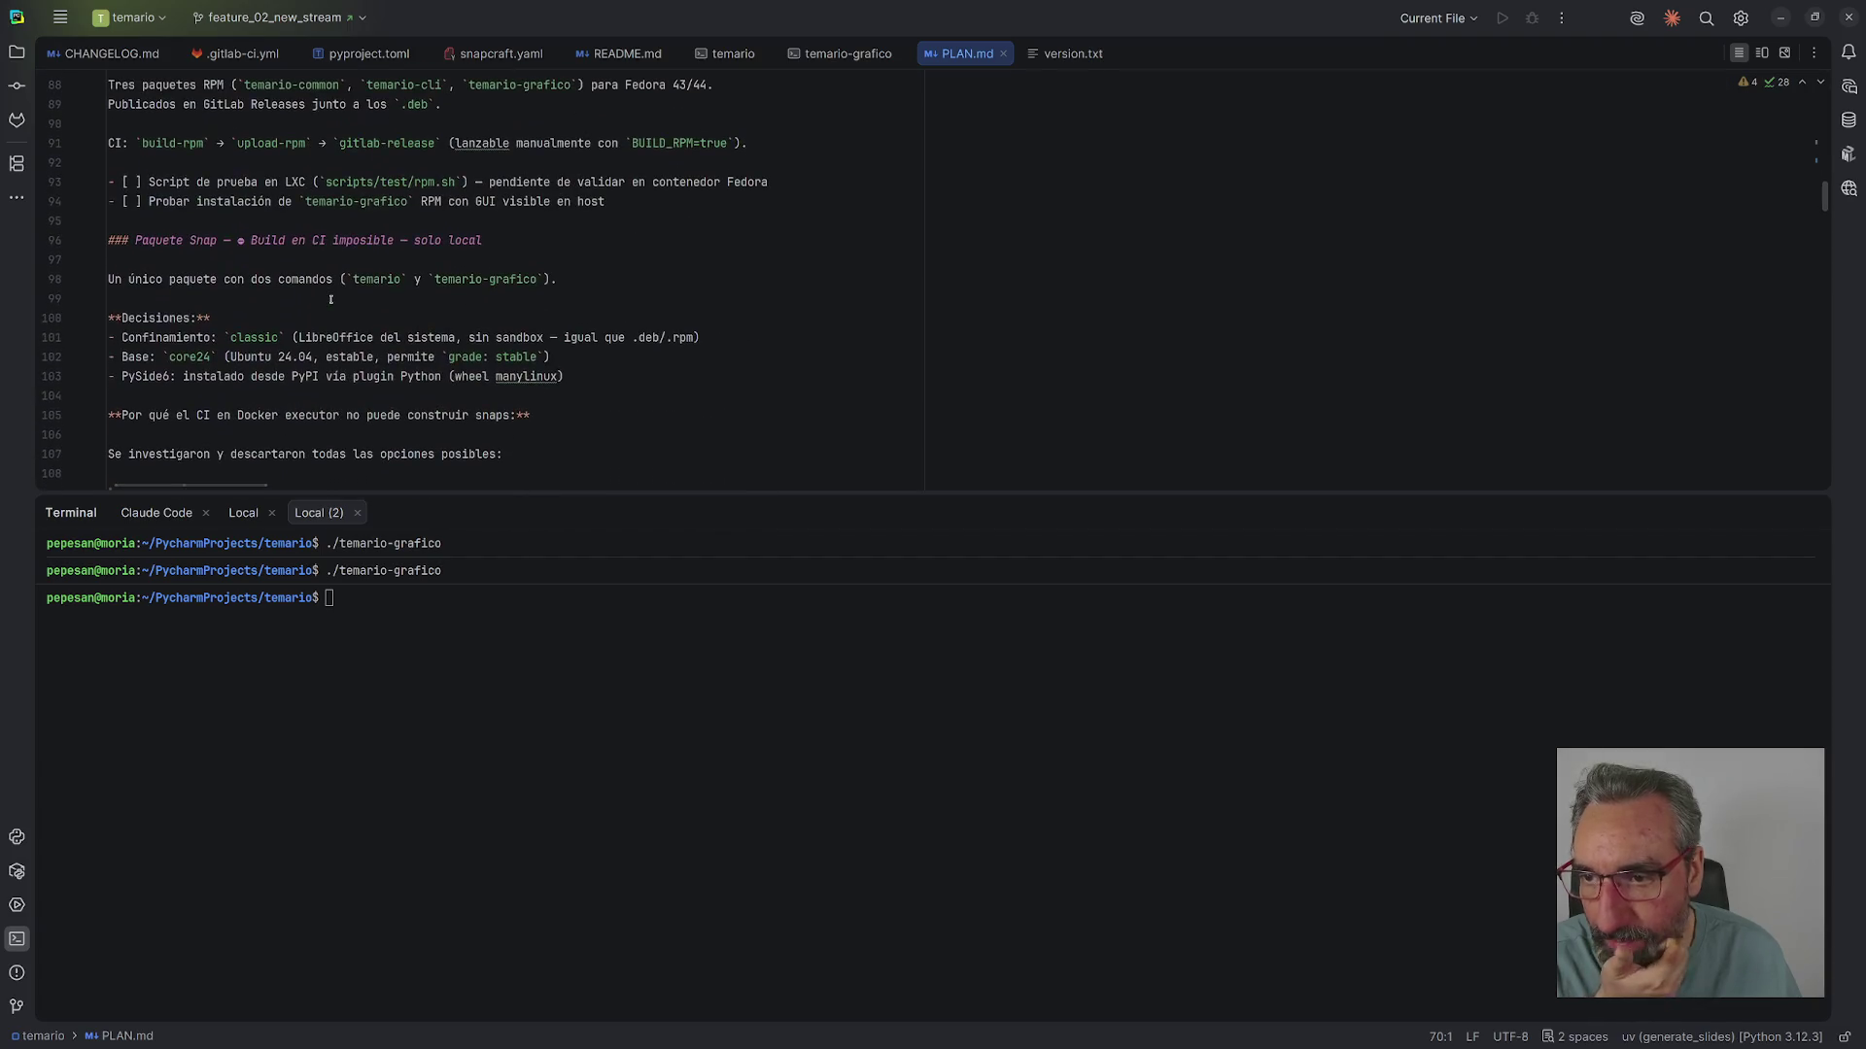
scroll(330, 301, down, 15)
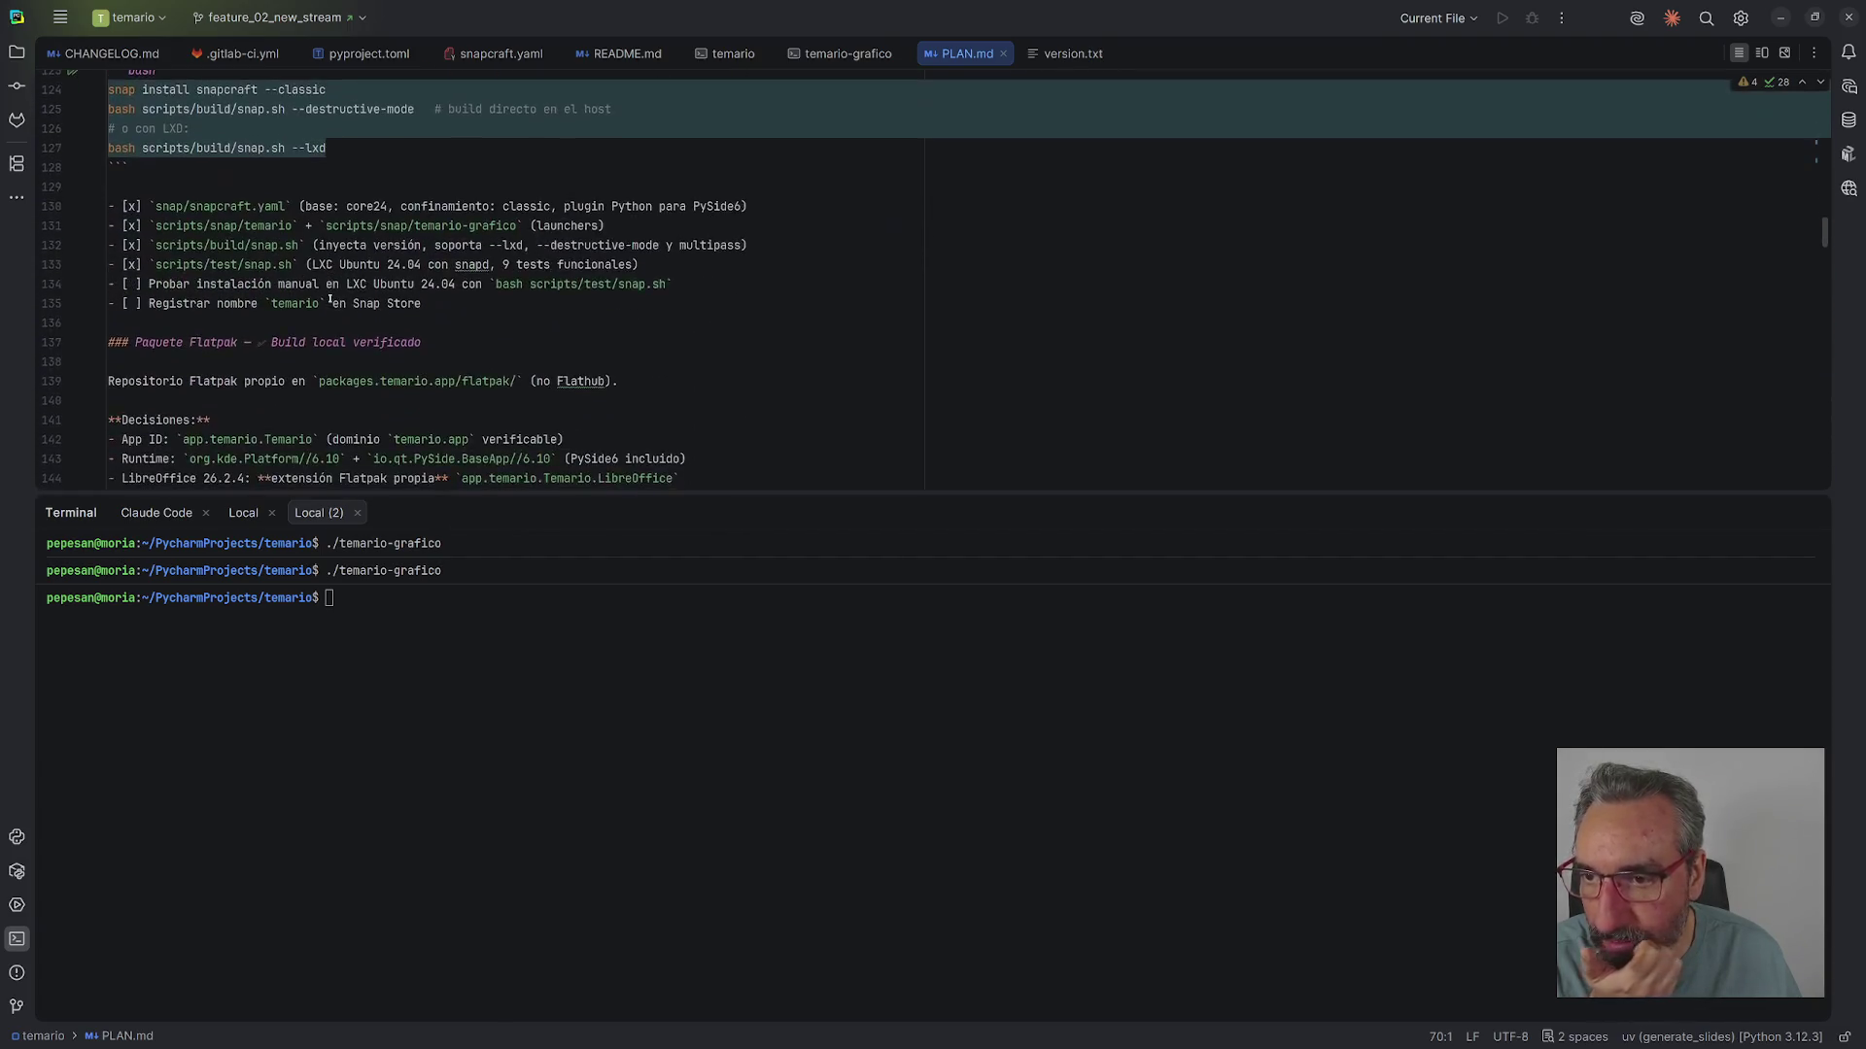
scroll(330, 300, down, 11)
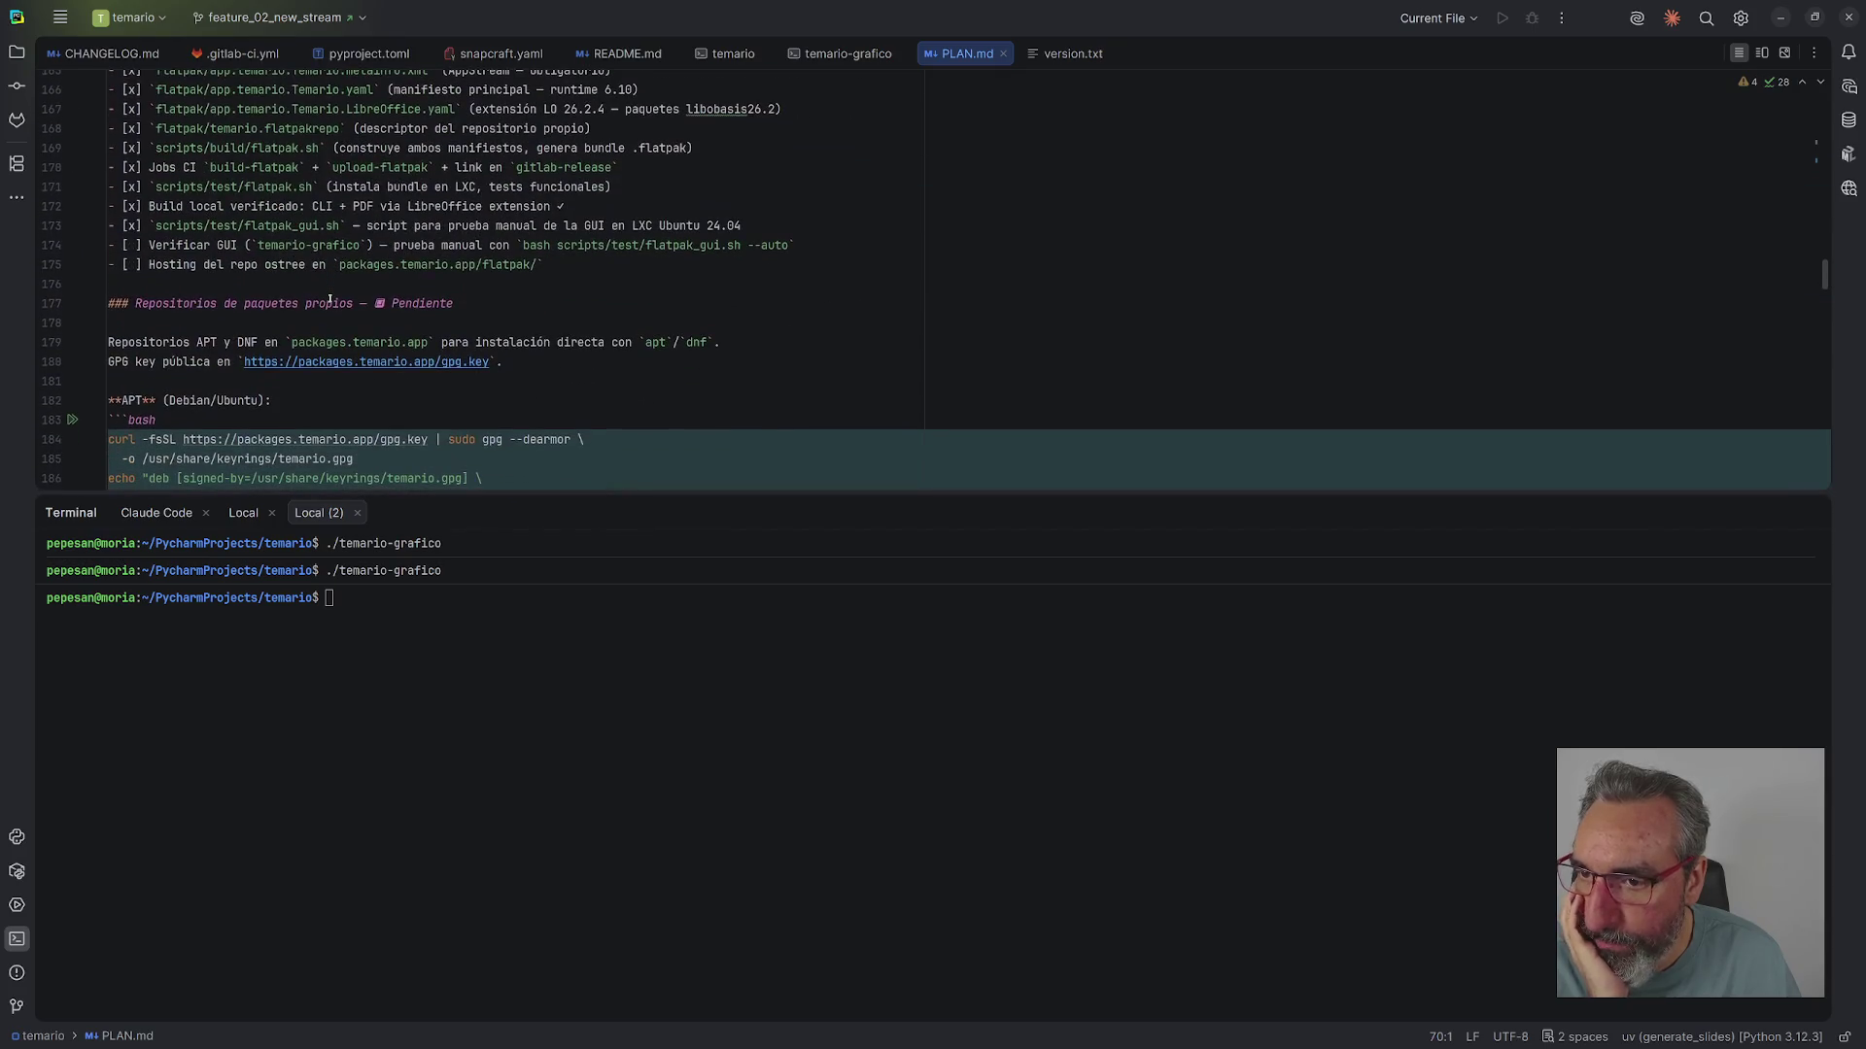
scroll(330, 300, down, 1)
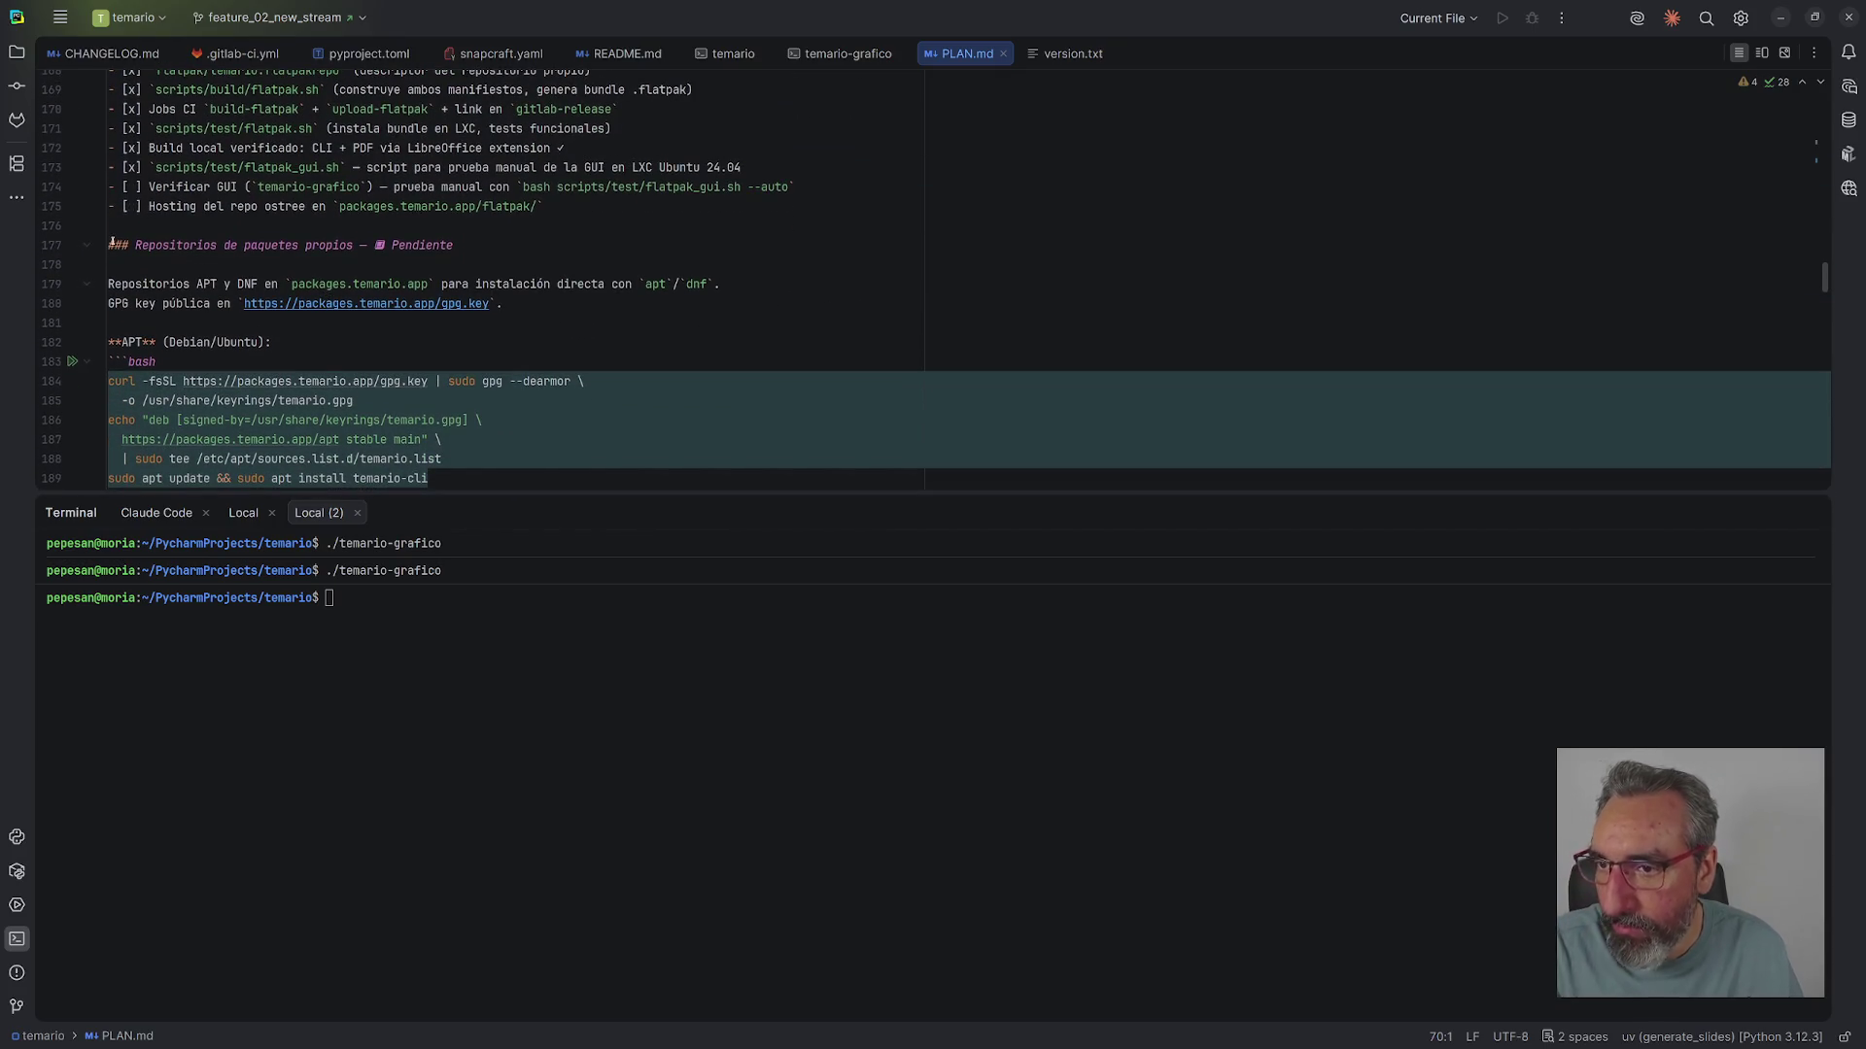
scroll(398, 240, up, 19)
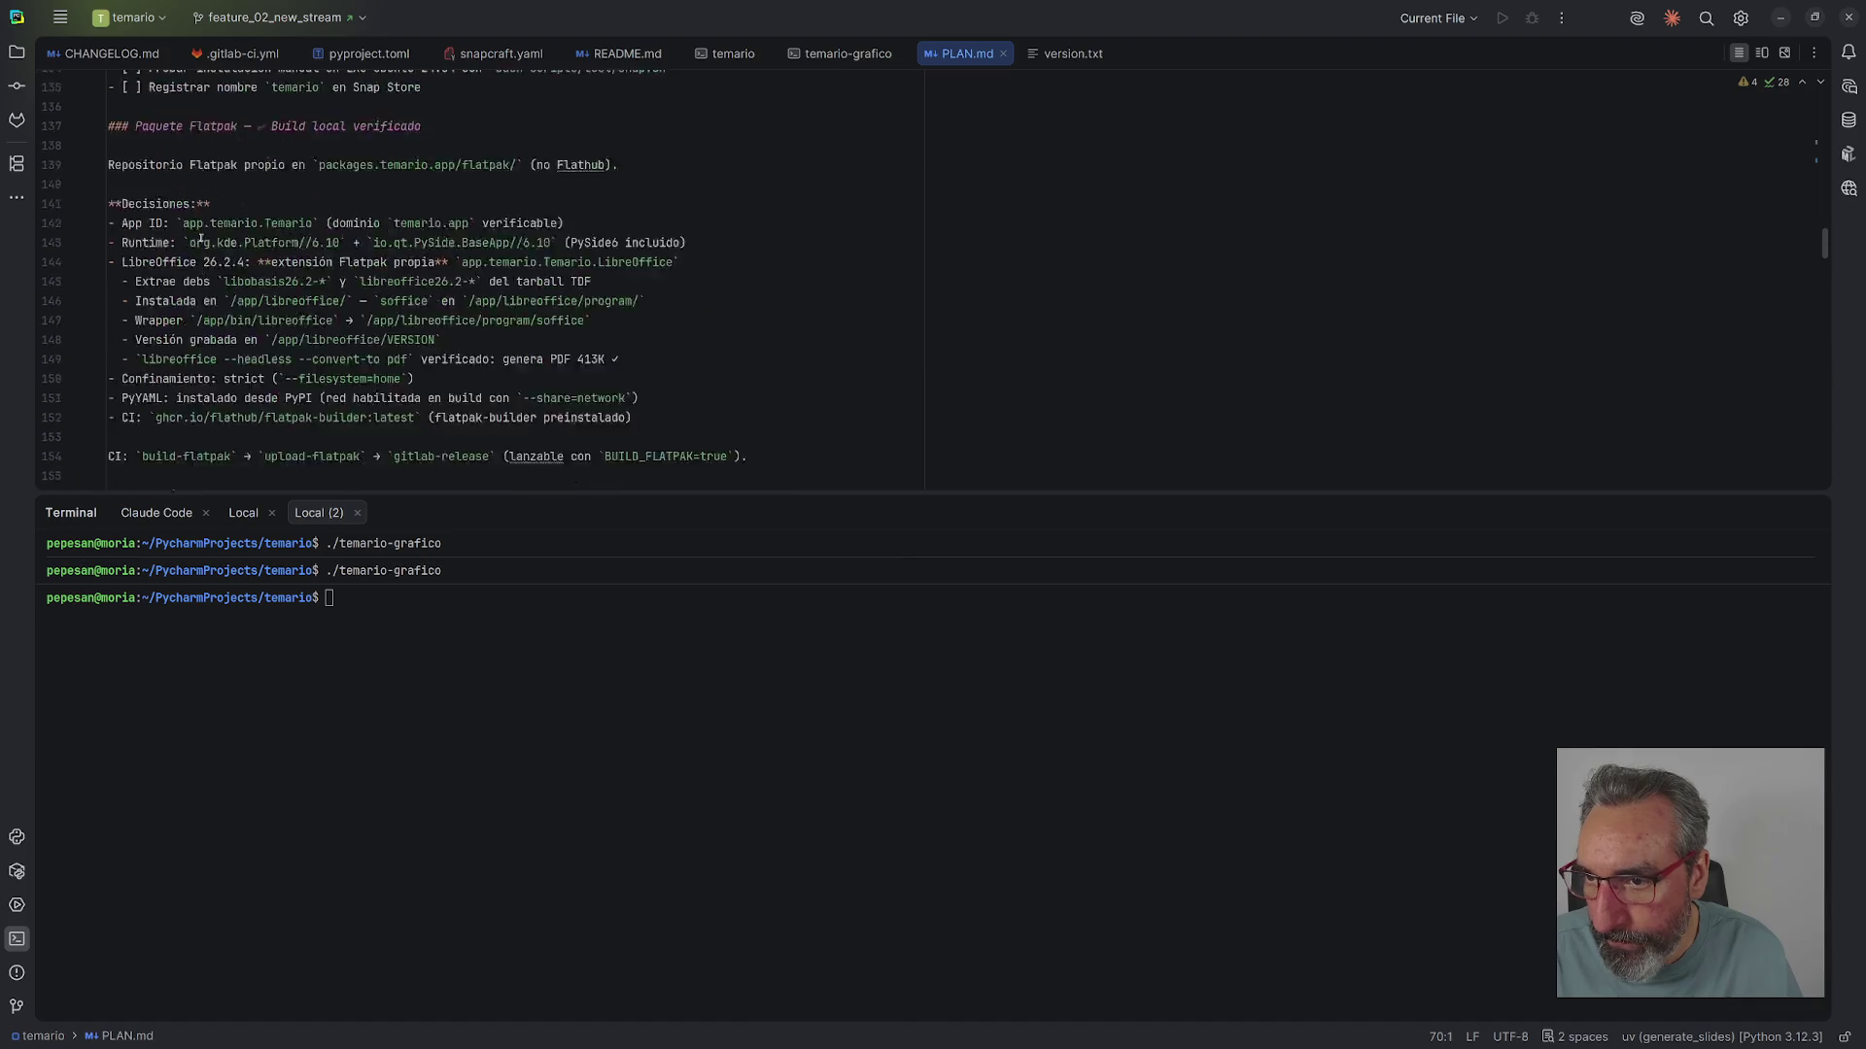
scroll(200, 237, up, 7)
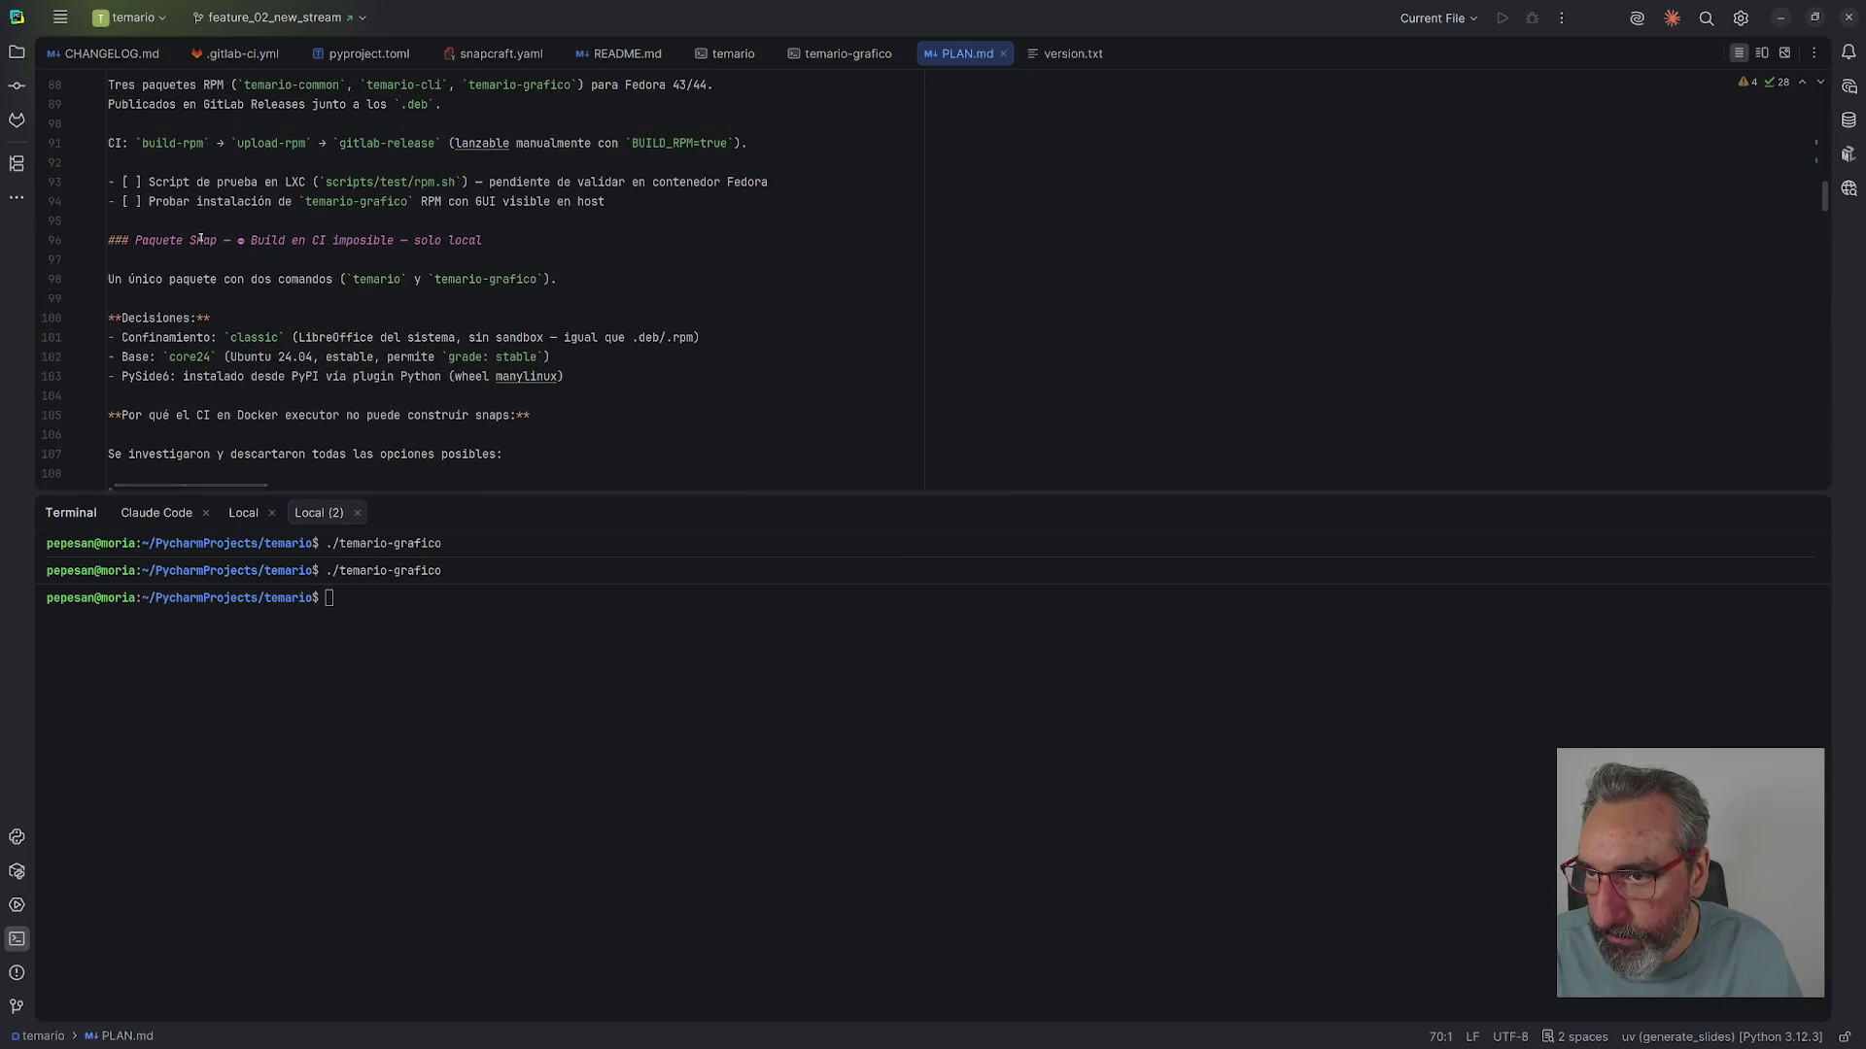
drag(506, 242, 107, 240)
key(ctrl+c)
click(483, 240)
scroll(481, 238, up, 5)
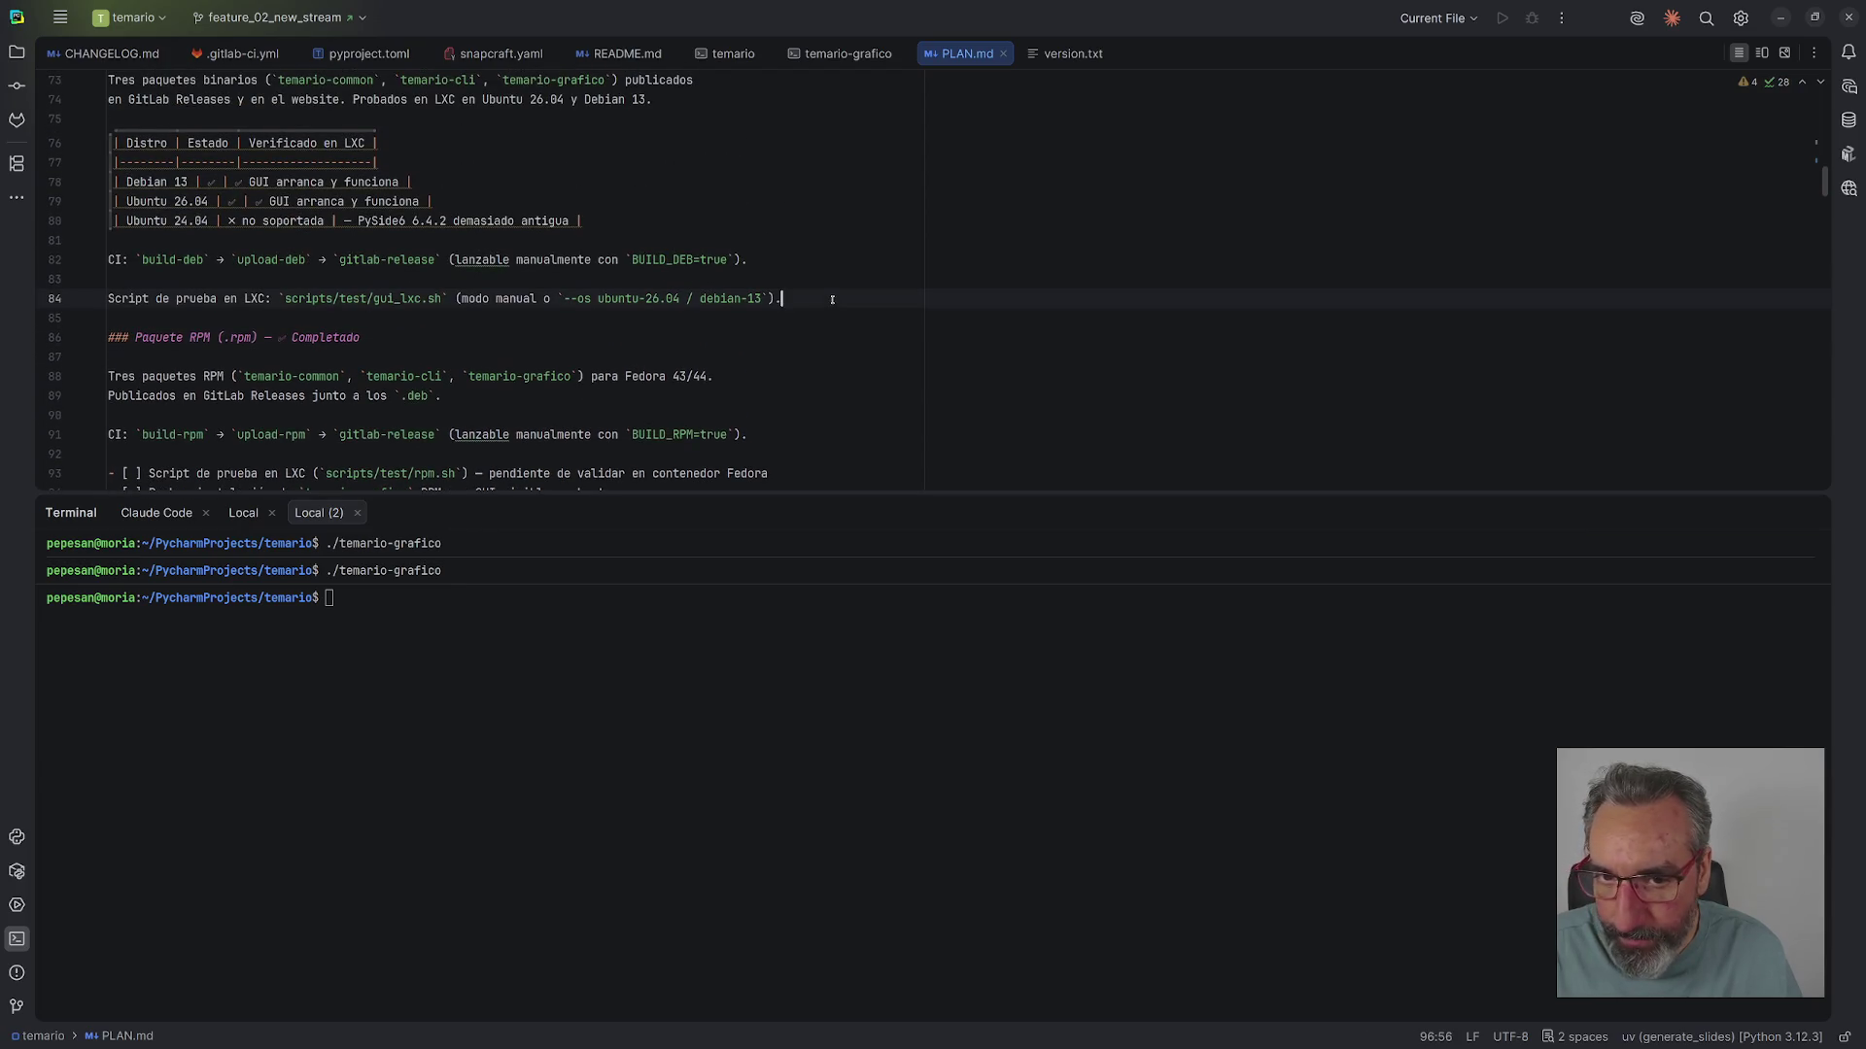
key(Return)
key(Return)
key(ctrl+v)
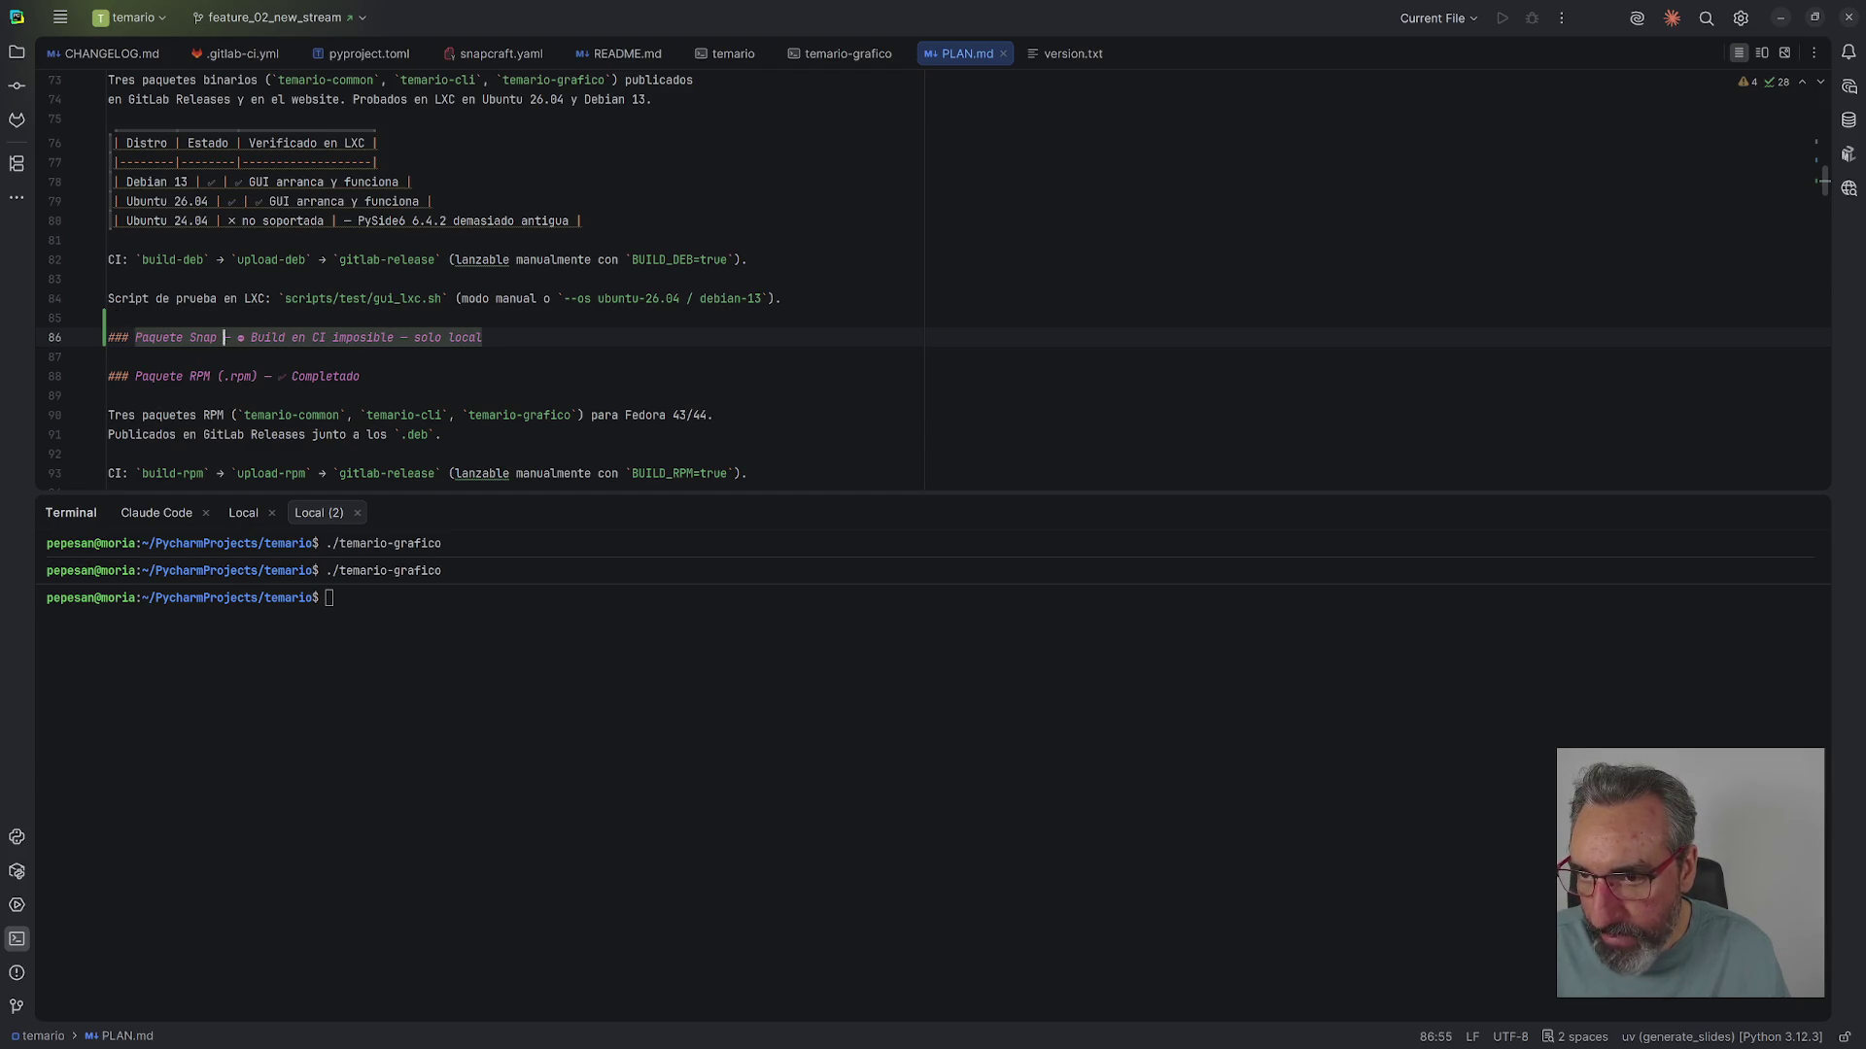
- Change the pasted heading to 'Imagen Docker' with the note 'sólo cli con libreoffice integrado'
key(shift+Right)
key(shift+Right)
key(shift+Right)
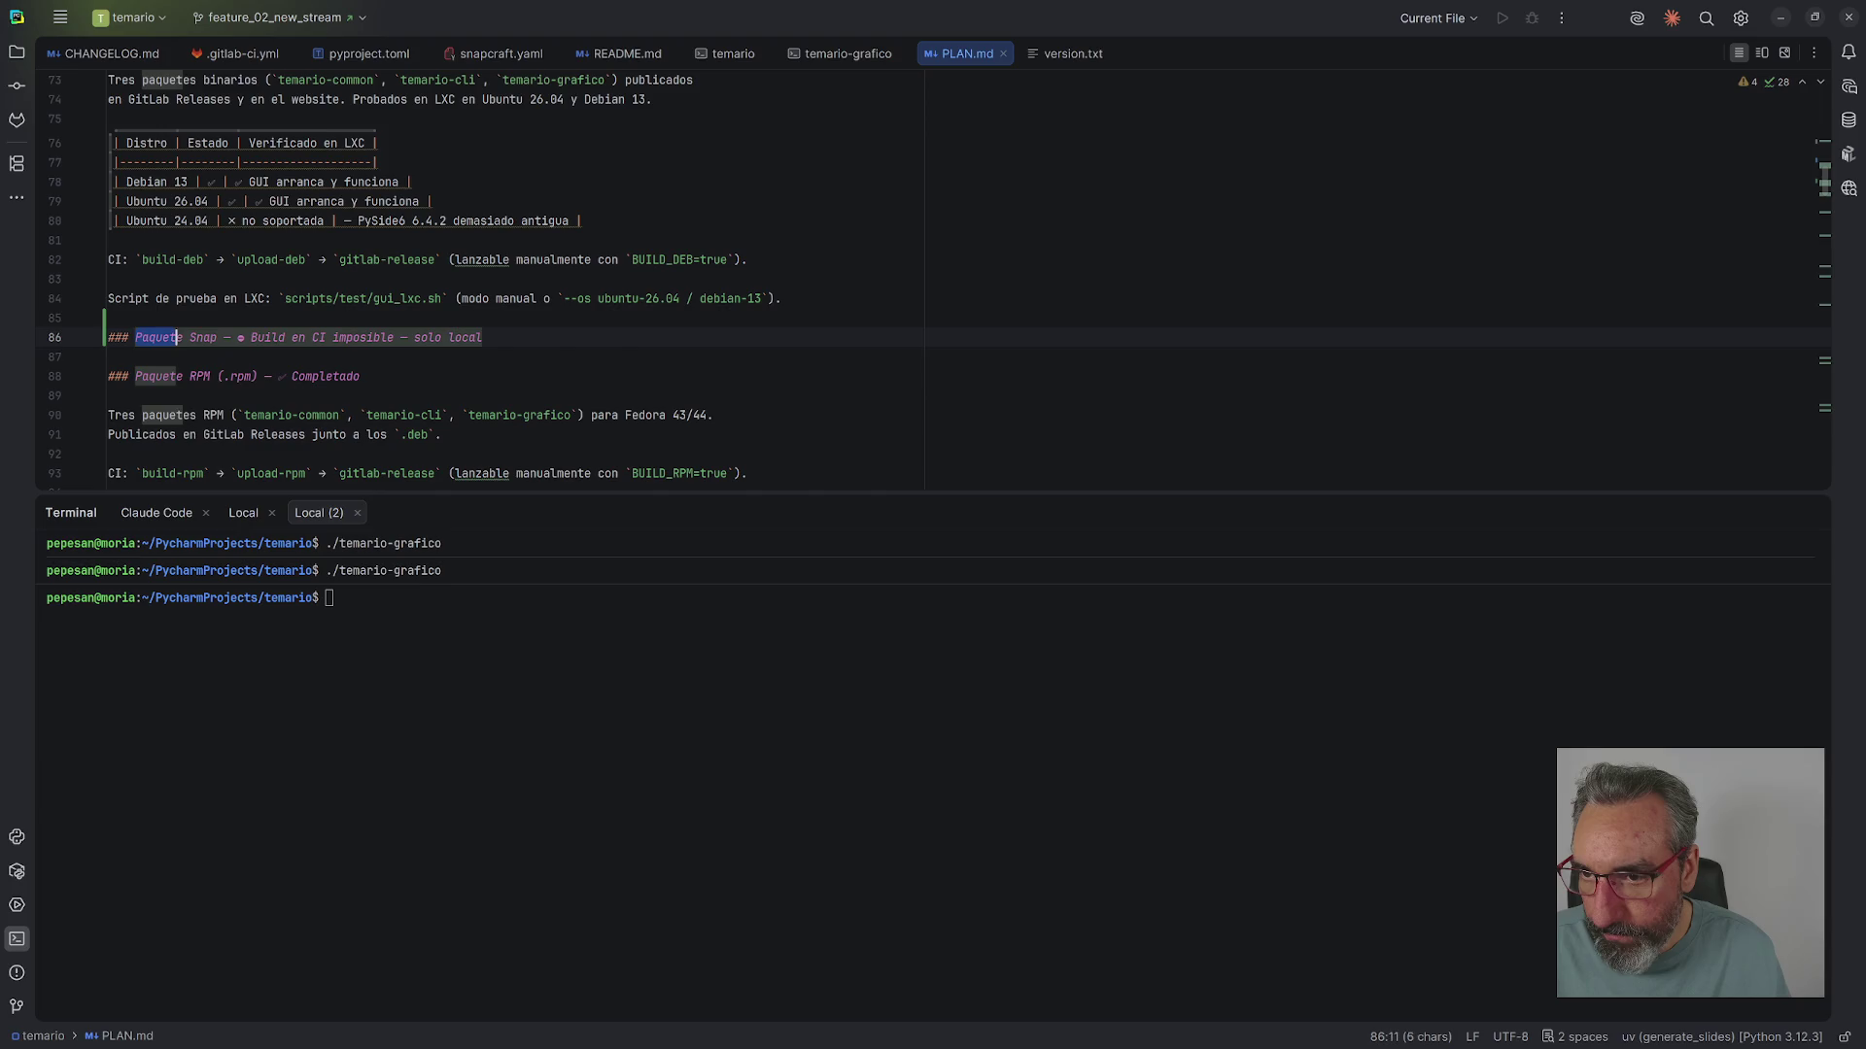
text(Imagen Dock)
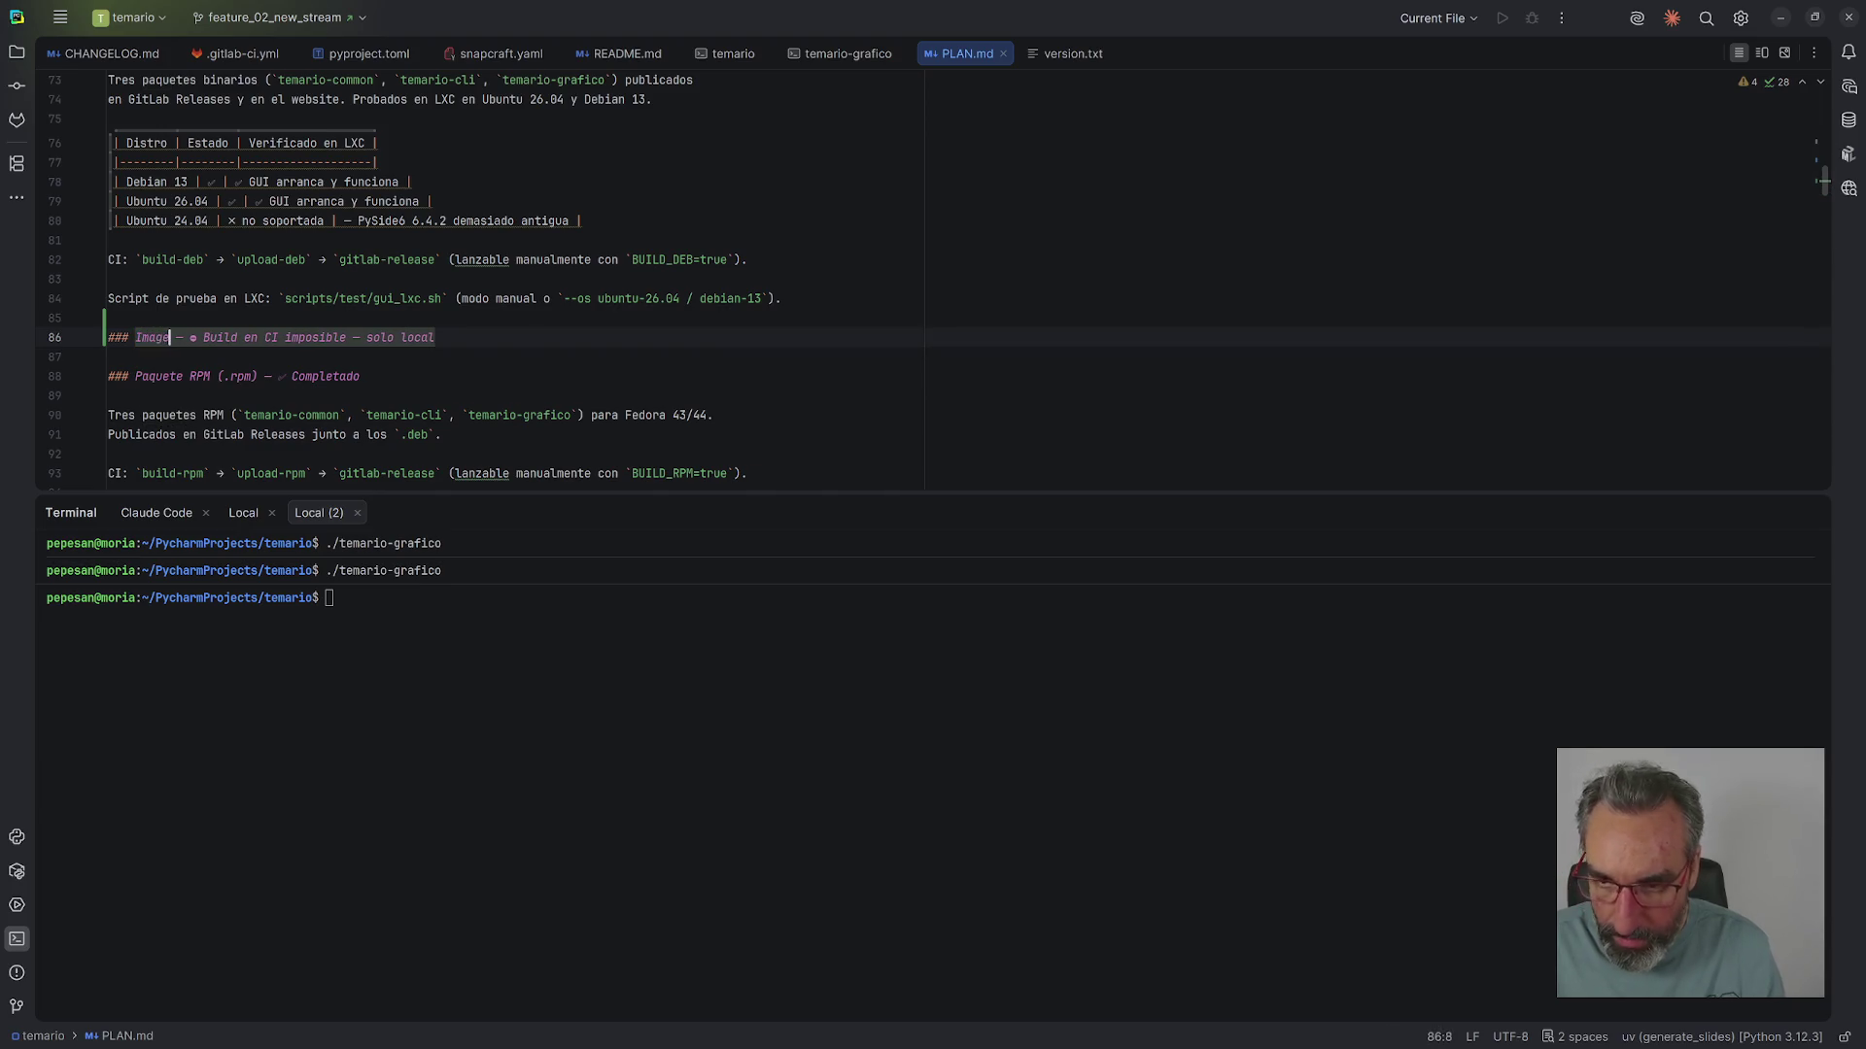
text(er)
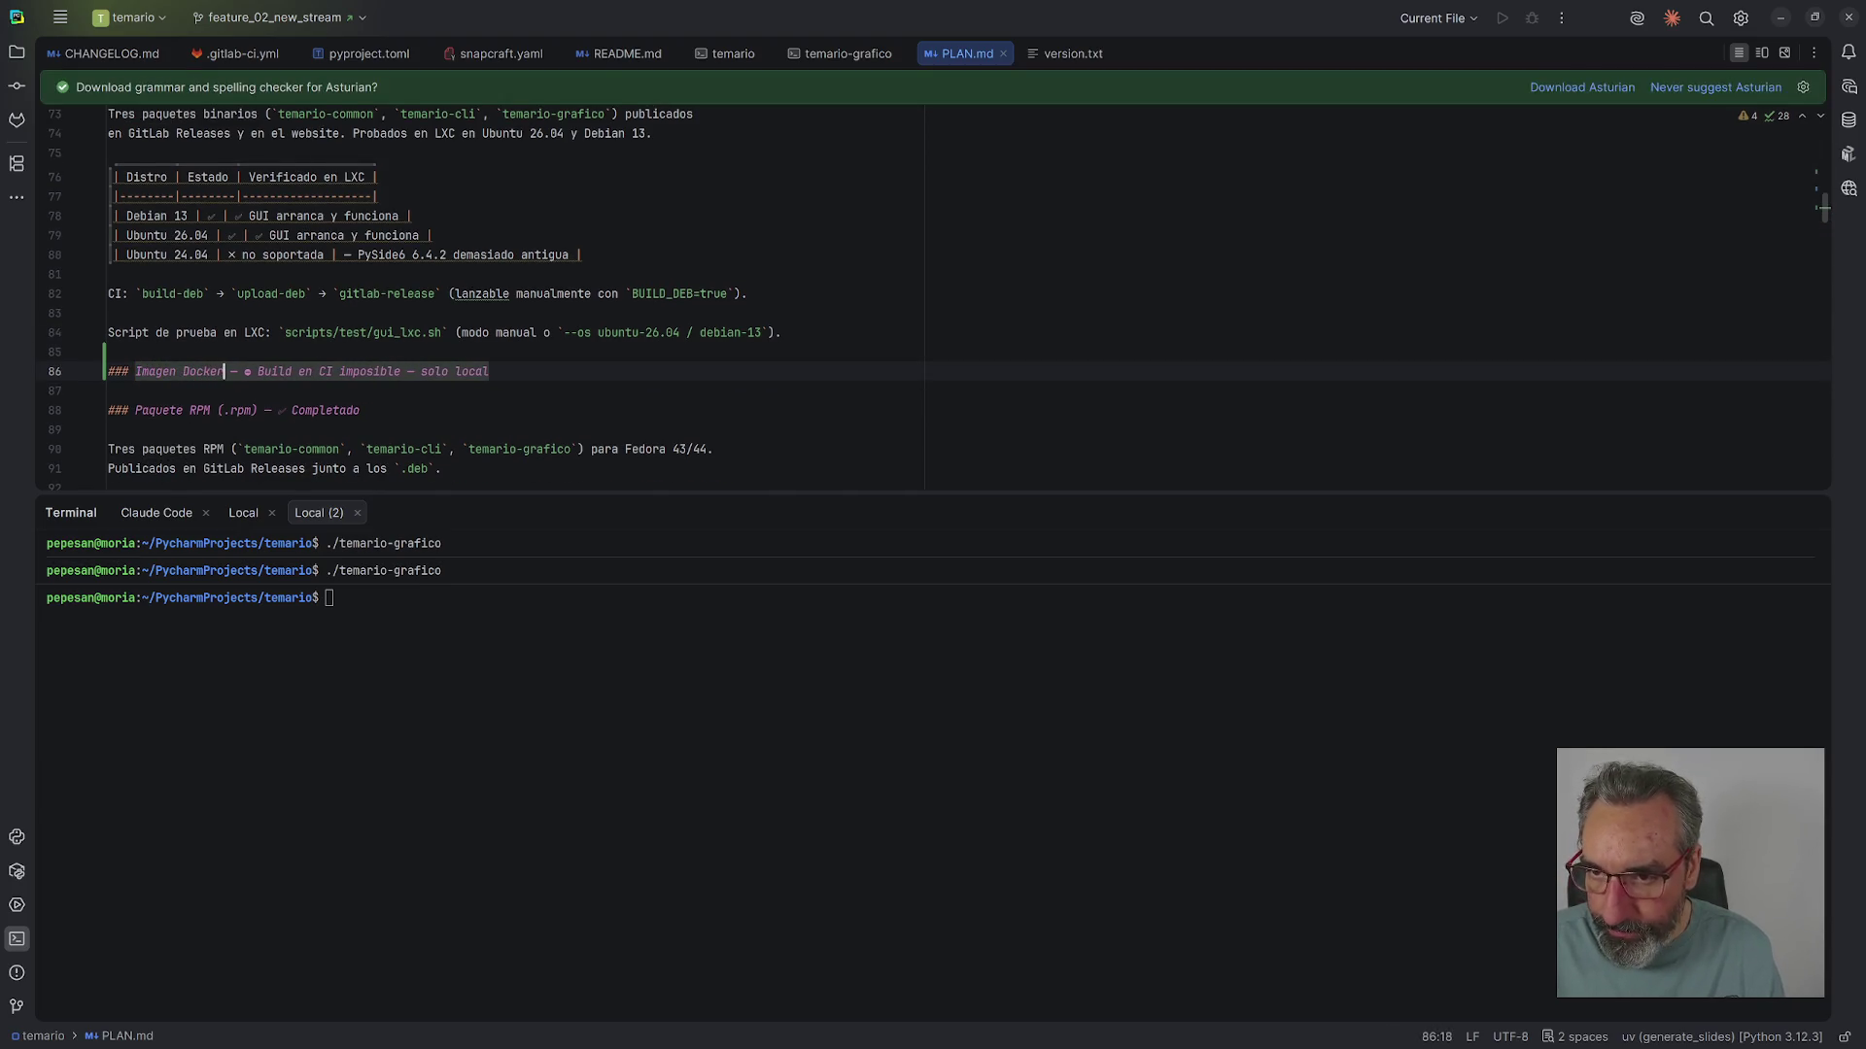
key(shift+End)
key(Delete)
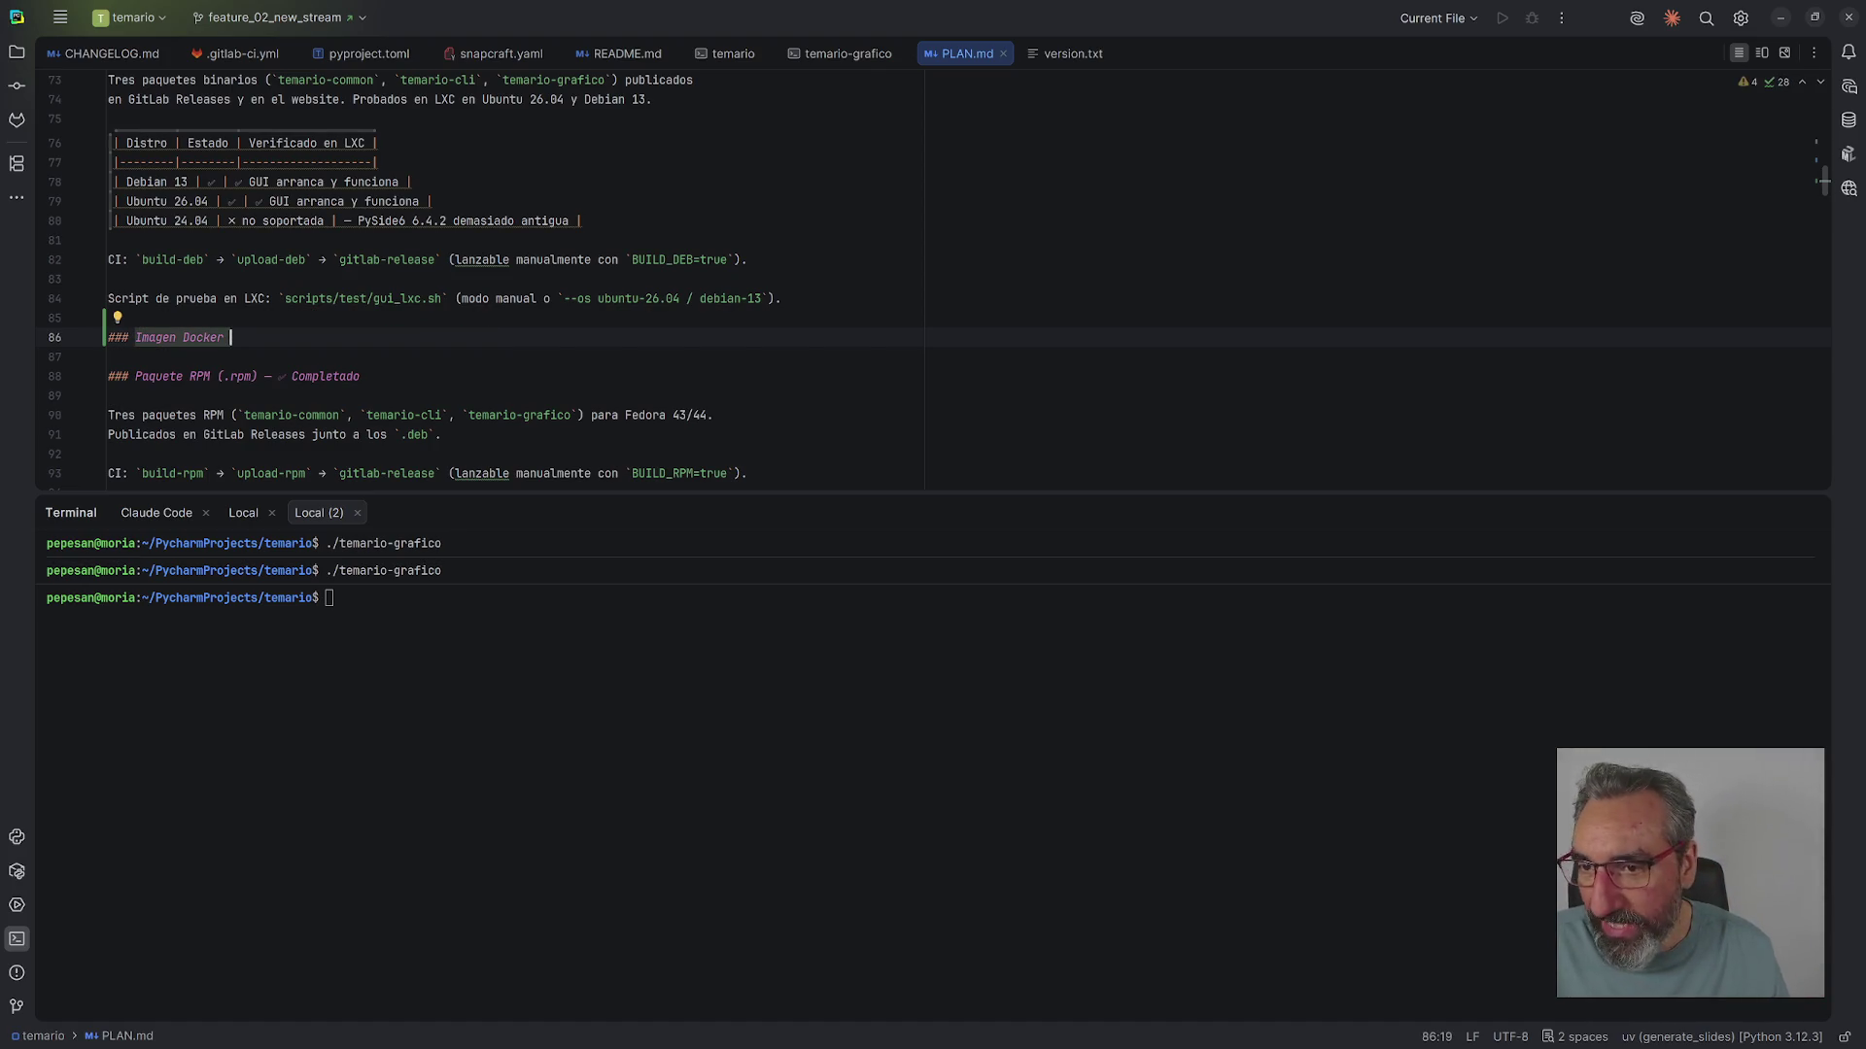
text(- sólo cli)
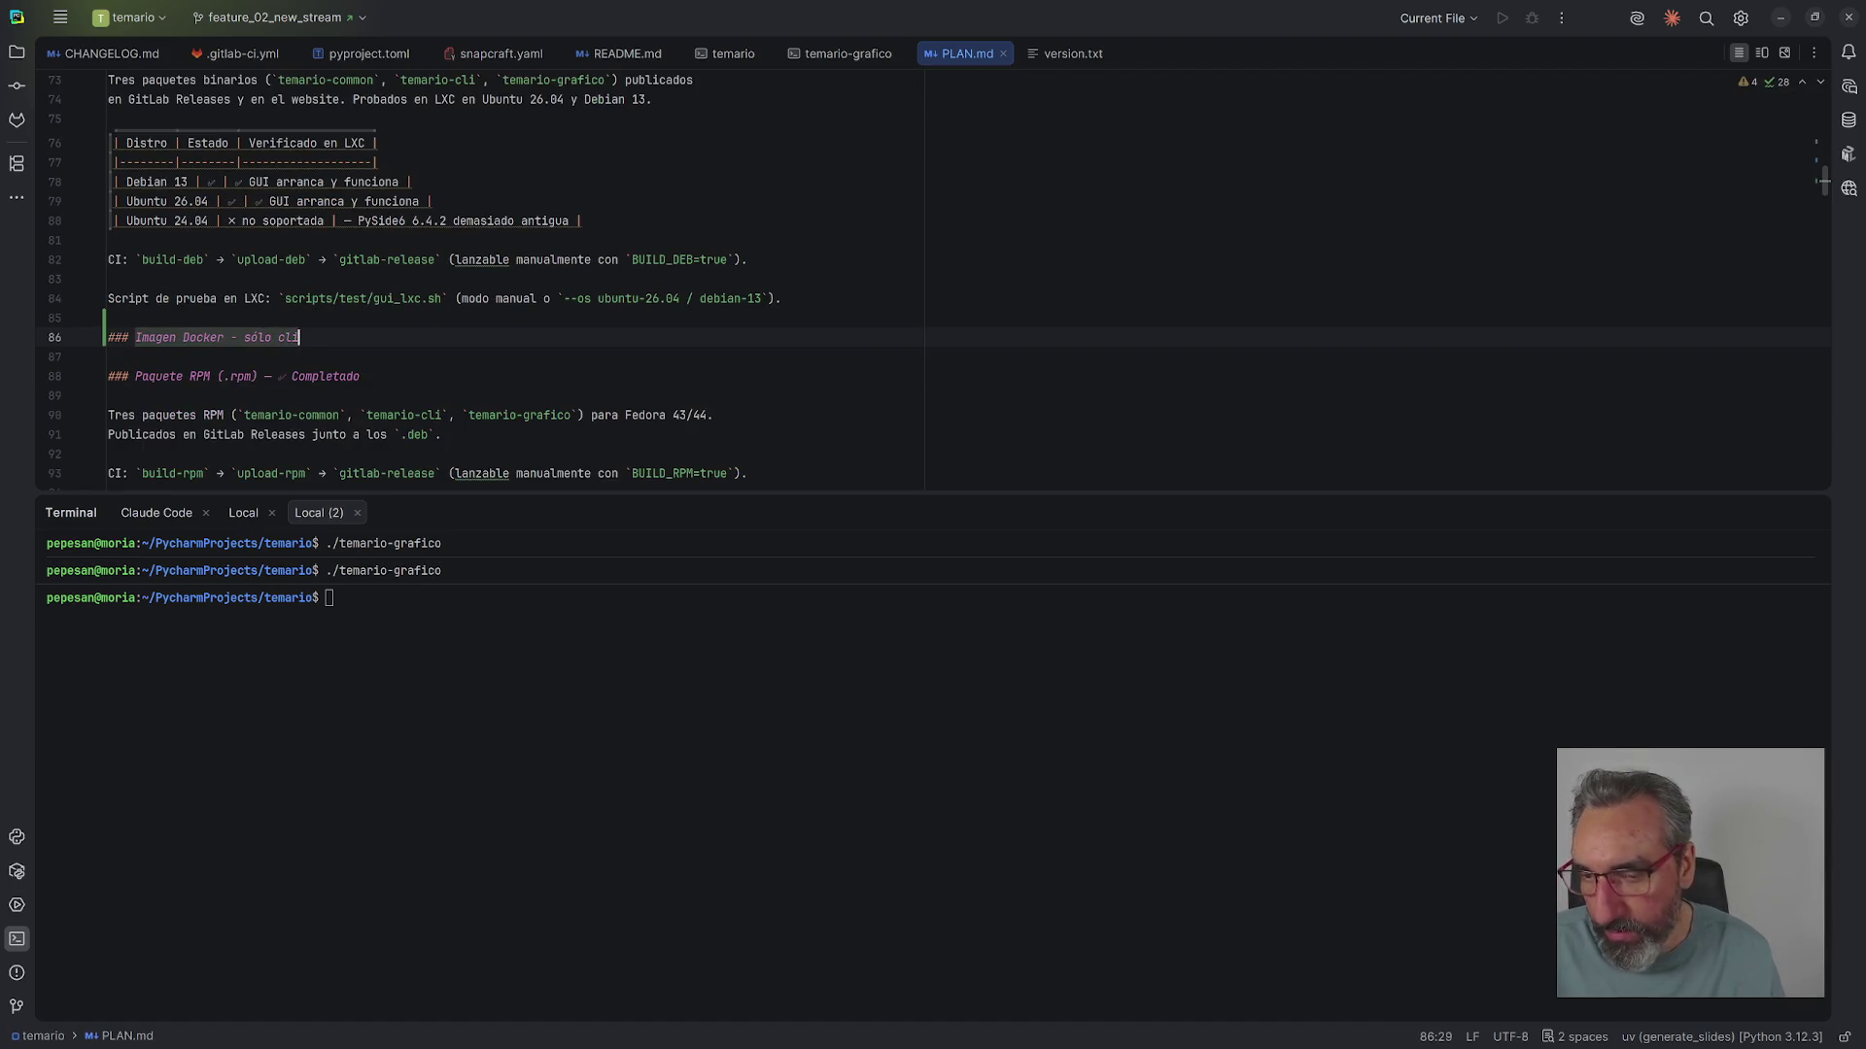
text( con libreoffi)
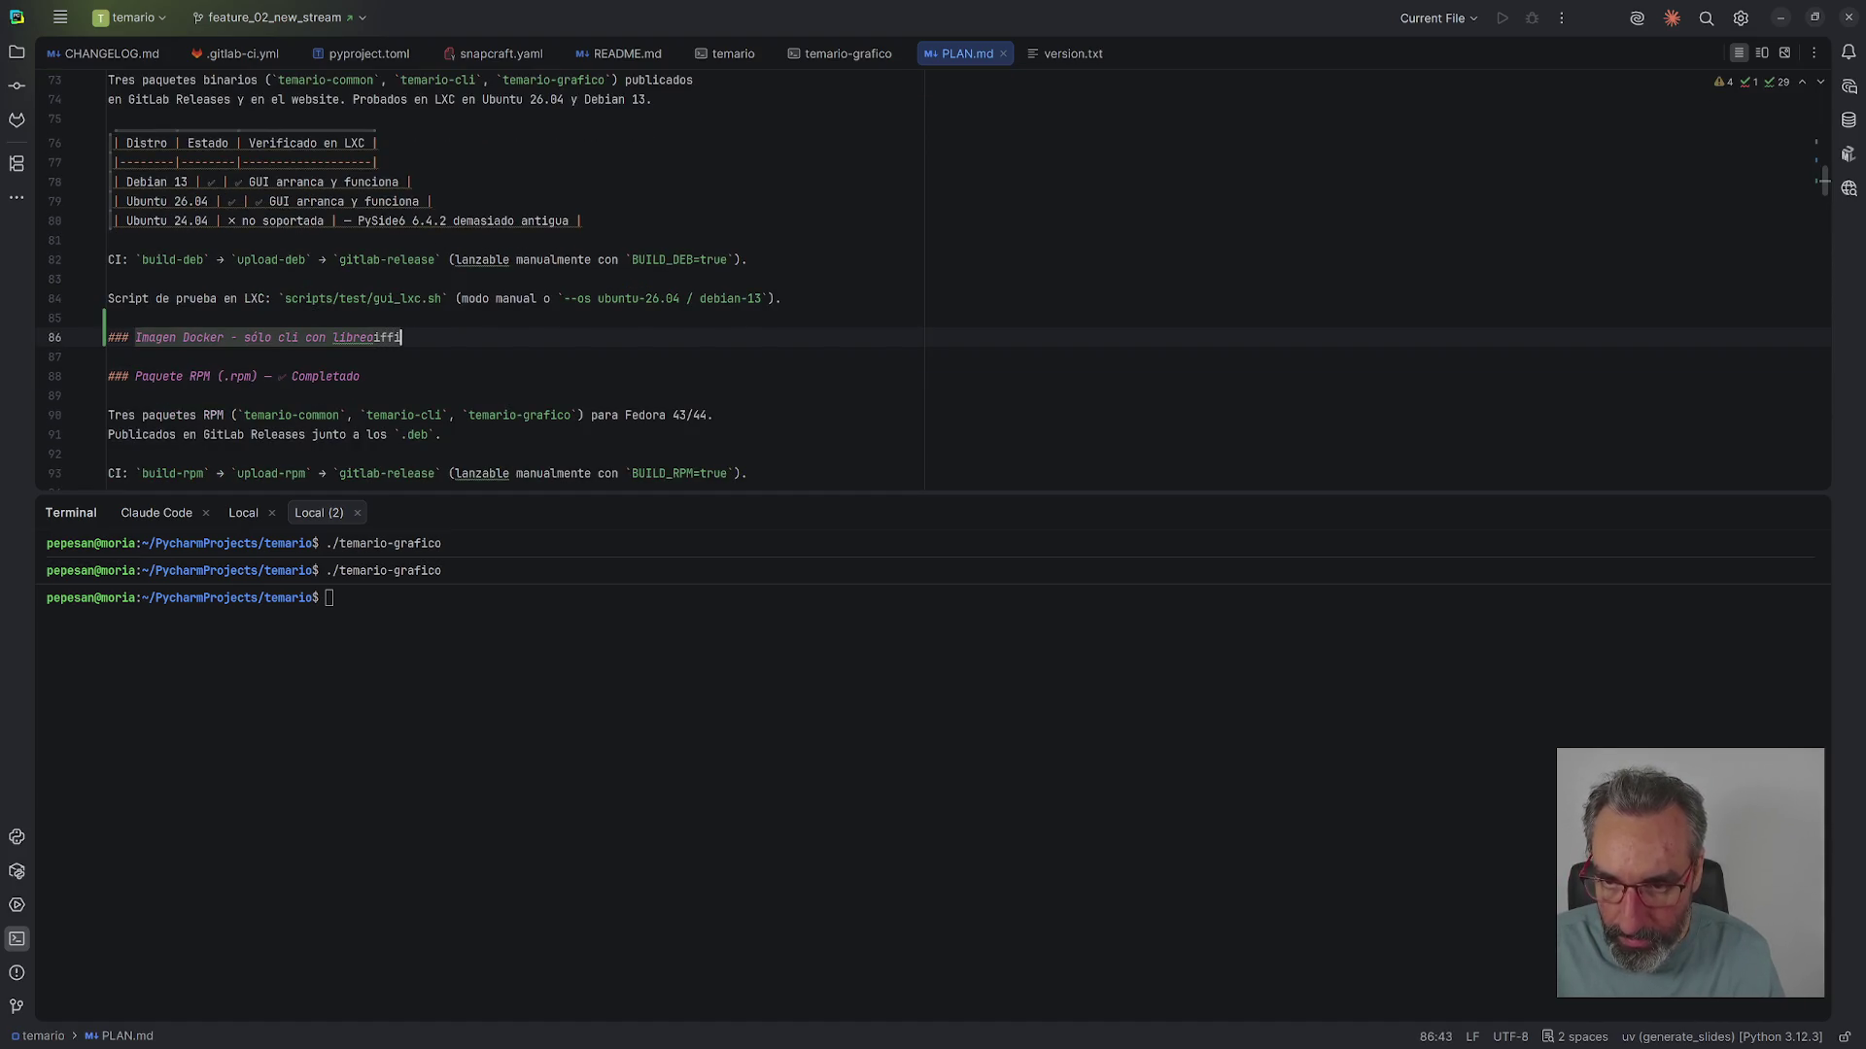
key(BackSpace)
key(BackSpace)
key(BackSpace)
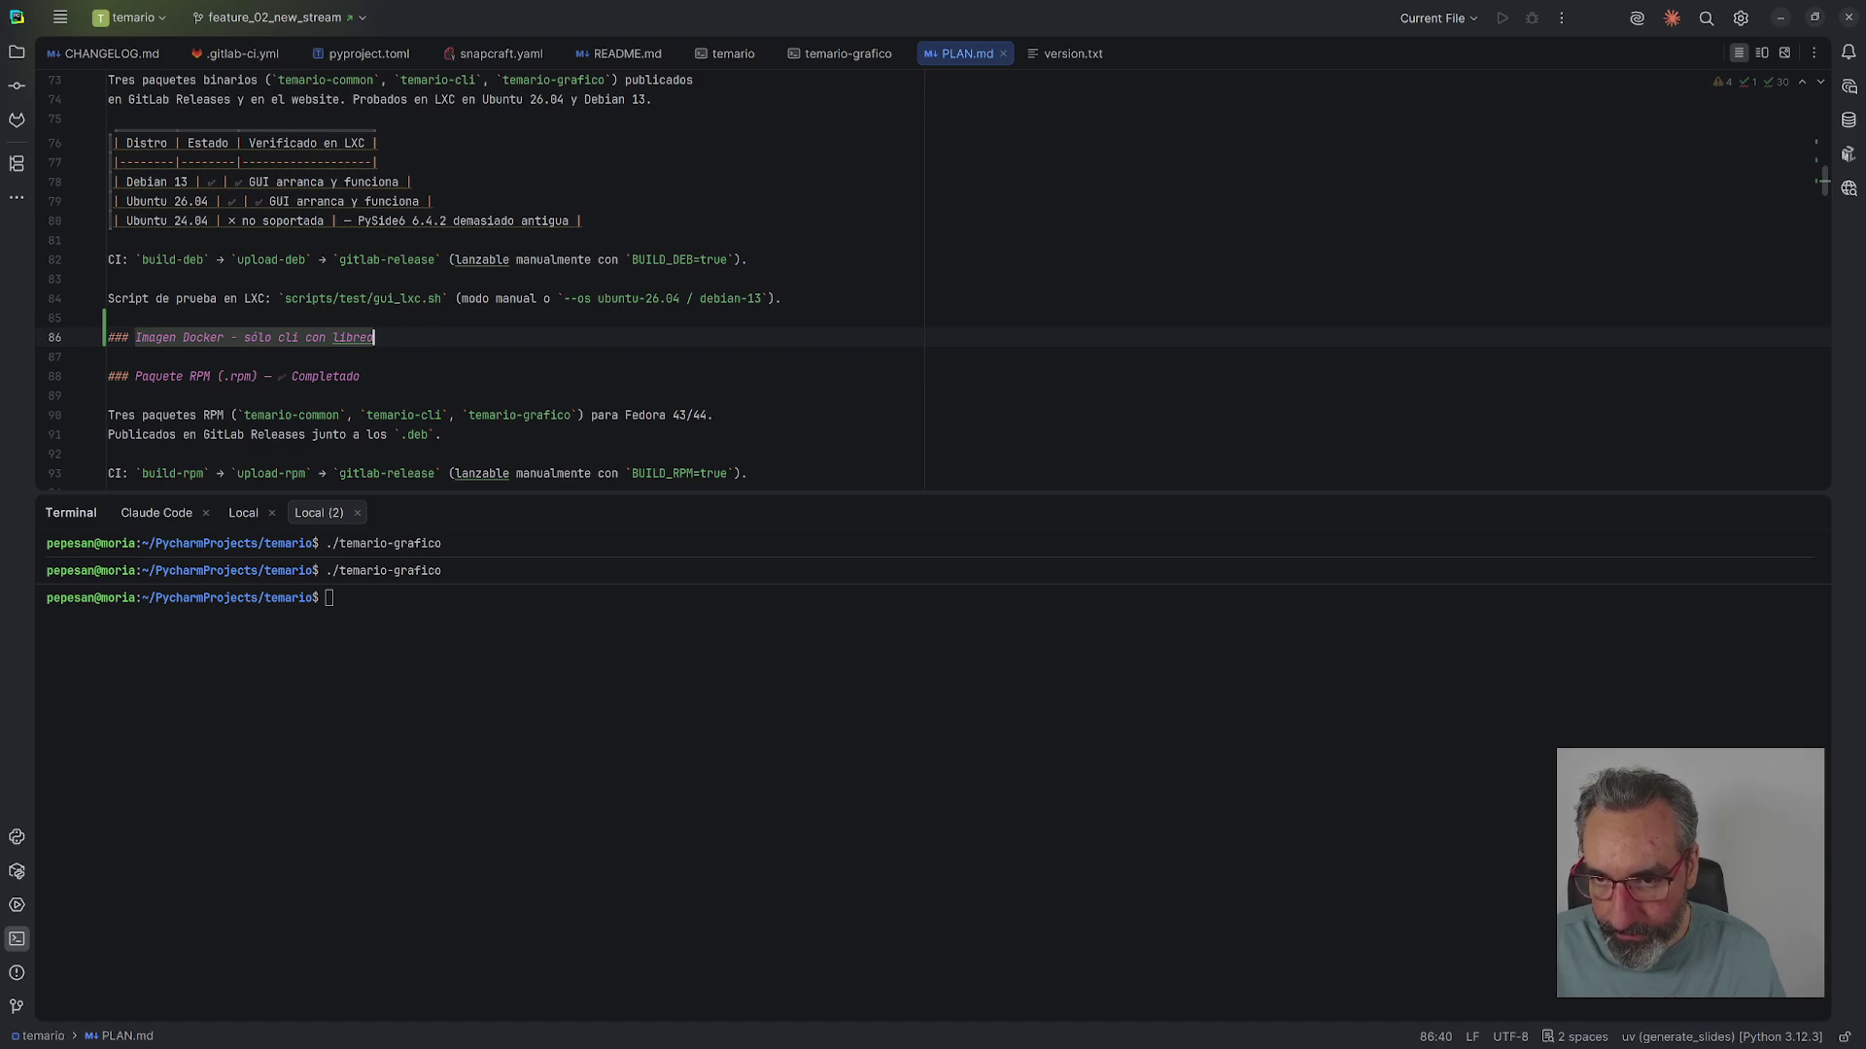
text(ff)
text(ice integr)
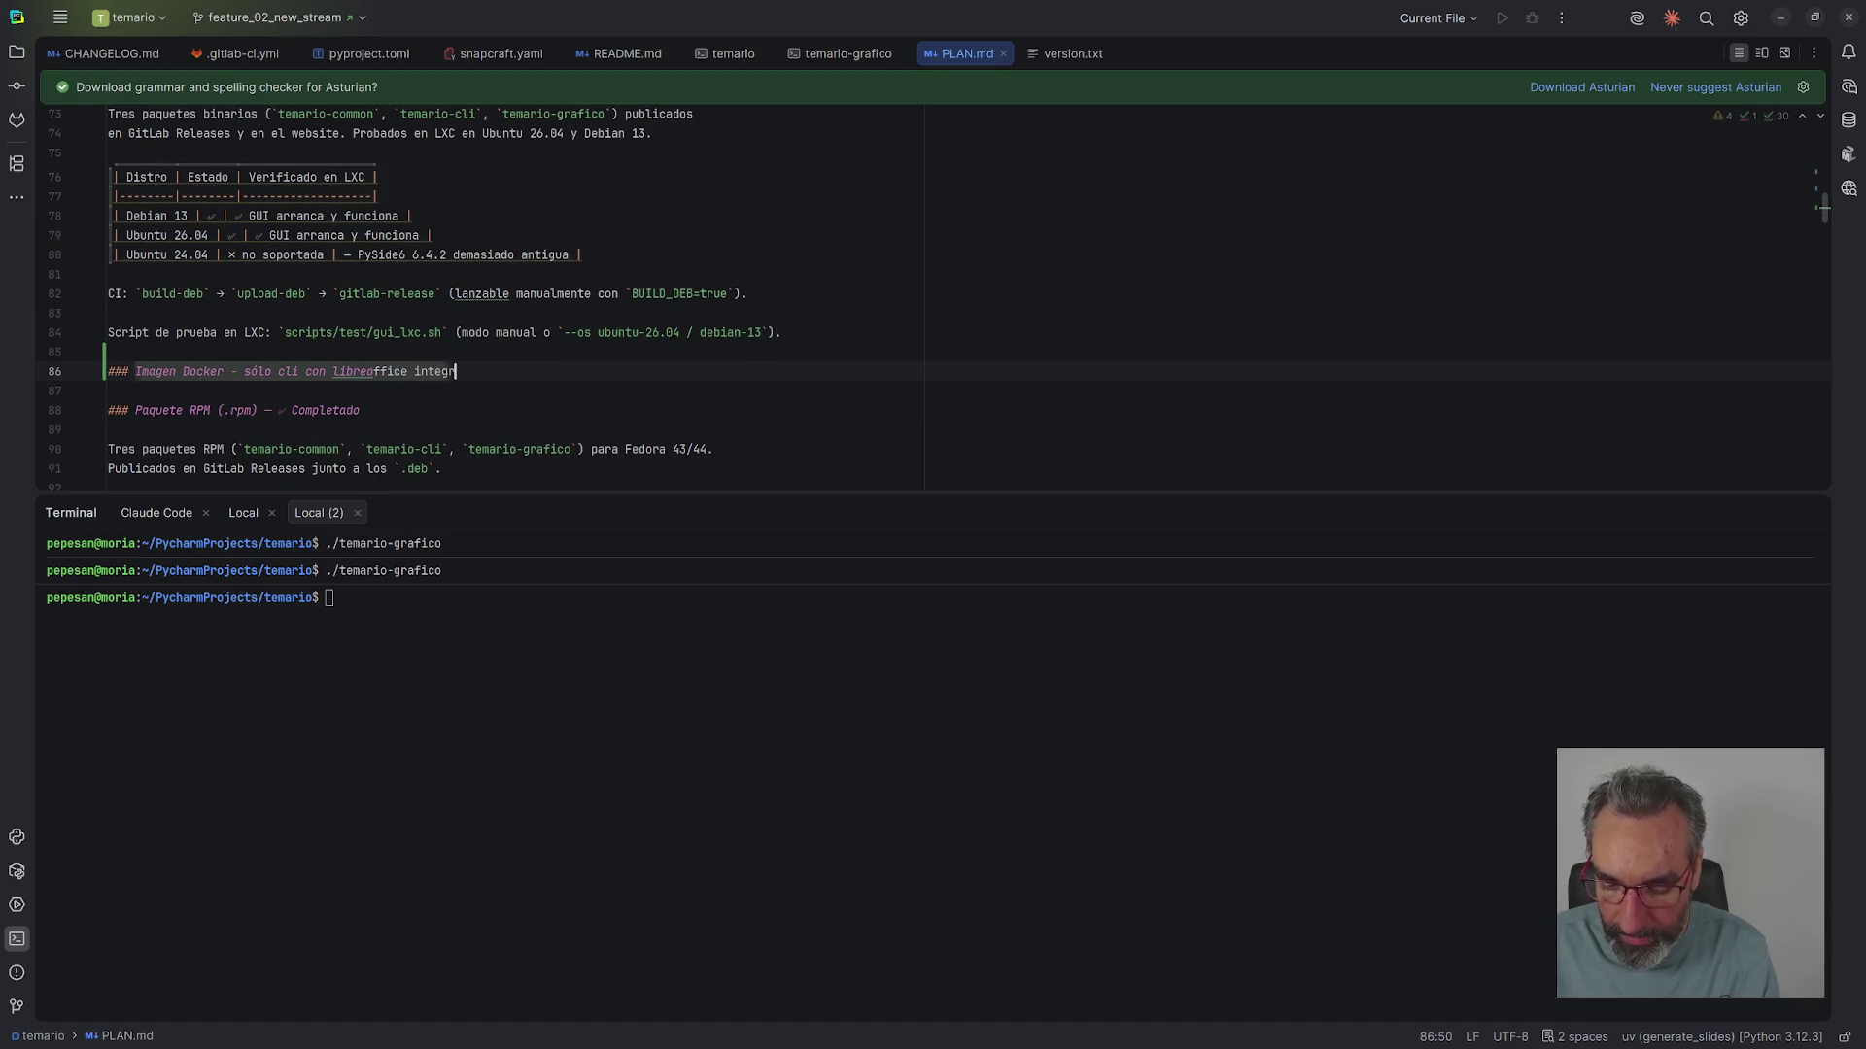
- Add the bullet 'Carpeta de cursos como volumen' below the Docker heading
key(Return)
key(Return)
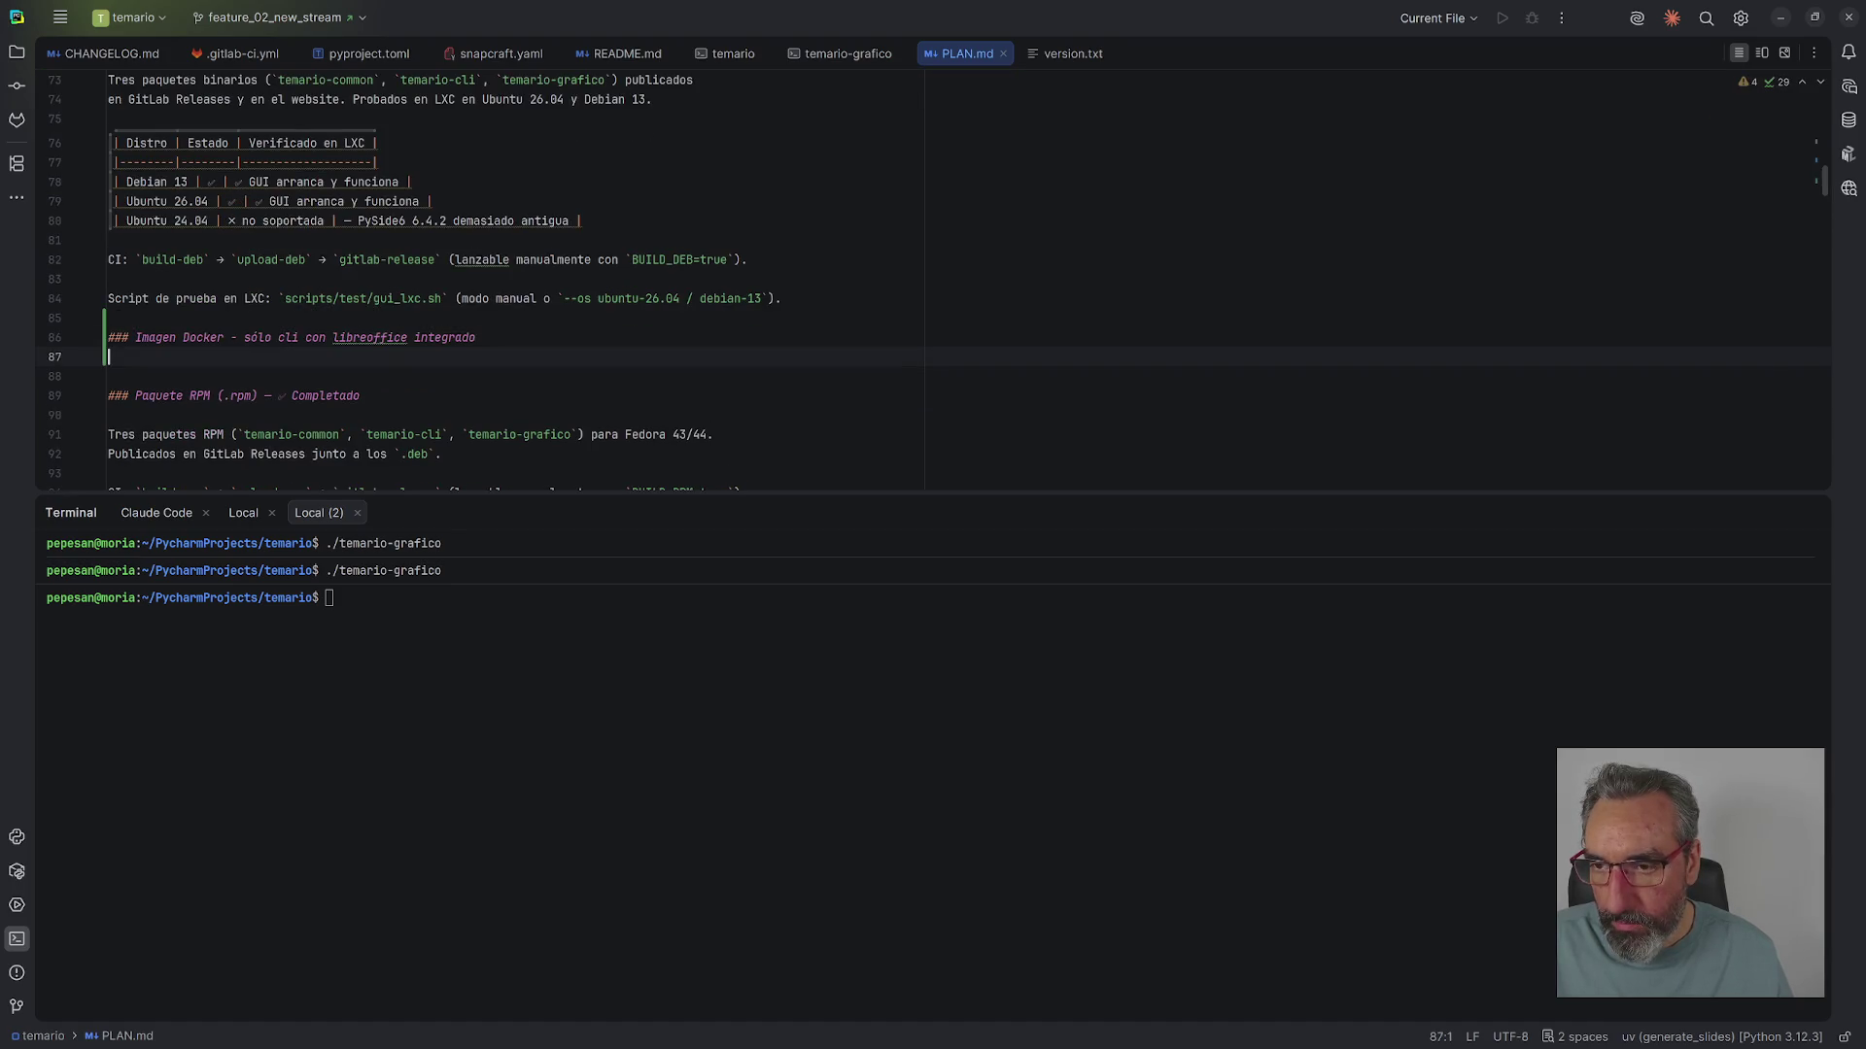
text(- Caet)
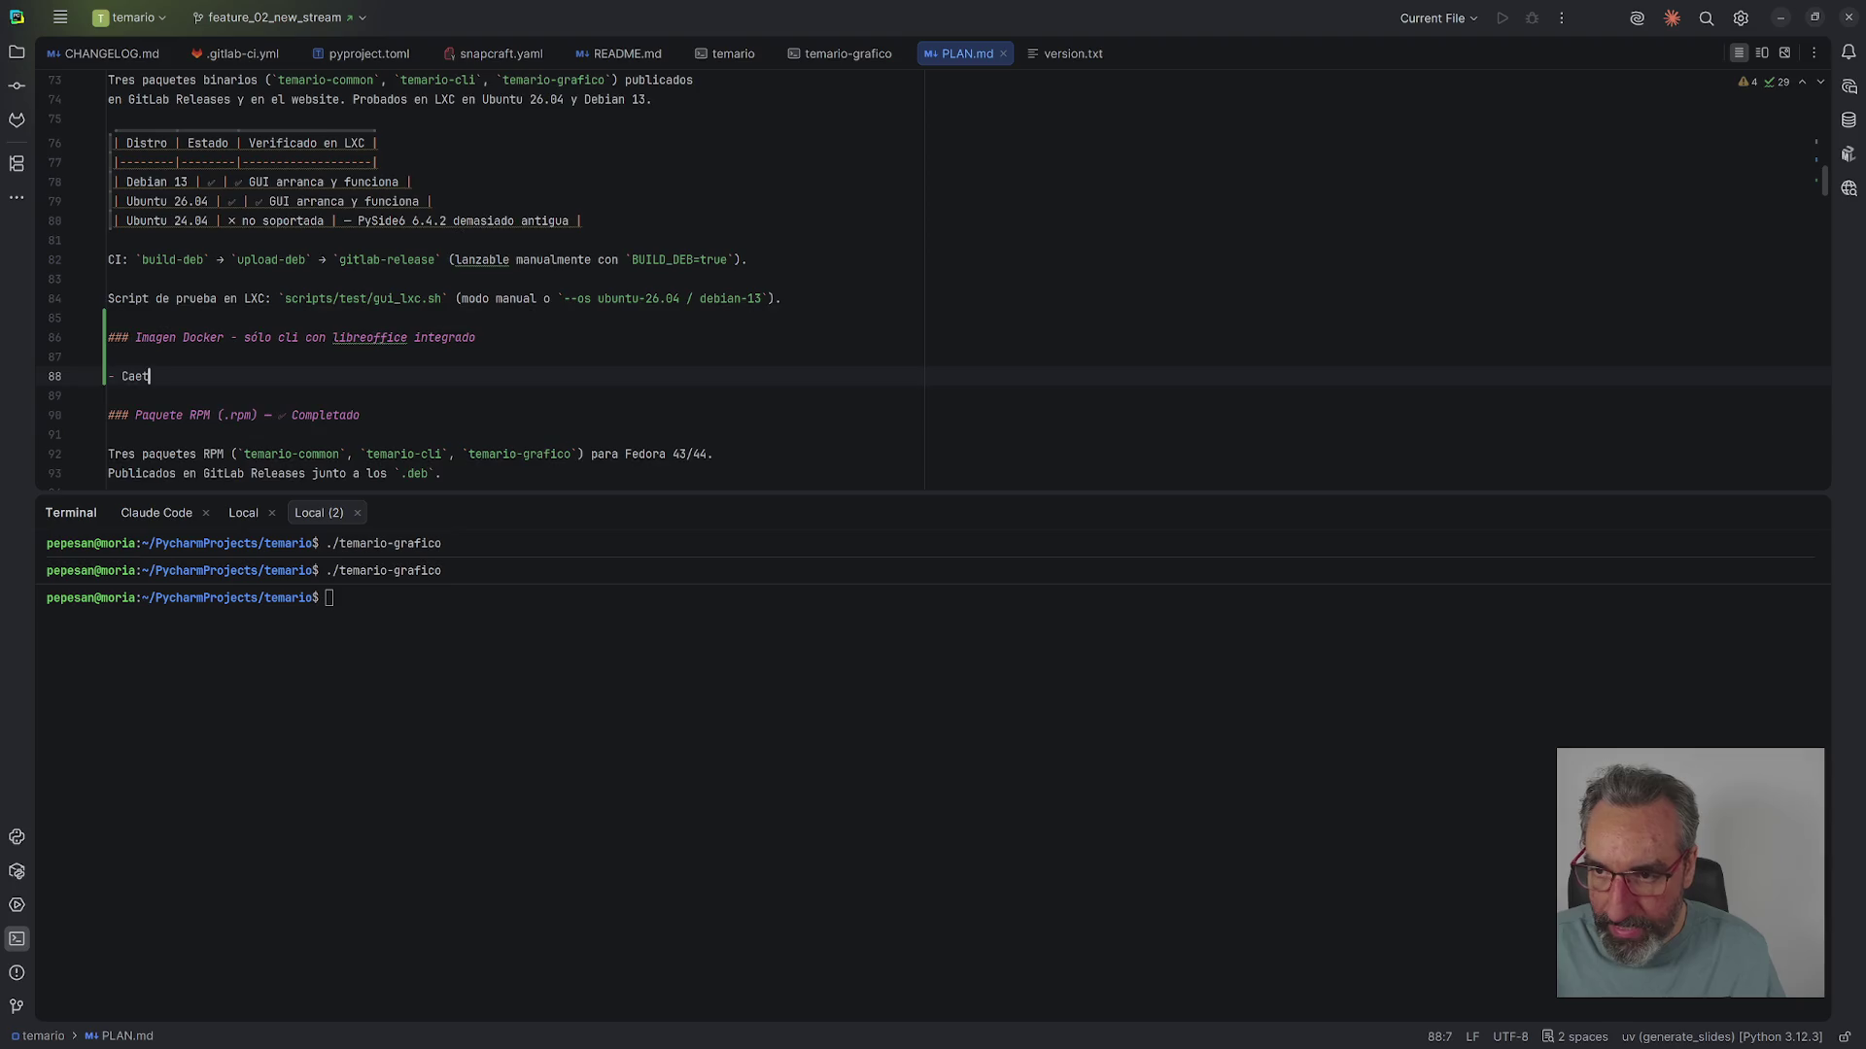
key(BackSpace)
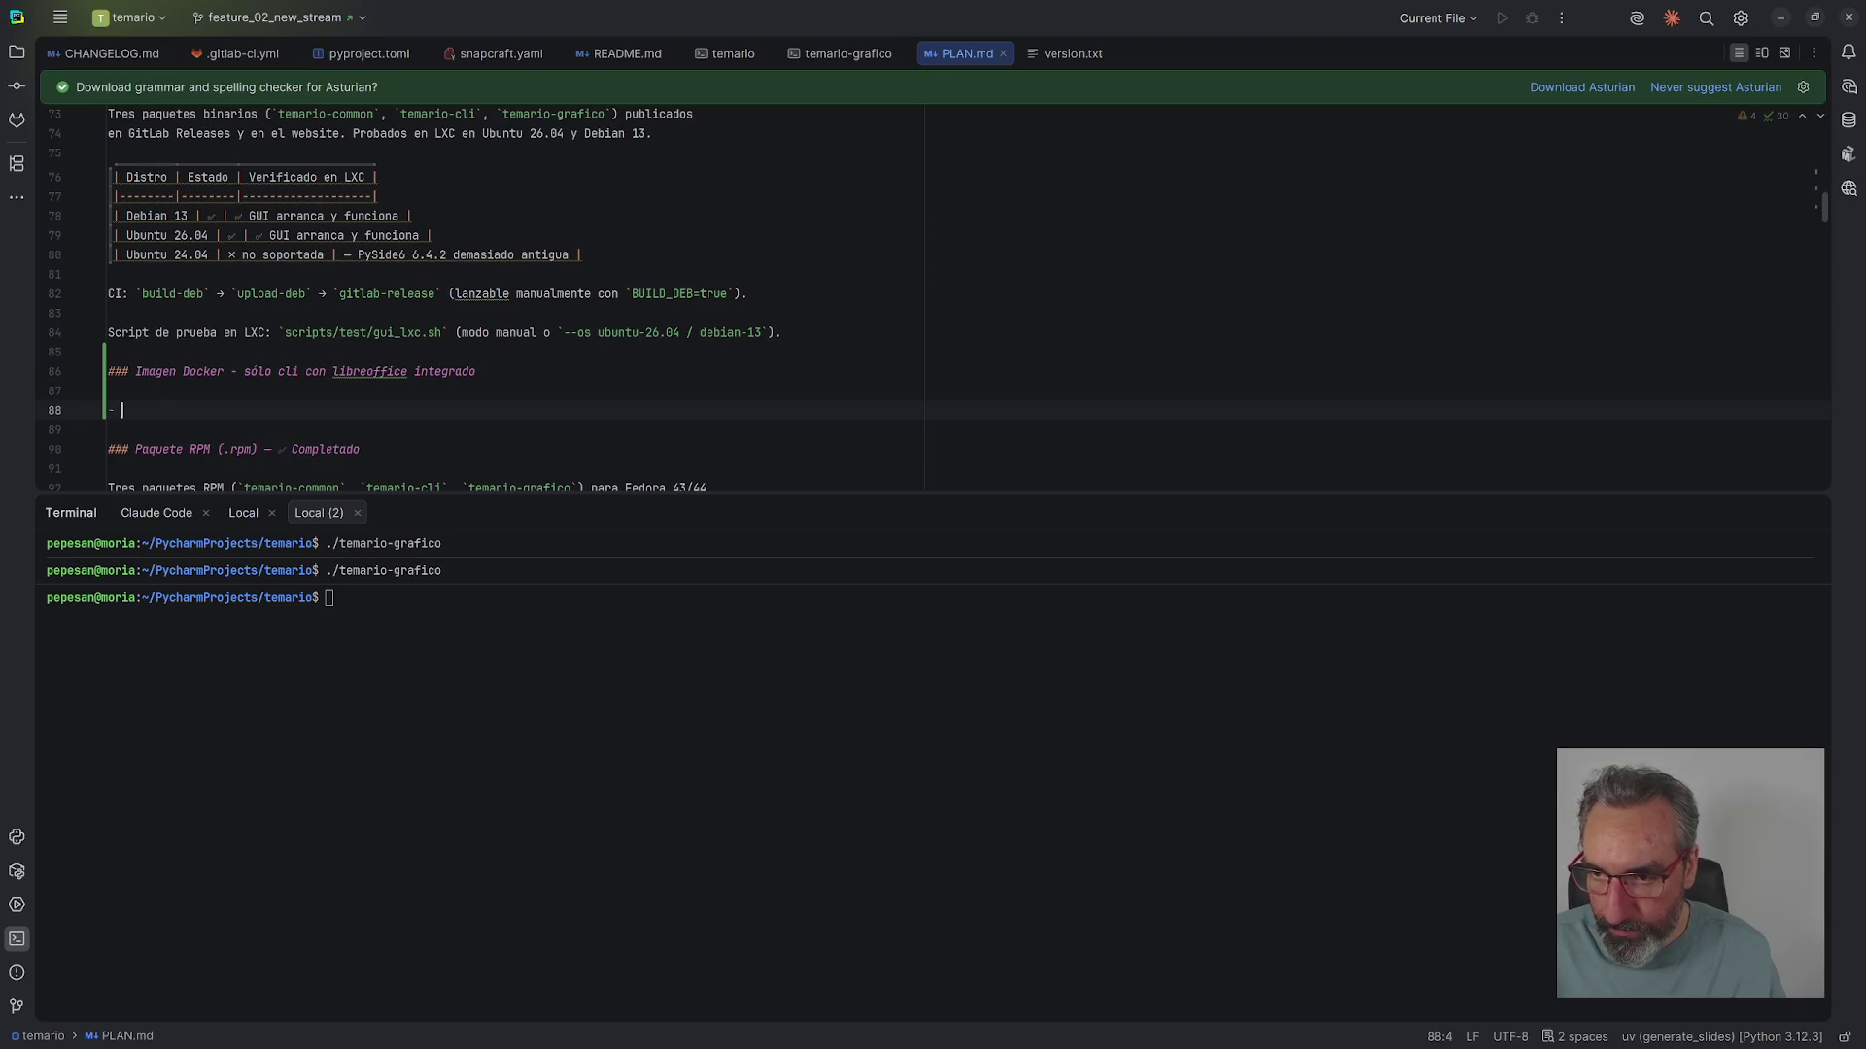
text(Carpeta de cursos como volumen)
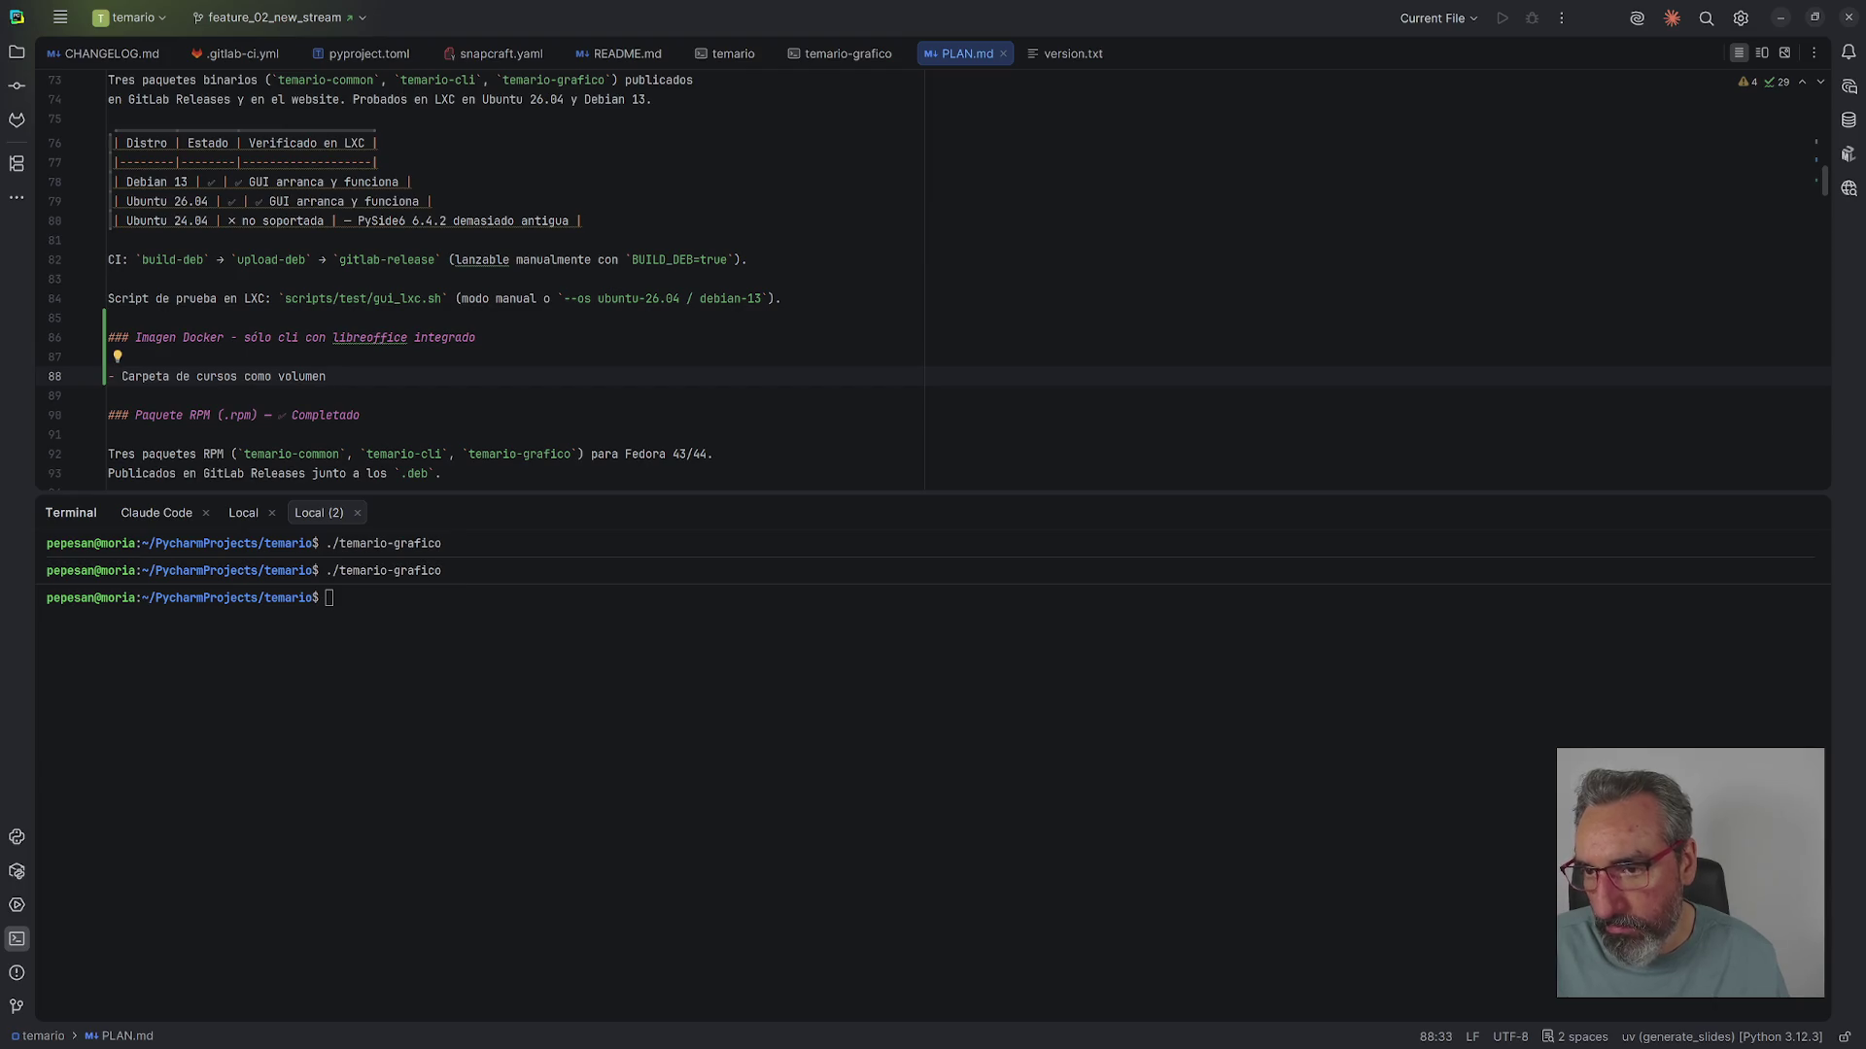
- Remove the blank line and add the 'Ejemplos de uso' and 'Dockerfile' bullets
key(Up)
key(BackSpace)
key(Down)
key(Return)
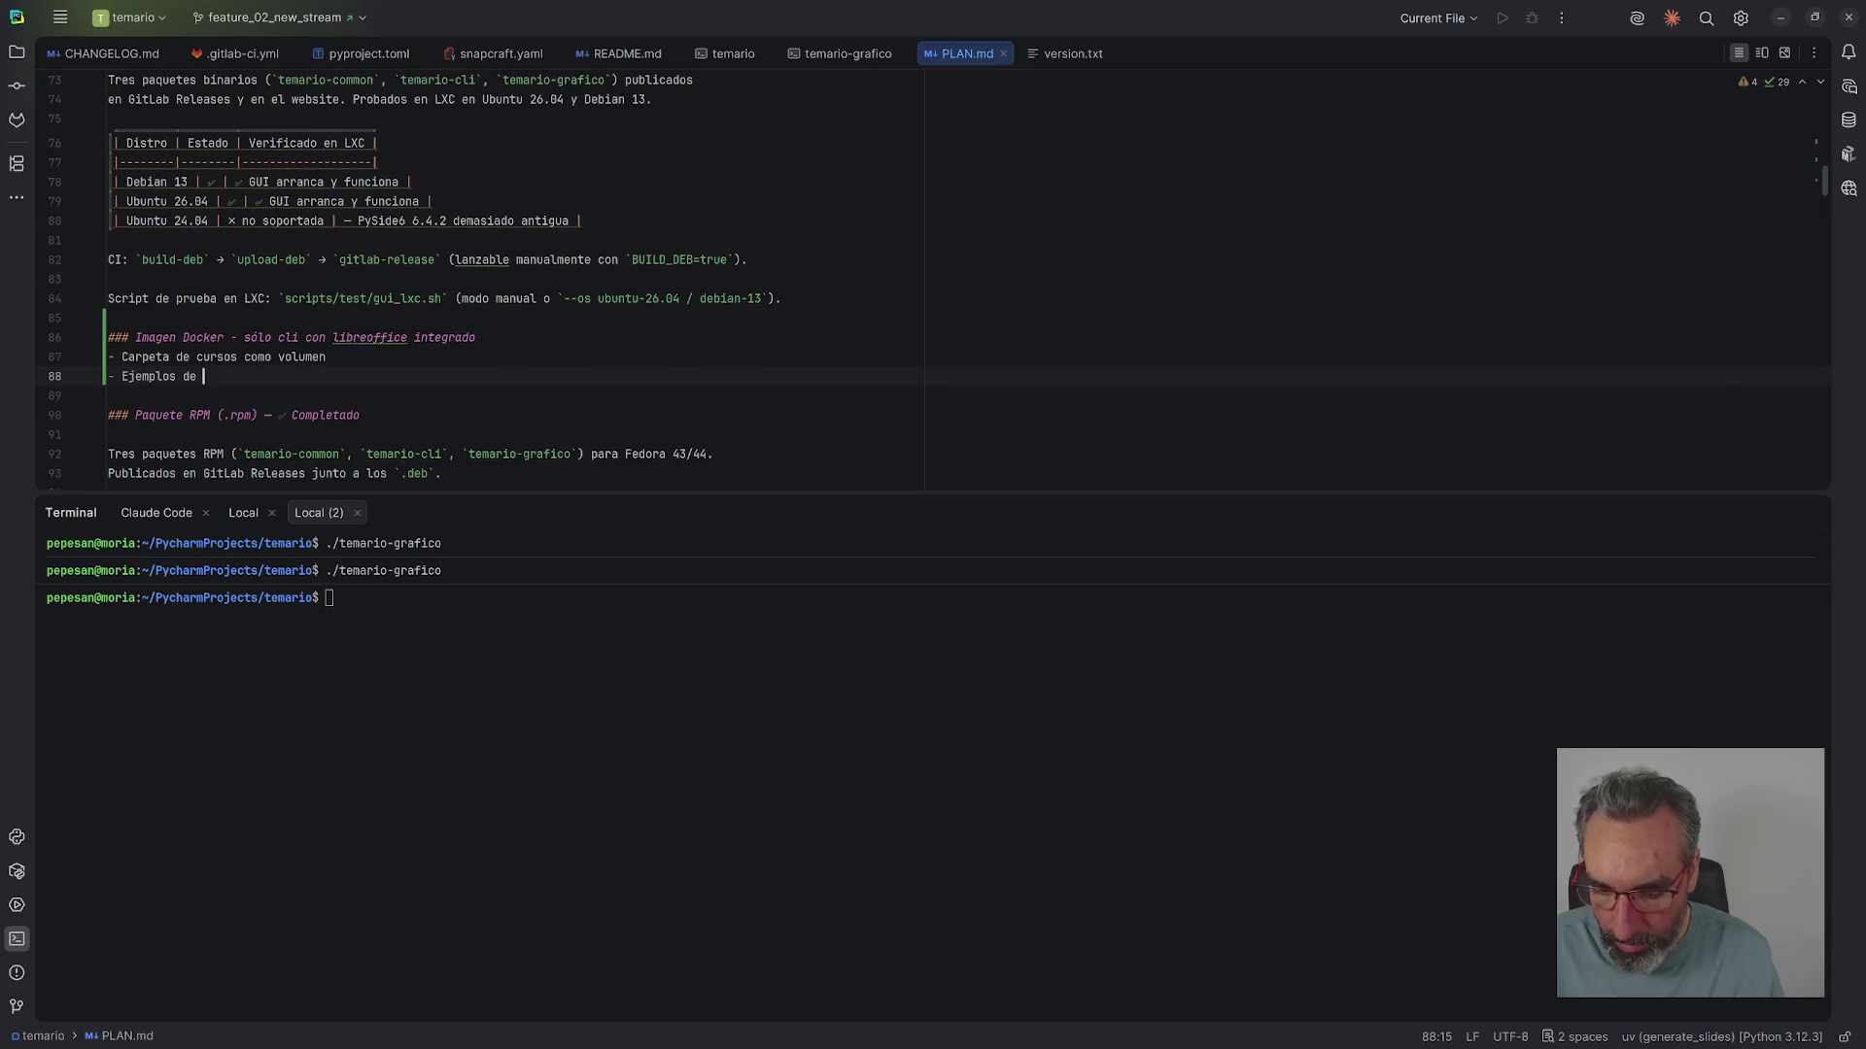
text(o)
key(Return)
text(- Docker compose de ej)
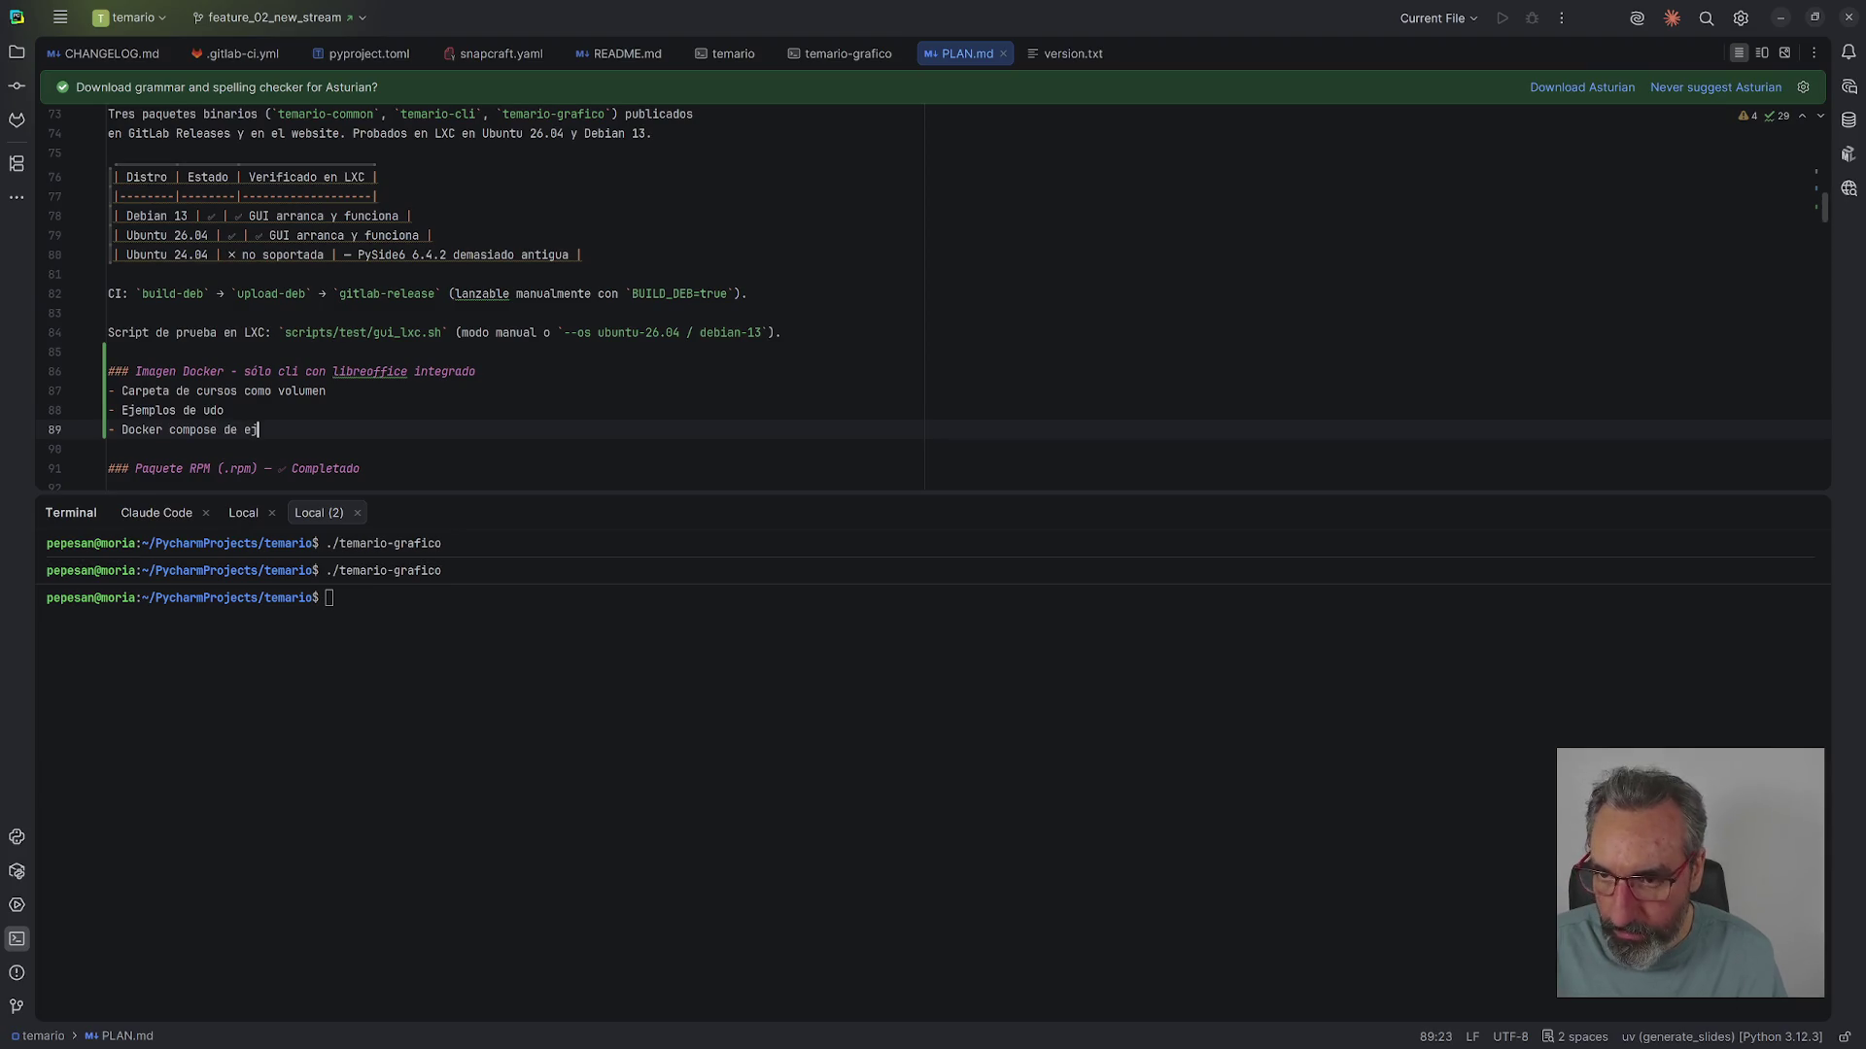
text(emplo)
- Fix the 'udo' typo so the bullet reads 'Ejemplos de uso'
click(224, 376)
text(so)
key(Return)
text(- Dockerfile)
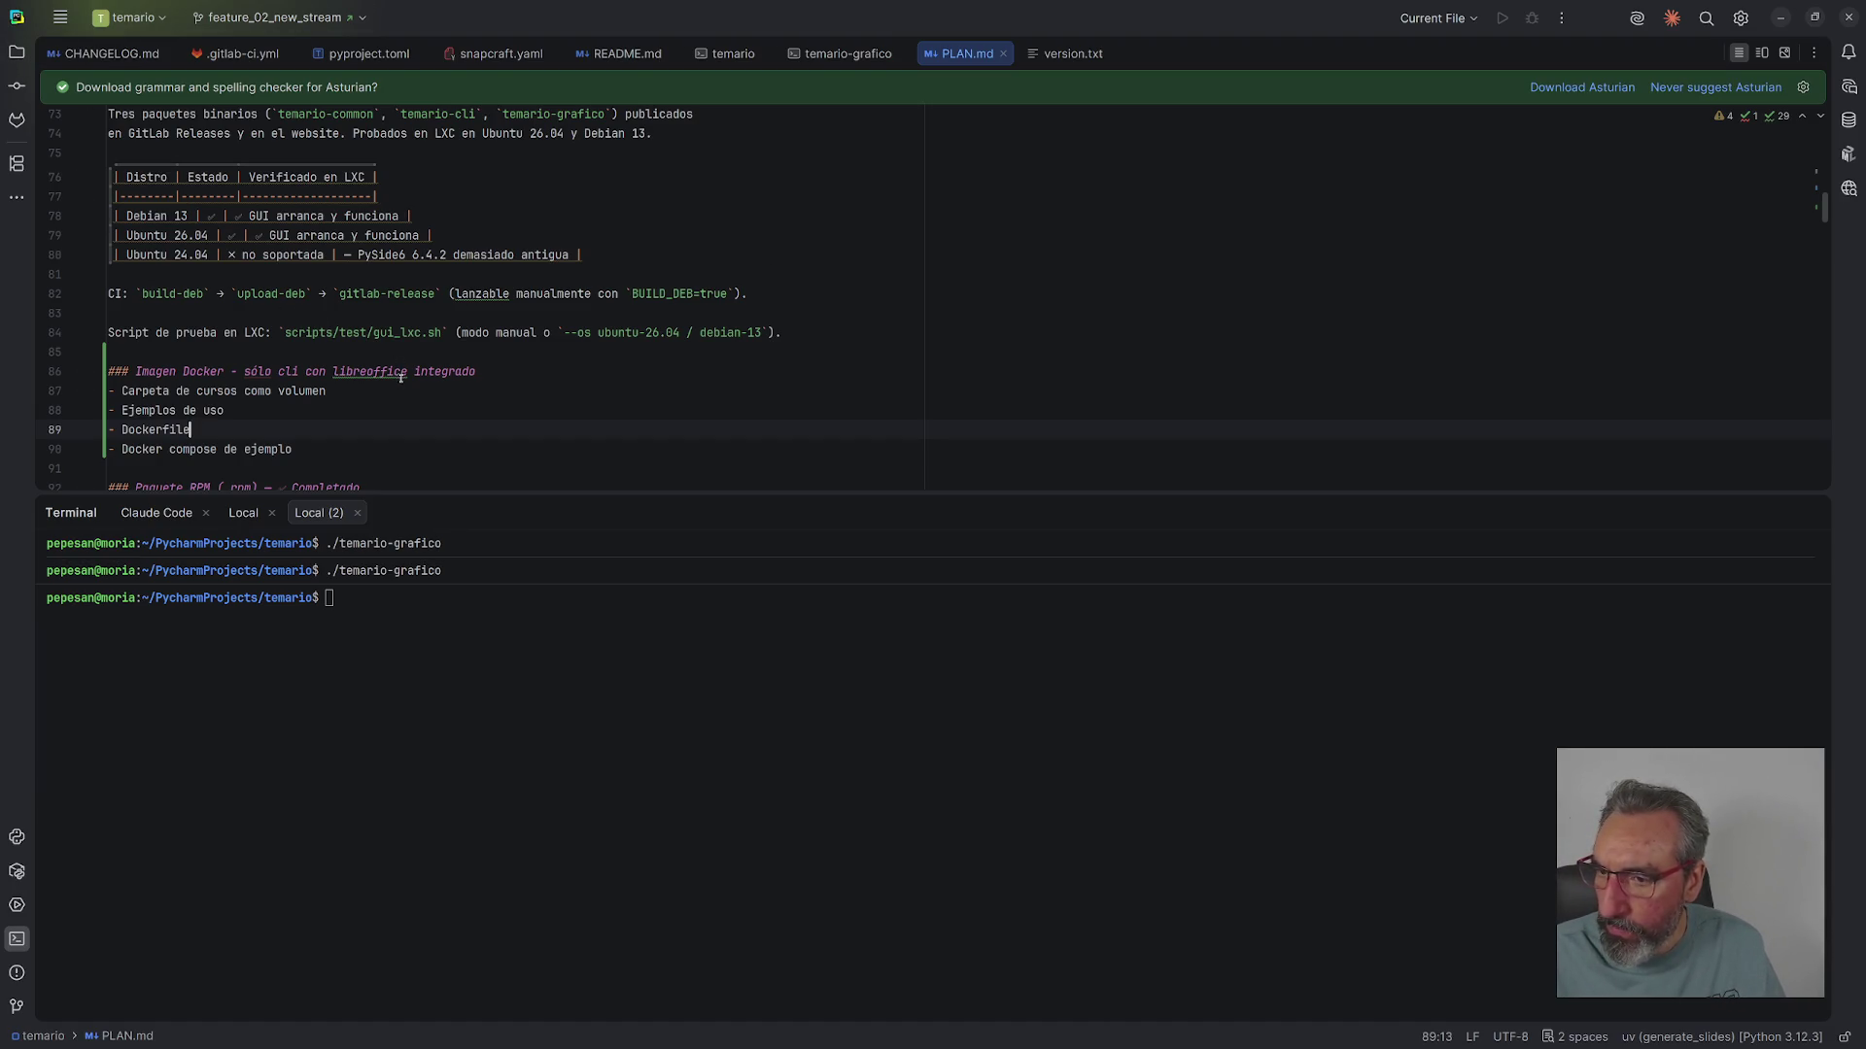
scroll(331, 417, down, 2)
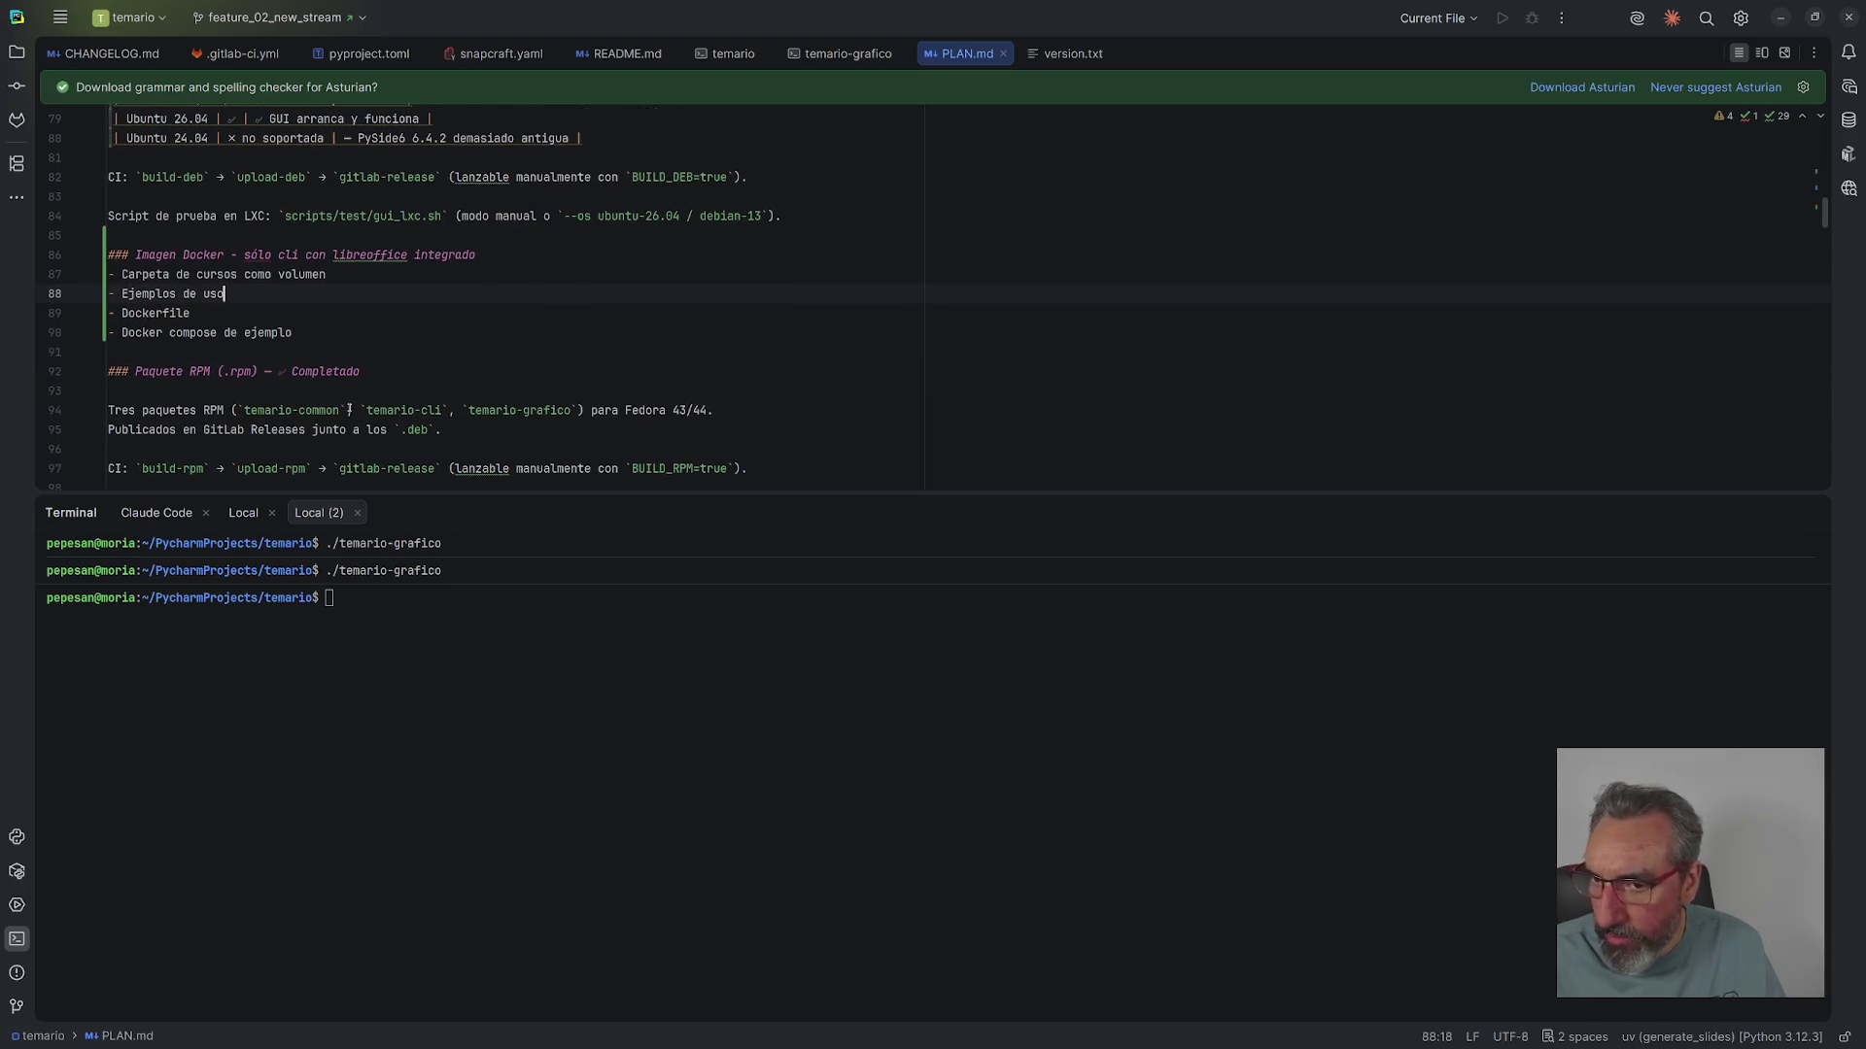
scroll(345, 409, down, 2)
drag(536, 391, 330, 292)
click(583, 274)
scroll(591, 258, up, 5)
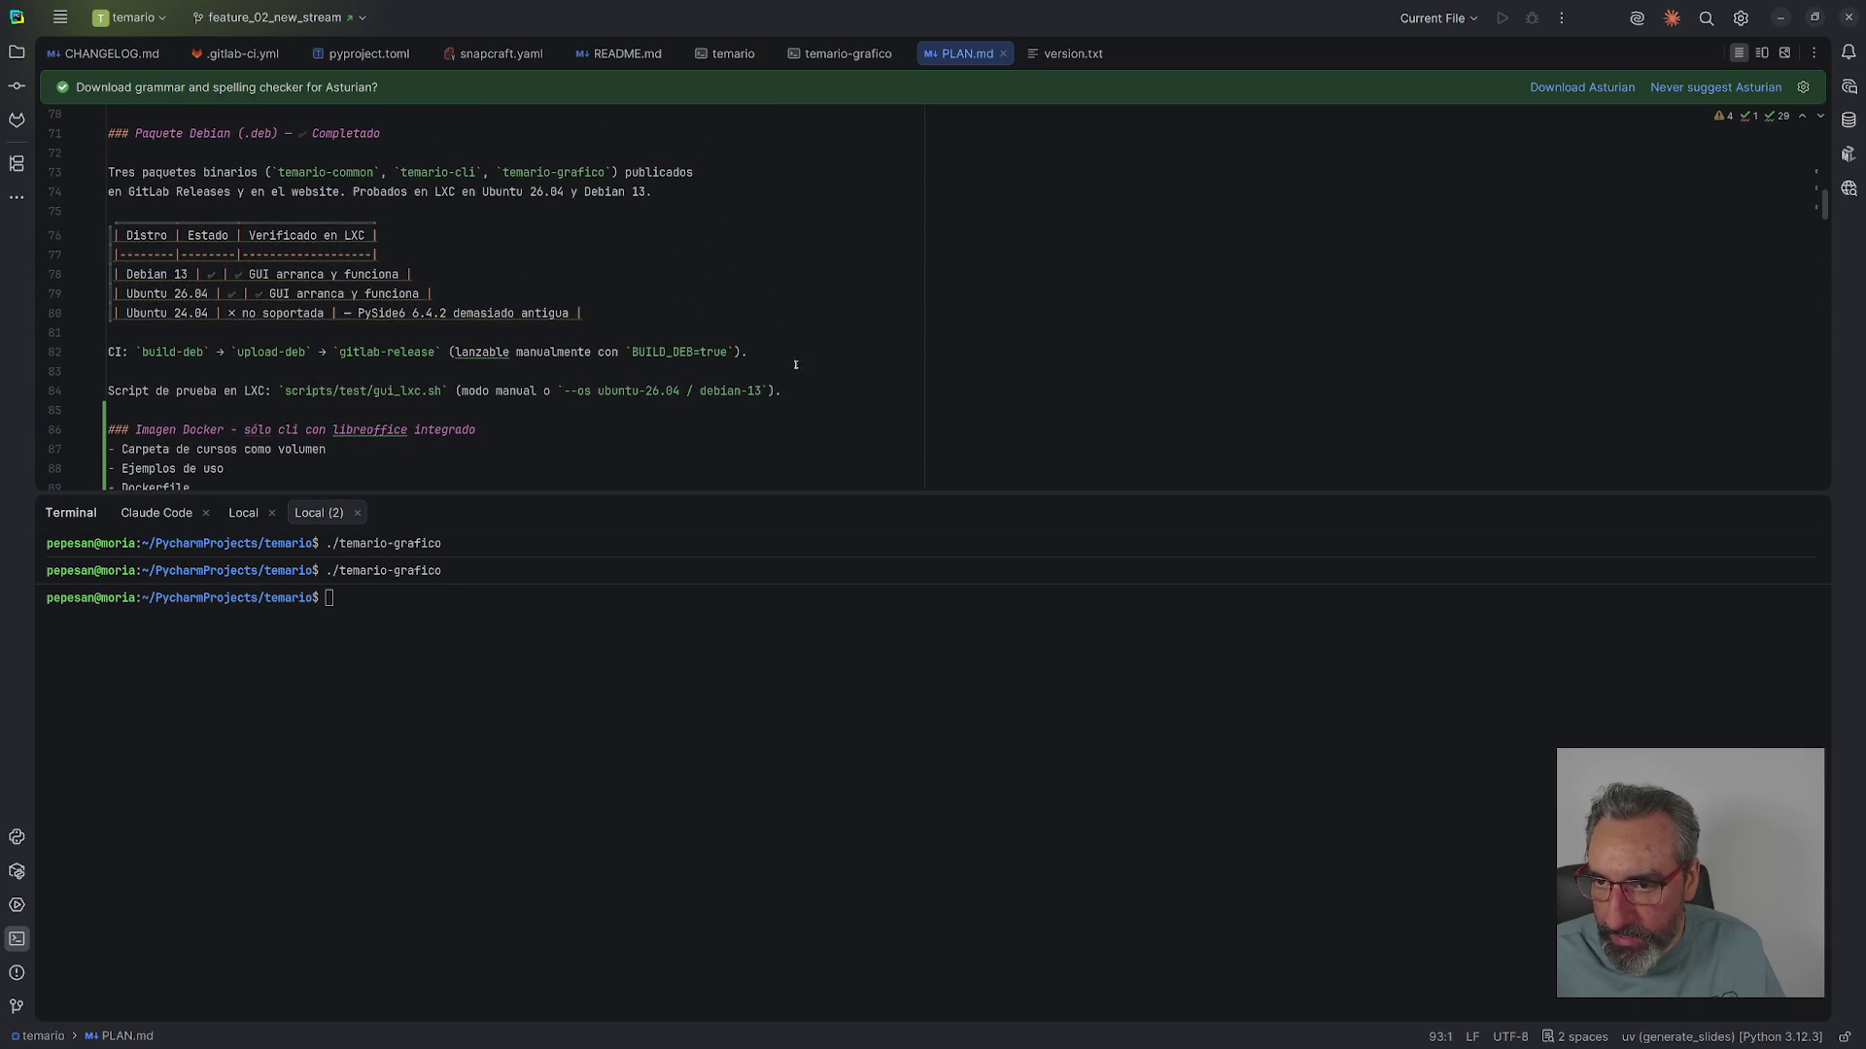
click(595, 259)
scroll(595, 258, down, 14)
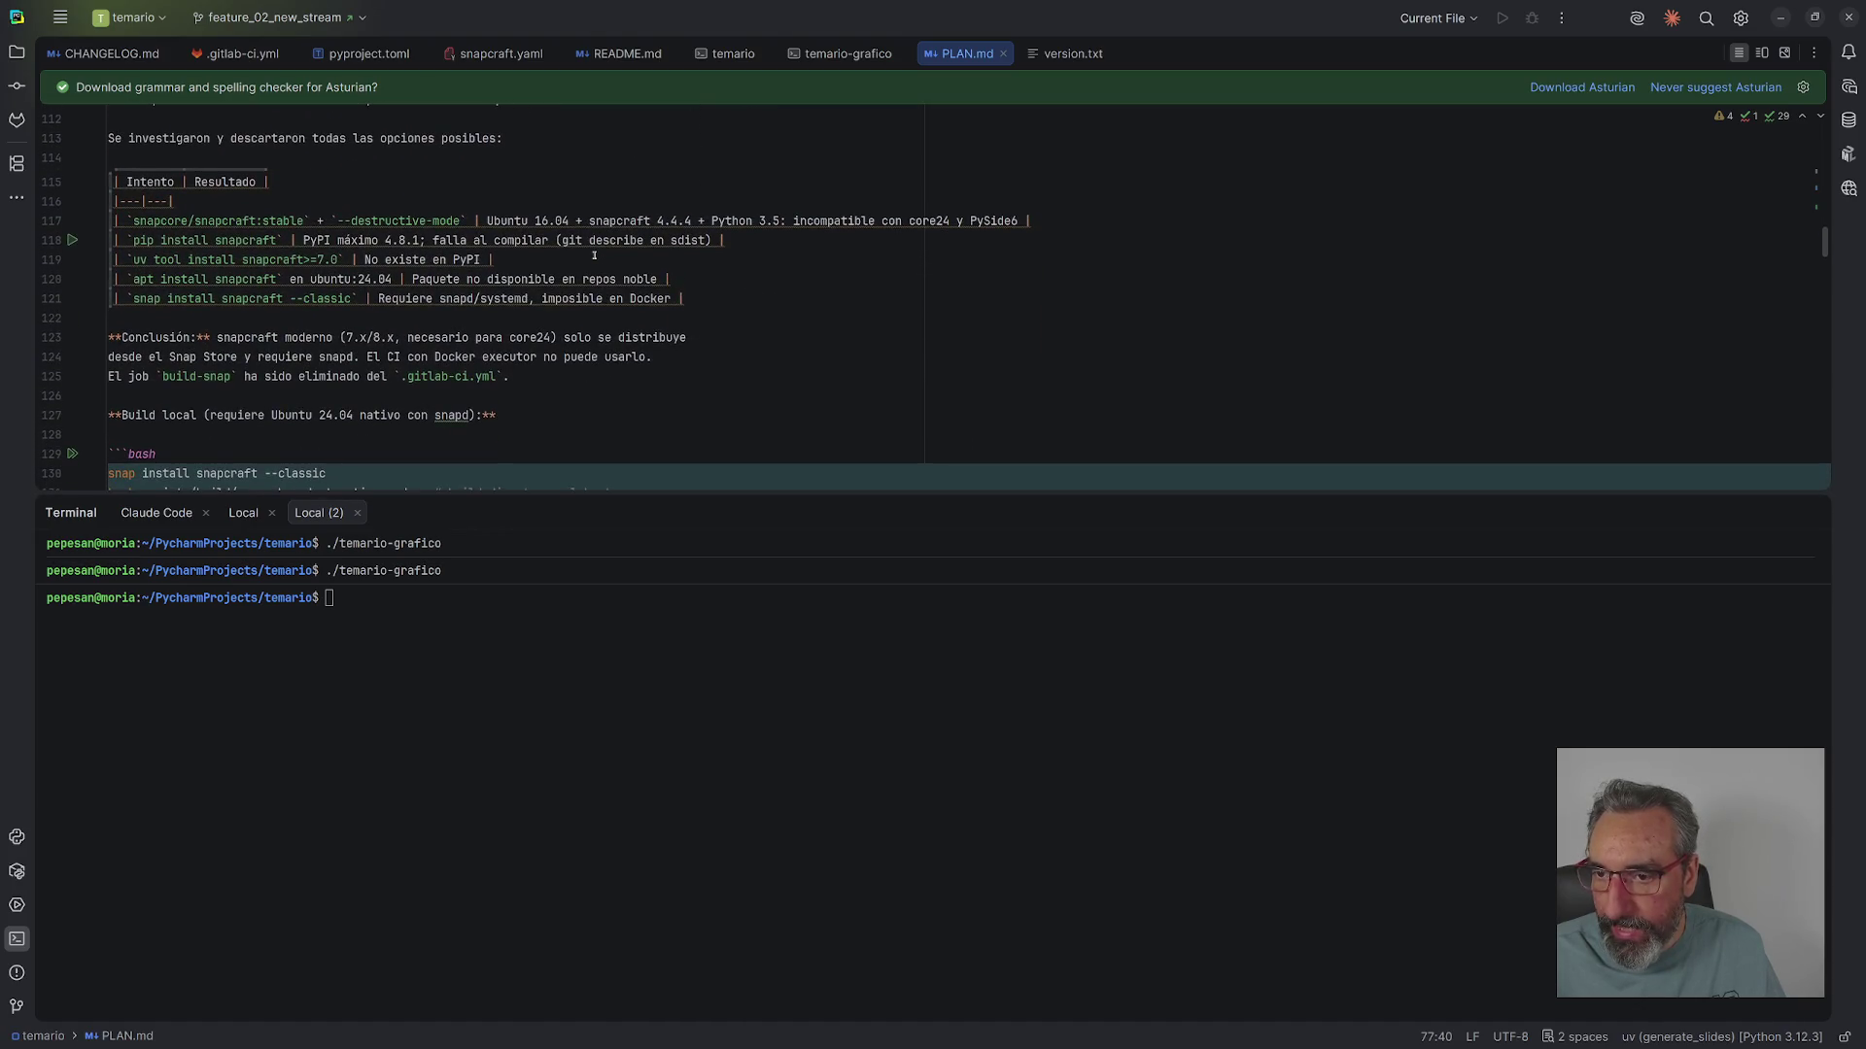
scroll(594, 254, down, 3)
scroll(594, 254, up, 5)
scroll(593, 255, up, 5)
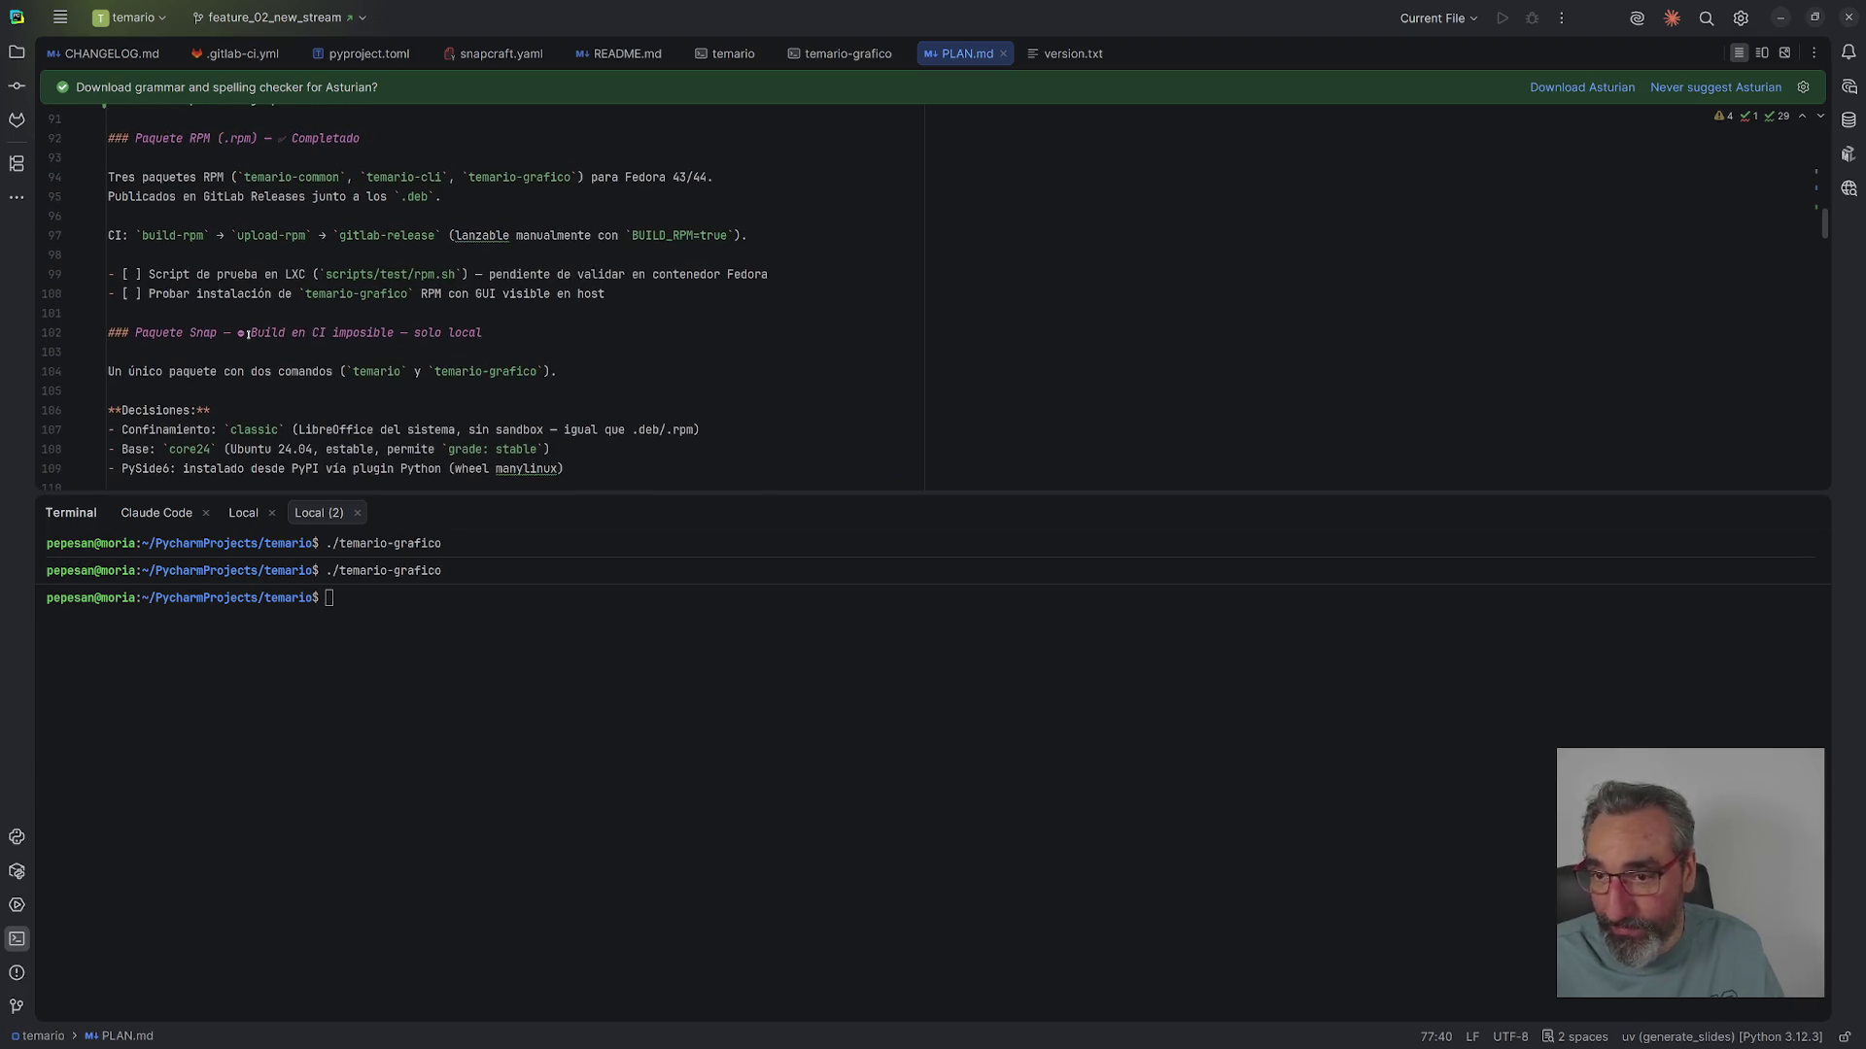
triple_click(246, 333)
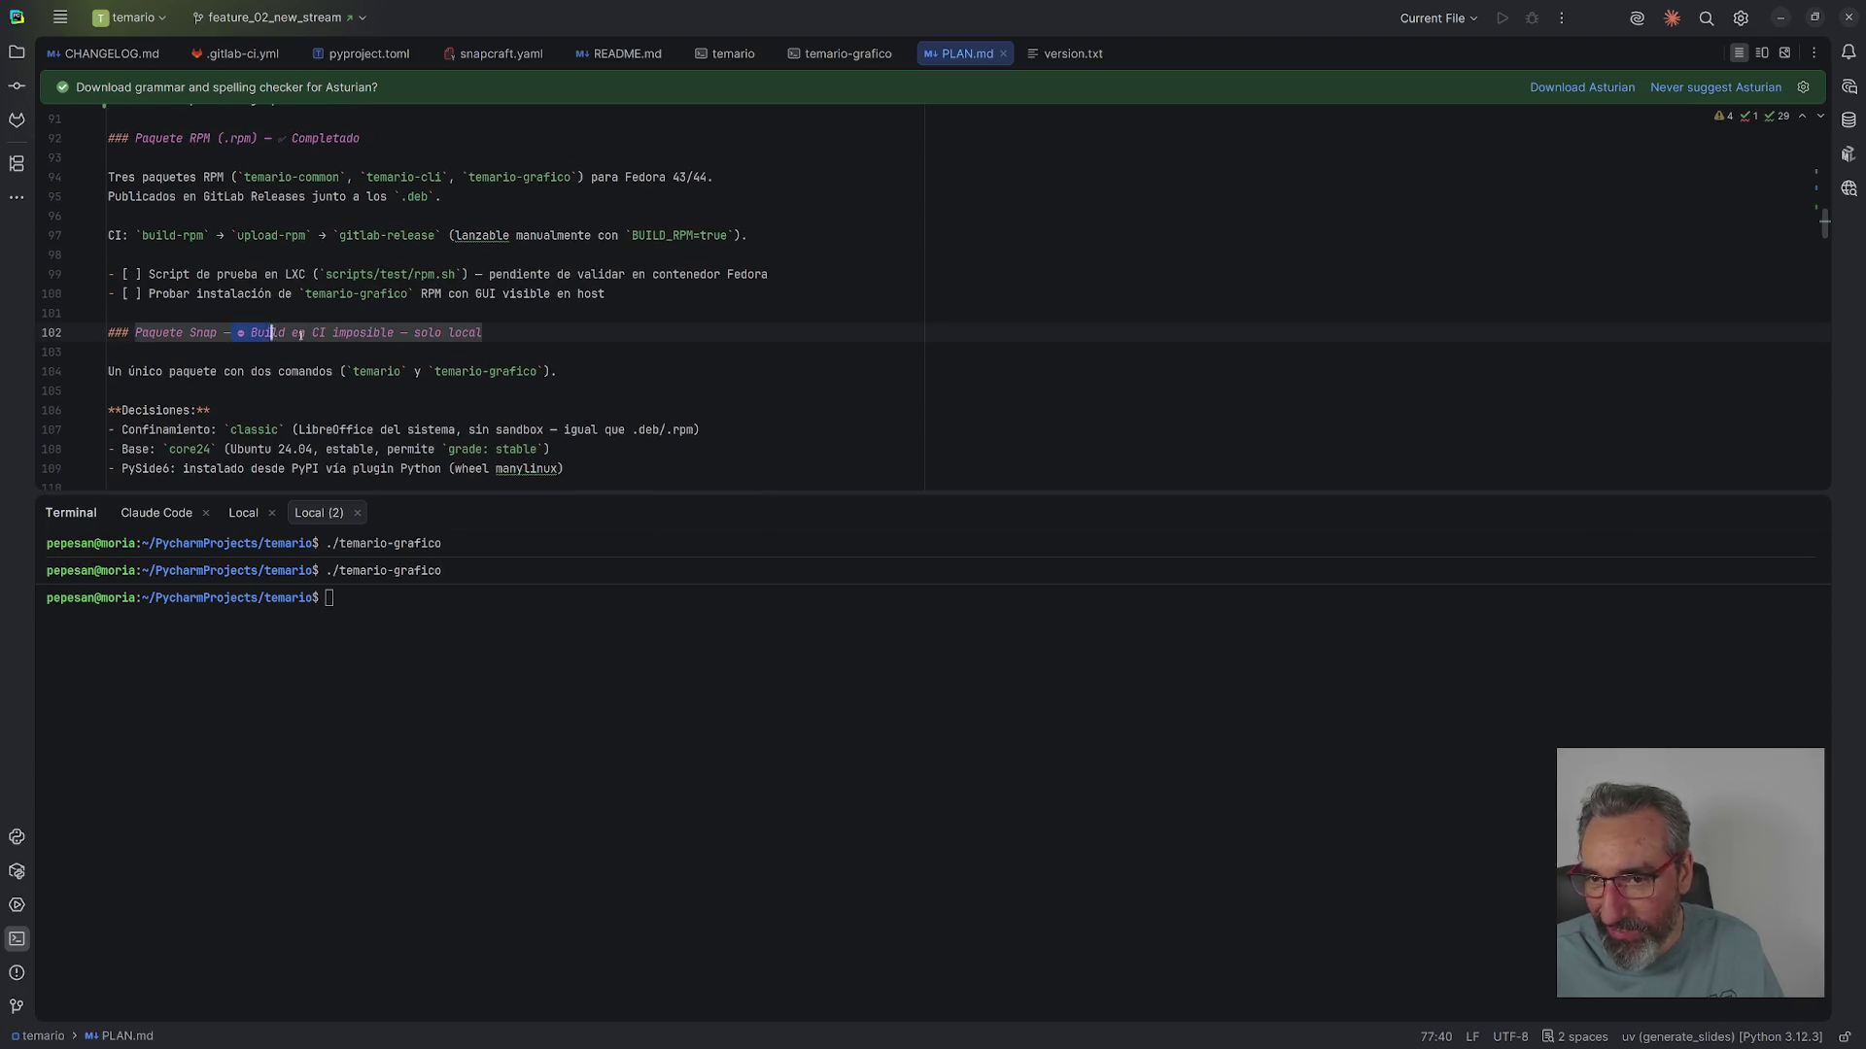
click(251, 317)
scroll(327, 333, down, 6)
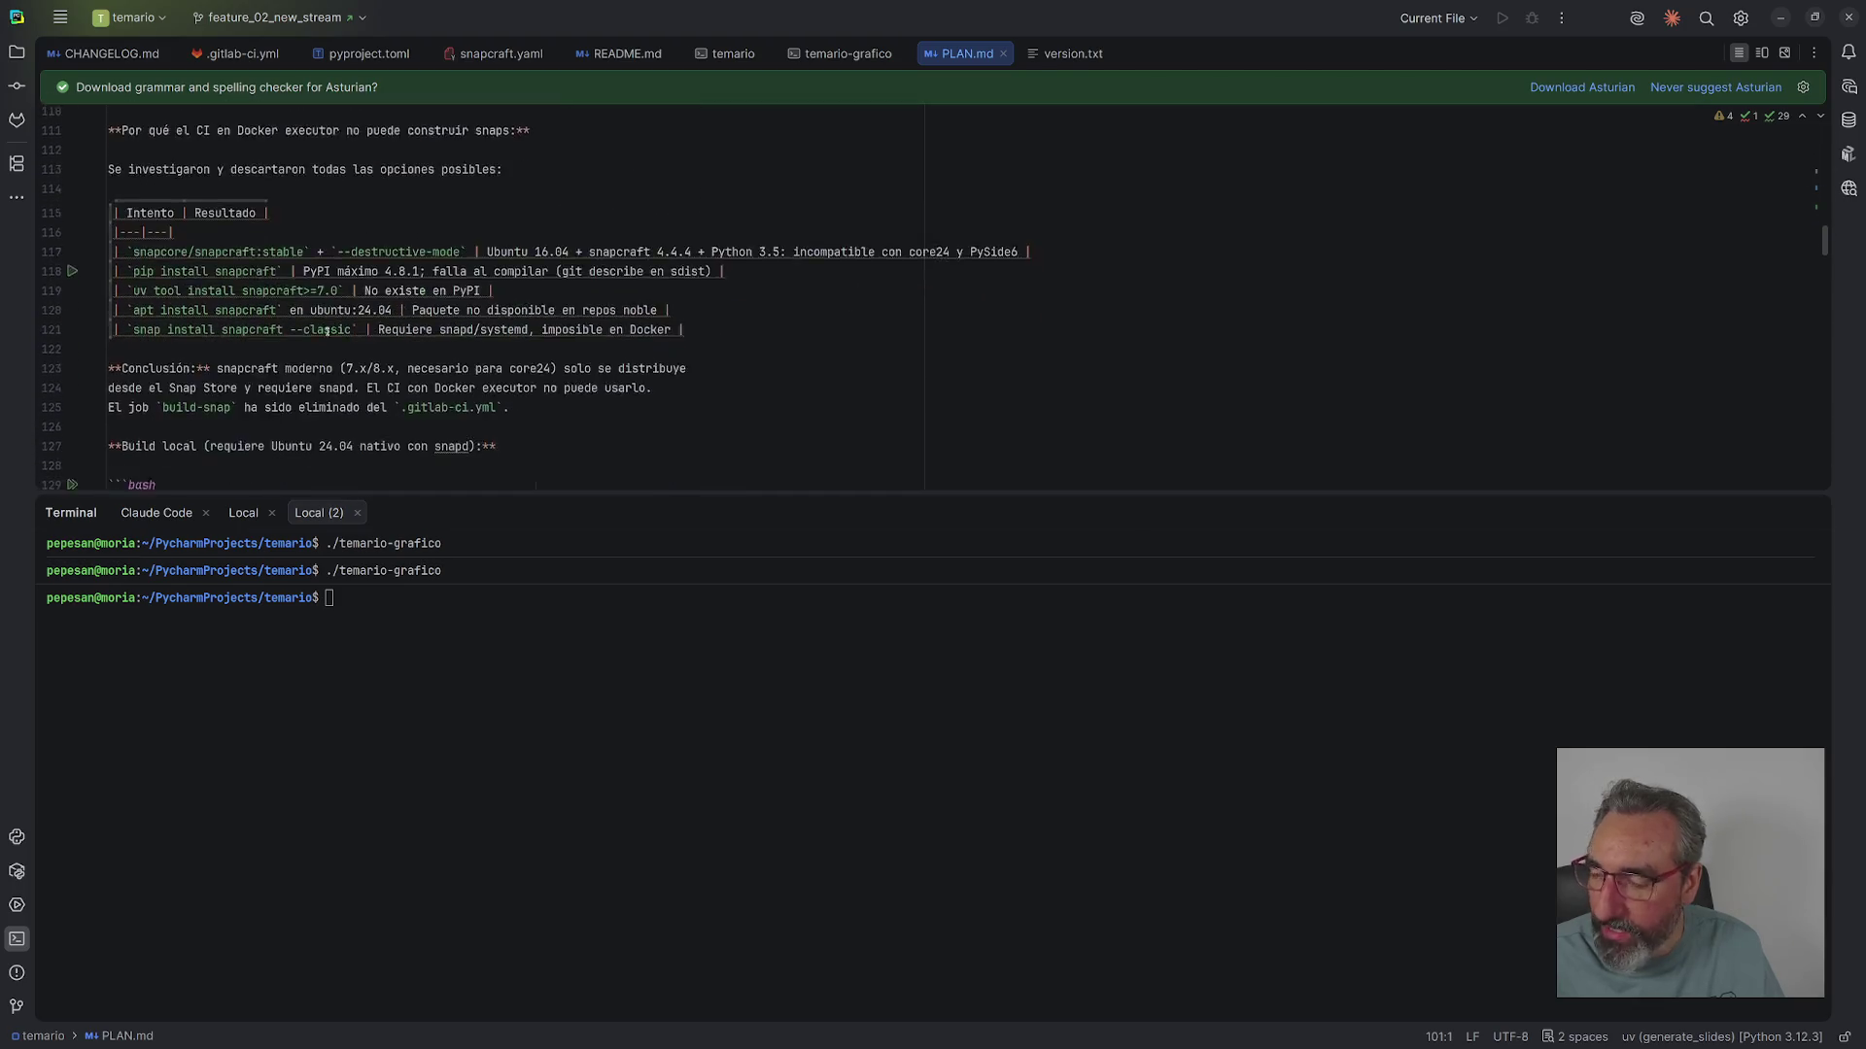
scroll(328, 334, down, 3)
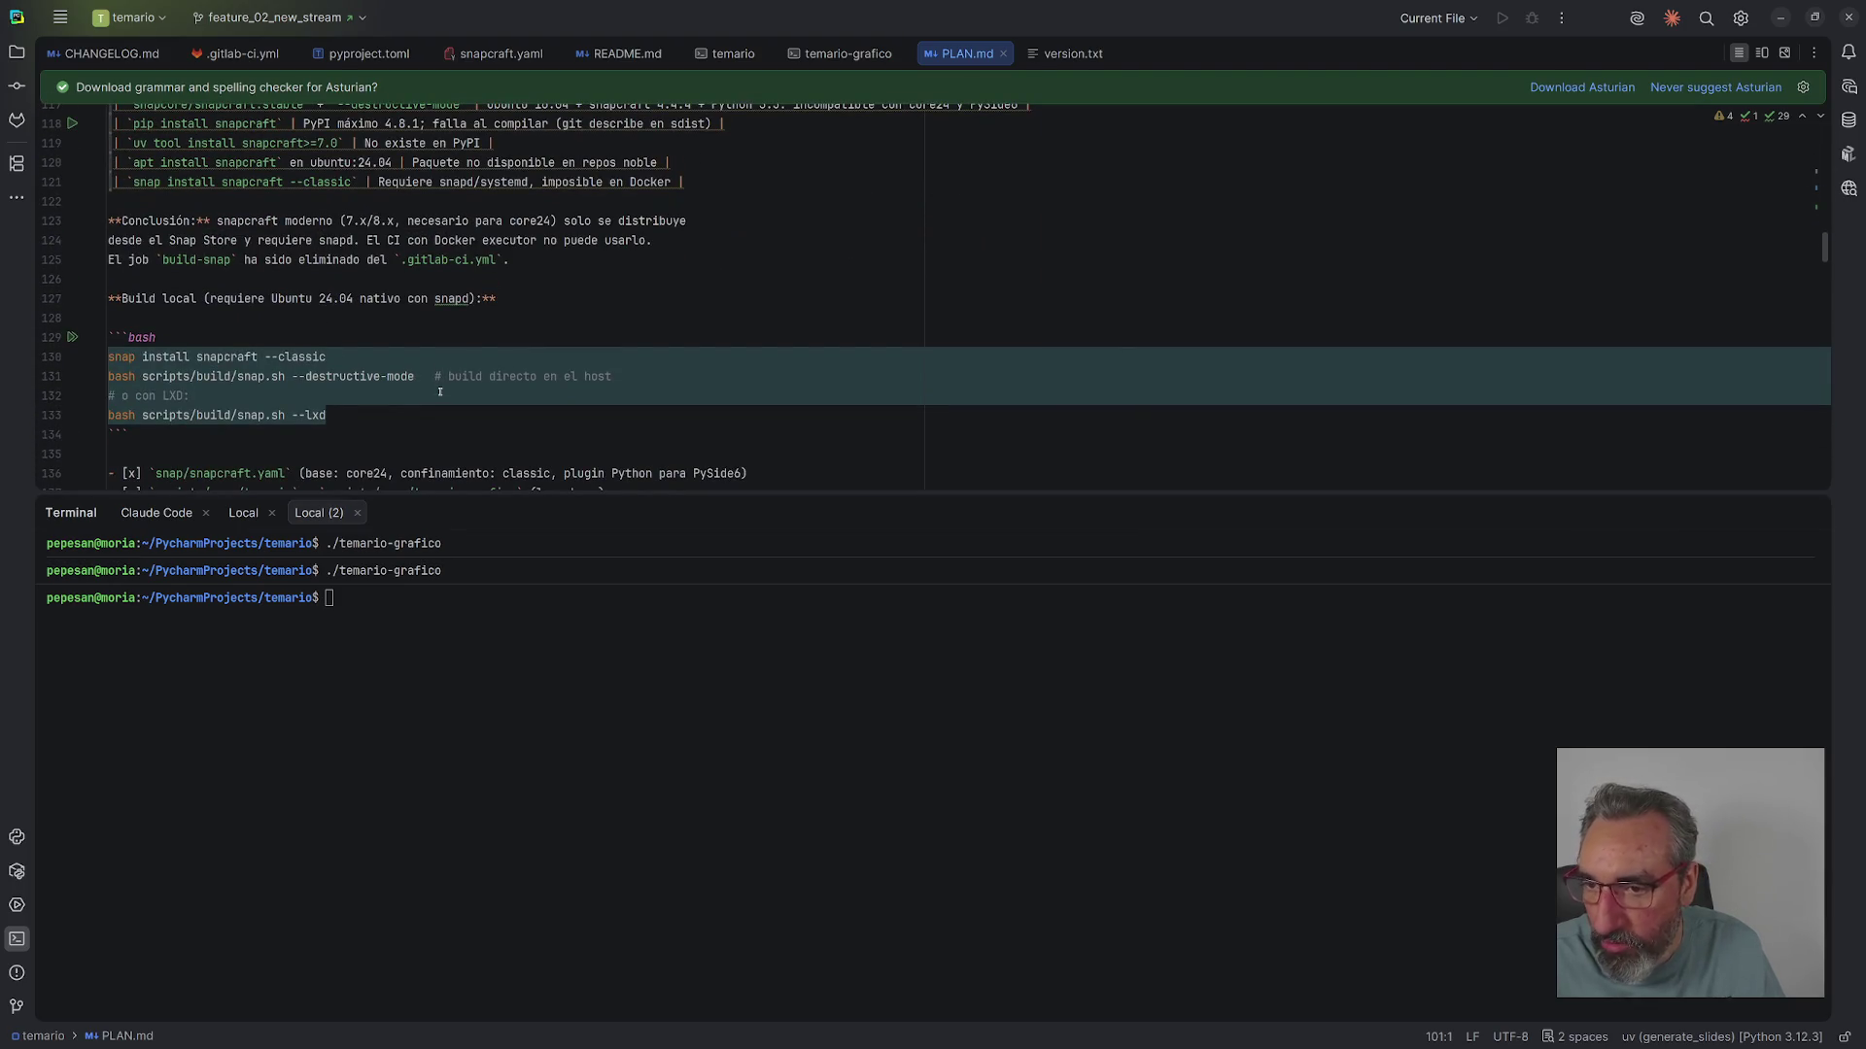
scroll(439, 391, down, 7)
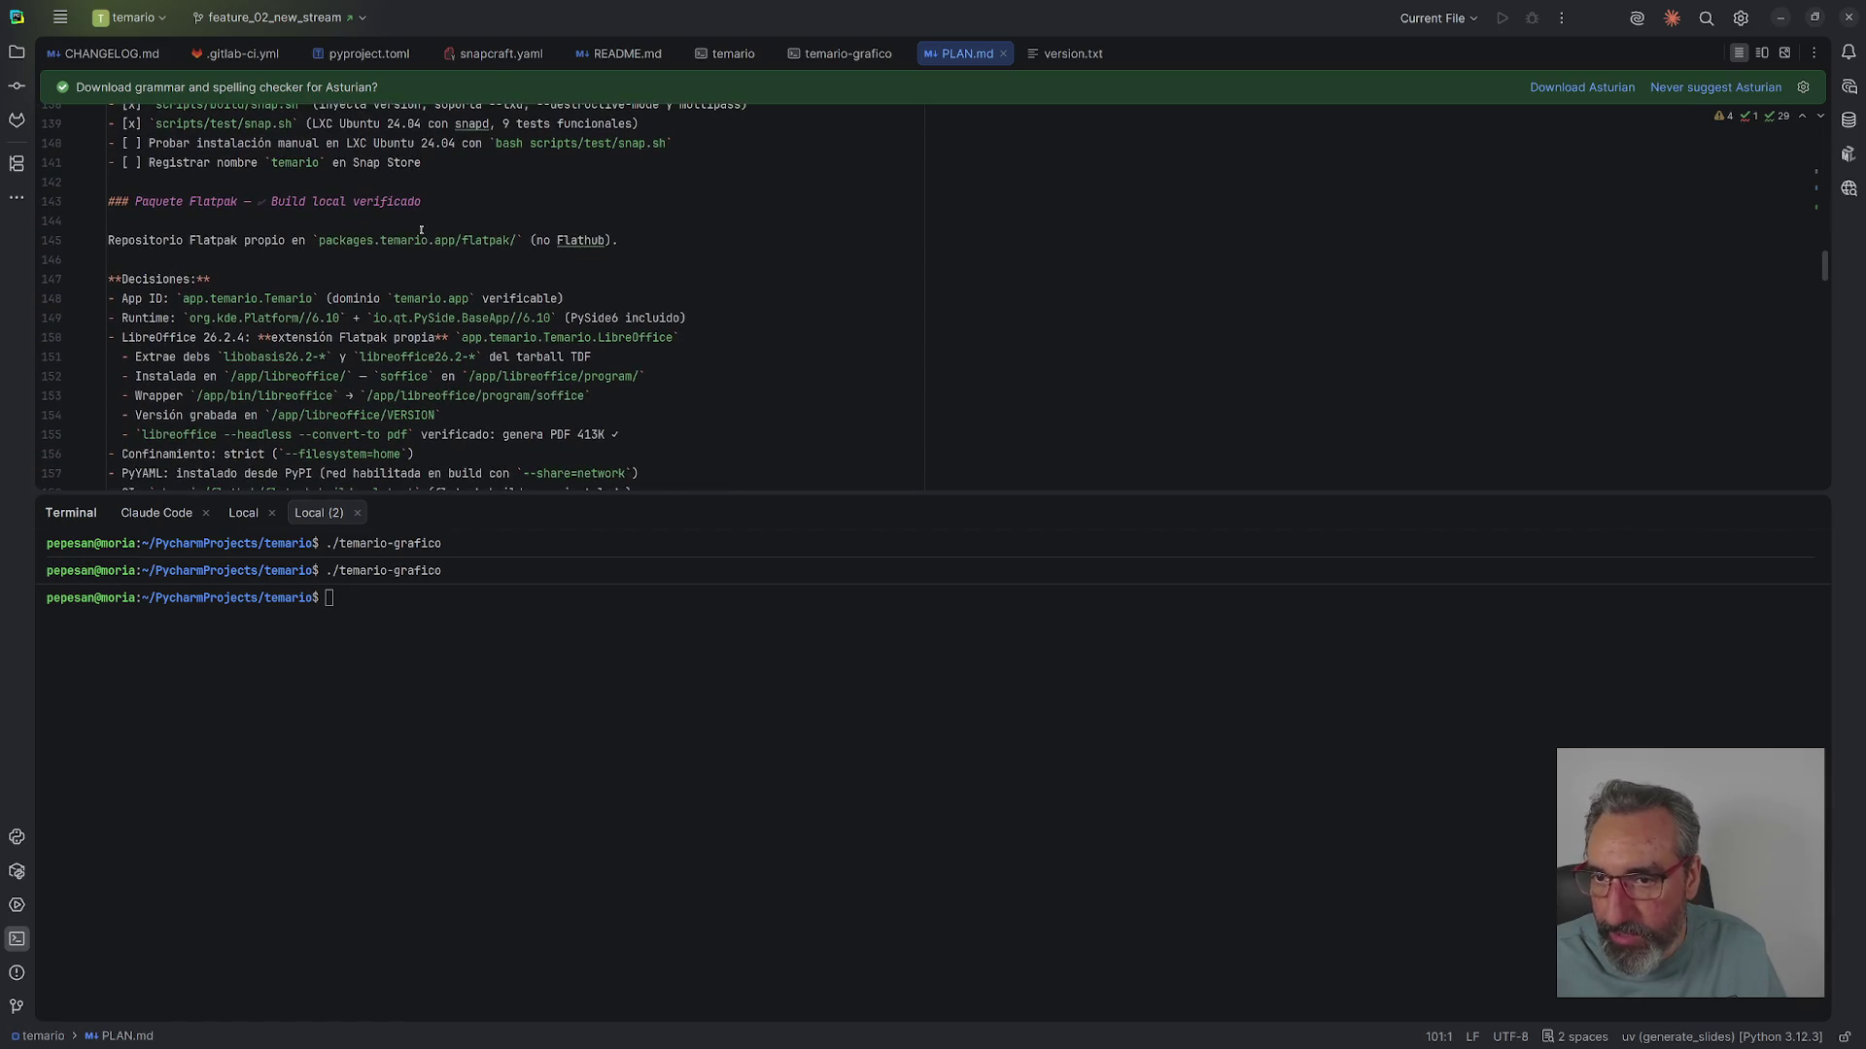
drag(134, 202, 422, 201)
triple_click(103, 199)
key(Escape)
scroll(451, 221, down, 5)
scroll(451, 221, down, 2)
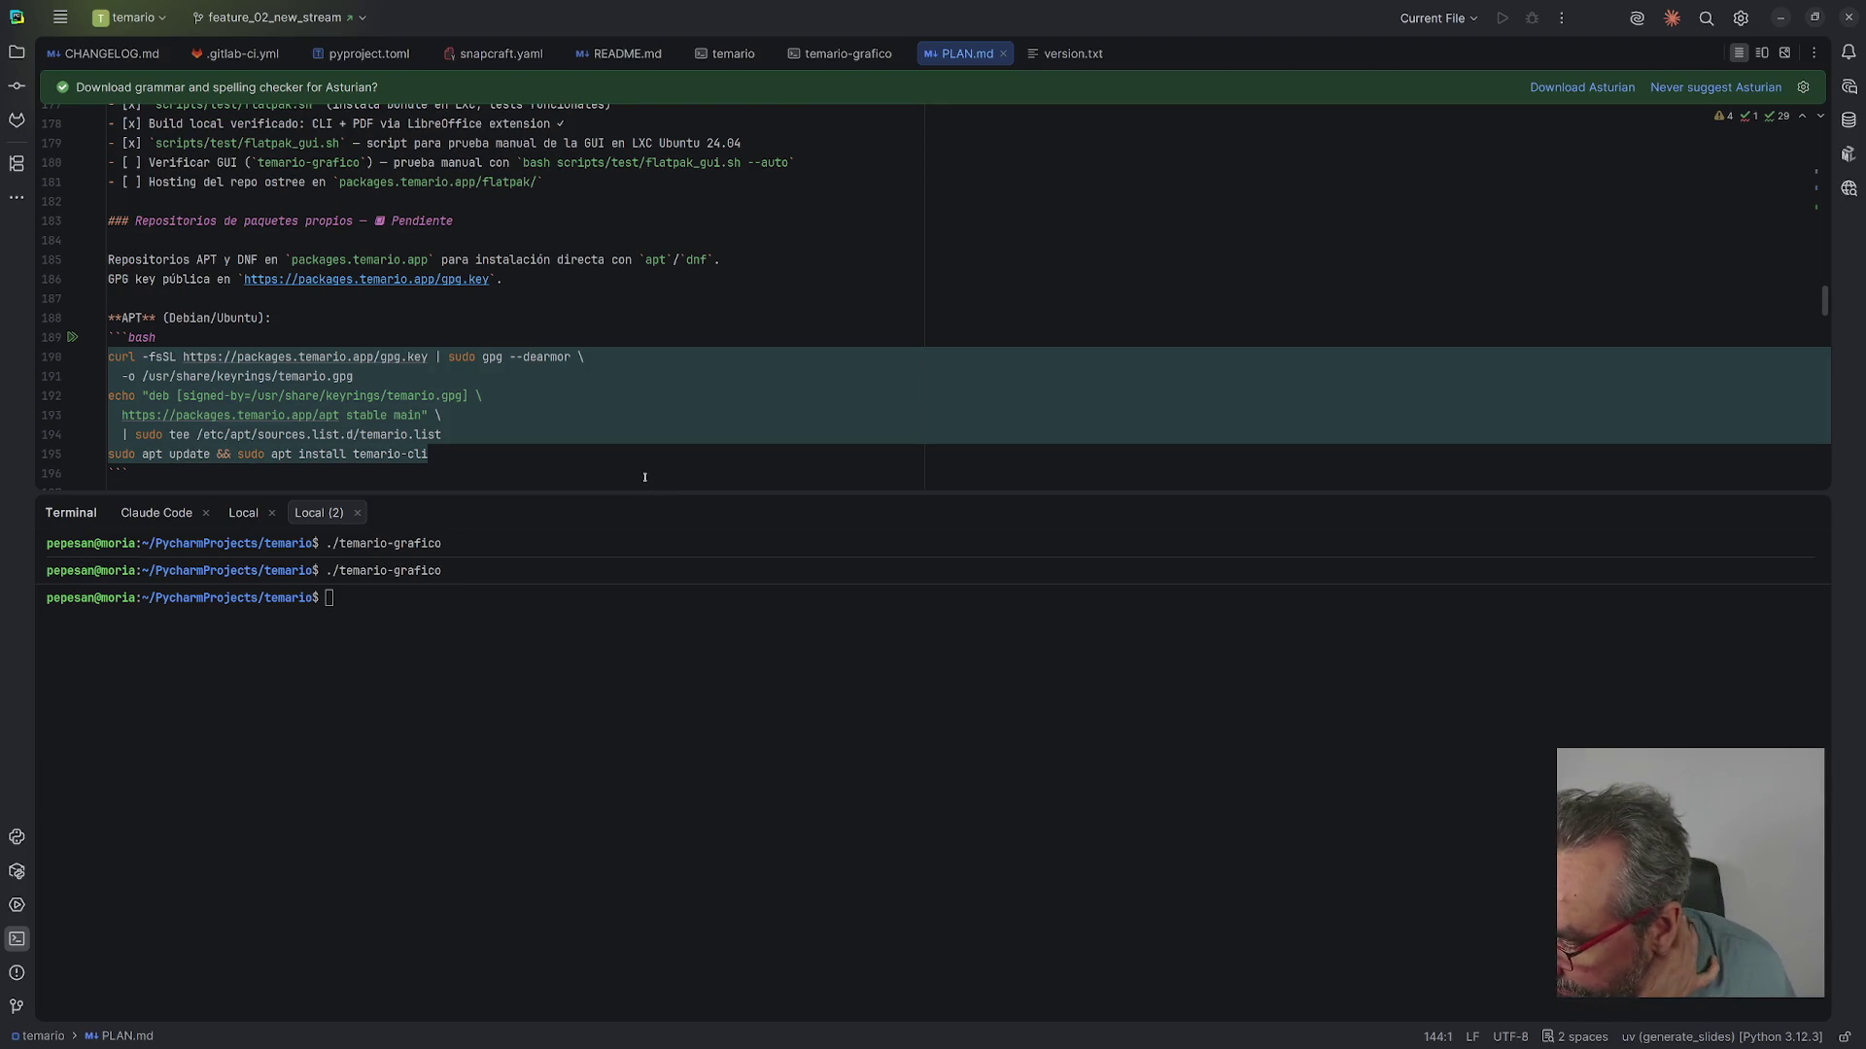
scroll(645, 477, up, 5)
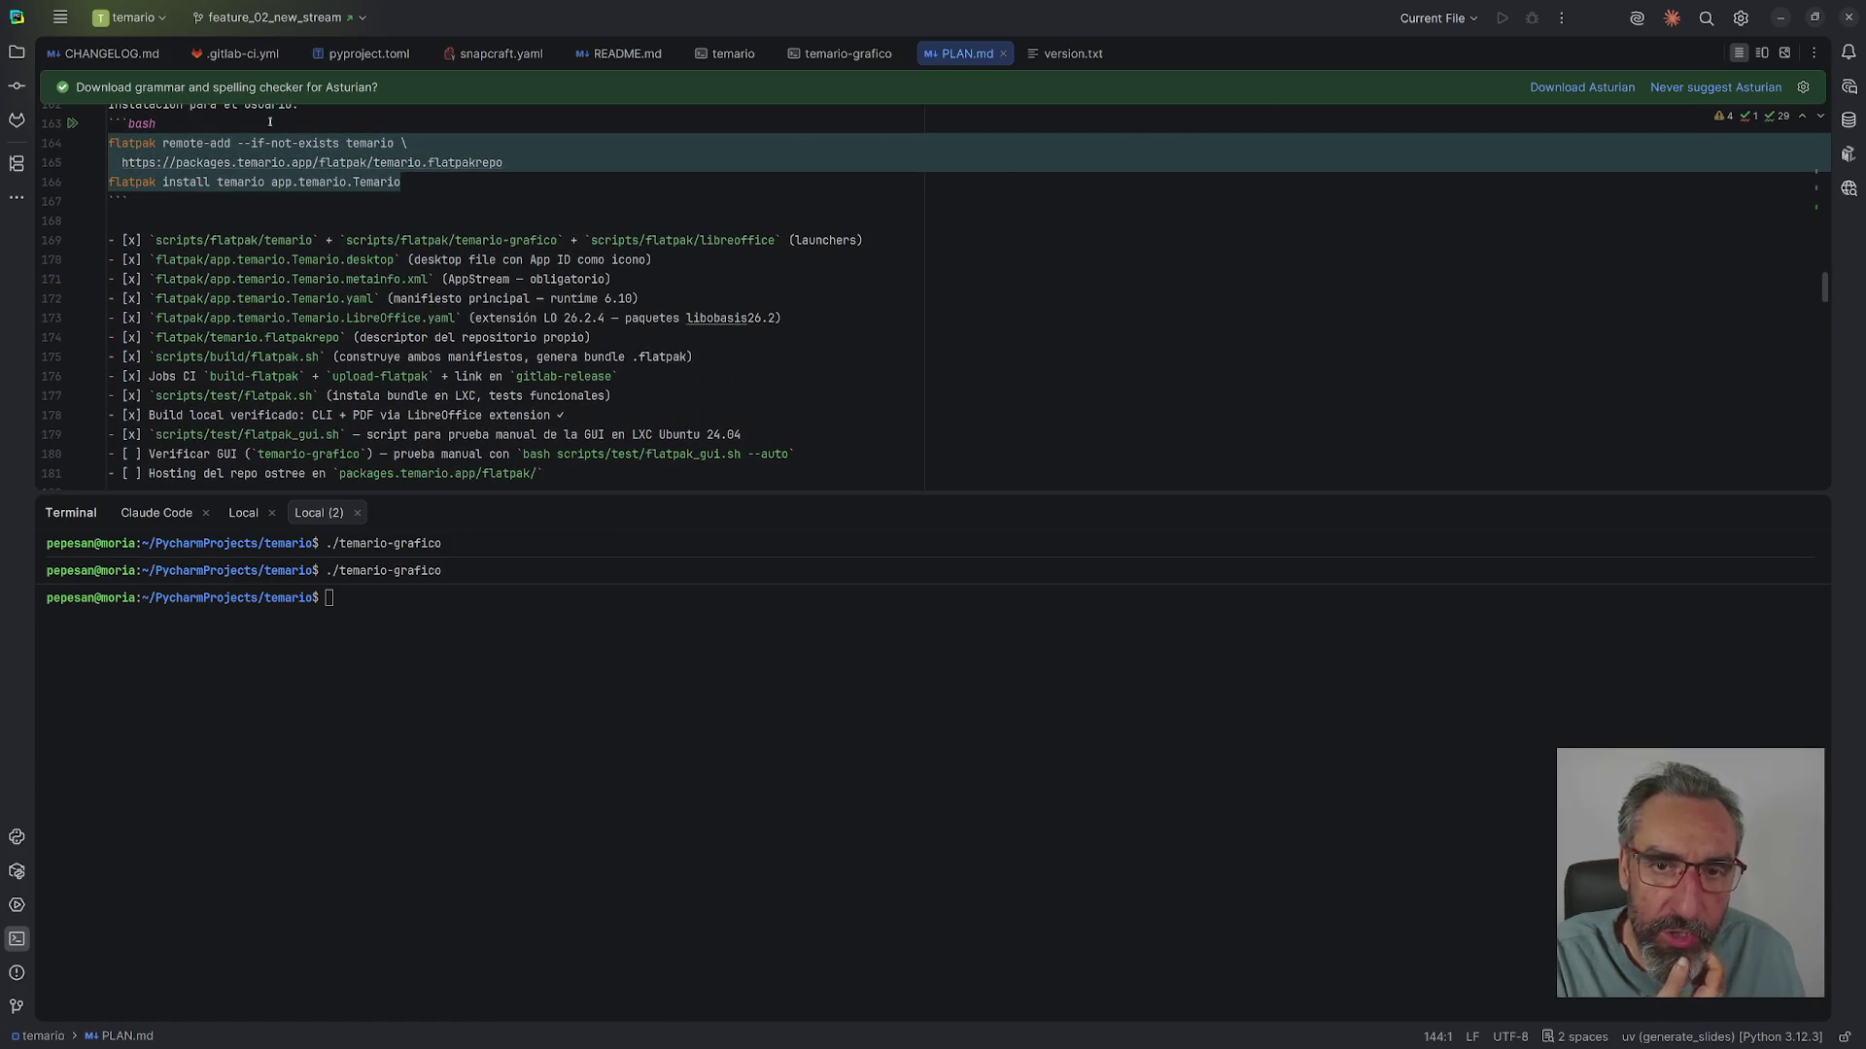
key(alt+1)
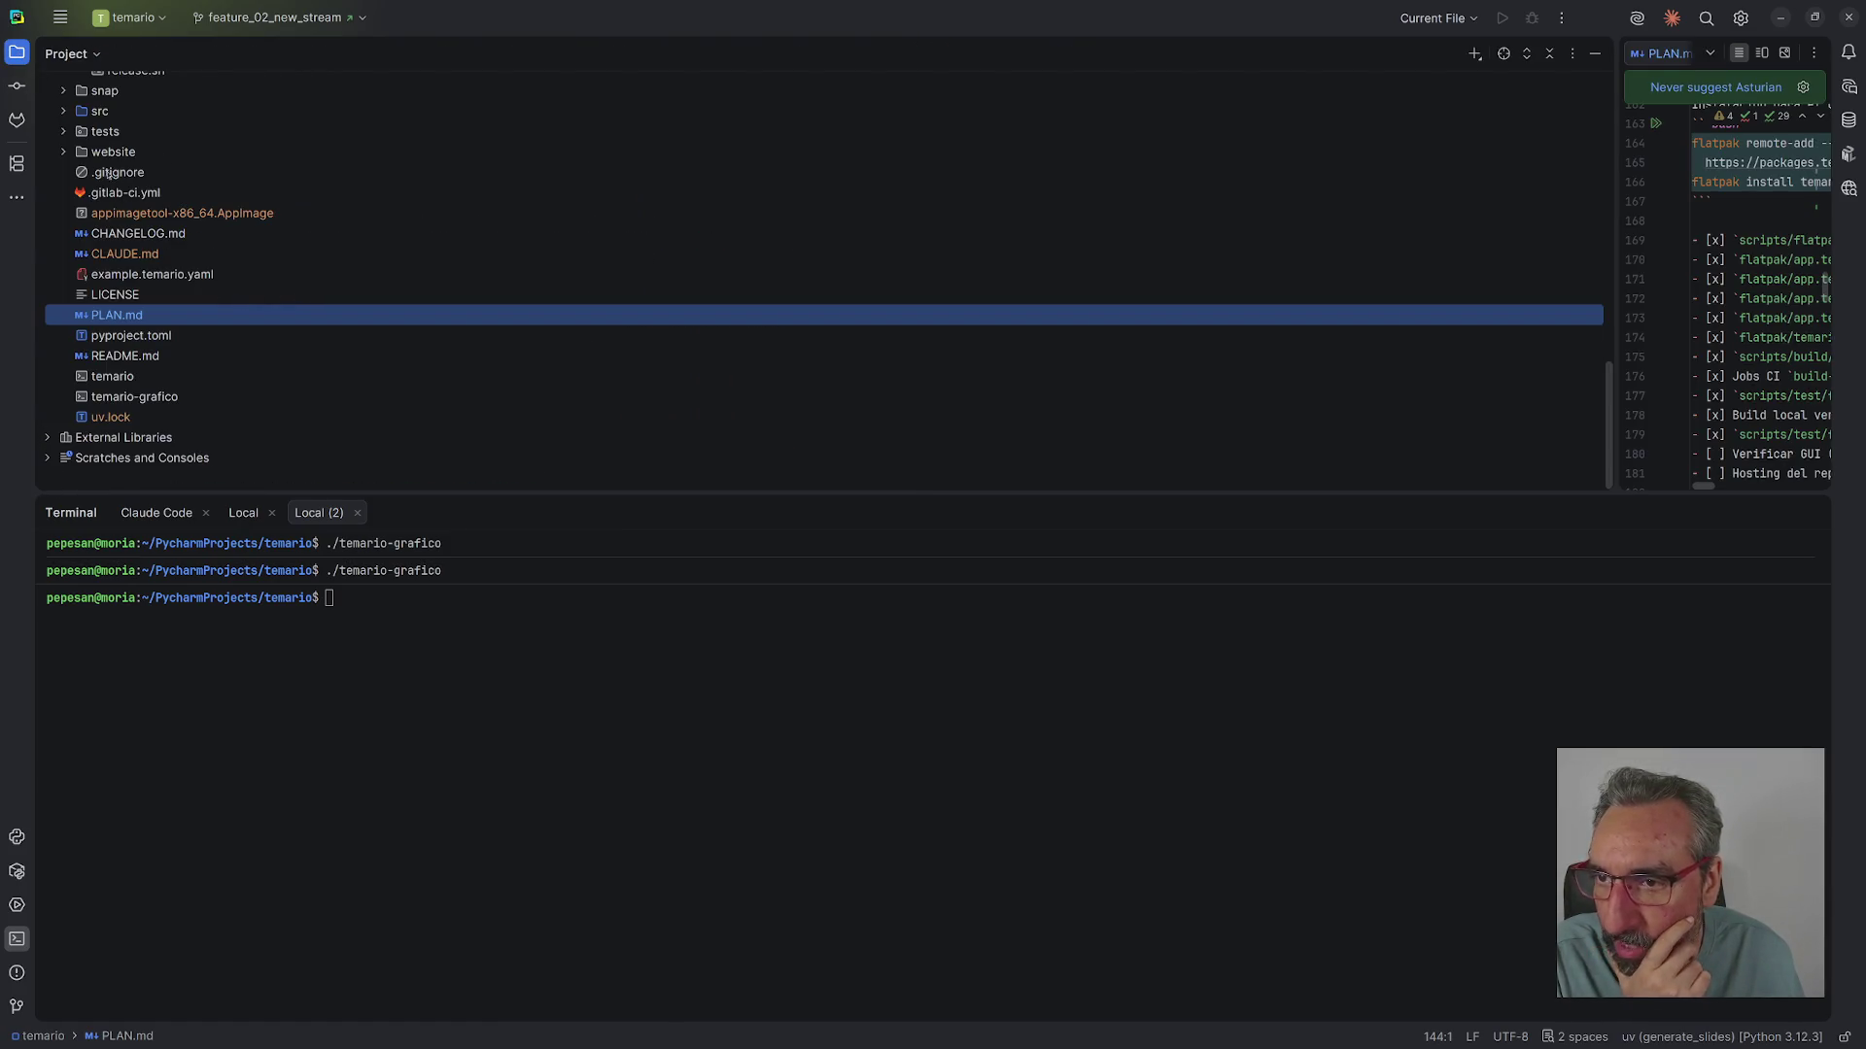
- Open .gitignore and select PLAN.md in the Project tree
double_click(109, 172)
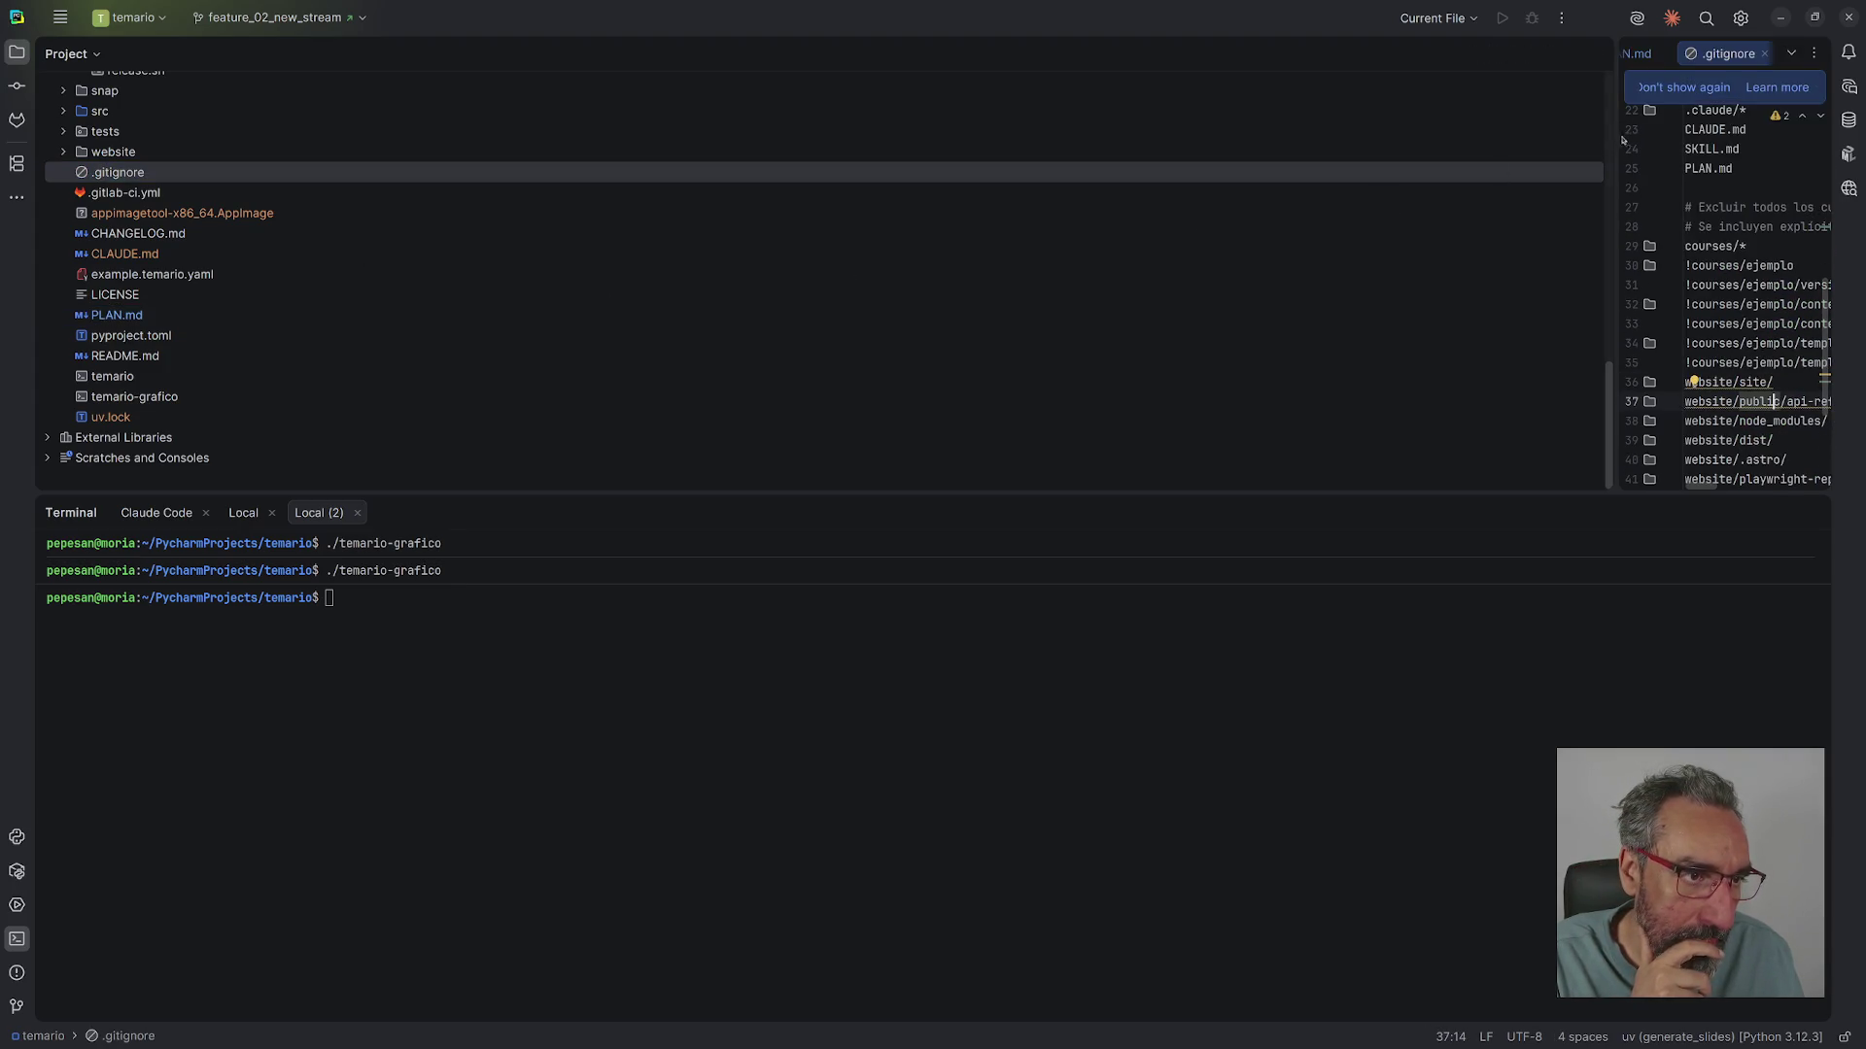
click(108, 318)
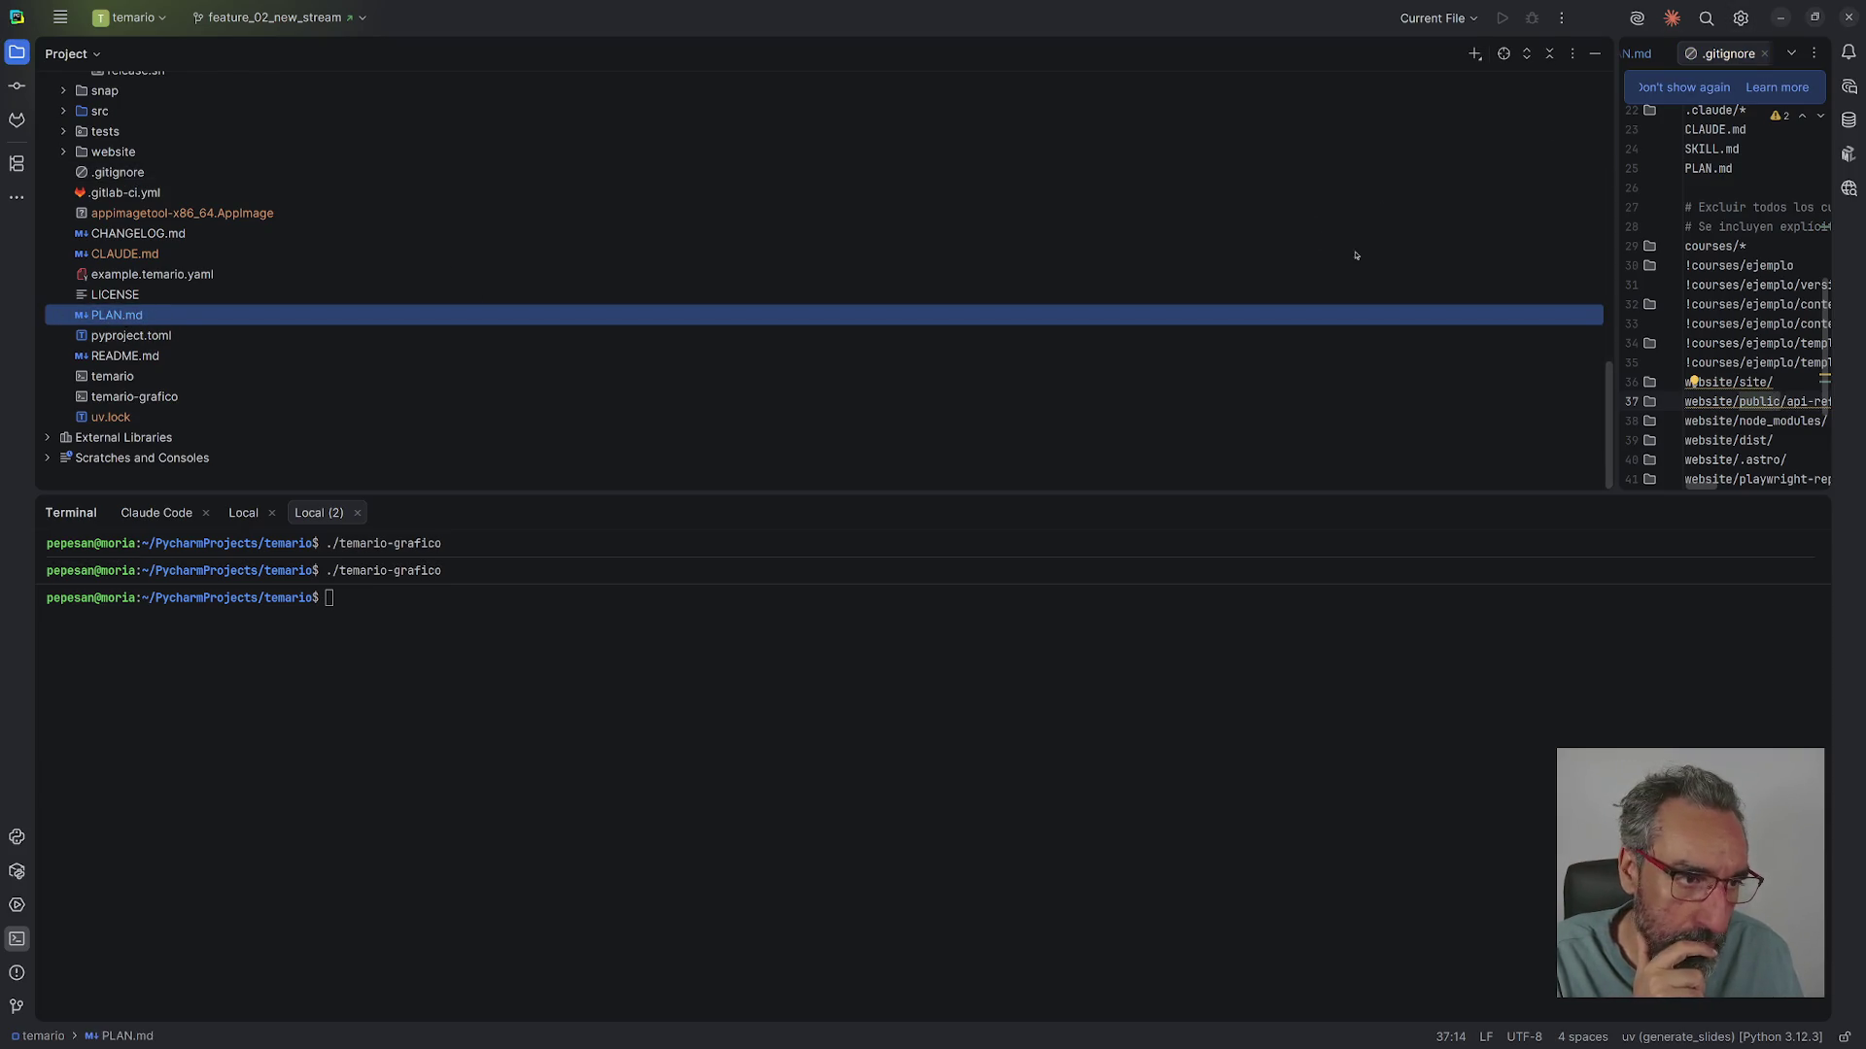
scroll(1805, 318, down, 2)
scroll(1788, 311, up, 3)
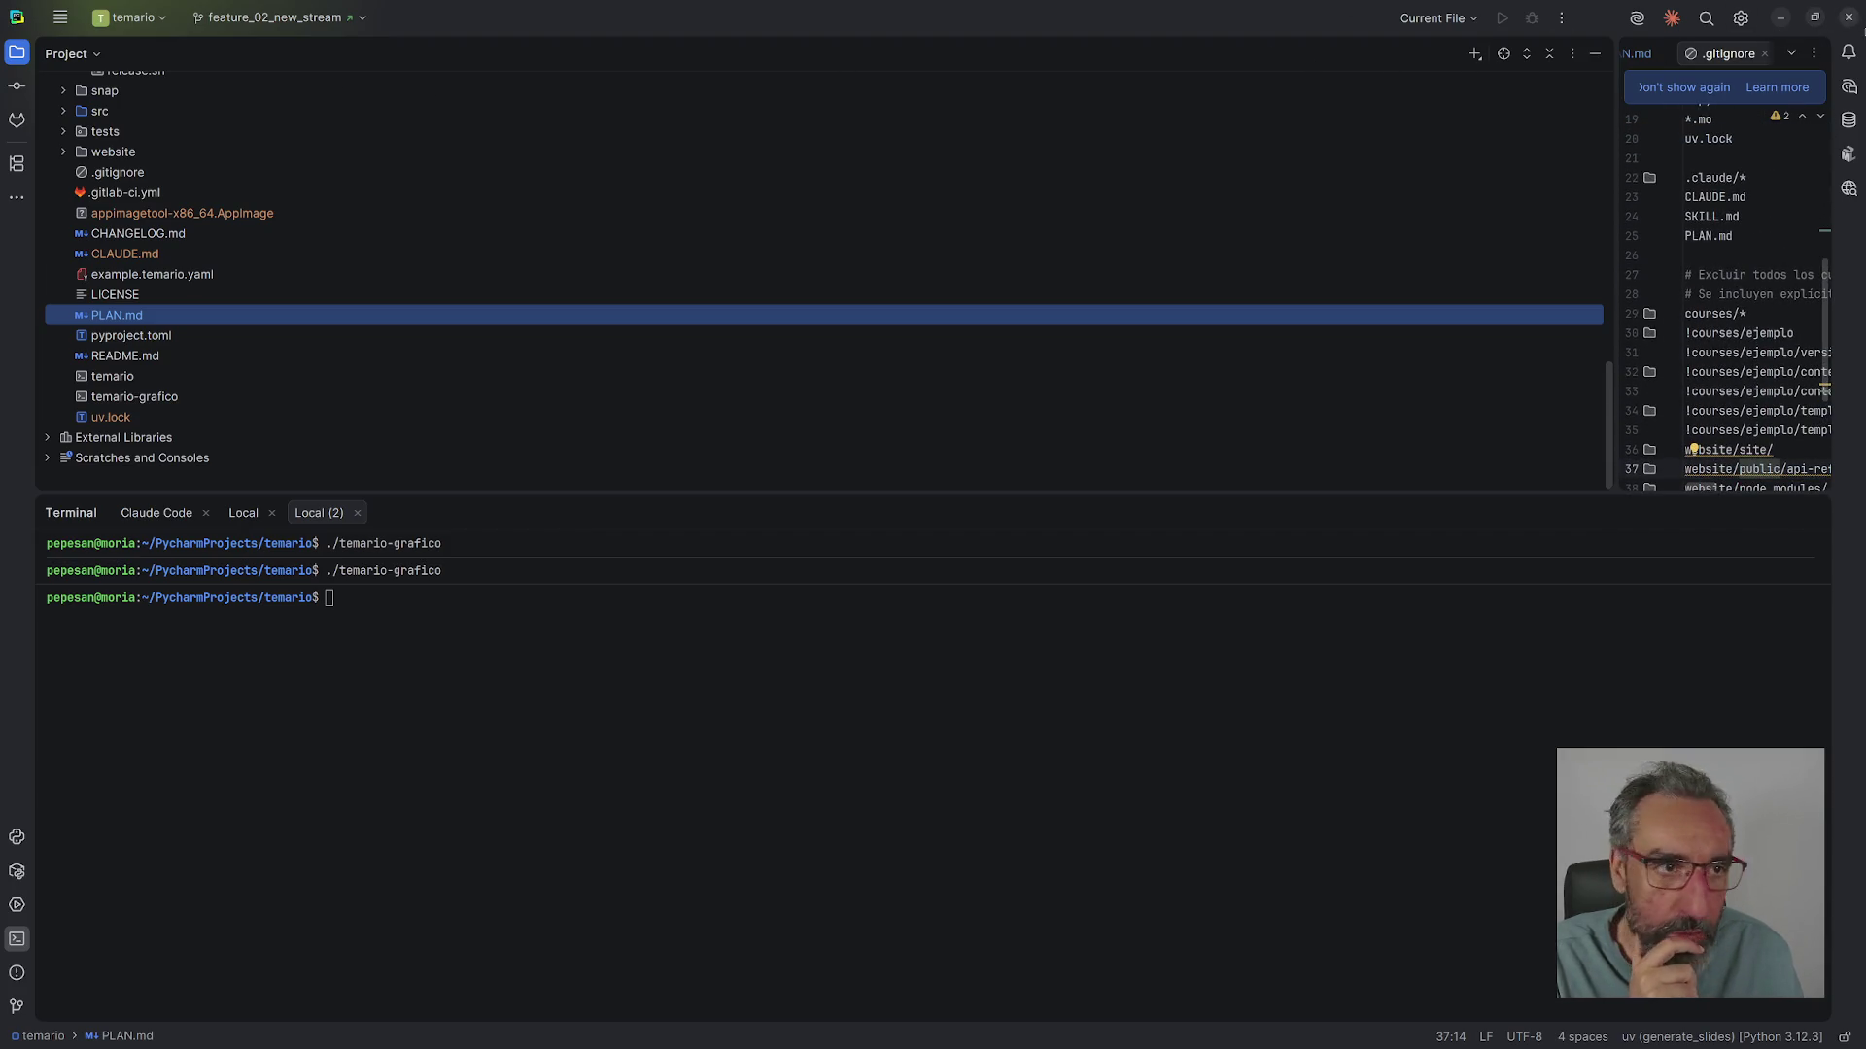
- Start quitting PyCharm, cancel the exit, and minimise the window instead
click(1848, 18)
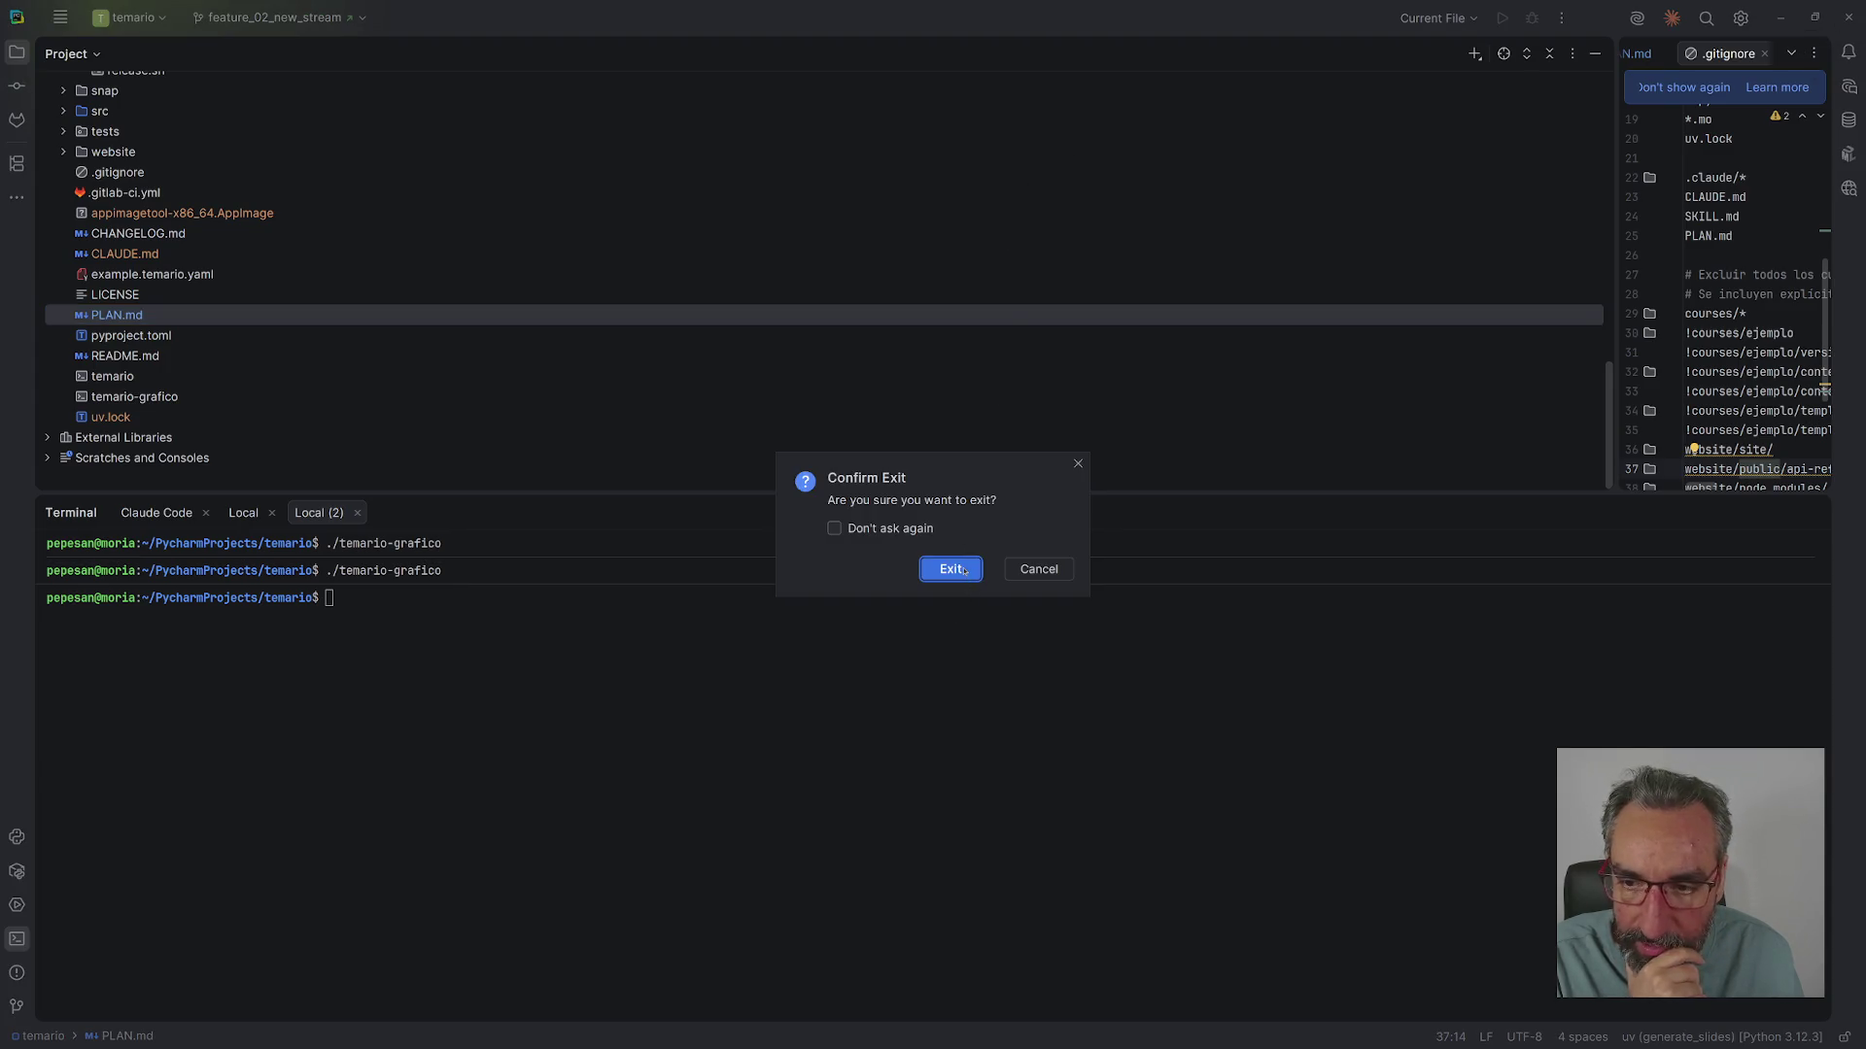
click(1038, 569)
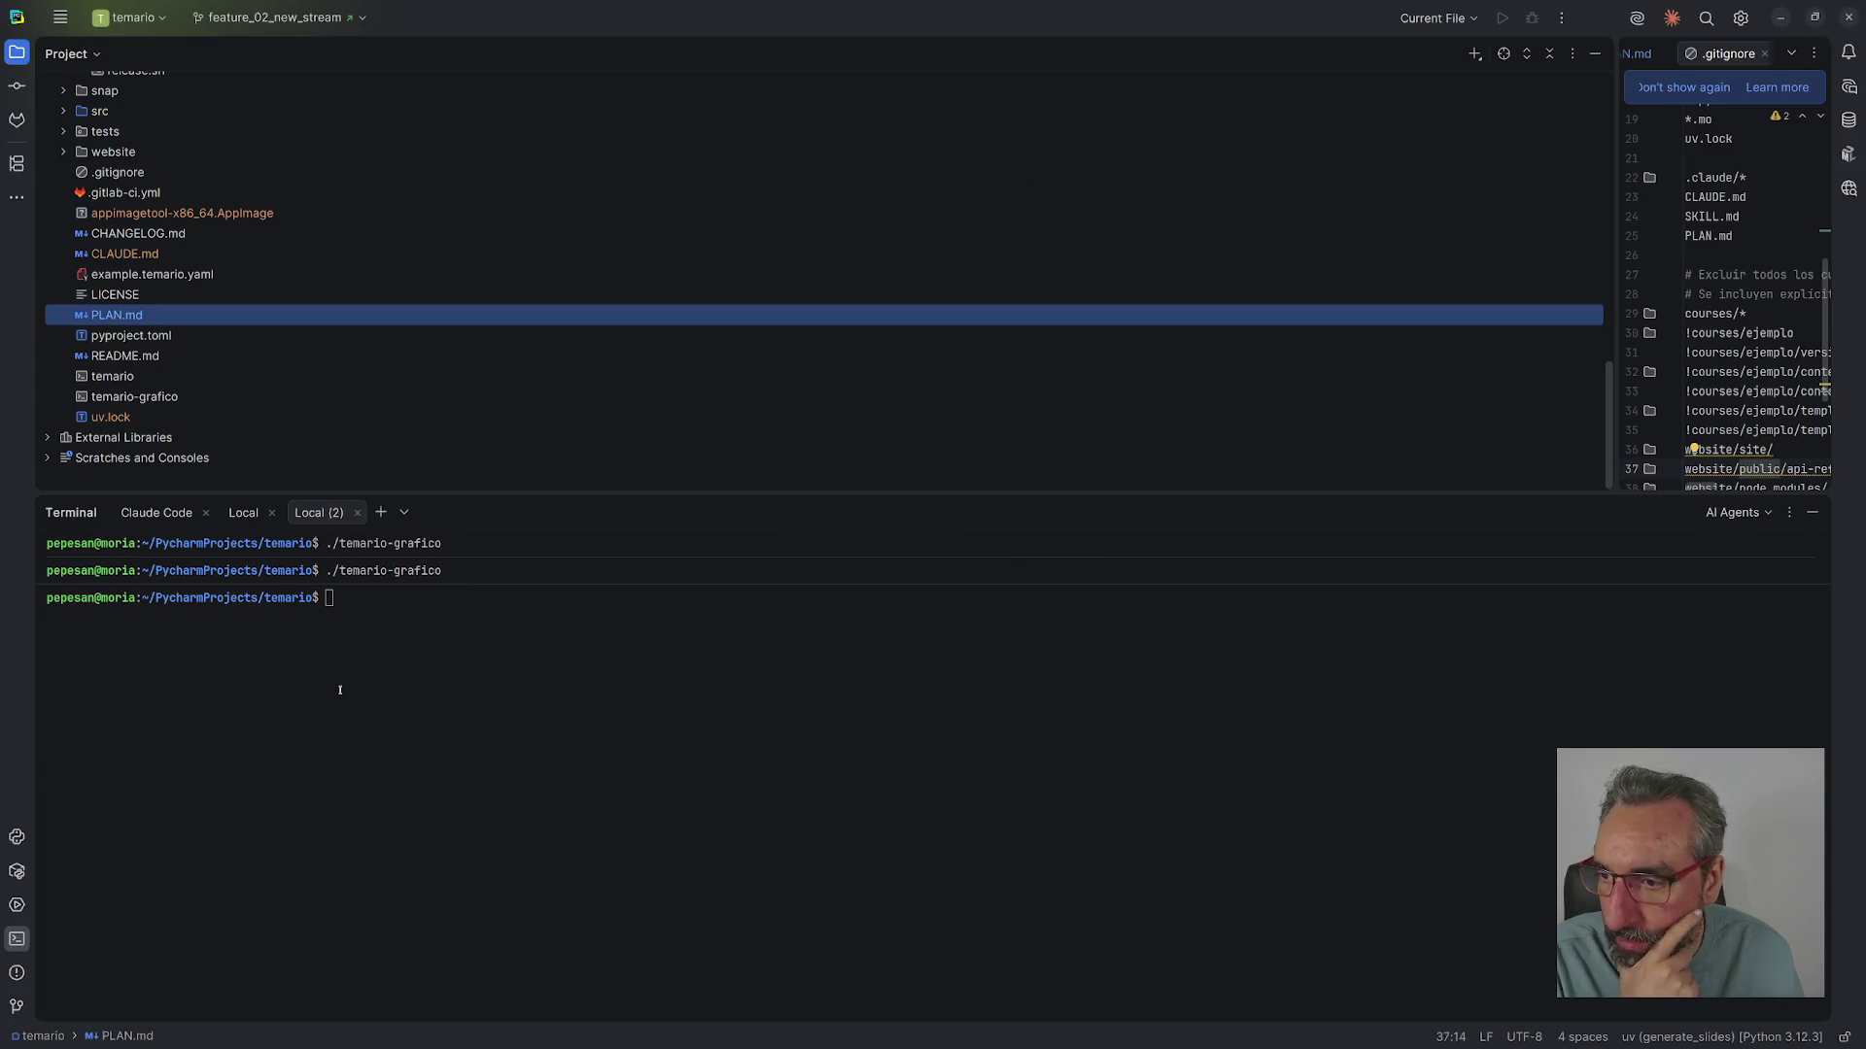
click(1779, 18)
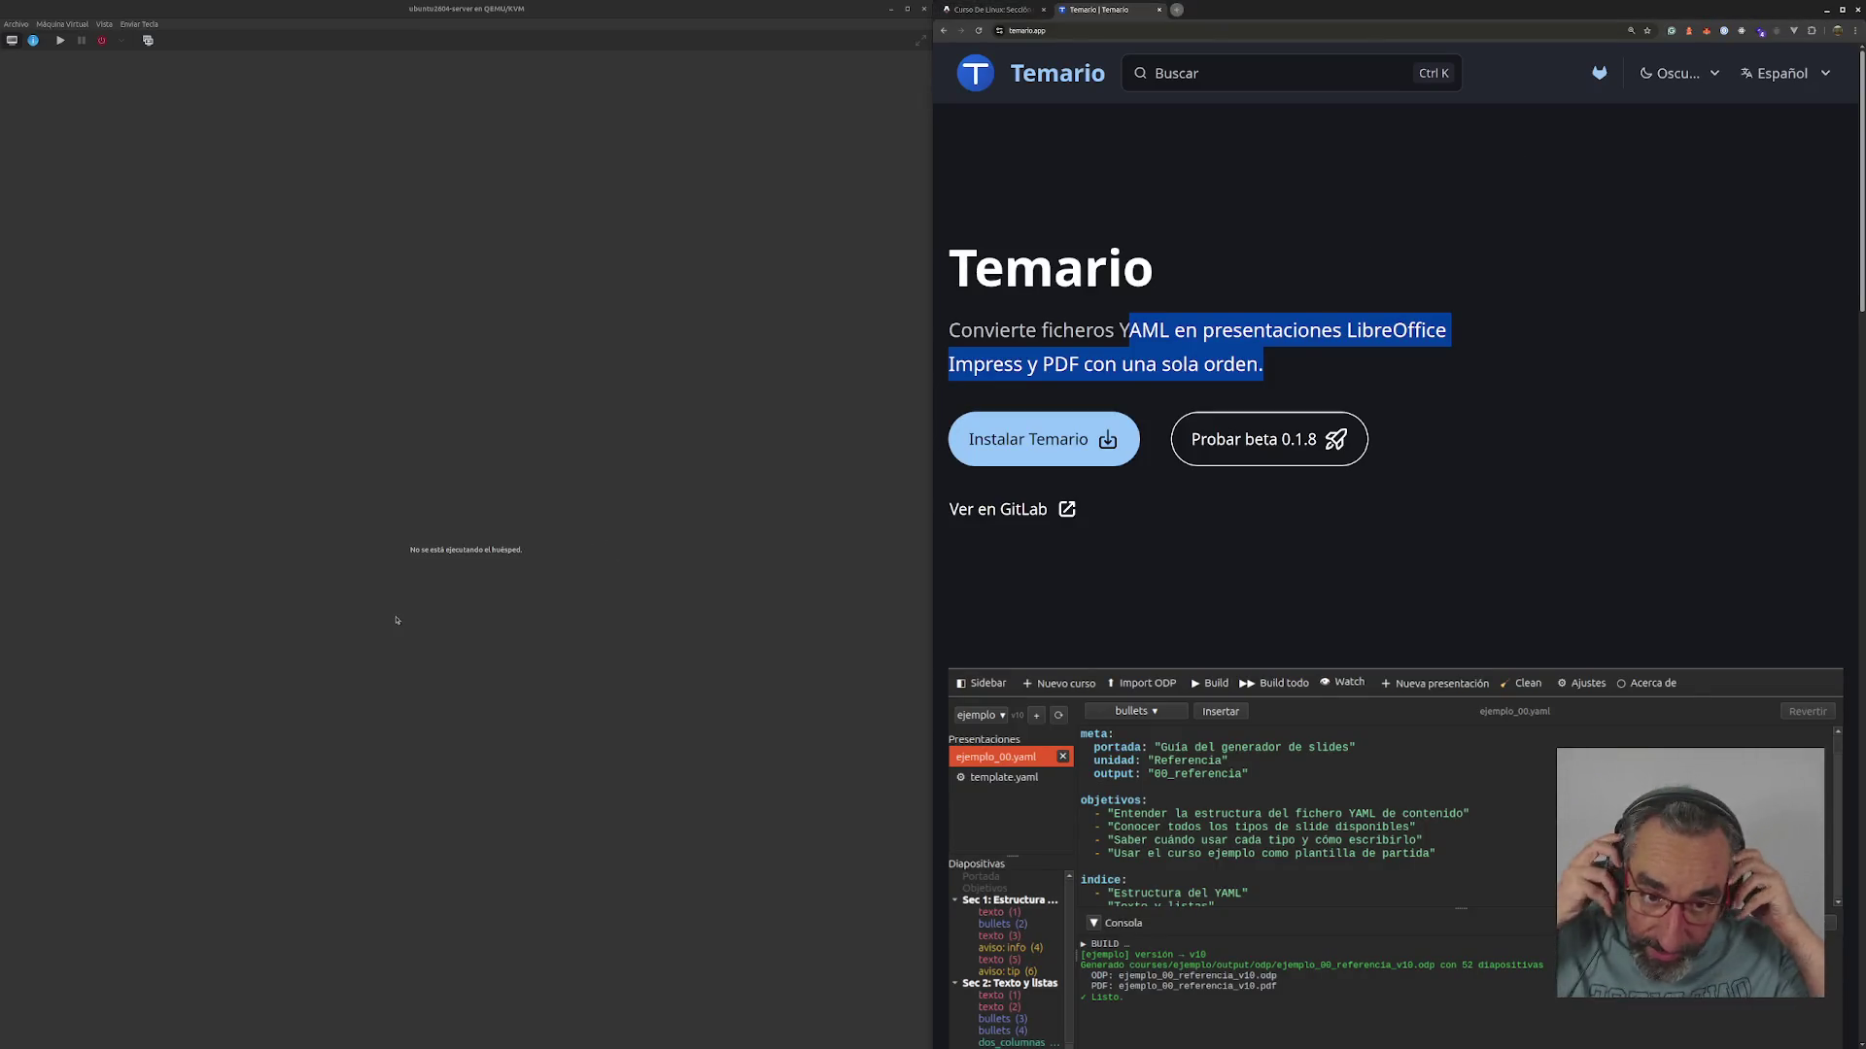
- Close the QEMU/KVM virtual machine window and its manager
click(923, 8)
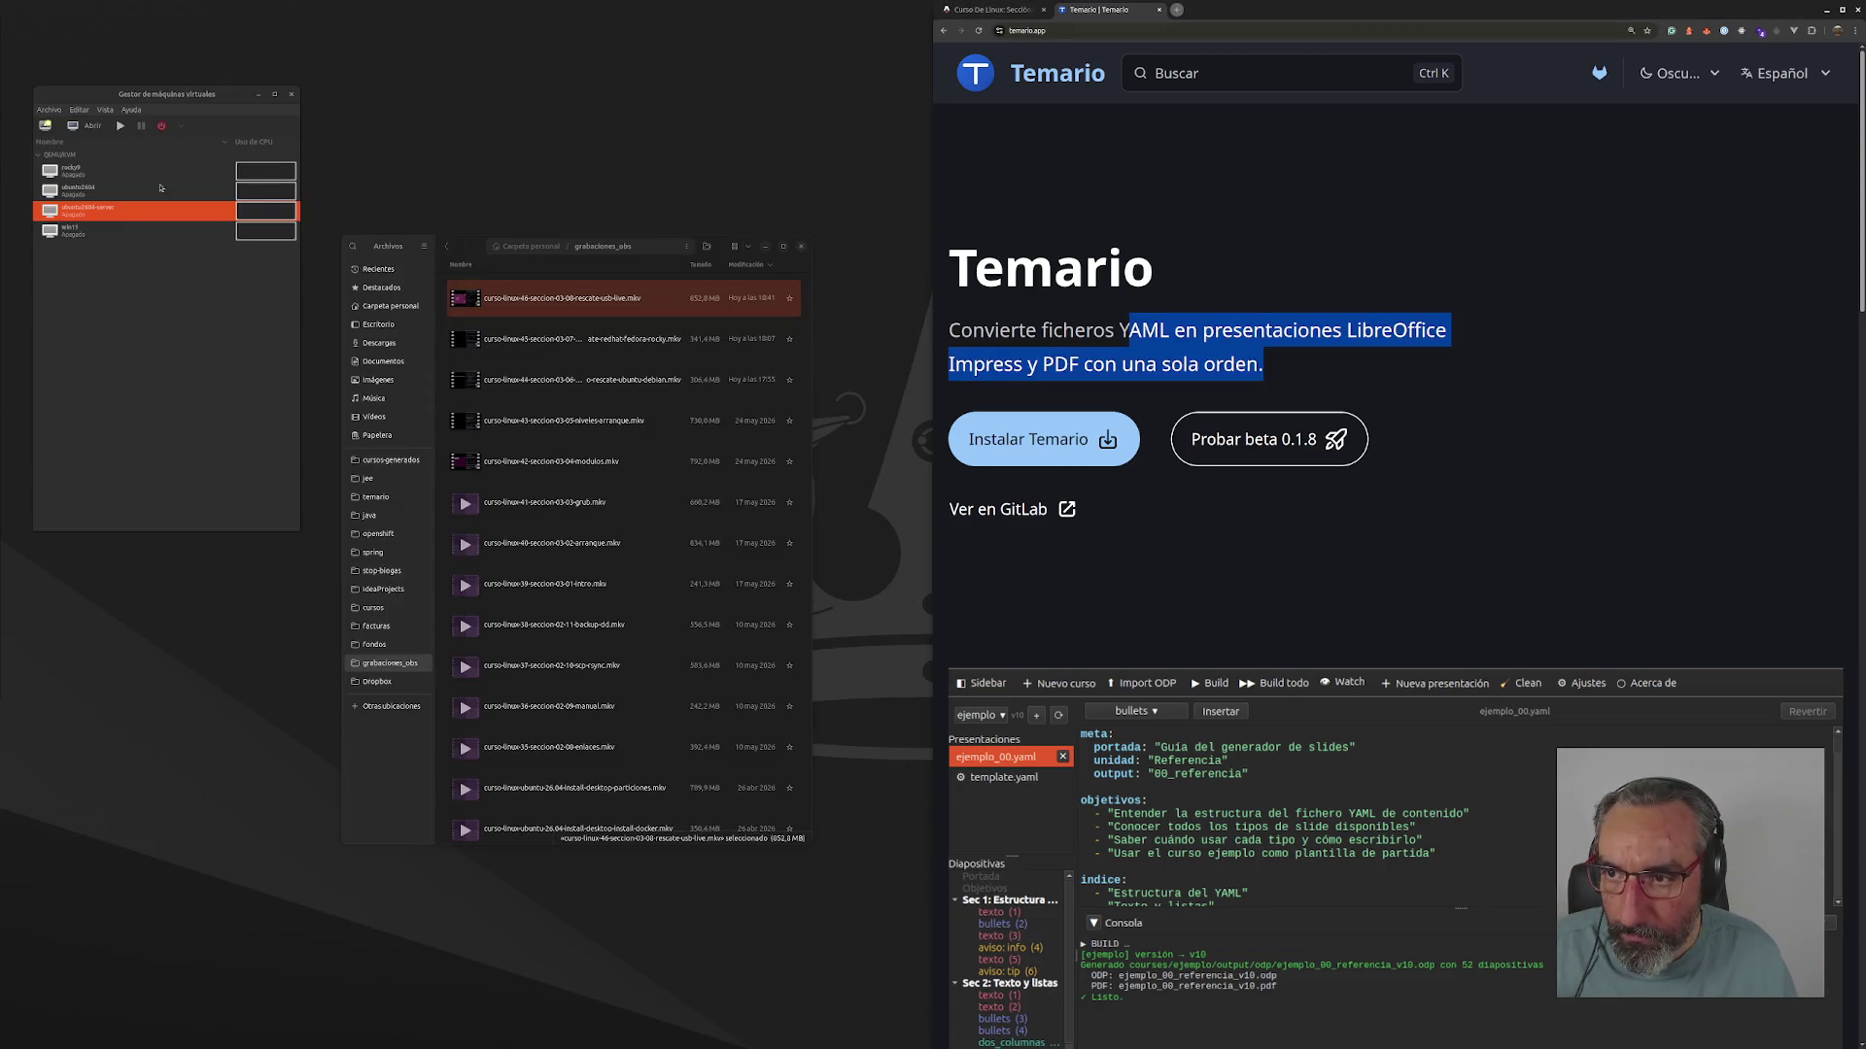
click(292, 95)
- Open youtube.com in a new Chrome tab
click(1176, 10)
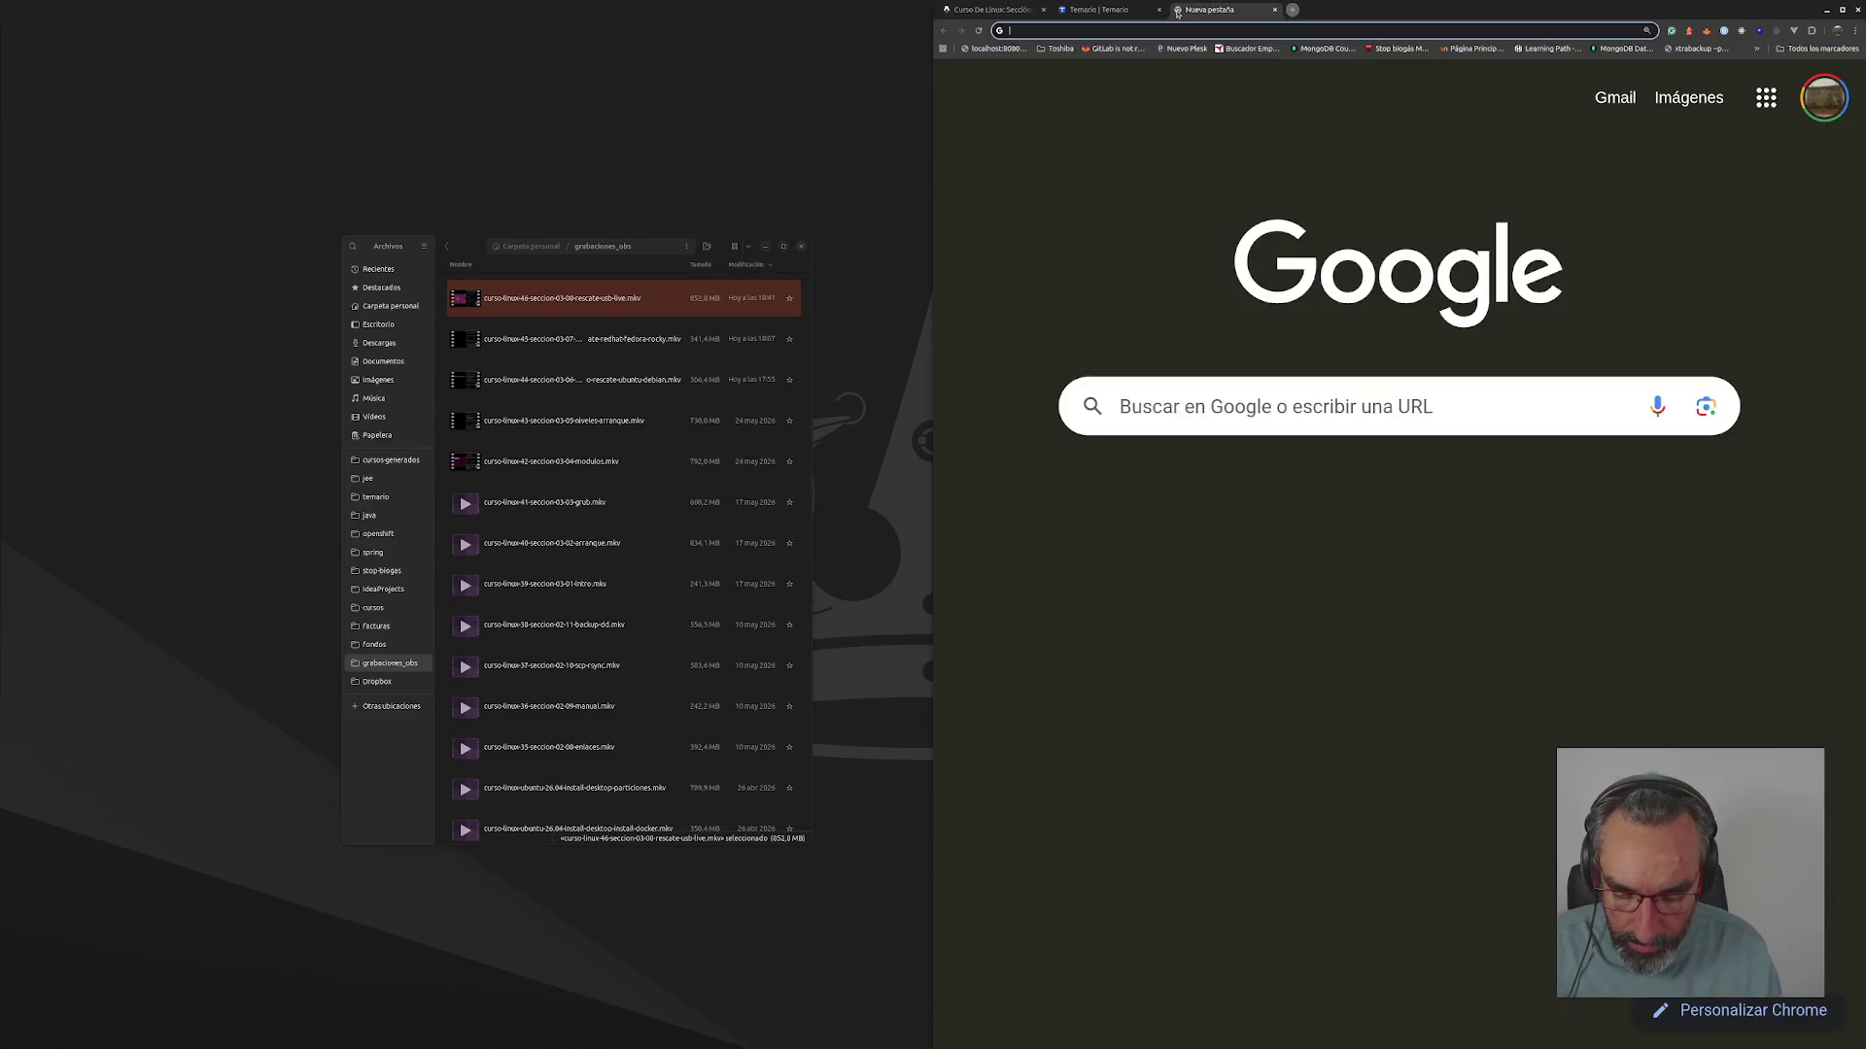
text(yo)
key(Down)
key(Return)
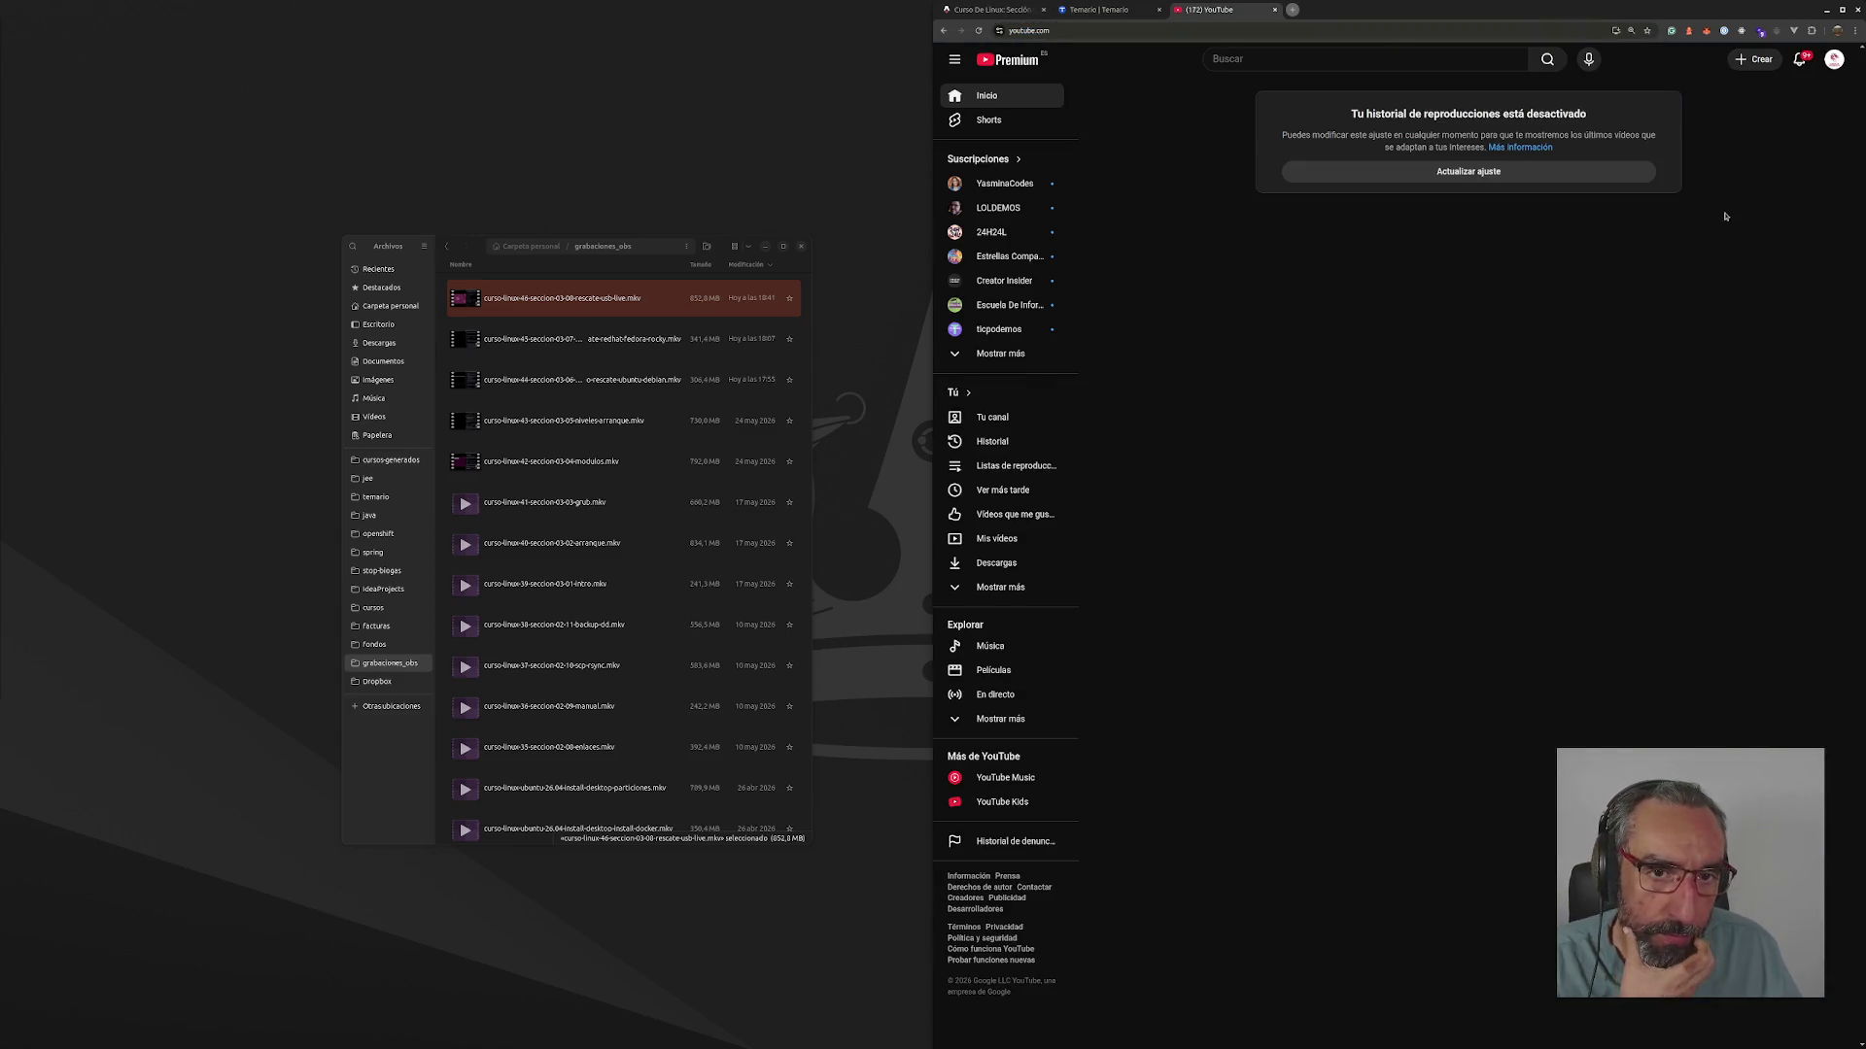
- Start a new upload via Crear > Subir vídeo with page zoom reset to 100%
click(1754, 59)
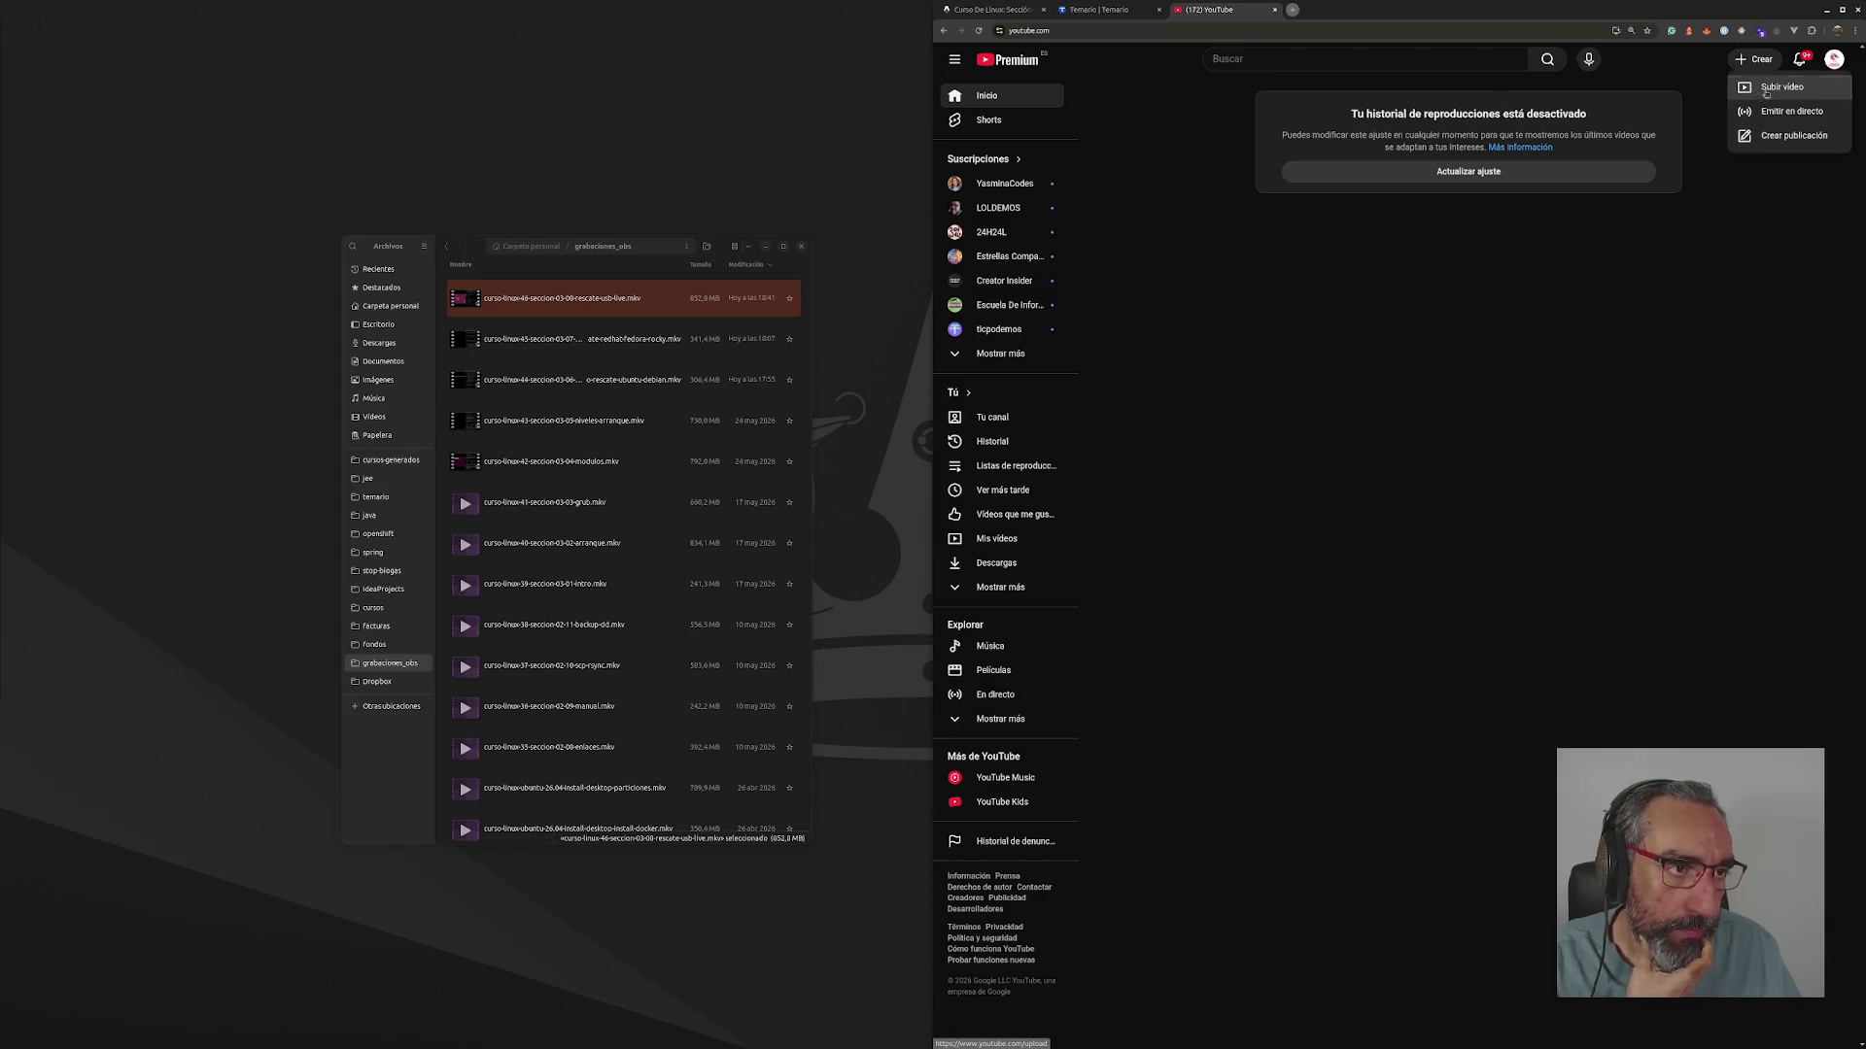
click(1767, 101)
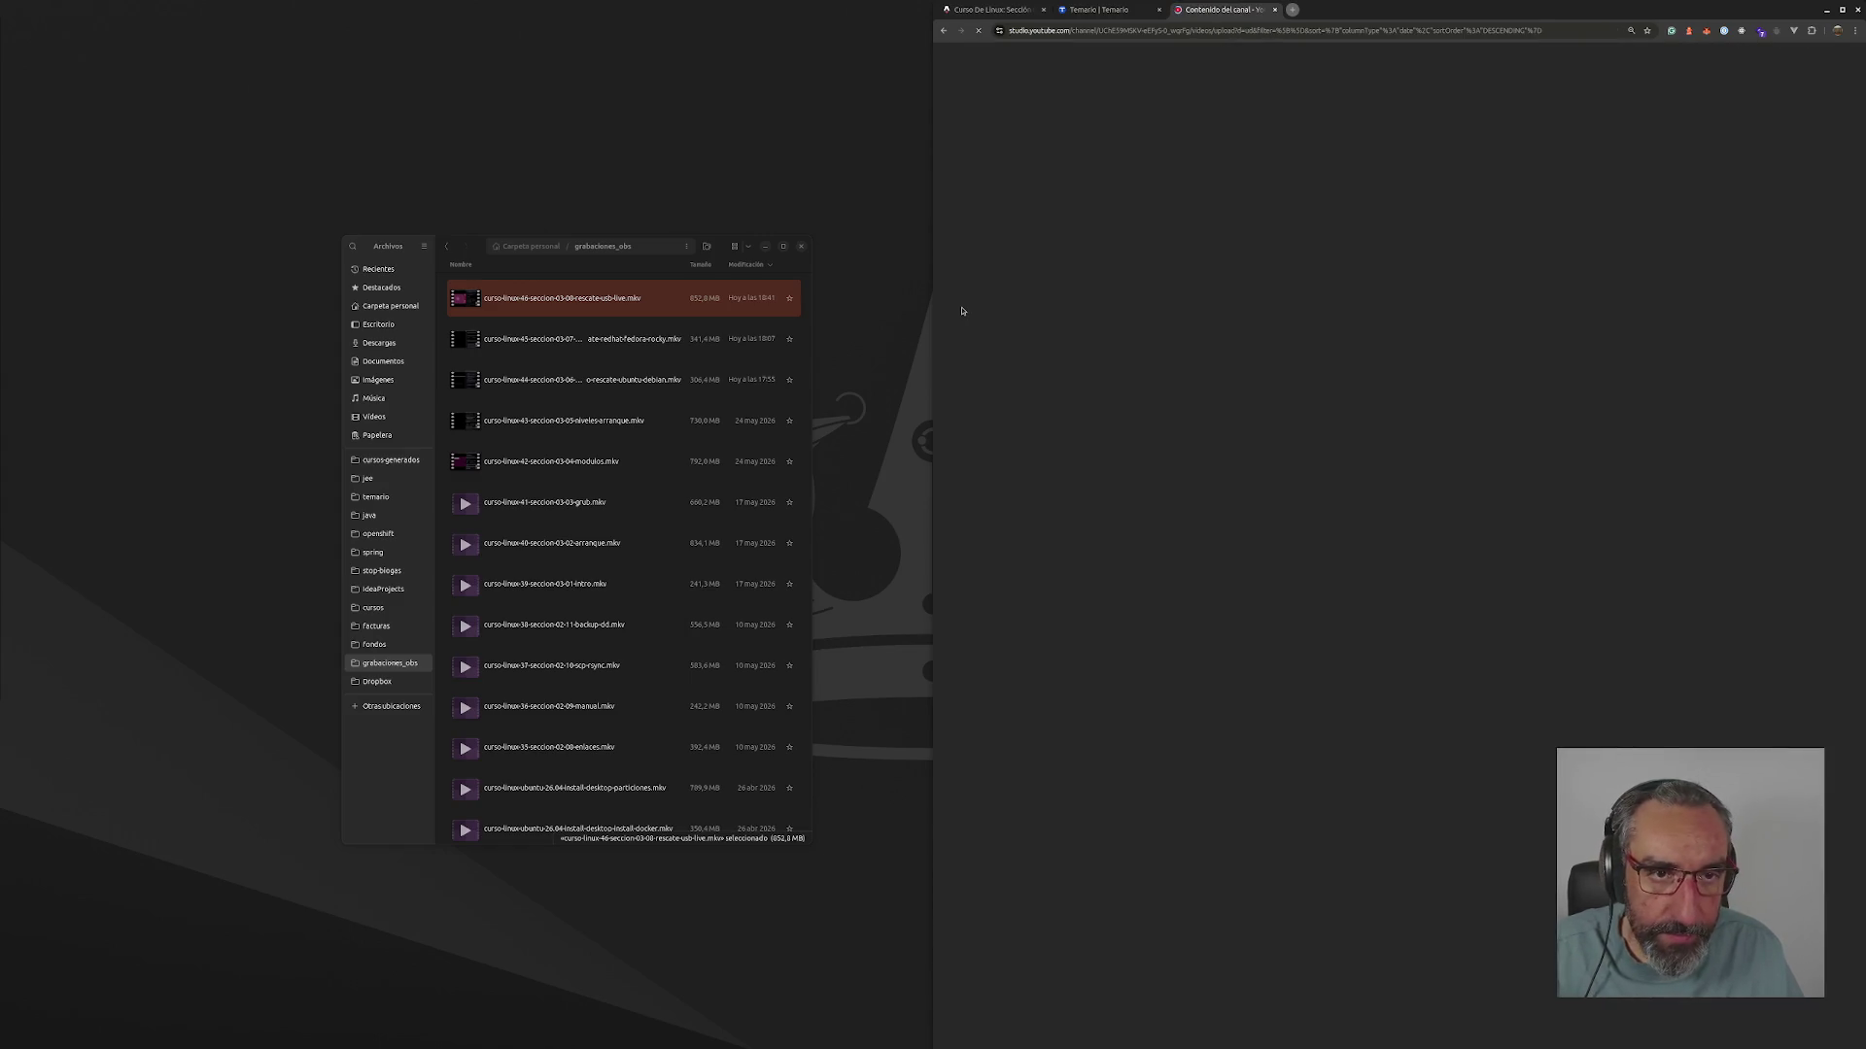
key(ctrl+0)
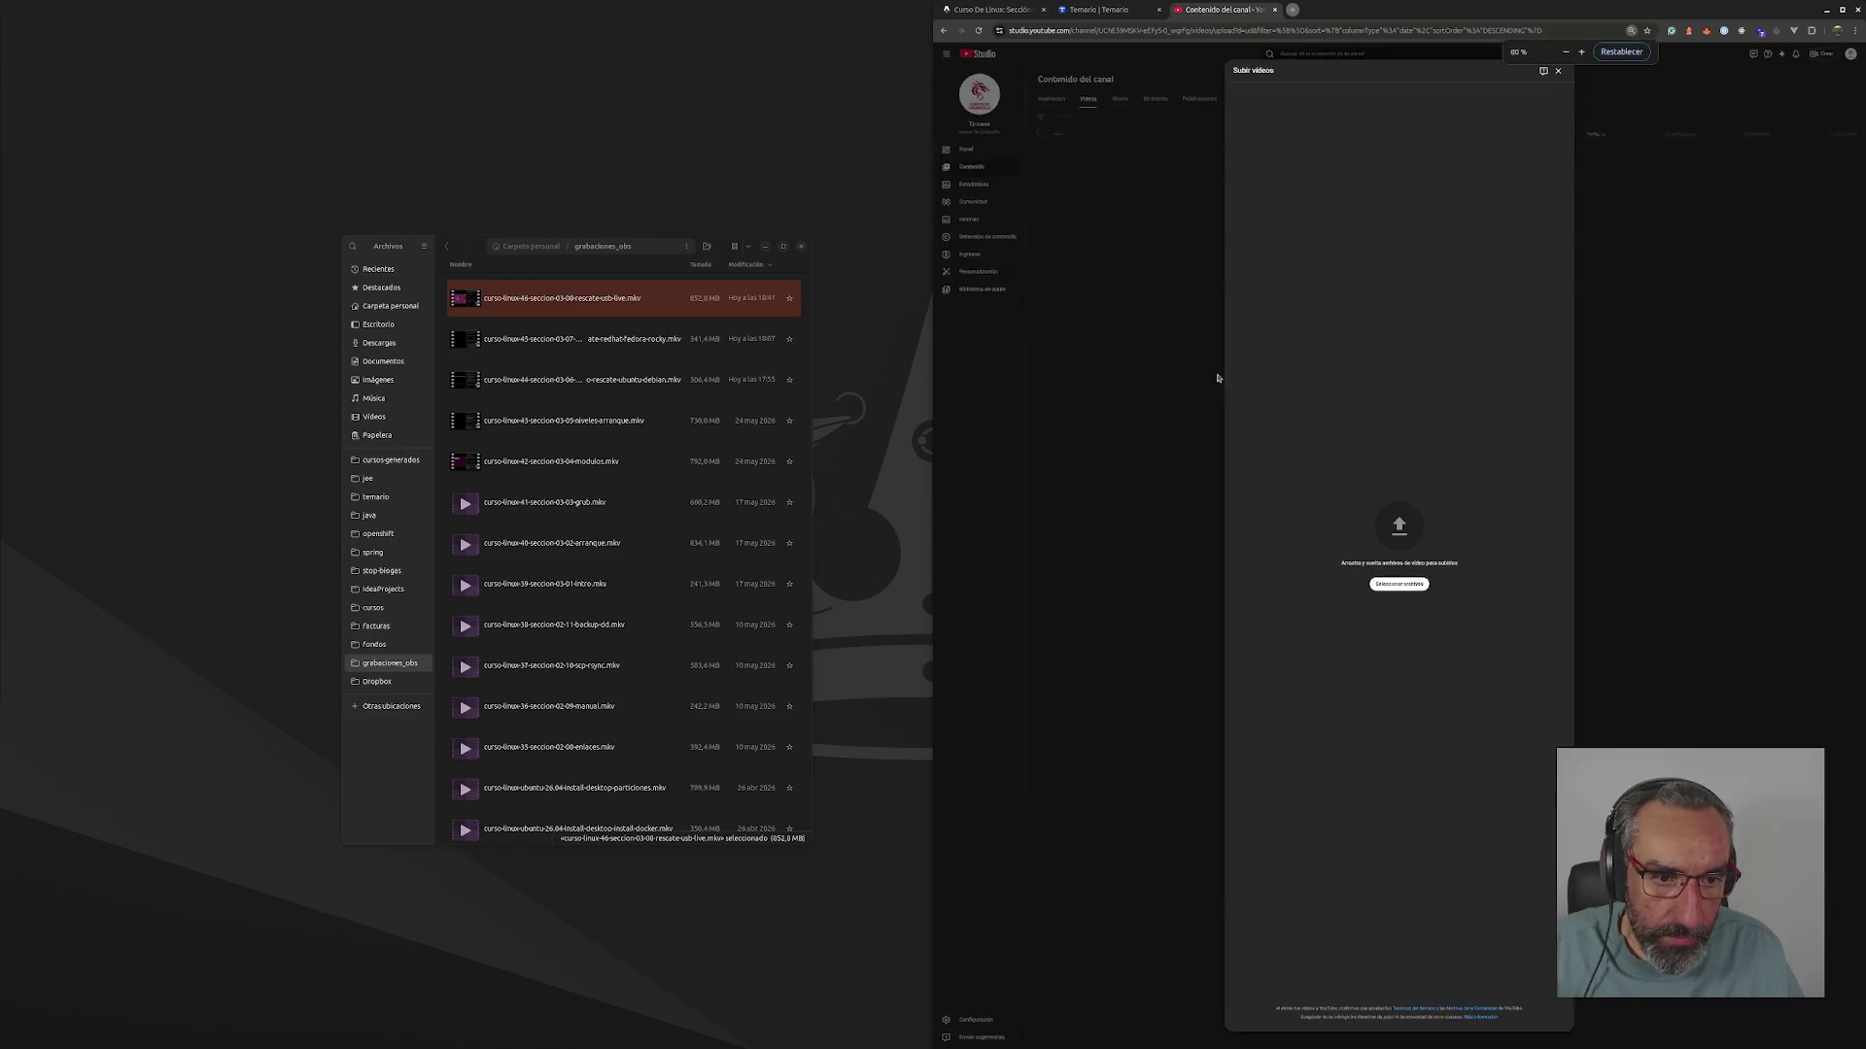
shift+click(561, 382)
- Try dragging the recordings onto the upload area, then browse grabaciones_obs in the file chooser
mouse_move(562, 382)
mouse_down()
mouse_move(1372, 556)
mouse_move(1363, 595)
mouse_move(1390, 586)
mouse_up()
drag(569, 403, 1381, 585)
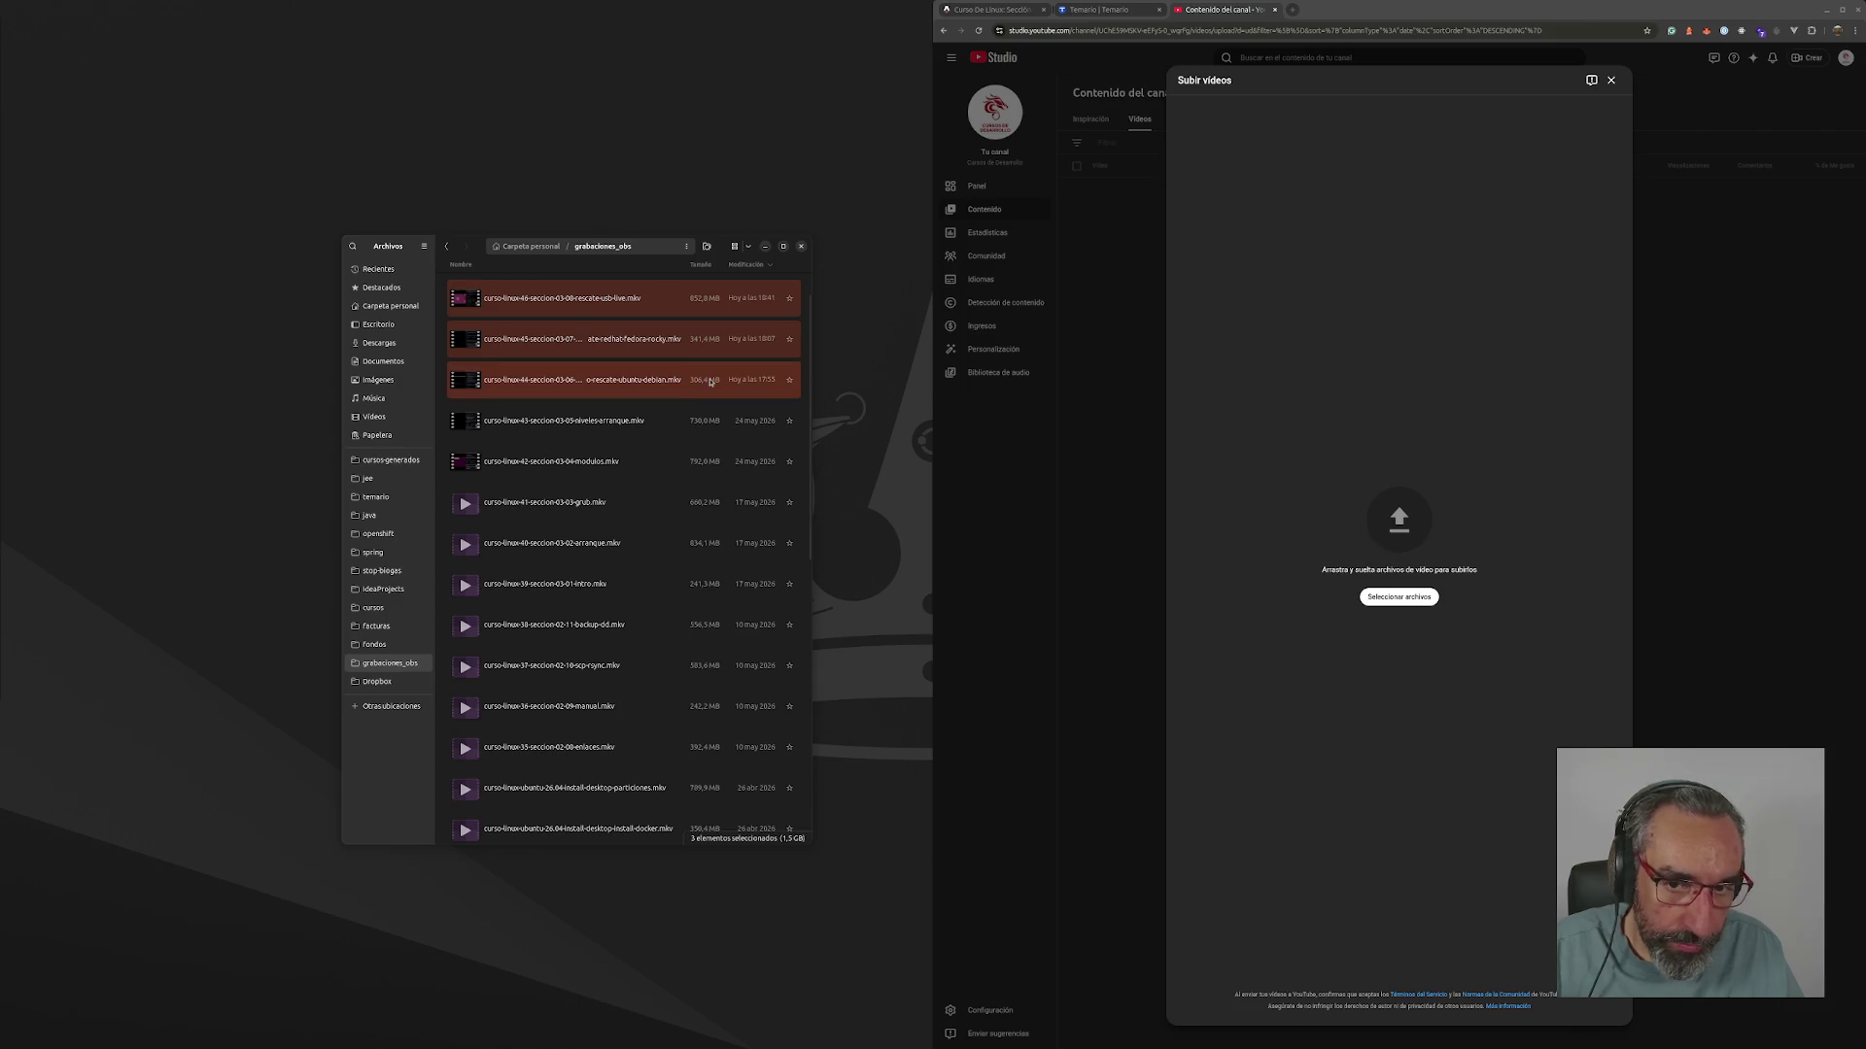
mouse_move(525, 300)
mouse_down()
mouse_move(1409, 520)
mouse_move(1417, 607)
mouse_up()
click(1416, 605)
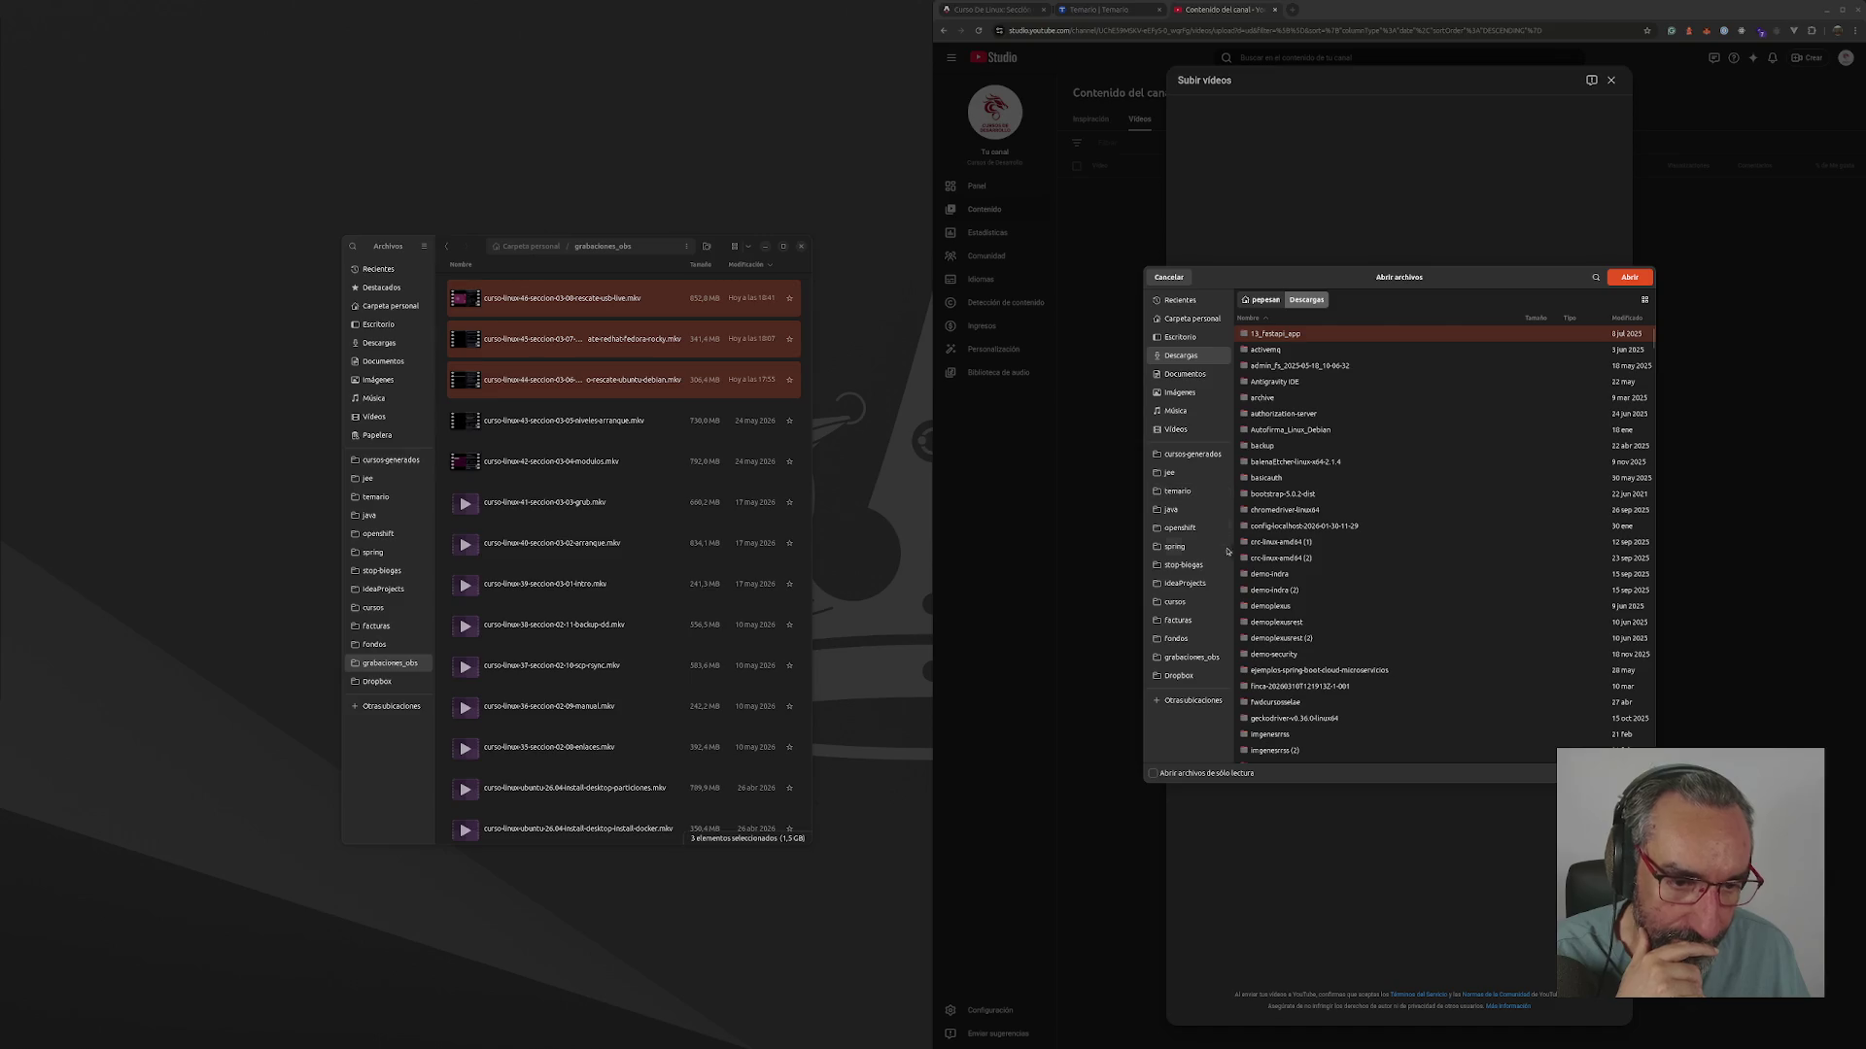
click(1192, 657)
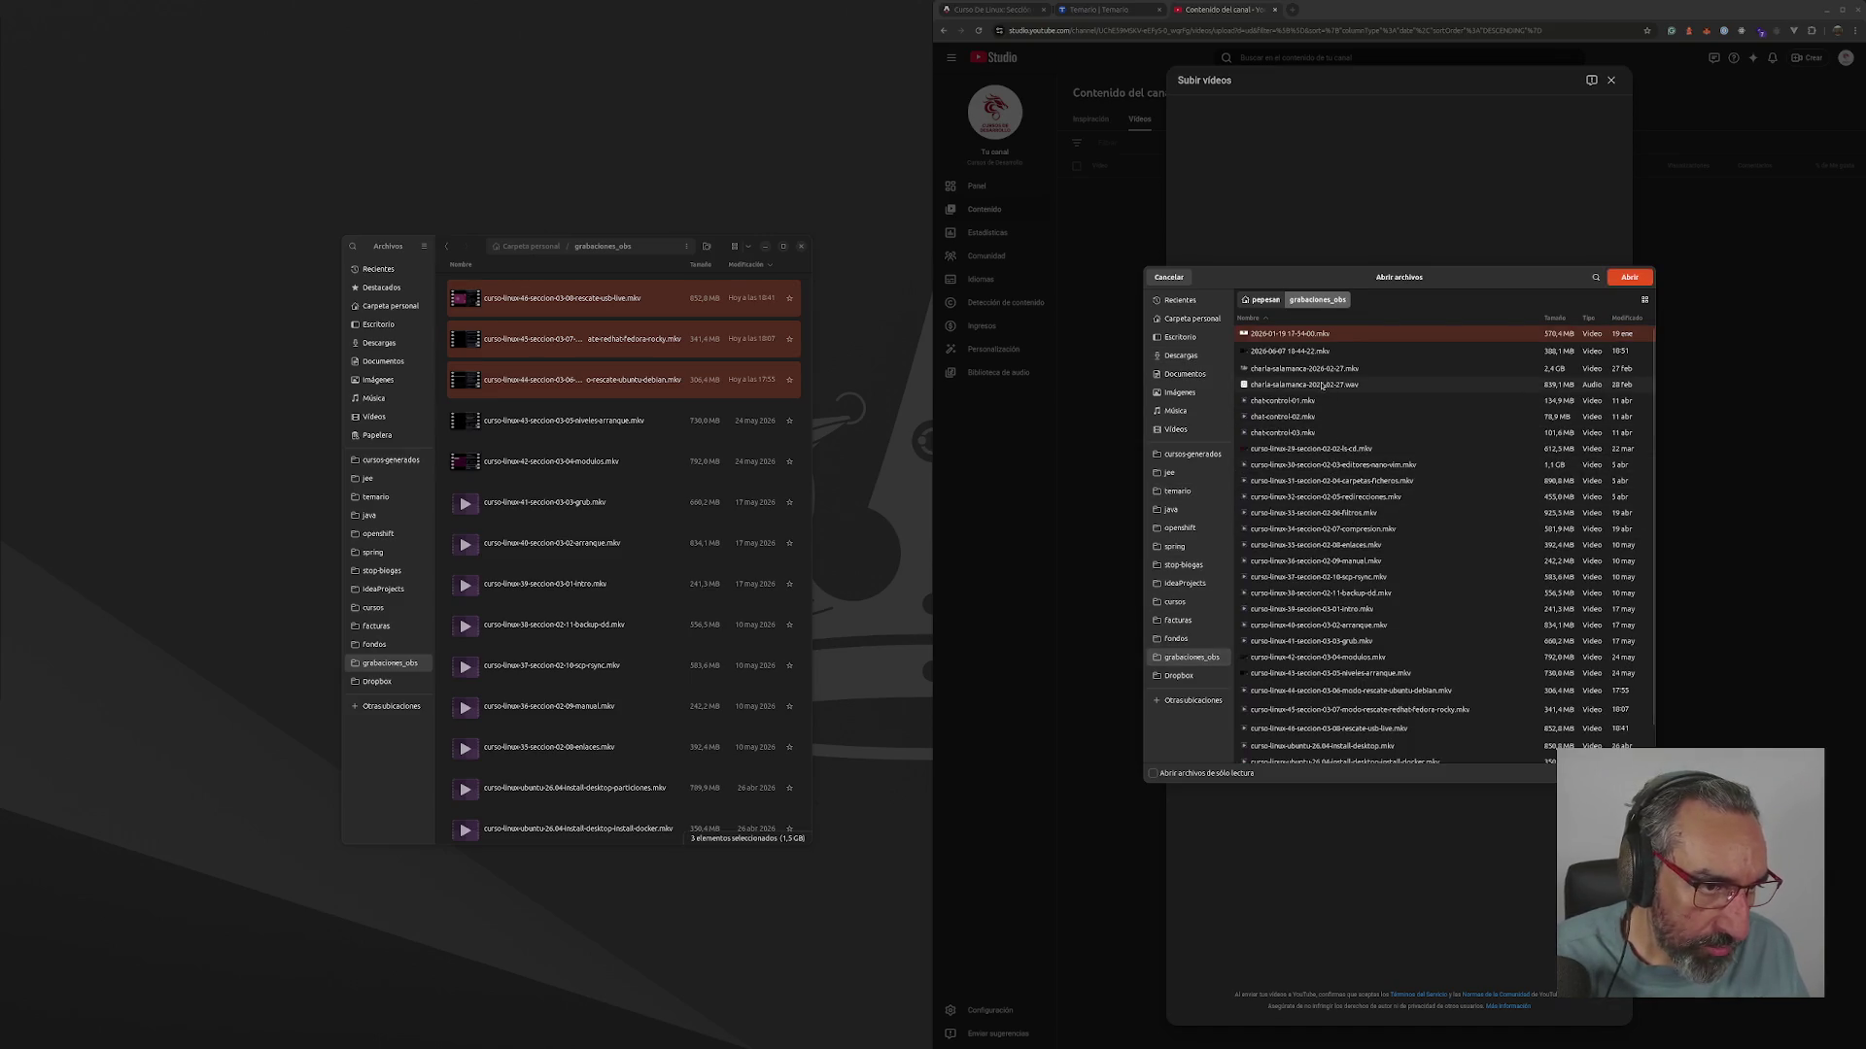
- Sort the picker by Modificado newest first and choose the curso-linux-46 recording
click(1629, 319)
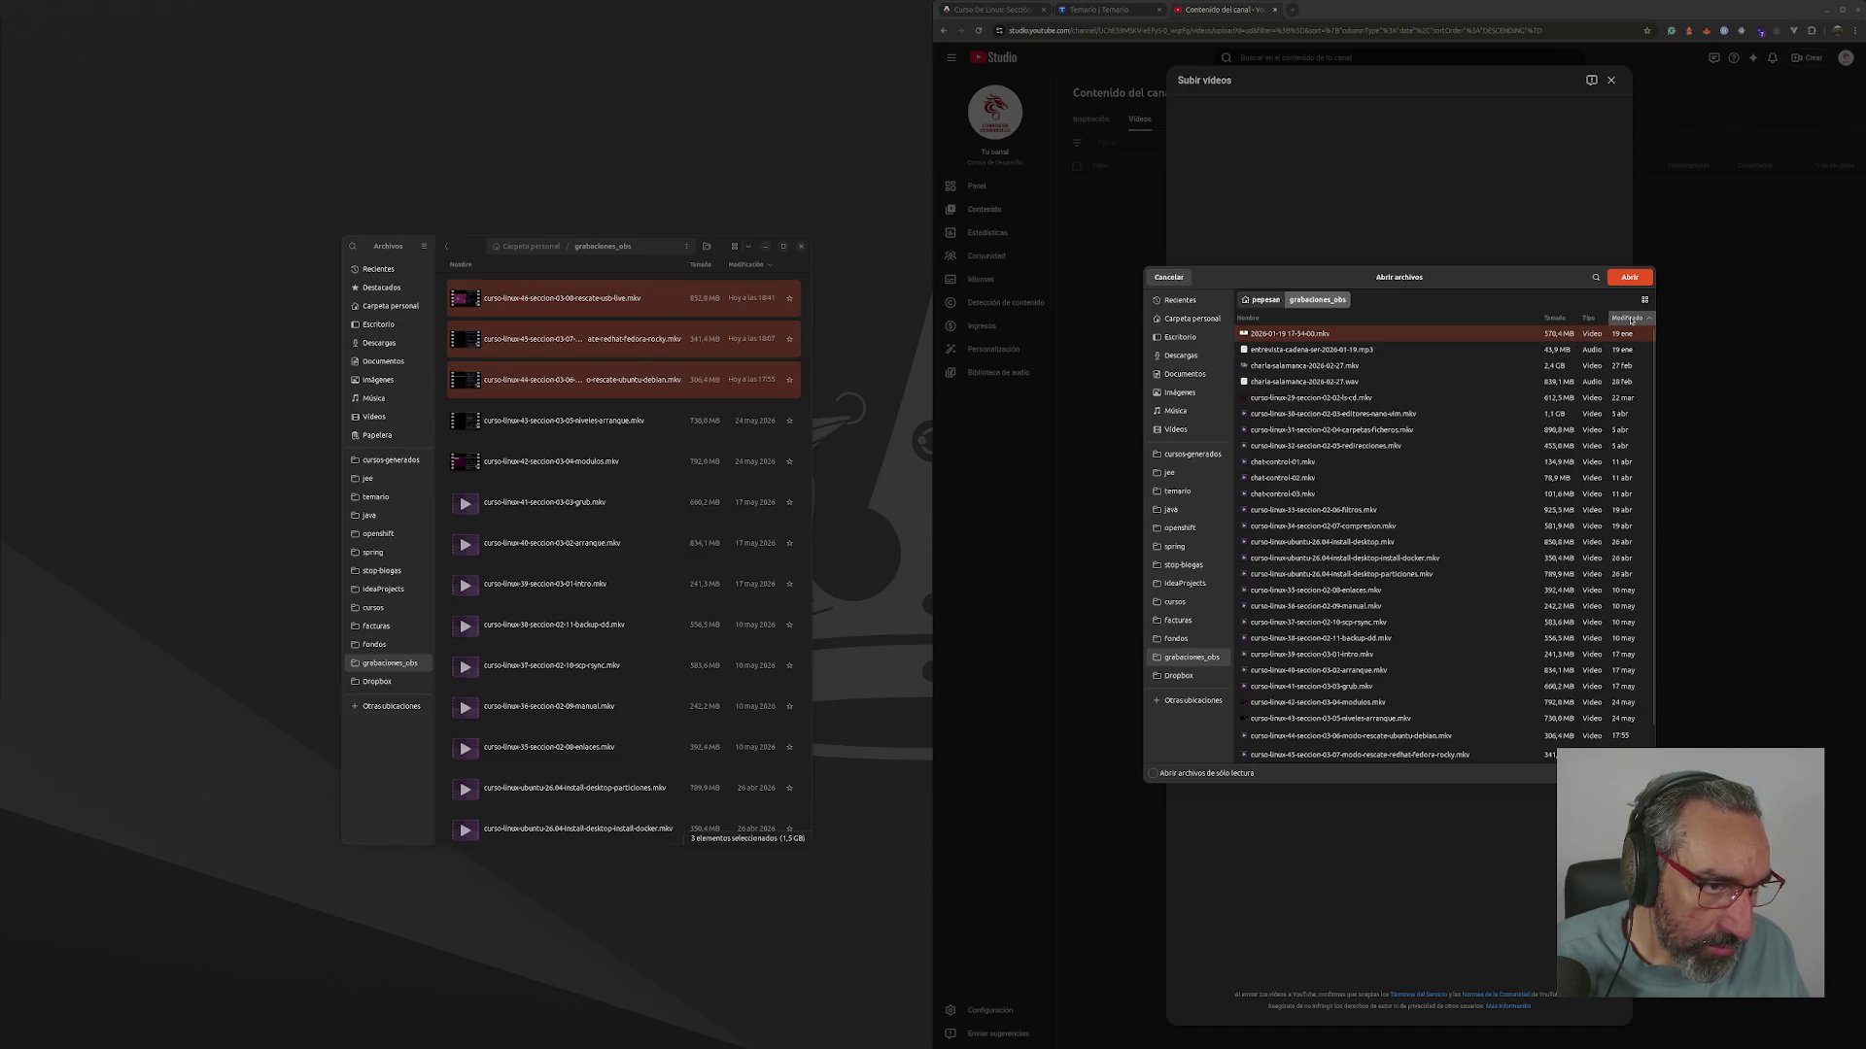
click(1628, 319)
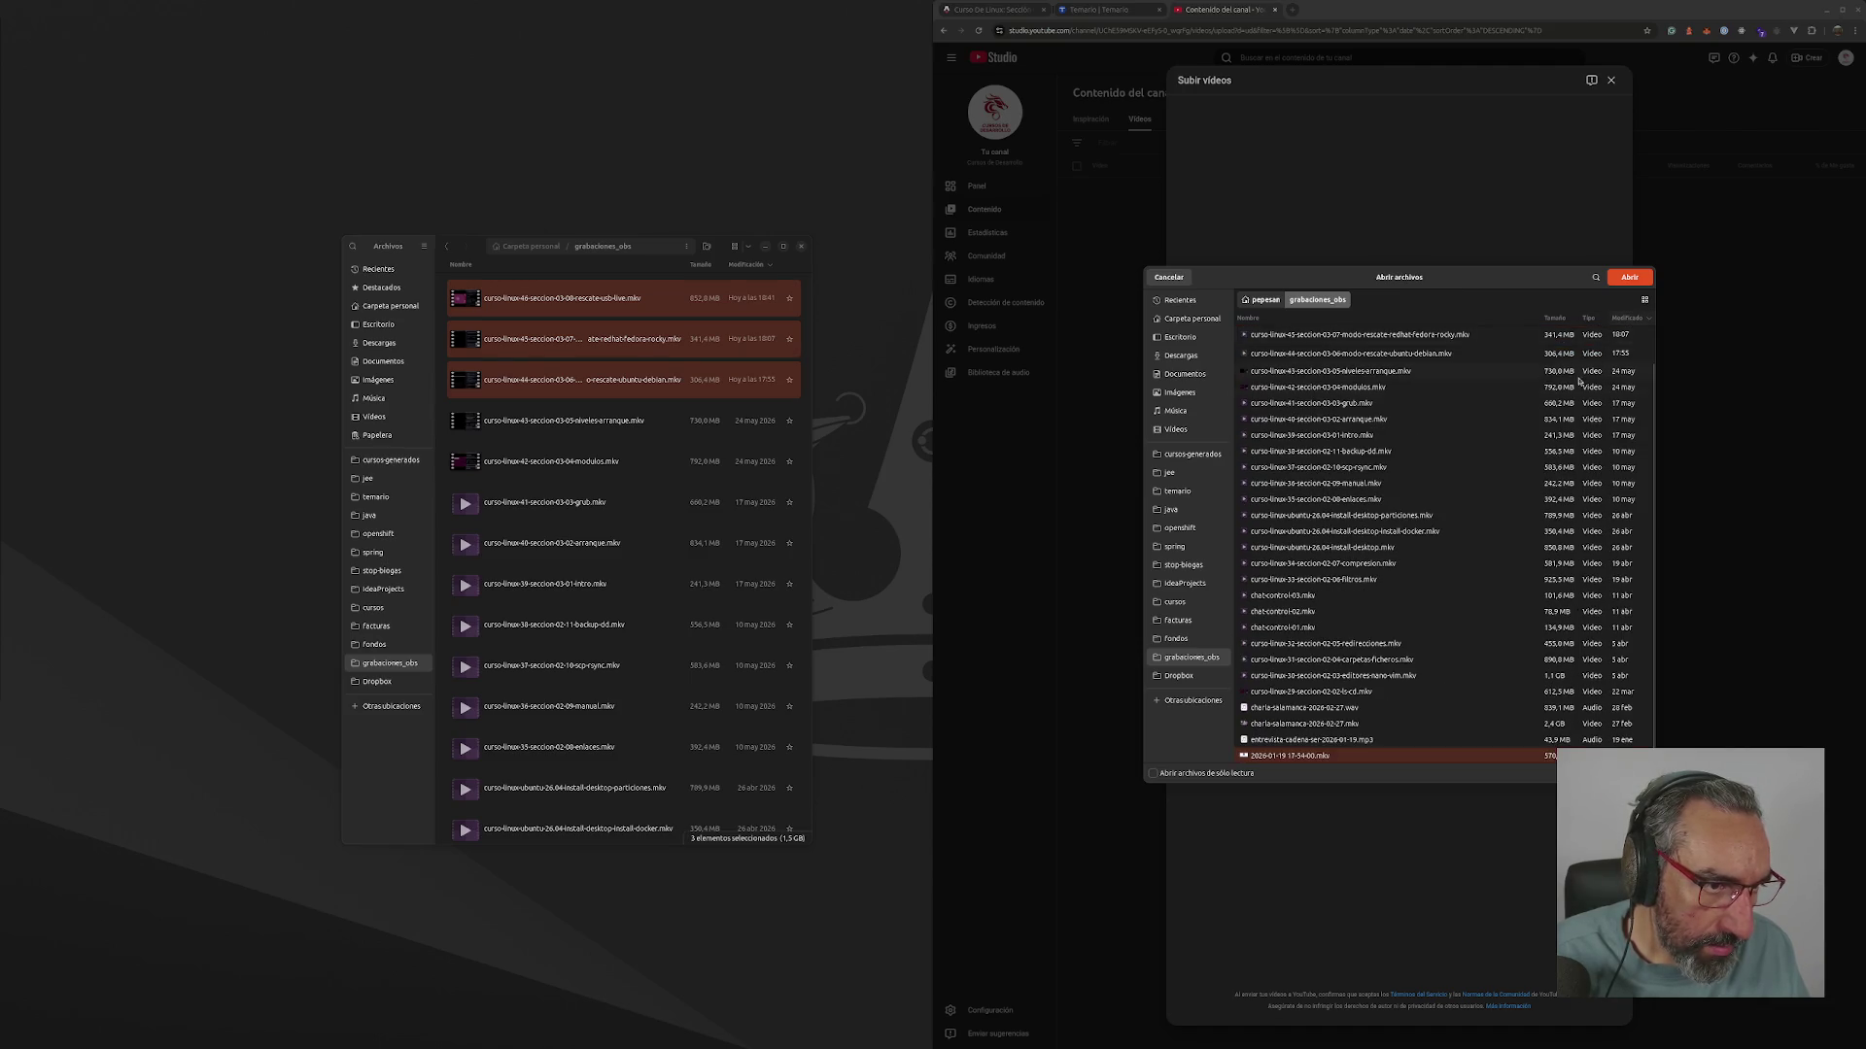
scroll(1543, 367, up, 2)
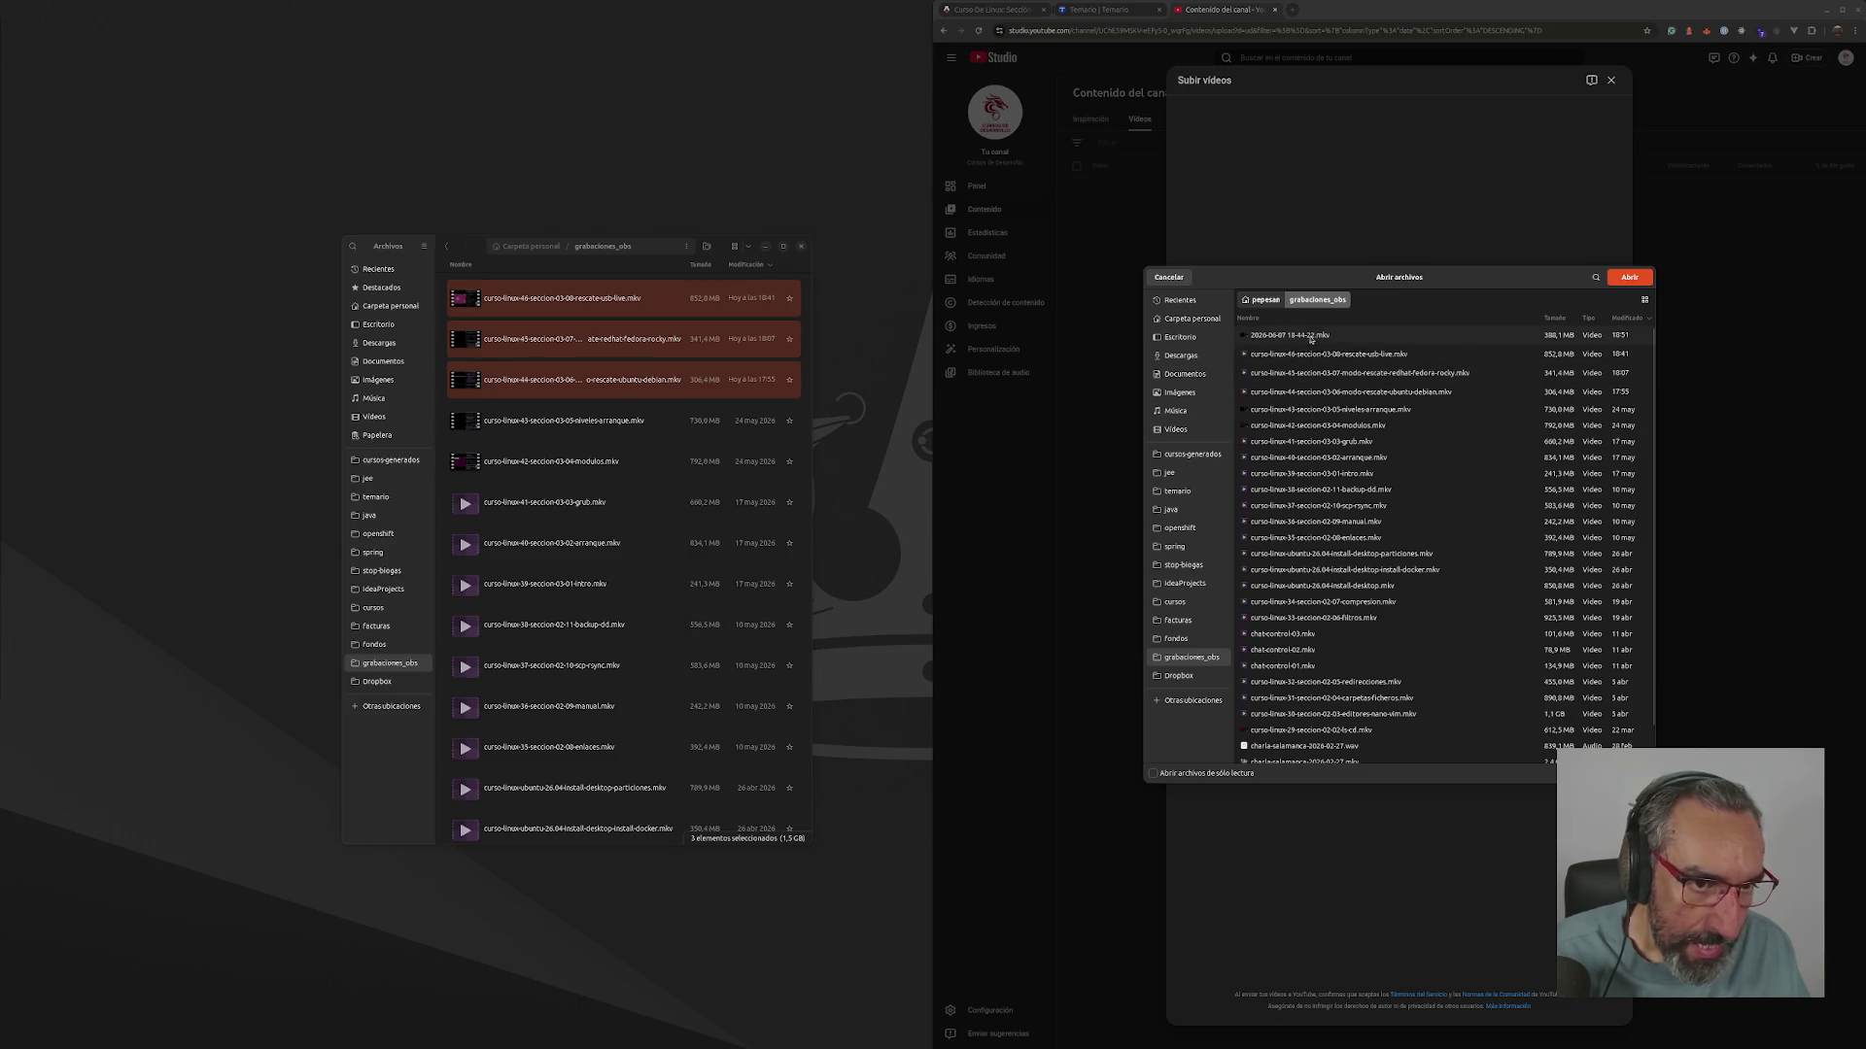
click(1307, 356)
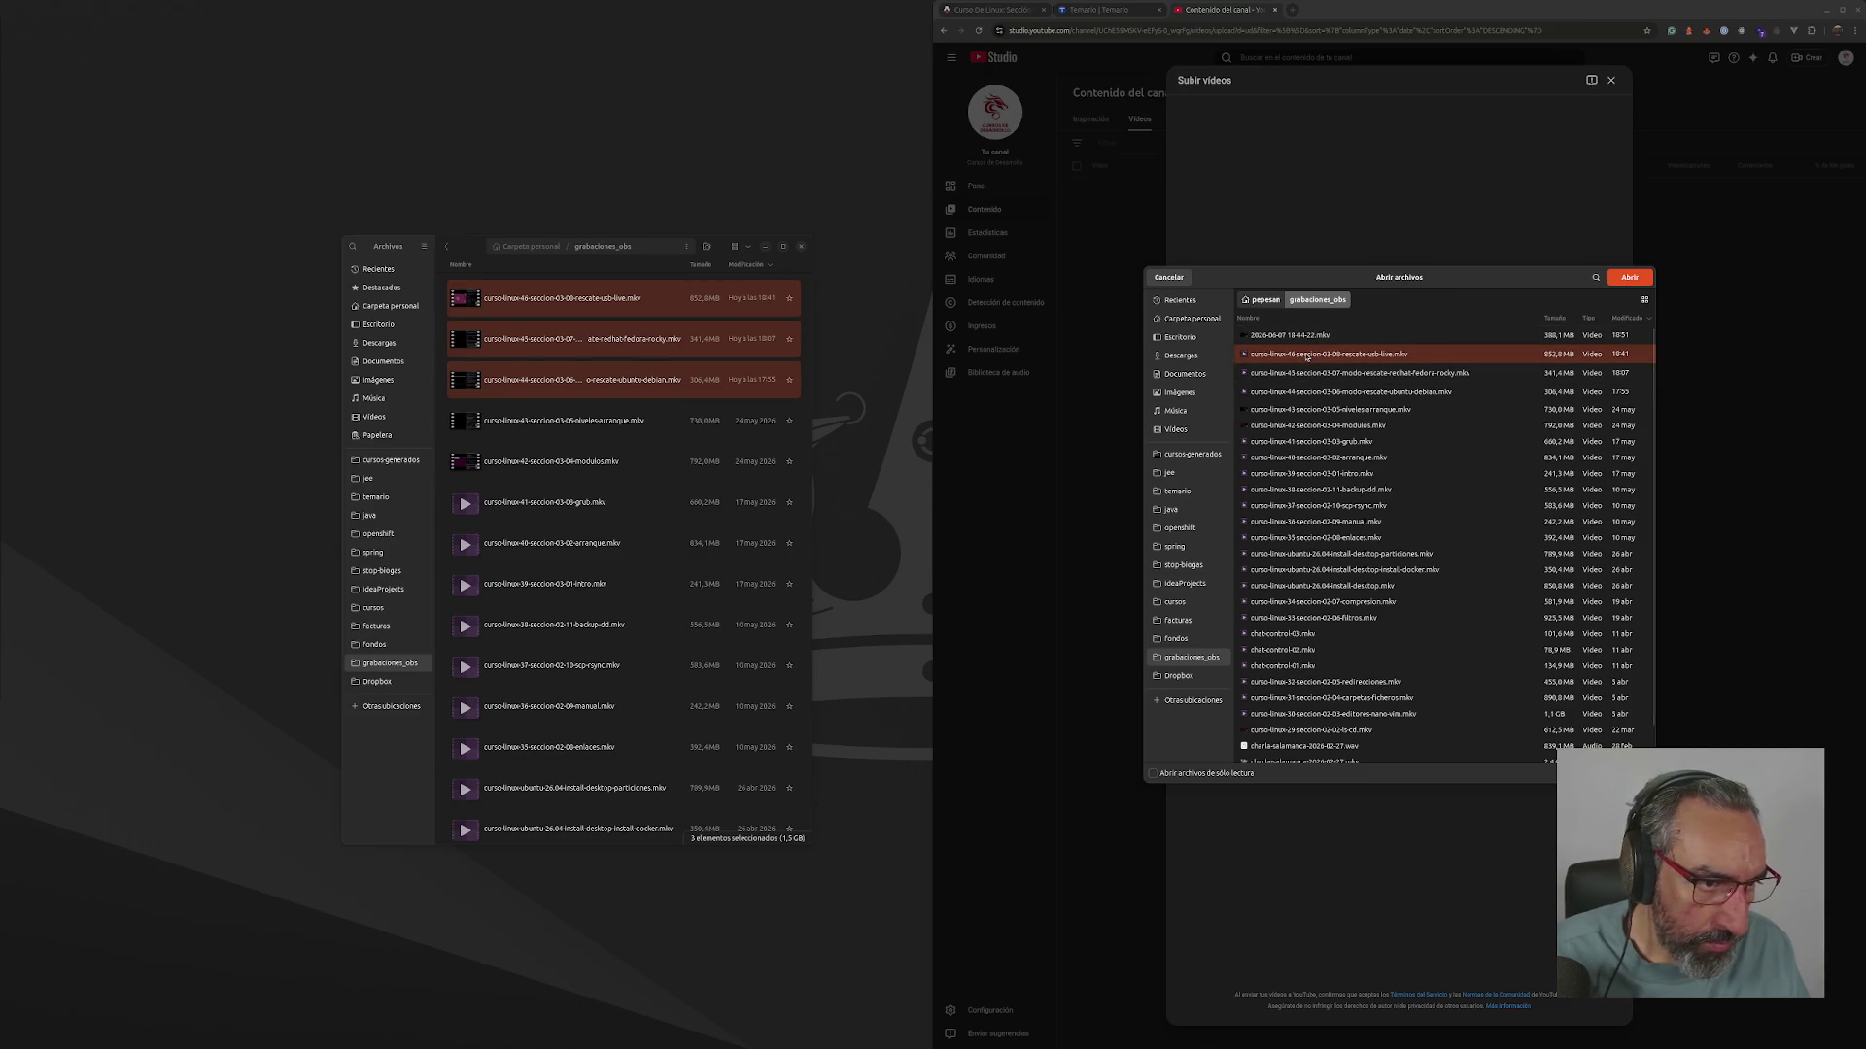
- In Files, select the lesson 46 recording and start renaming it
click(517, 340)
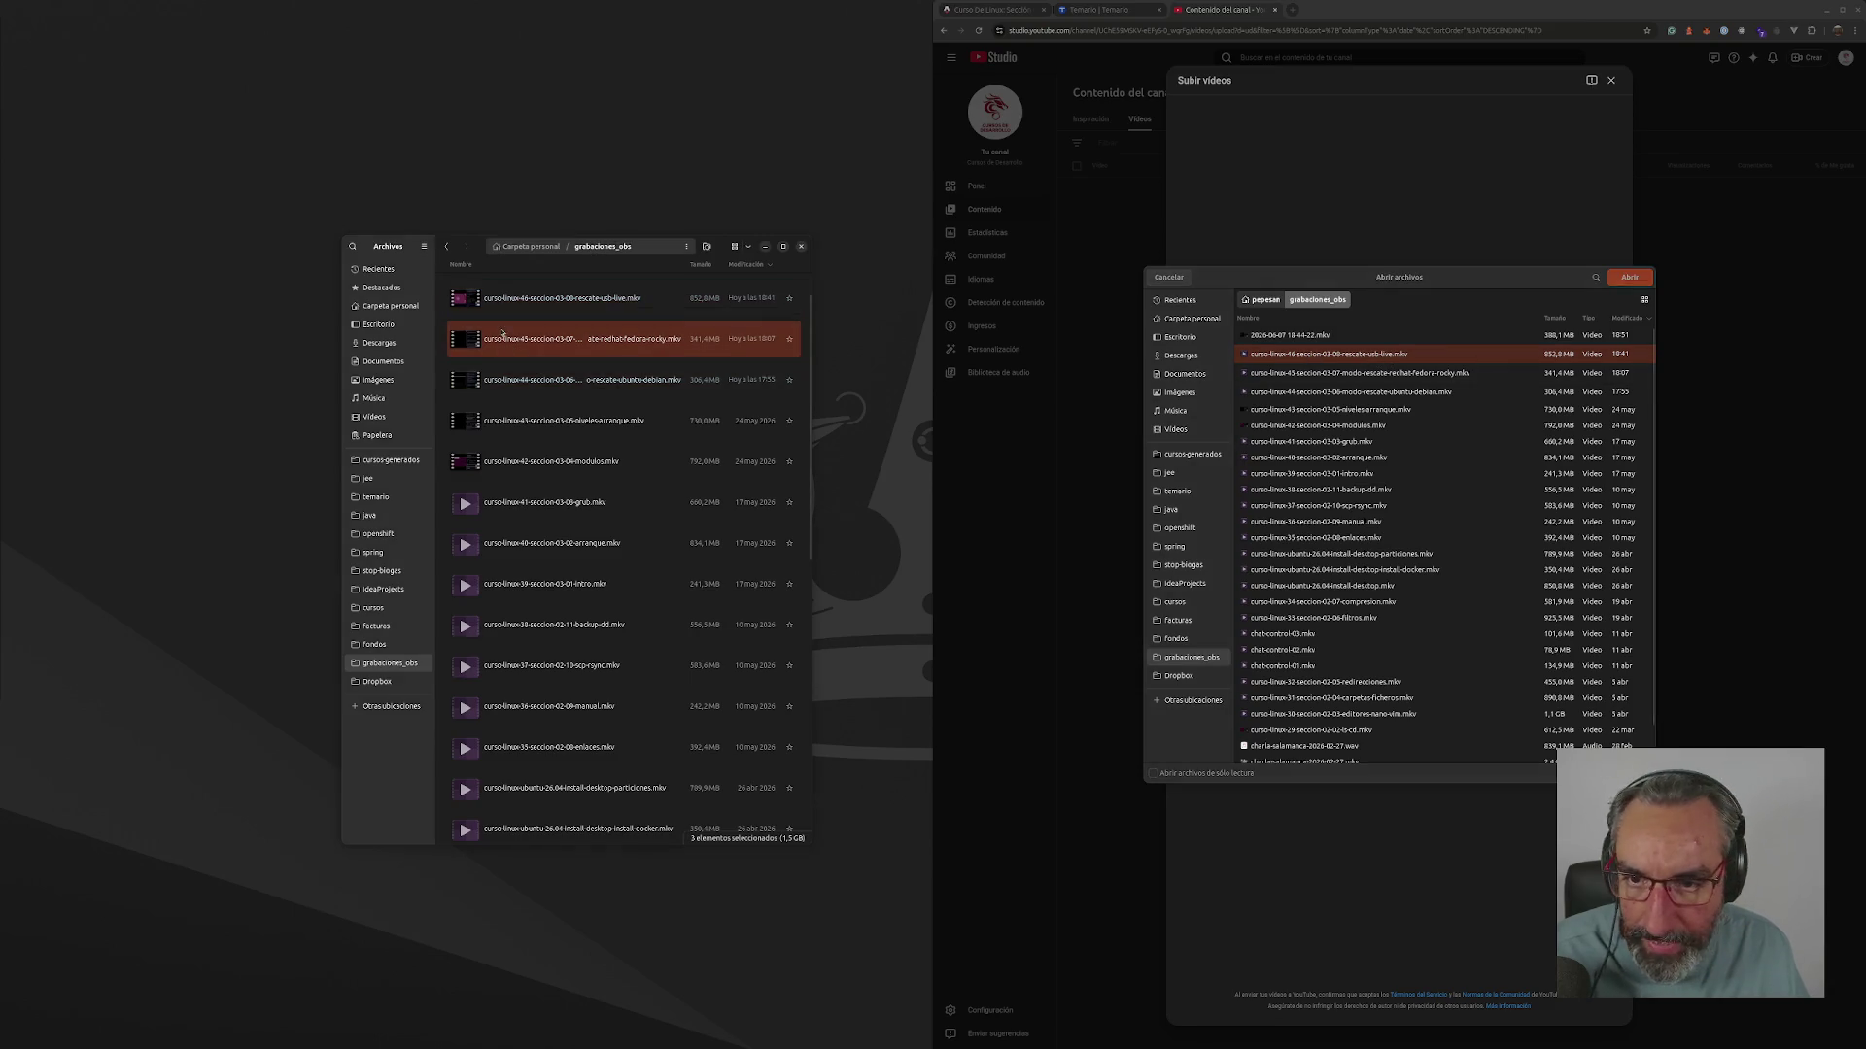
click(517, 342)
key(F2)
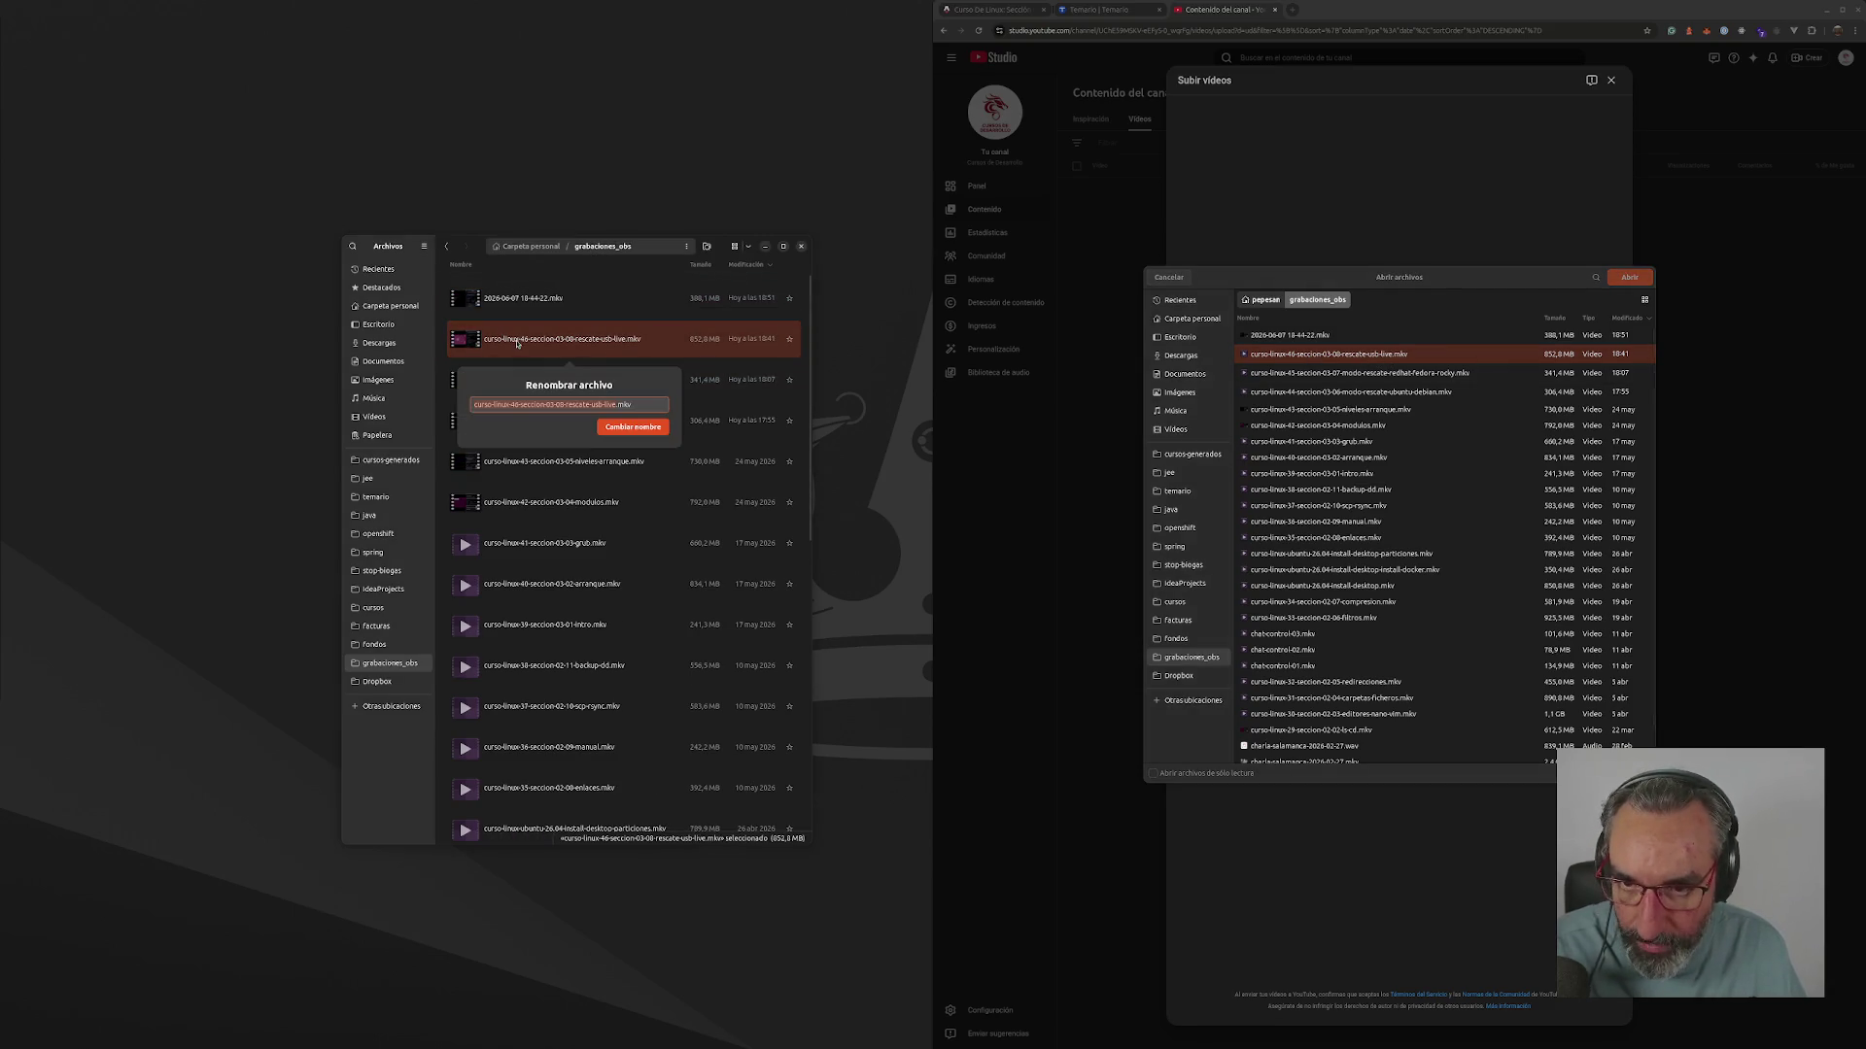
- Rename the 2026-06-07 recording to curso-linux-47-seccion-03-09-apagado-reinicio.mkv
key(Escape)
click(505, 304)
key(F2)
key(ctrl+v)
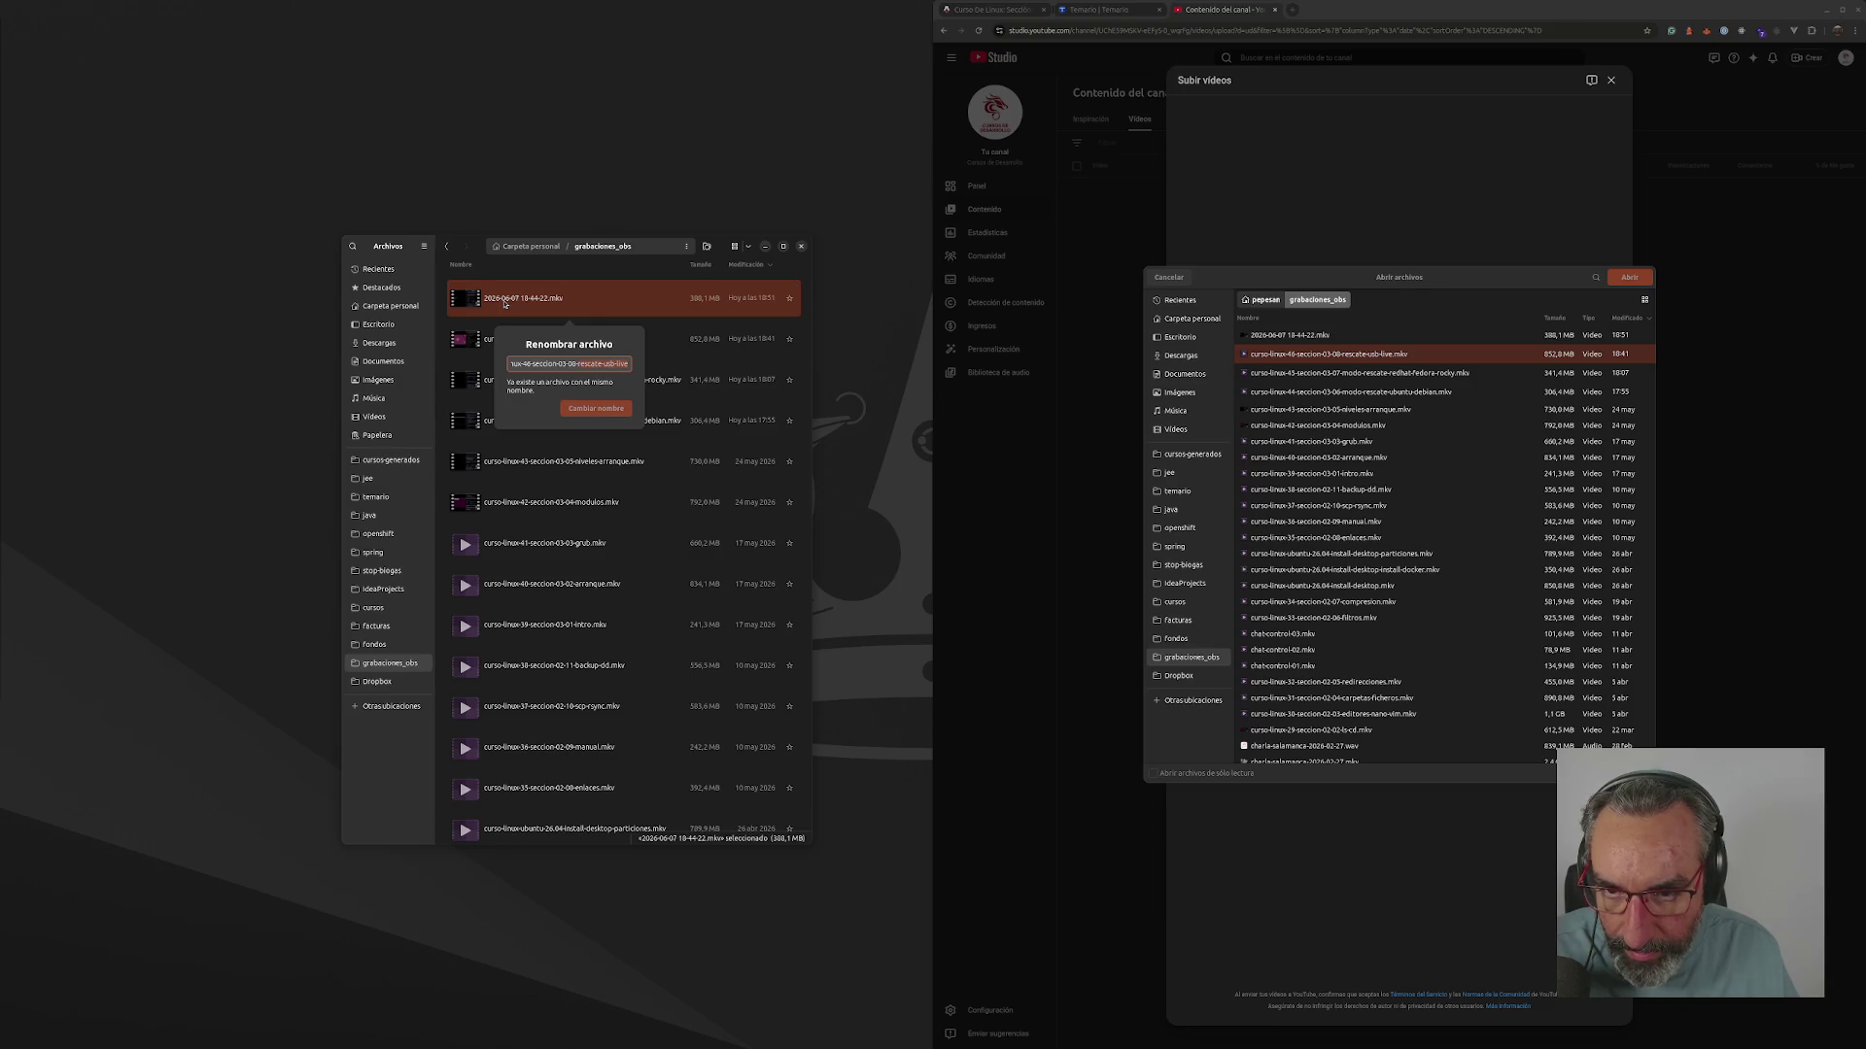
text(co)
key(BackSpace)
key(BackSpace)
key(BackSpace)
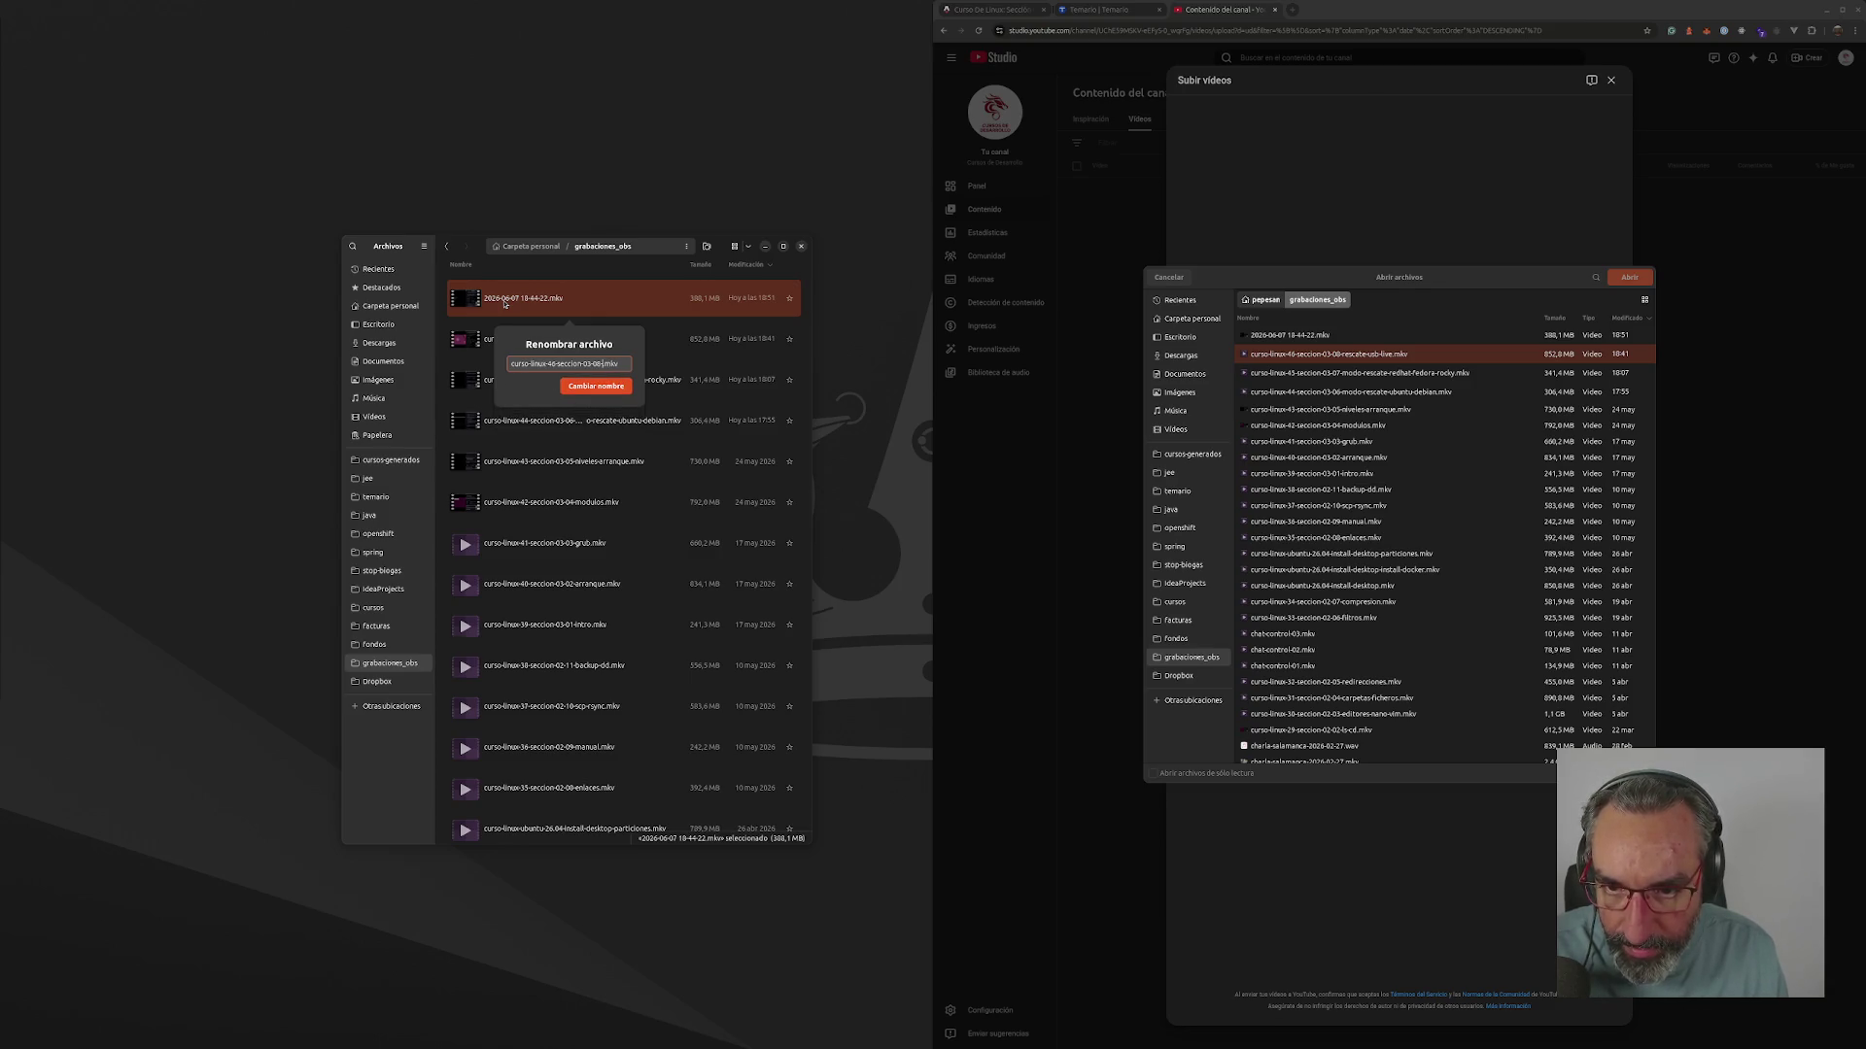
text(apagad)
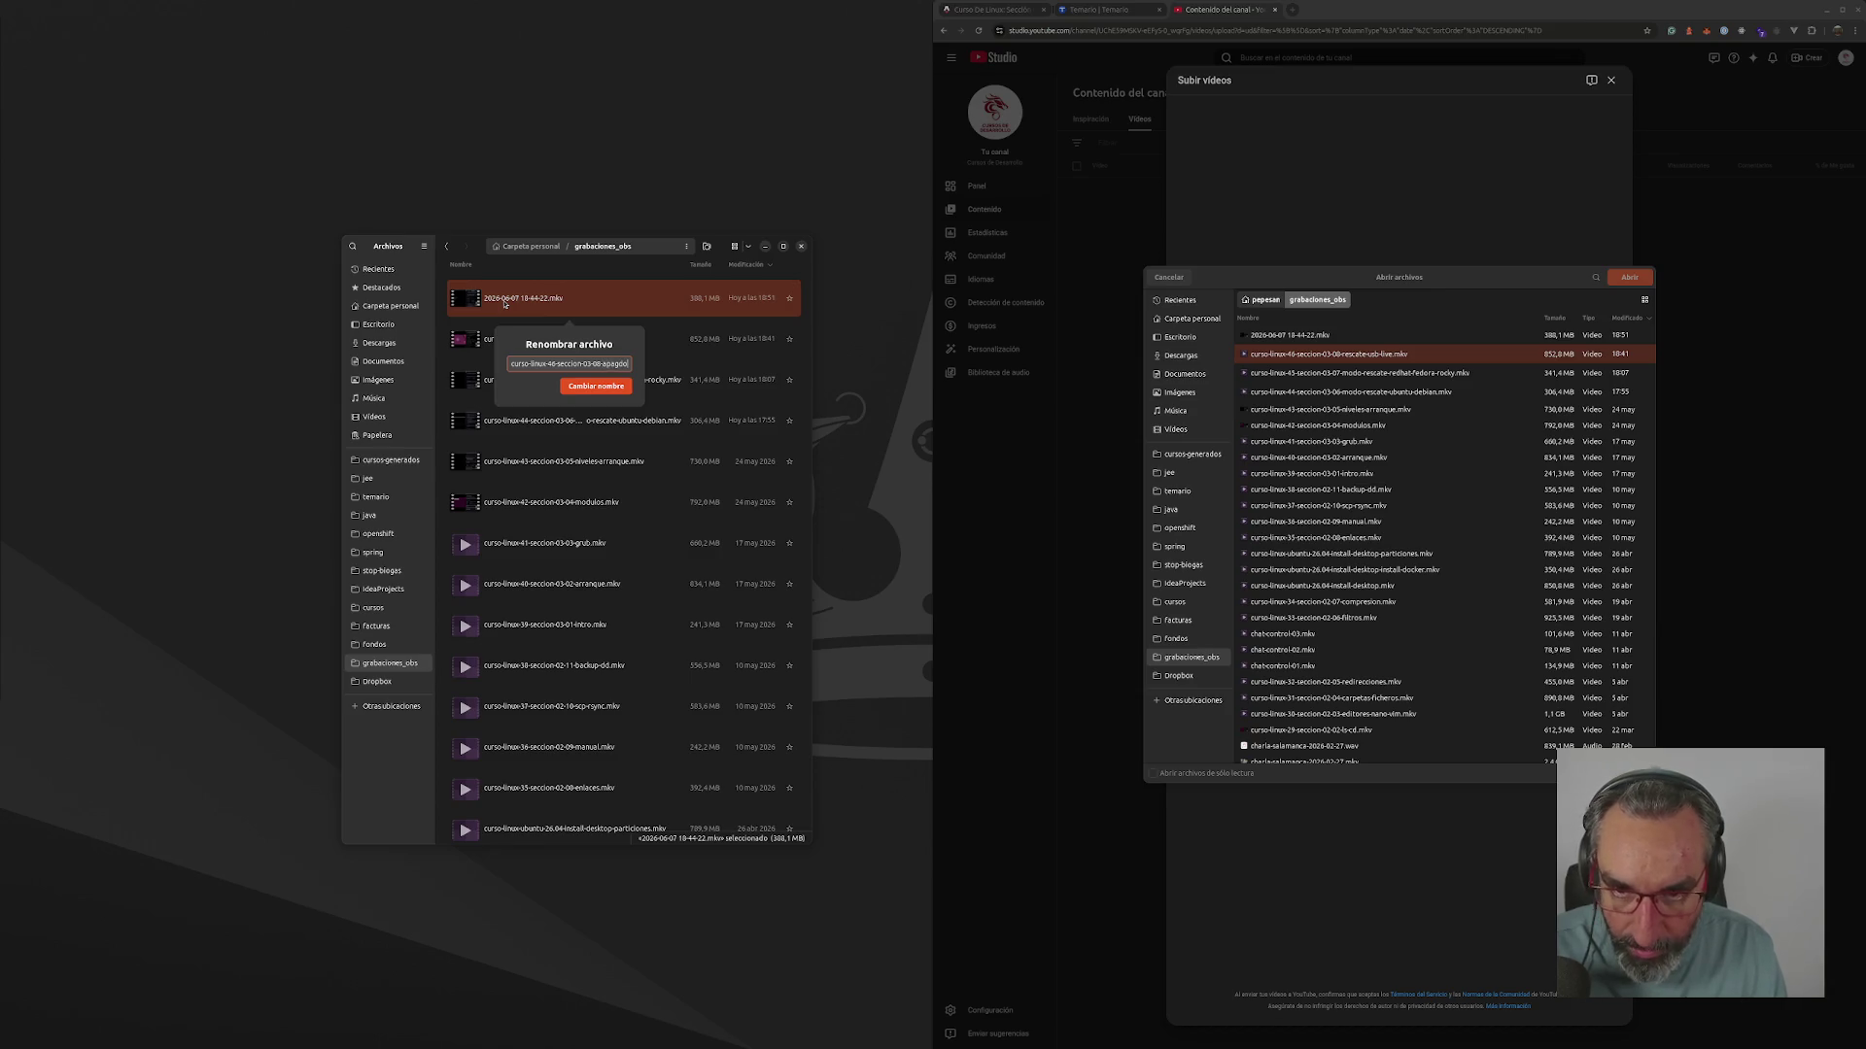
text(-reinici)
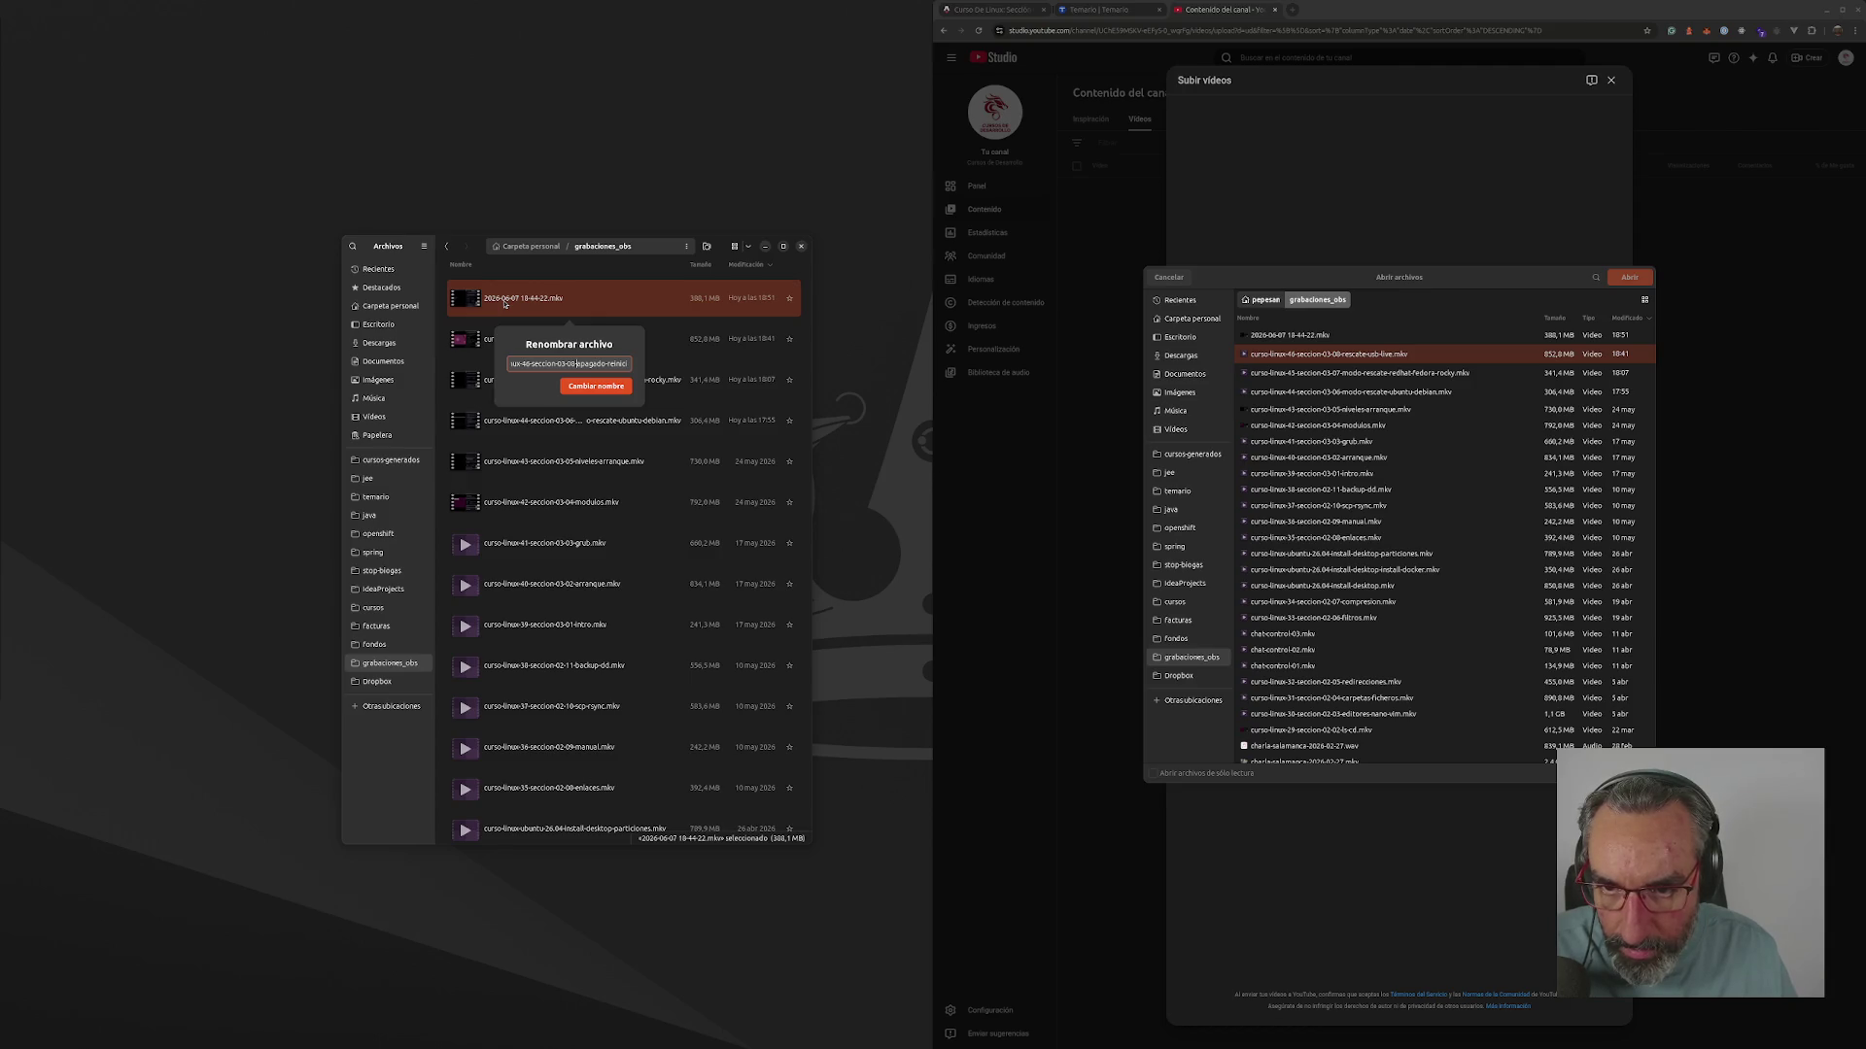
text(o-)
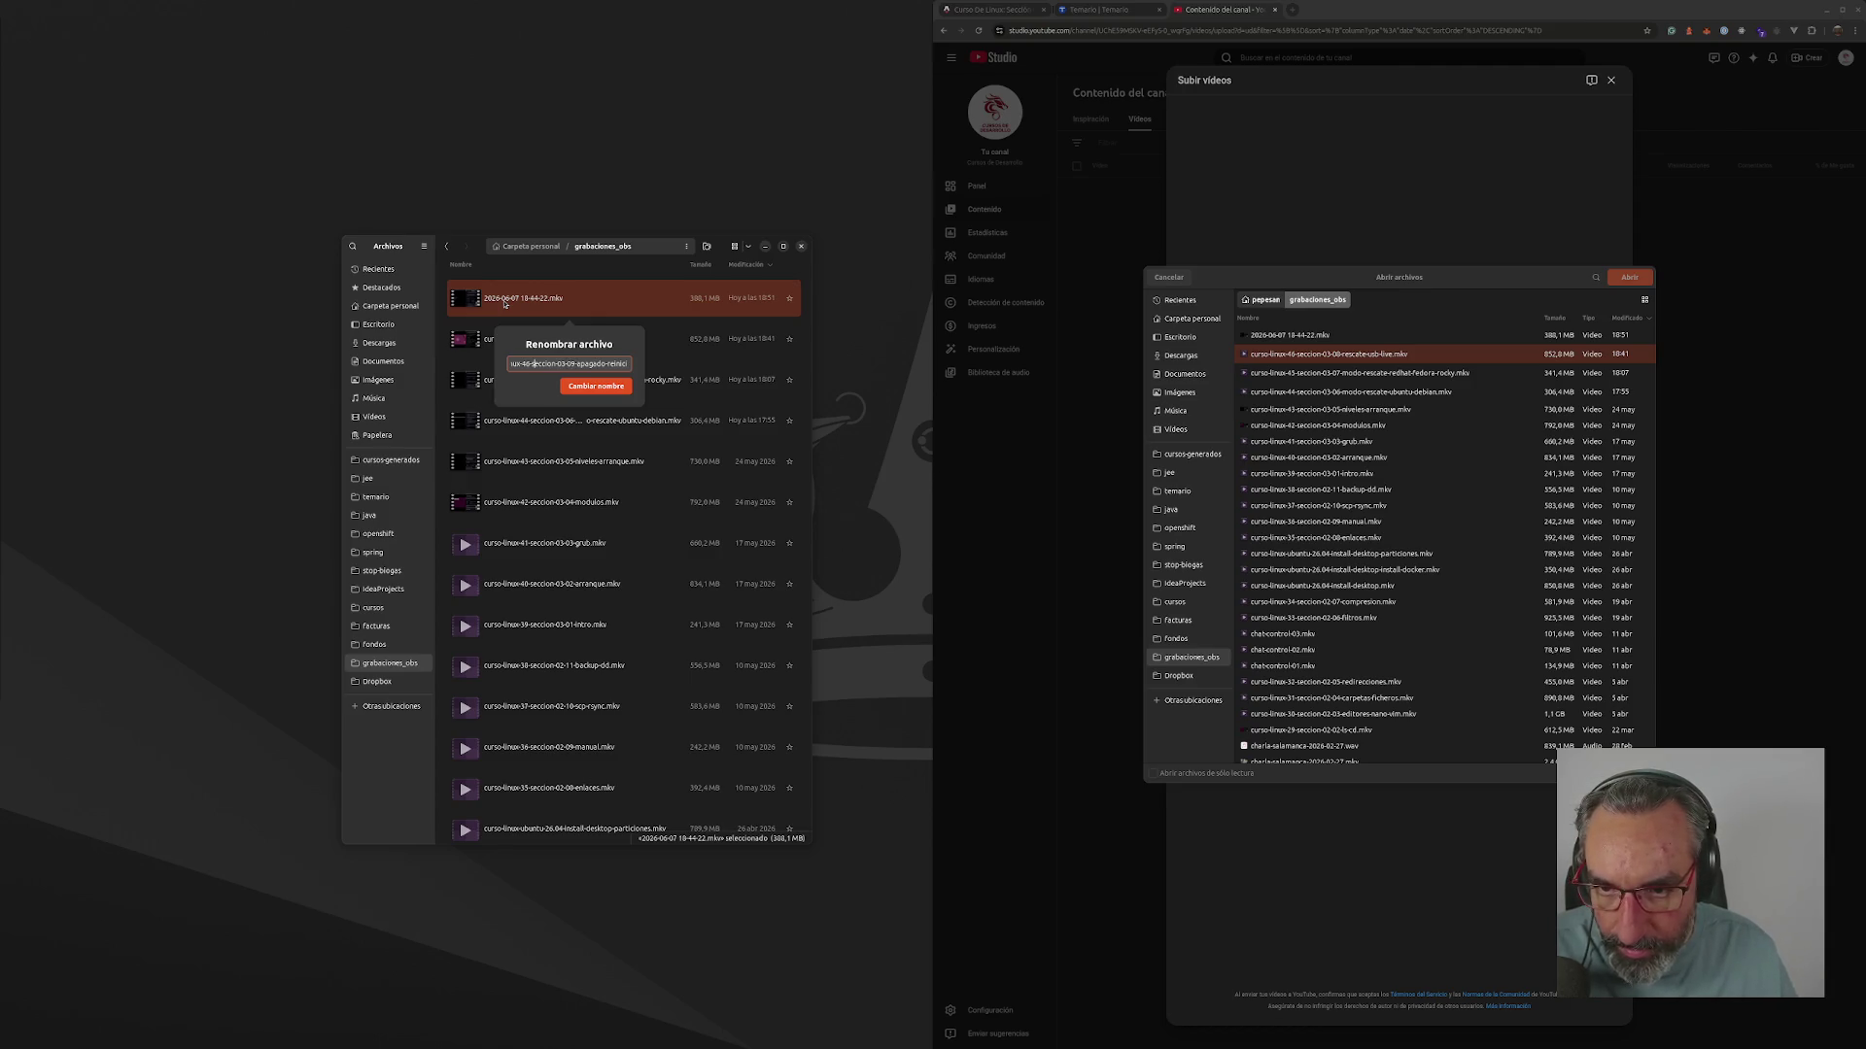
text(7-)
key(Return)
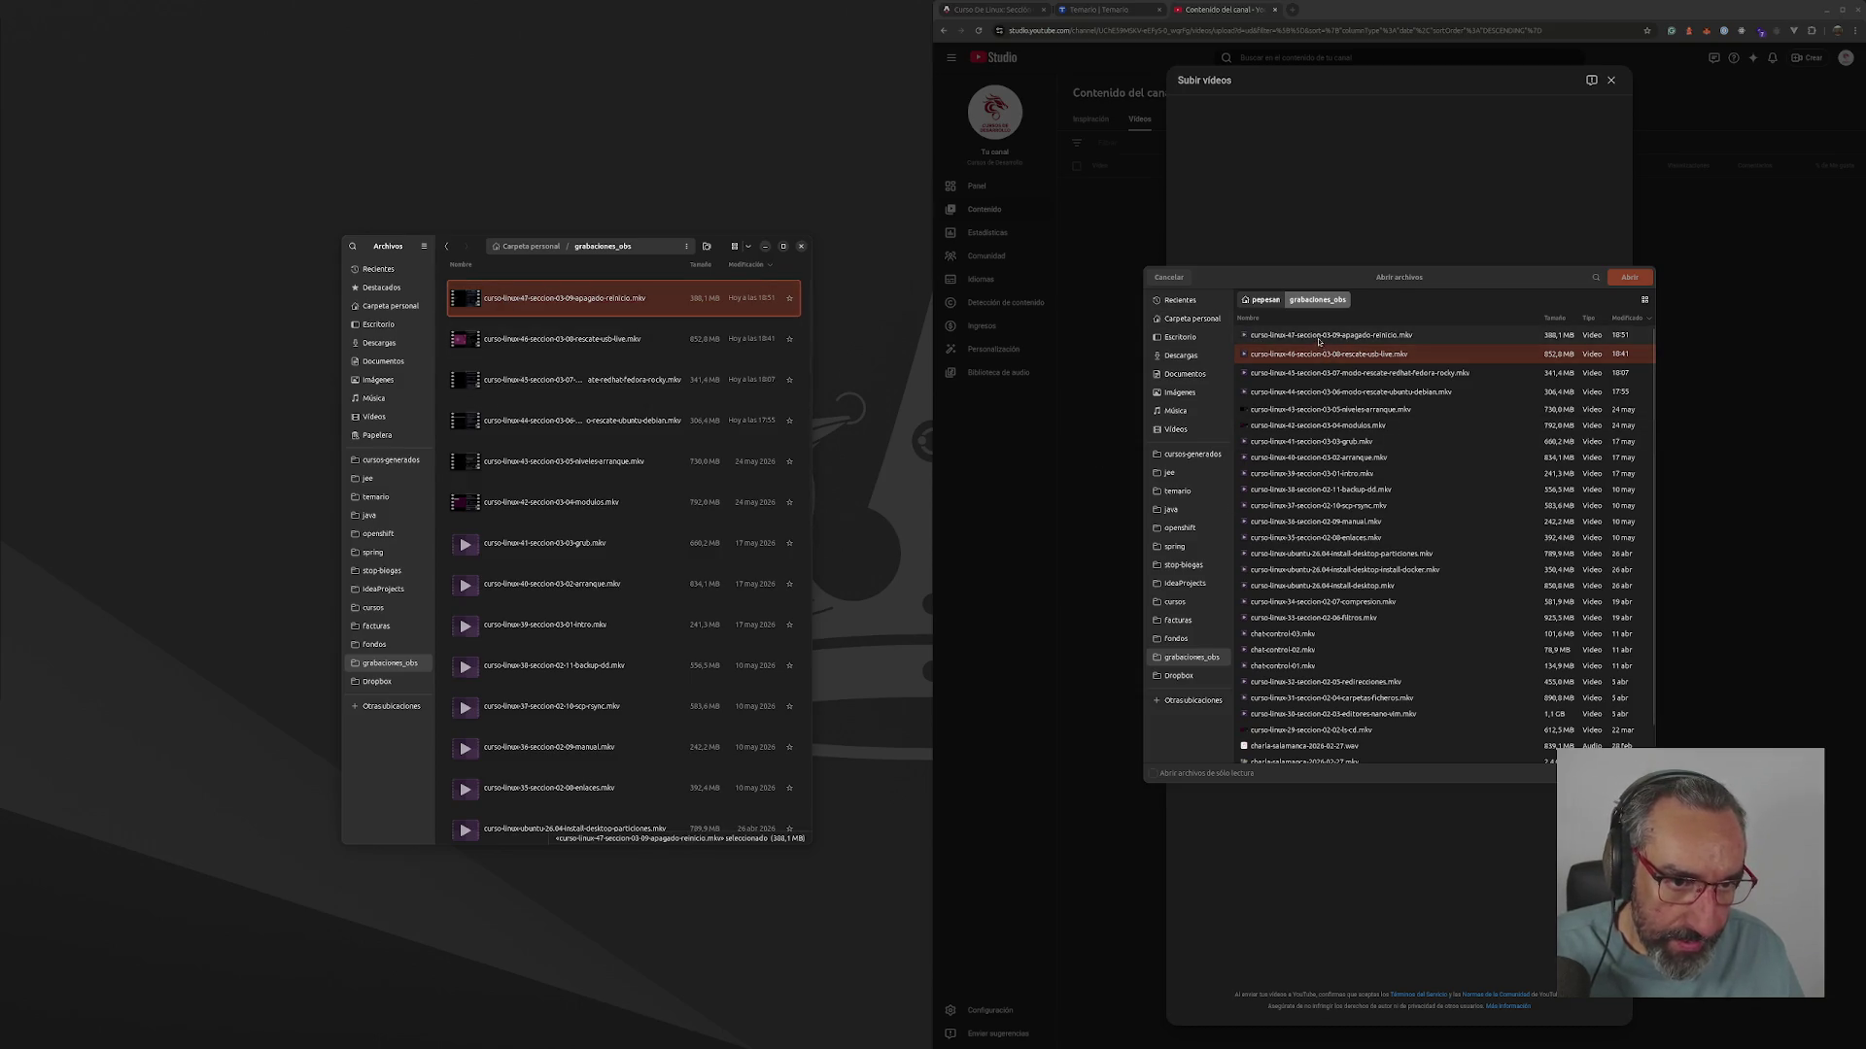
- Upload recordings 44 through 47 together and close the file manager
key(Down)
key(Down)
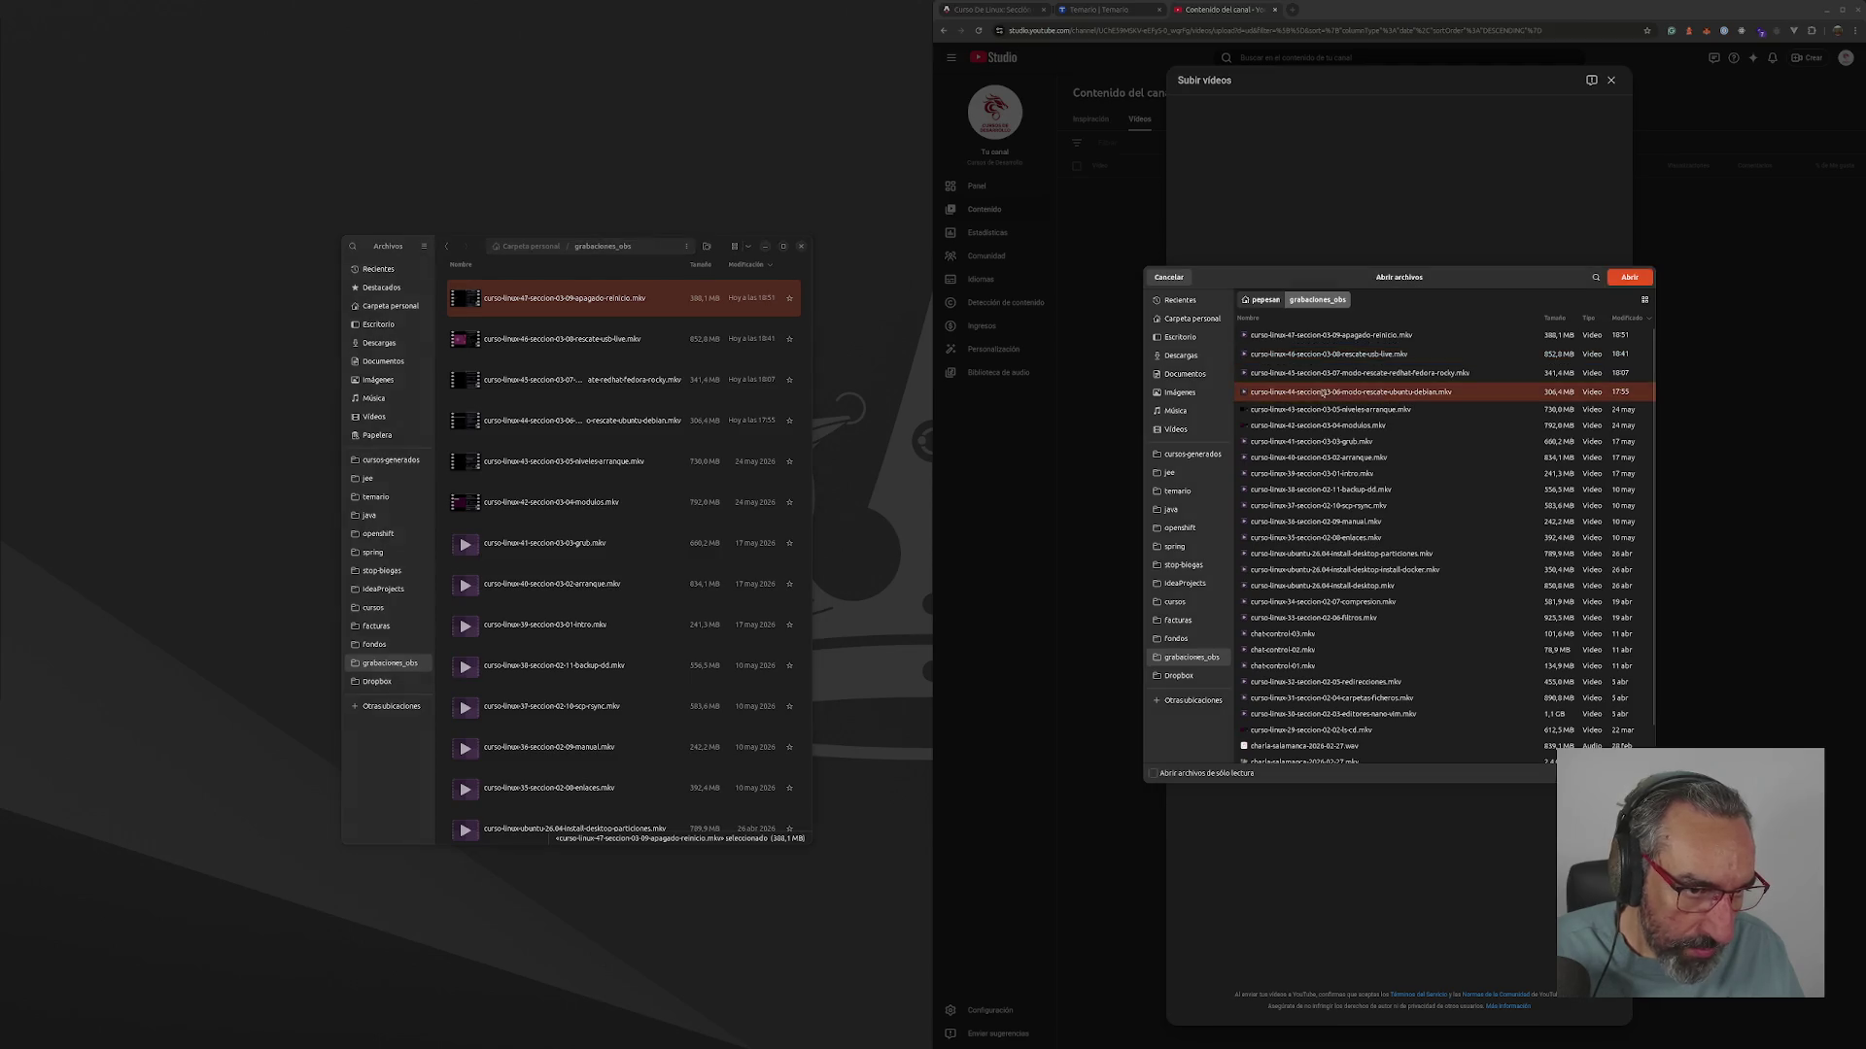
shift+click(1336, 336)
click(1629, 277)
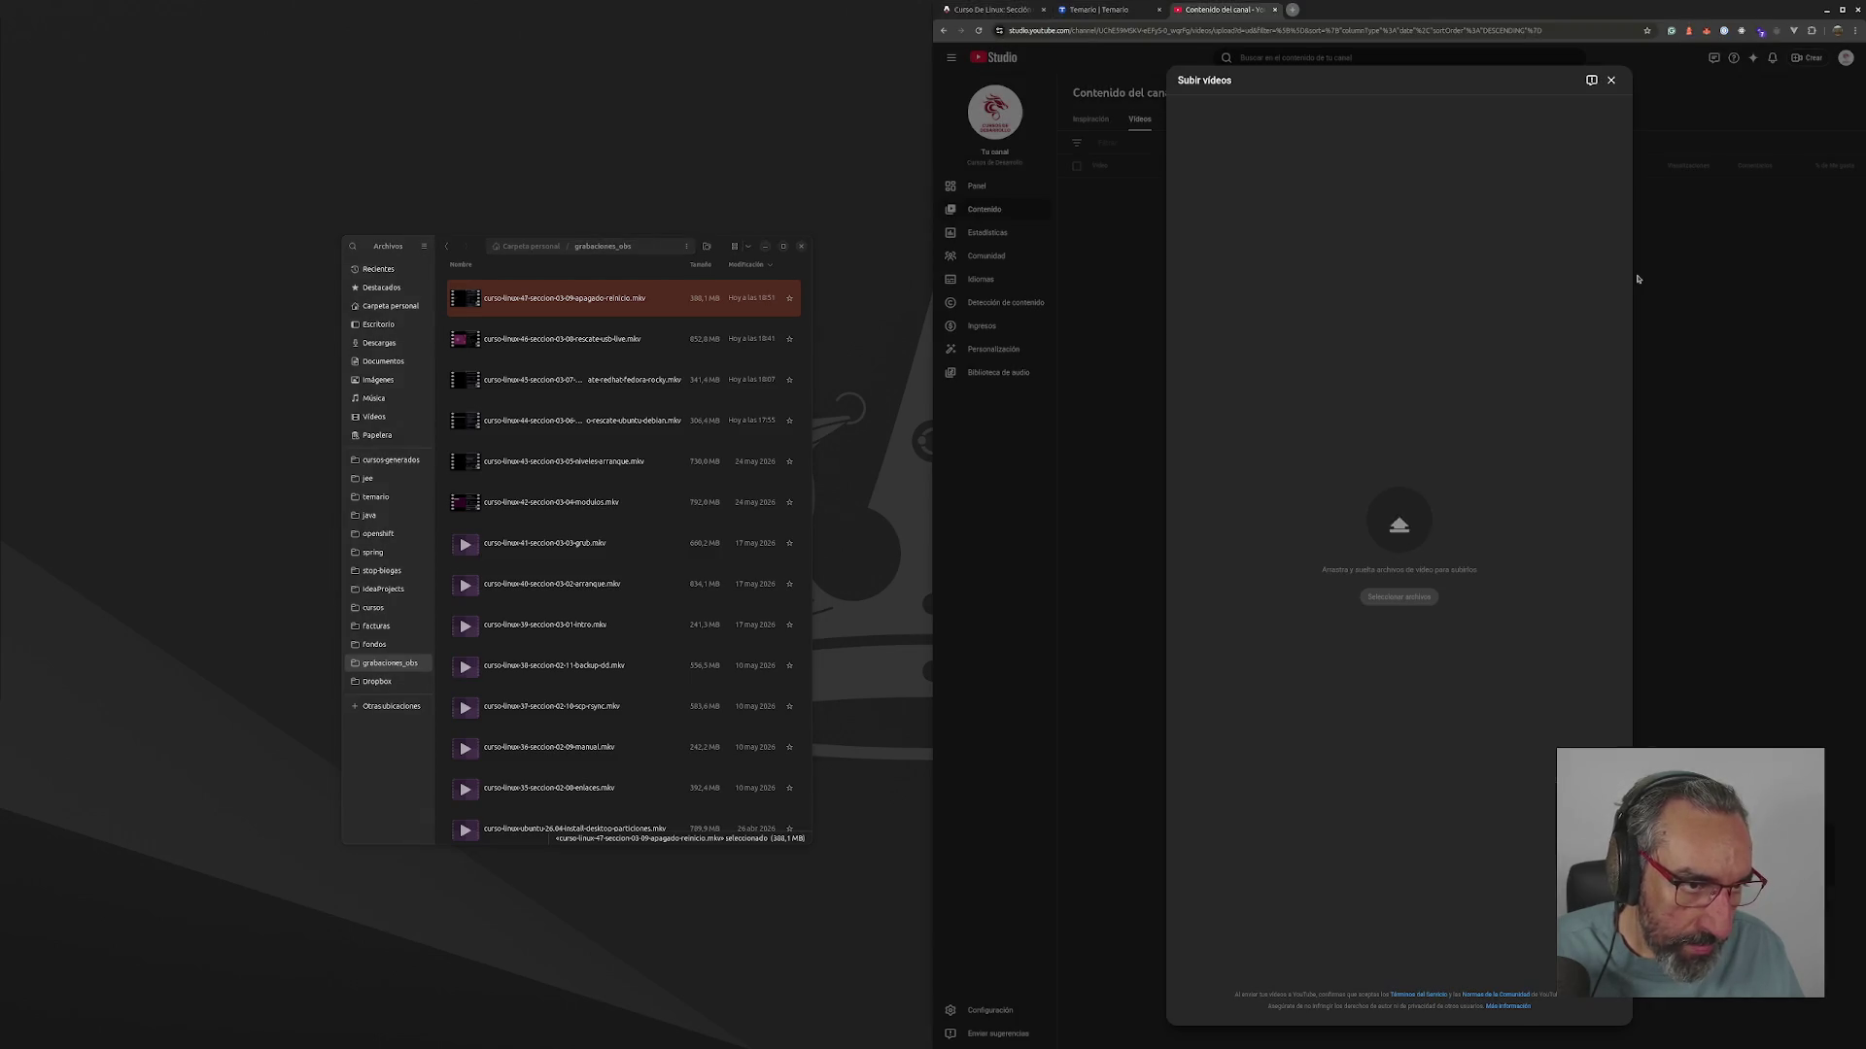
click(801, 245)
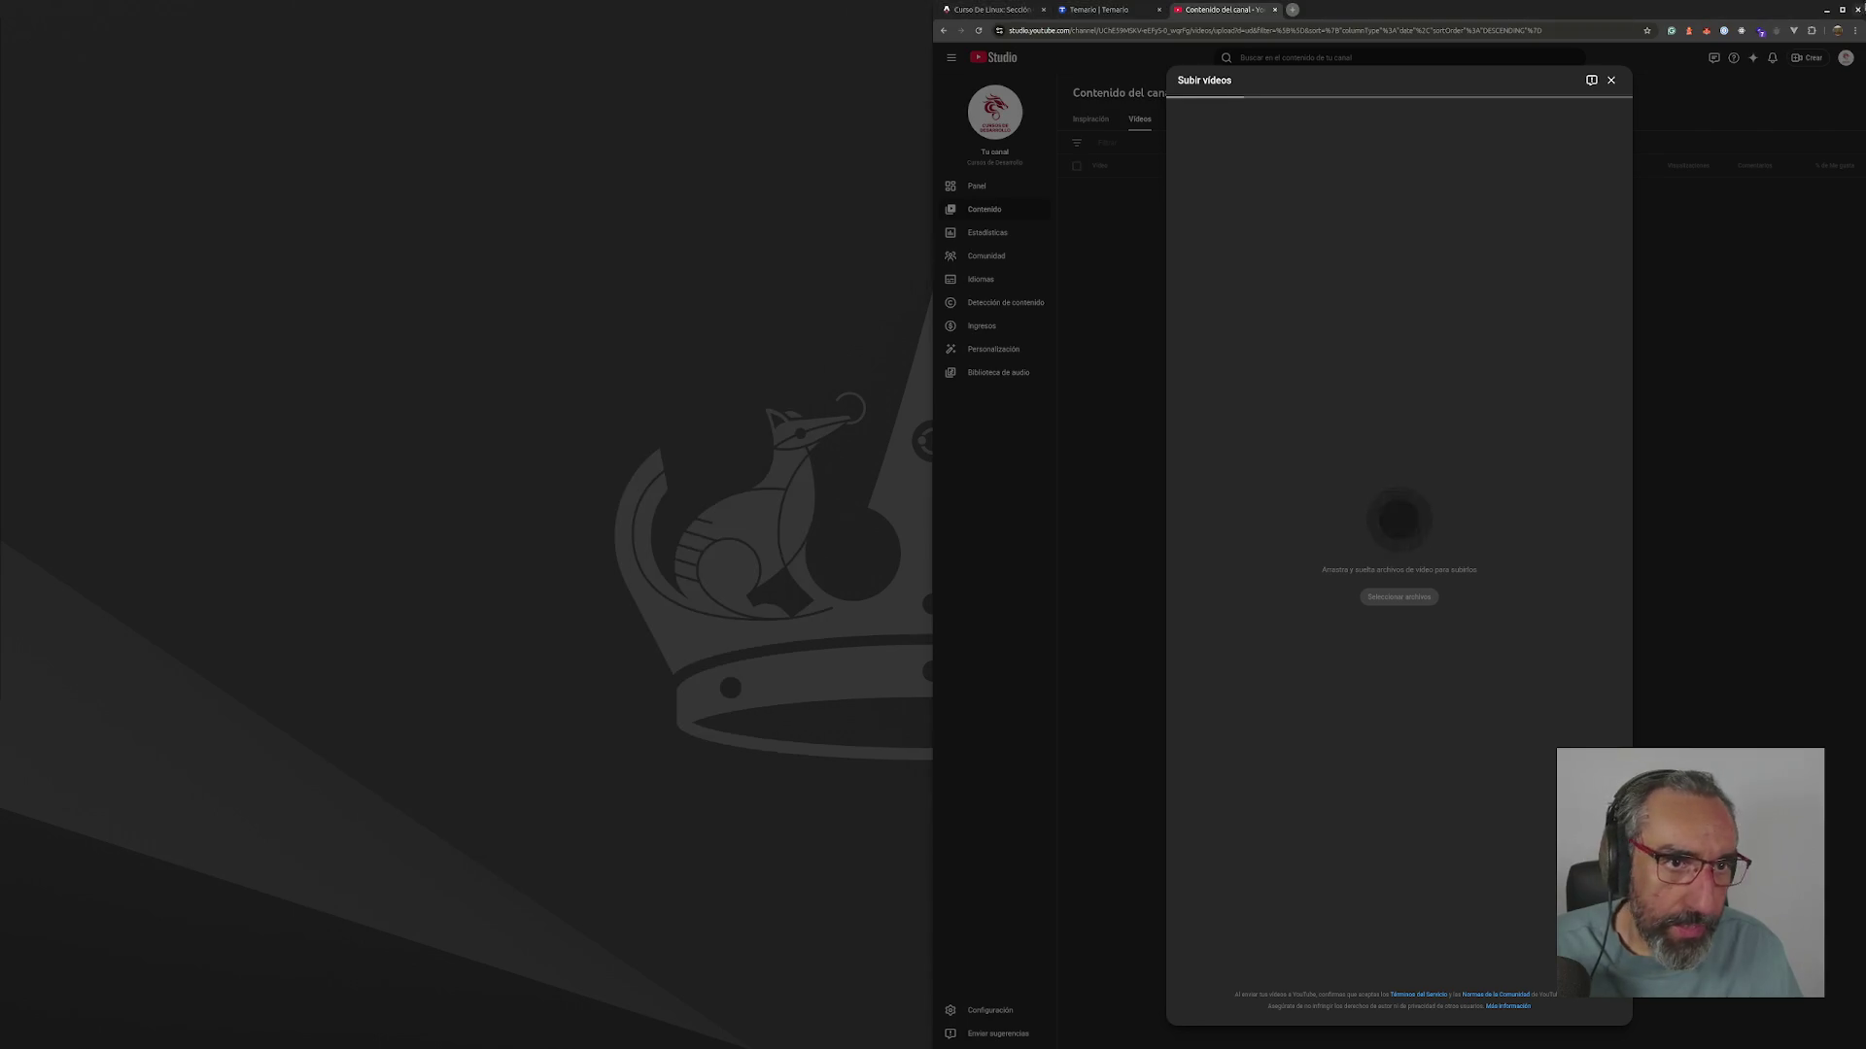
click(1845, 10)
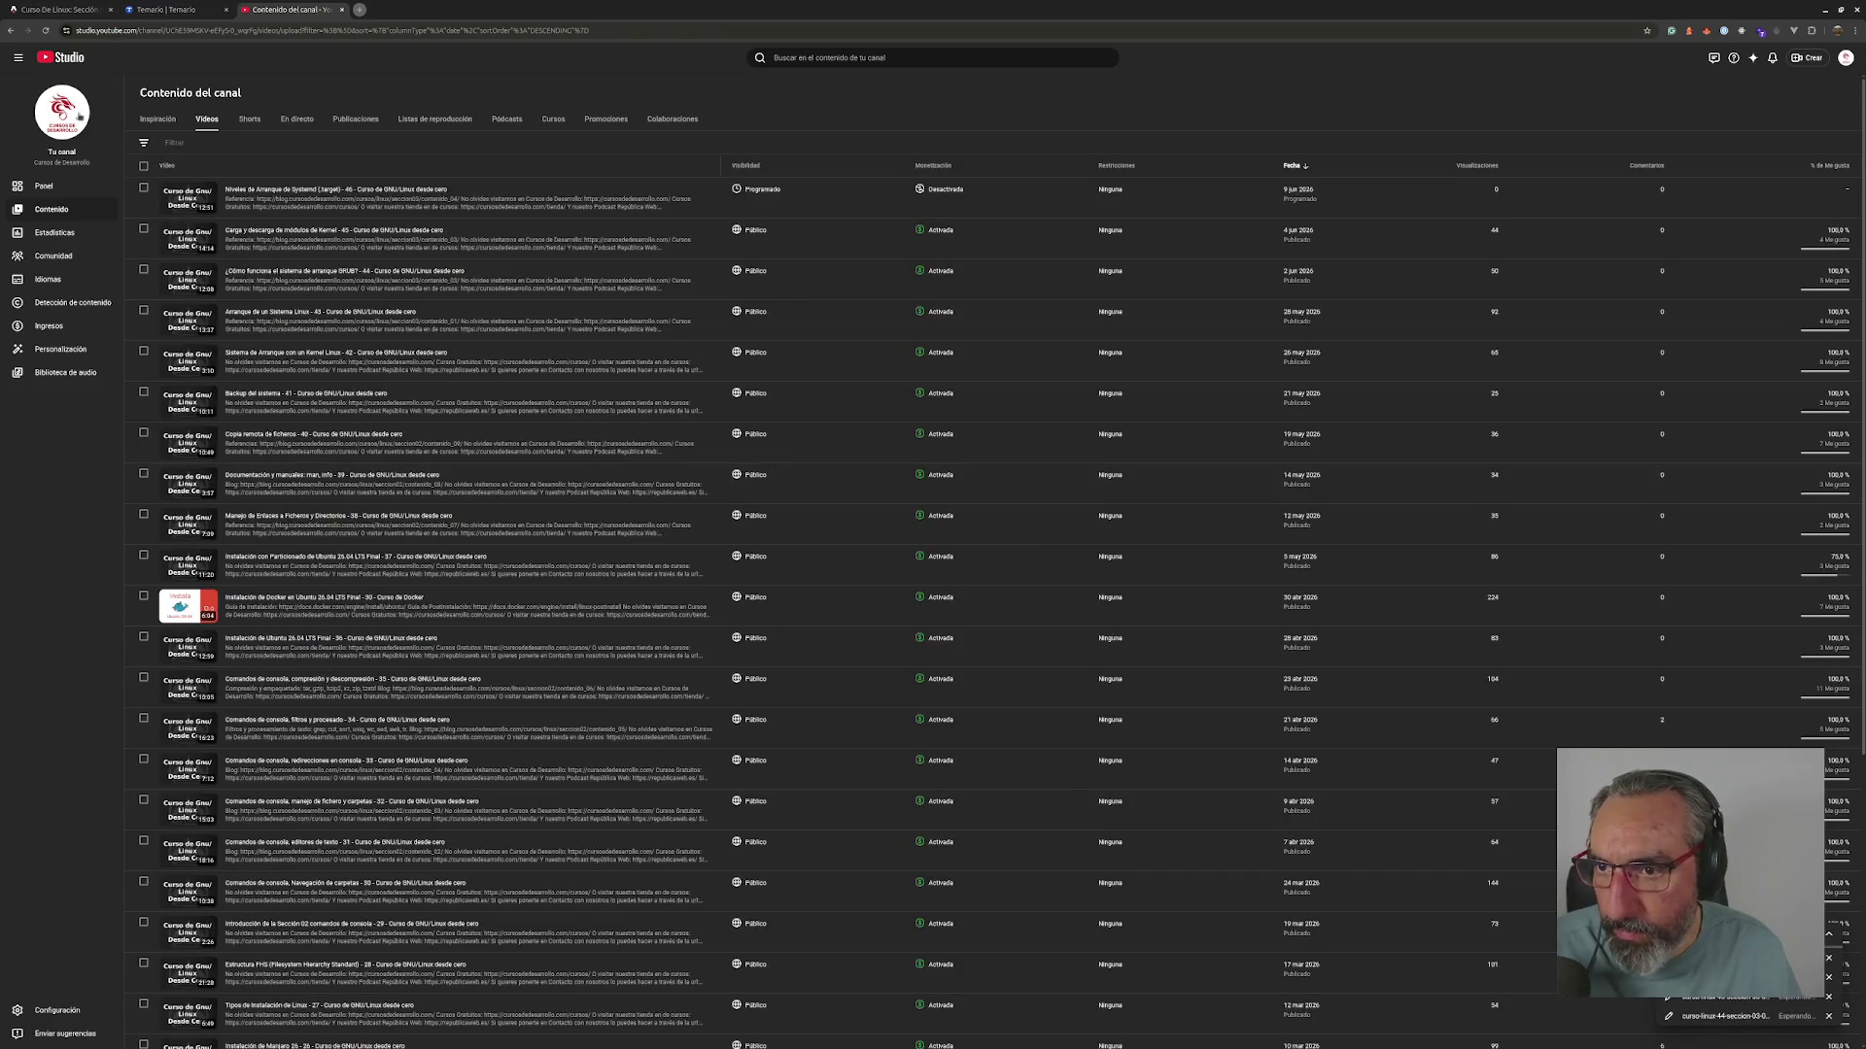
click(62, 110)
click(296, 10)
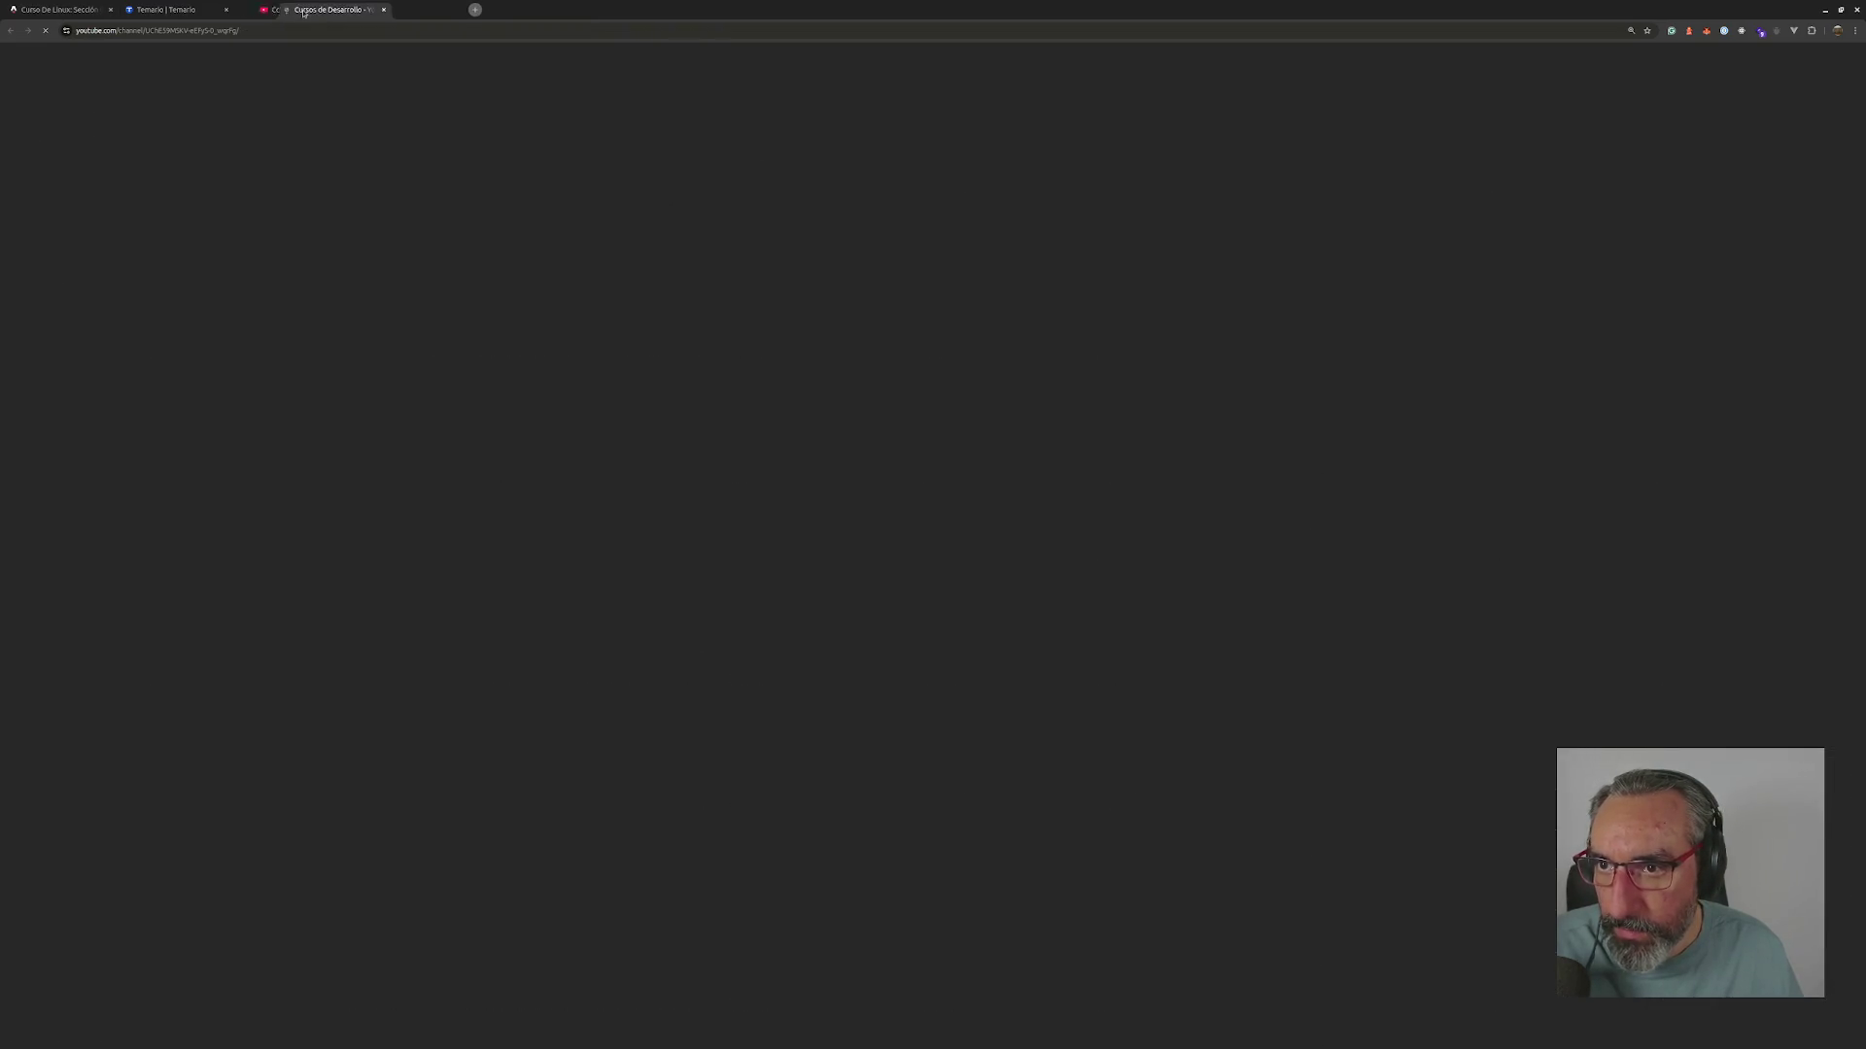
click(387, 12)
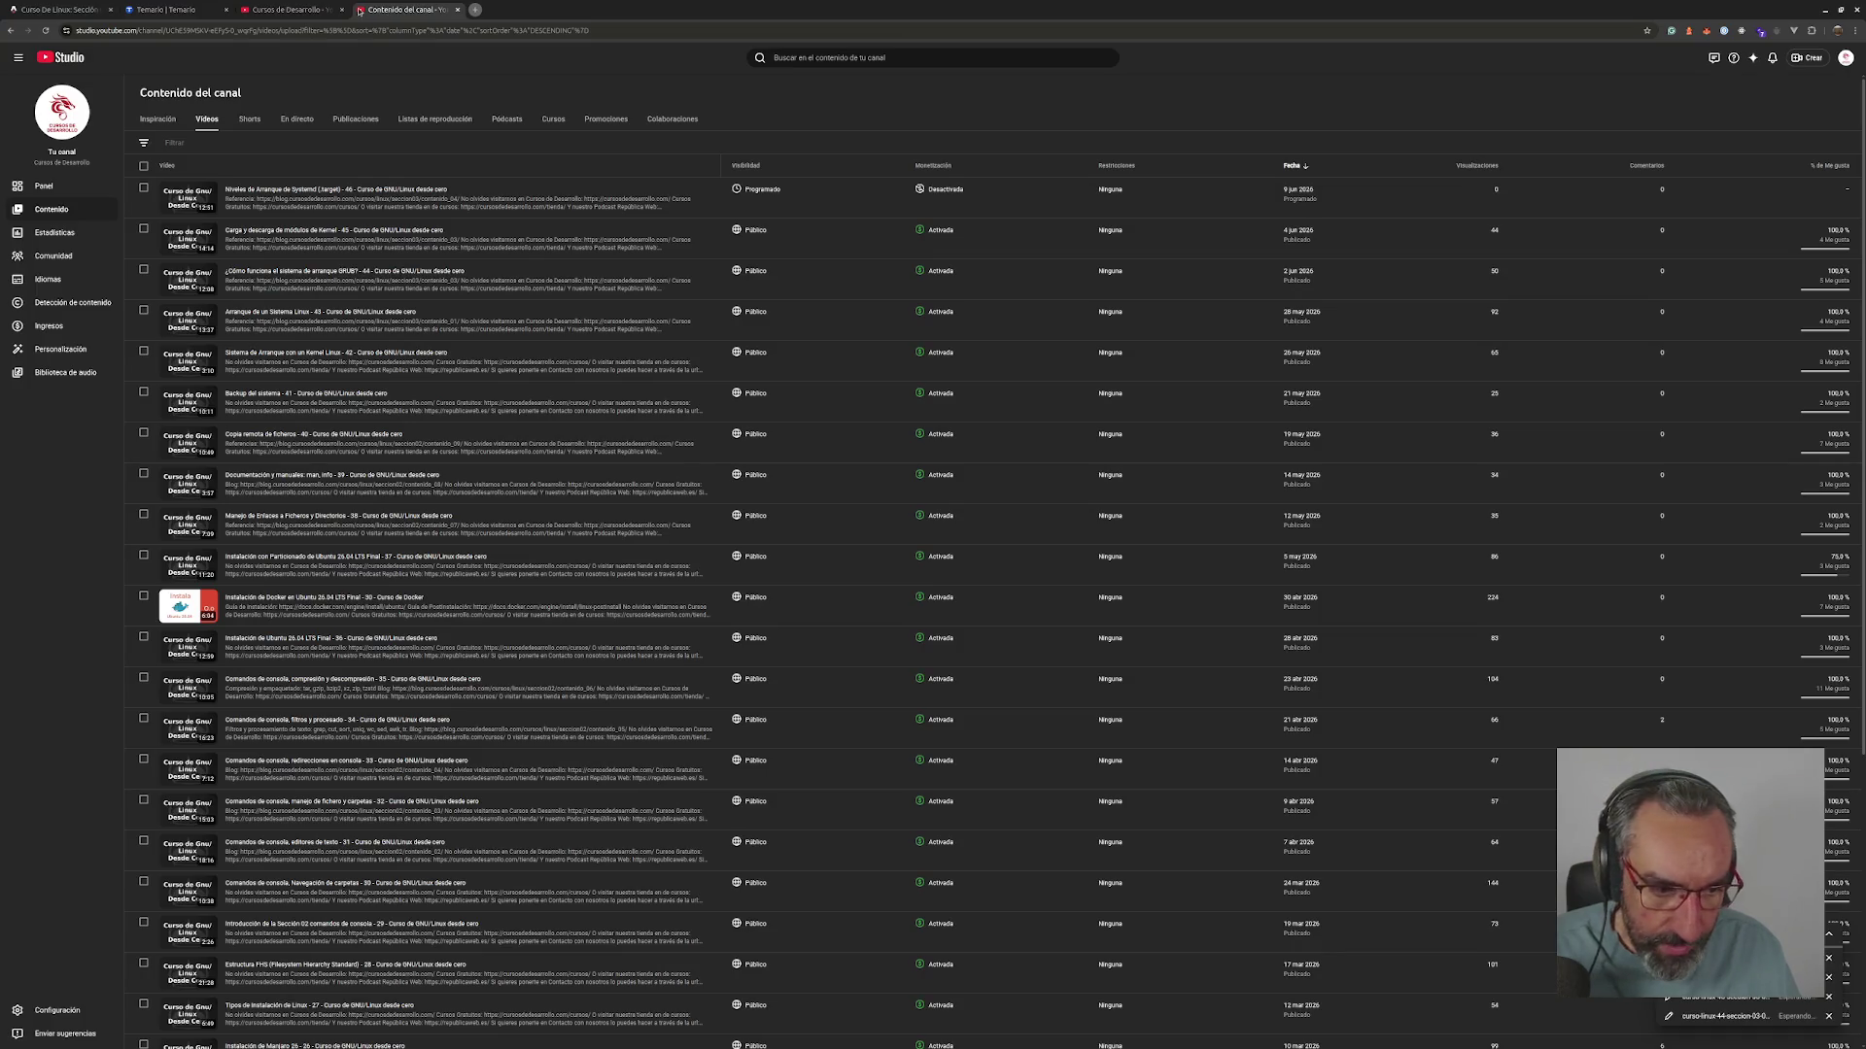
click(292, 10)
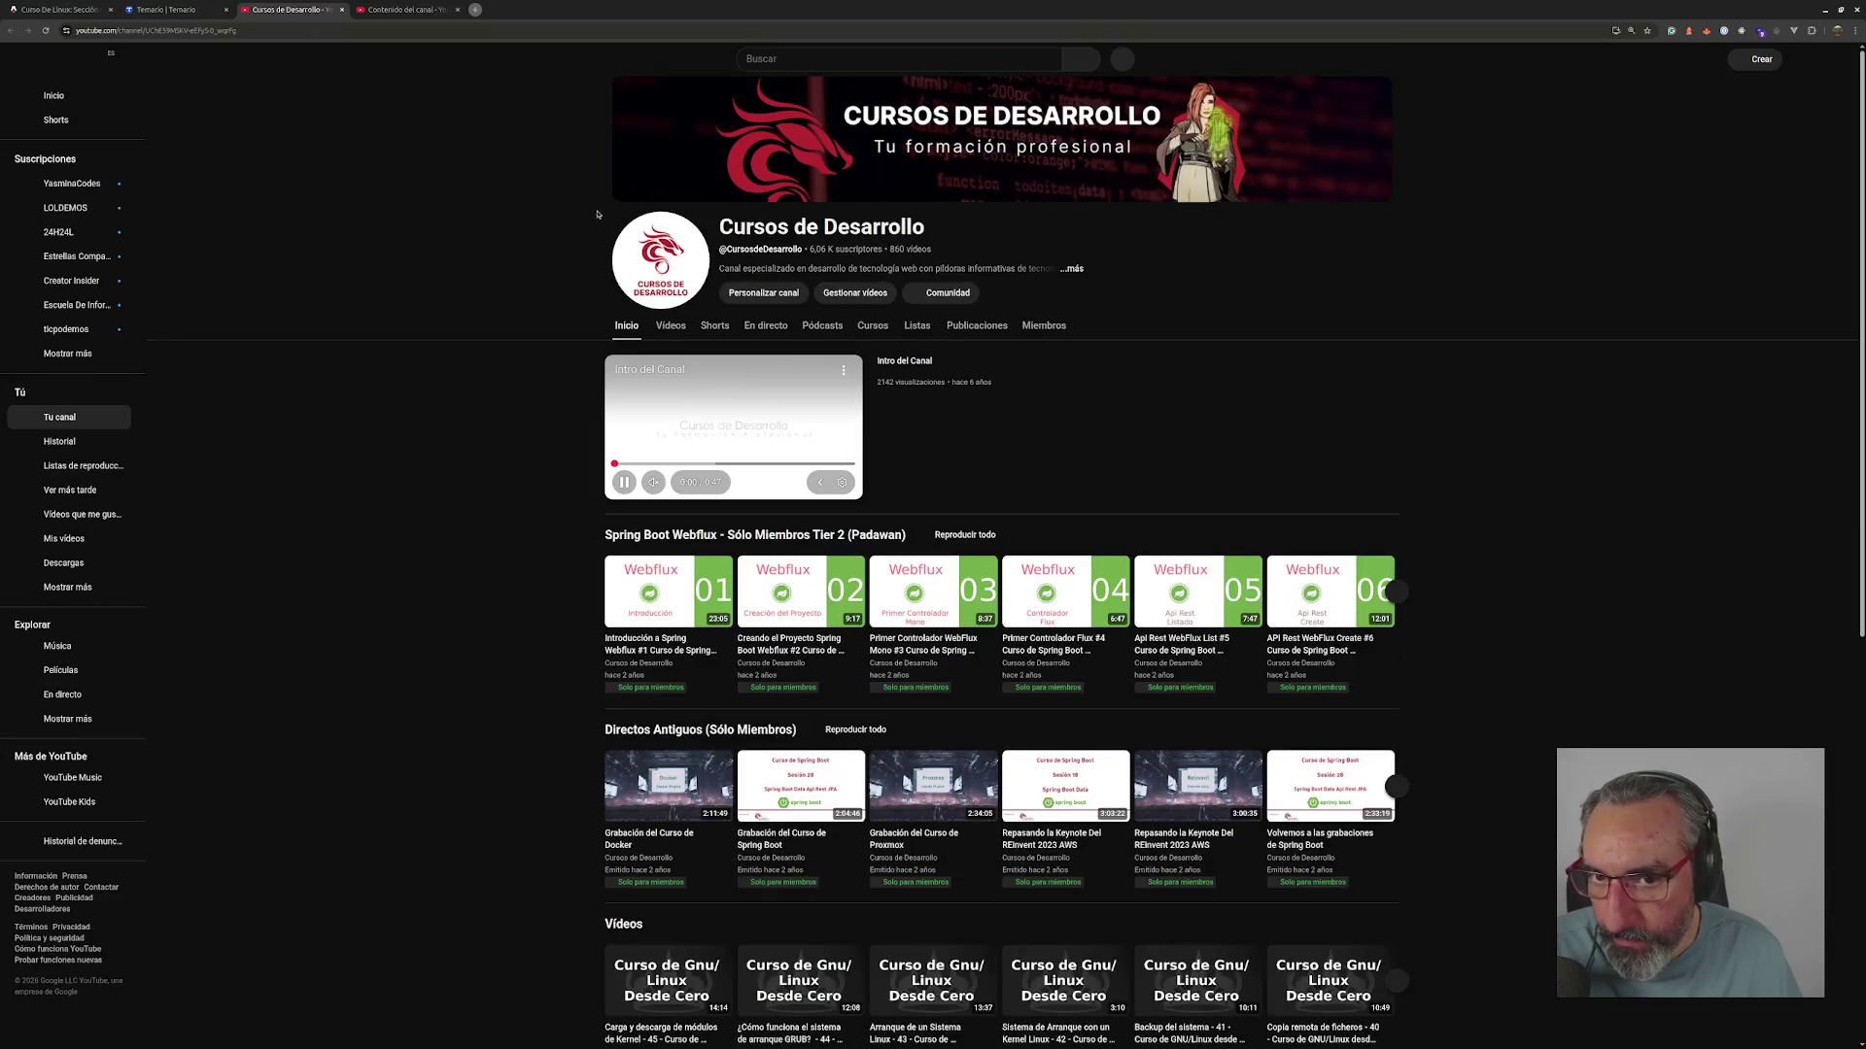
click(1834, 60)
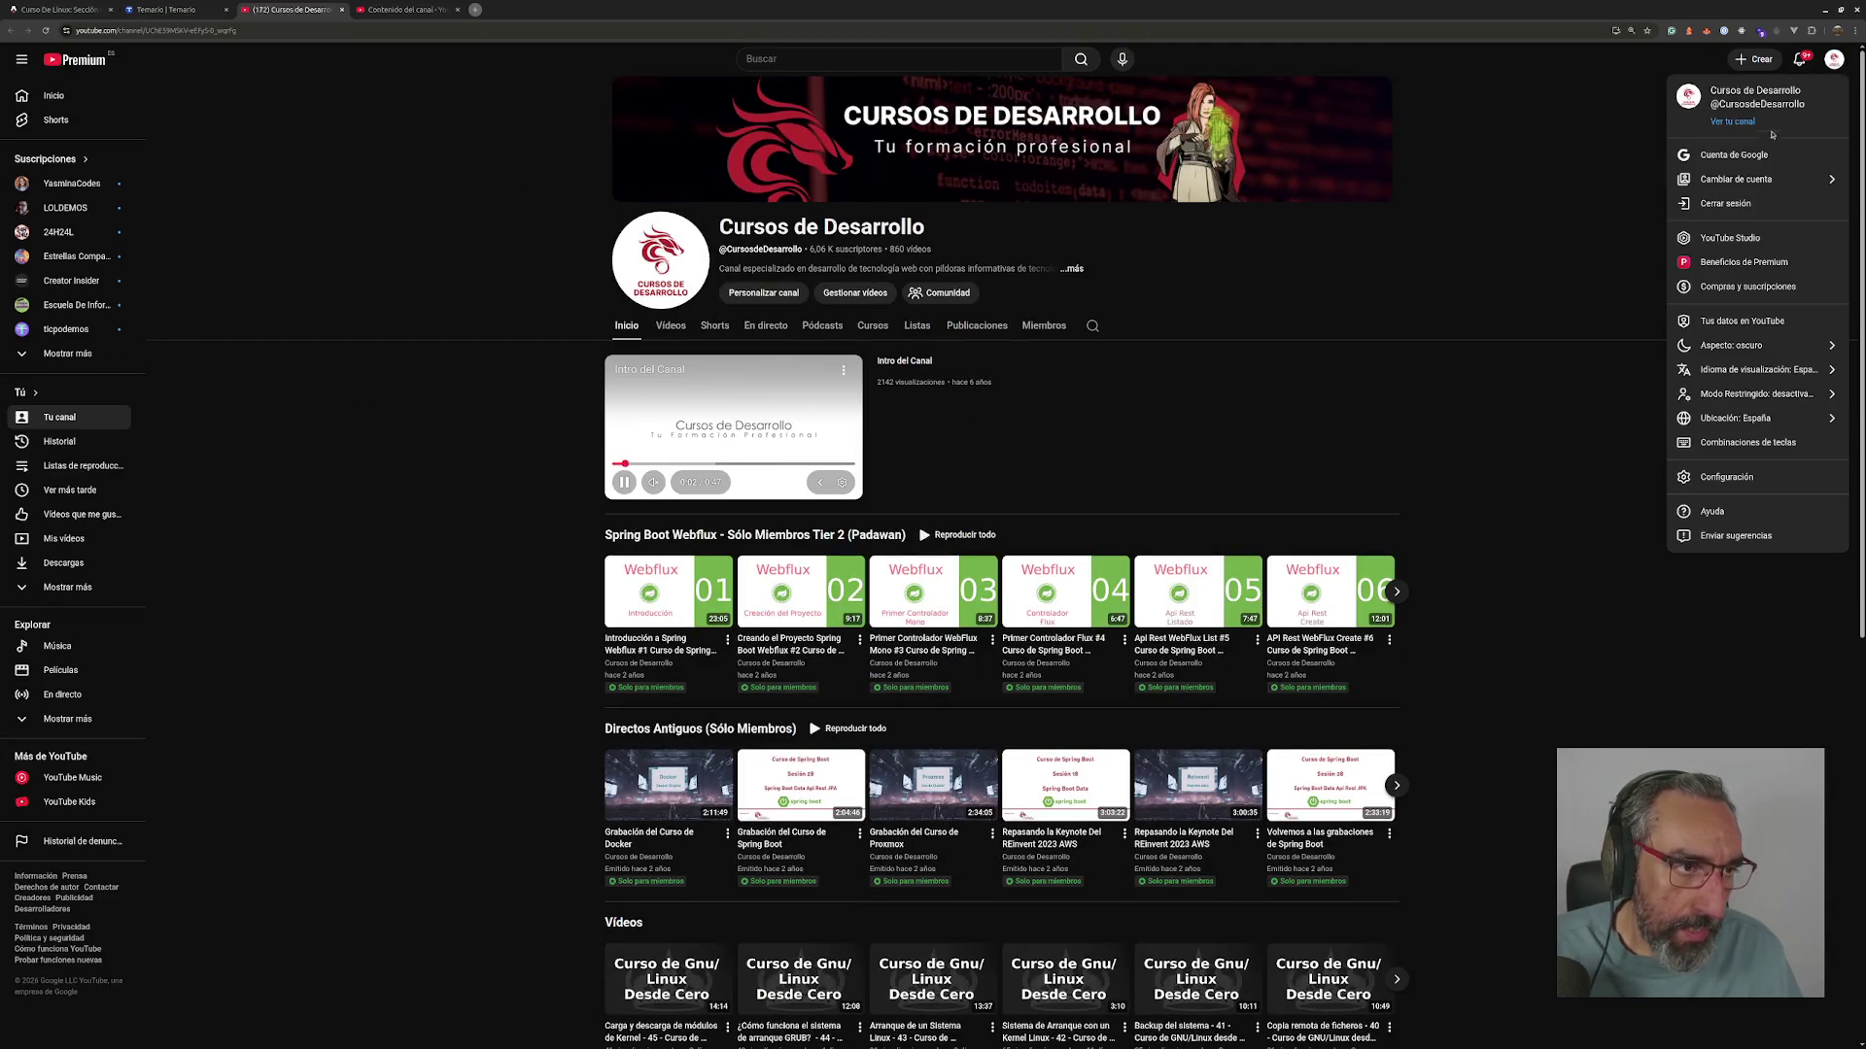
click(1729, 239)
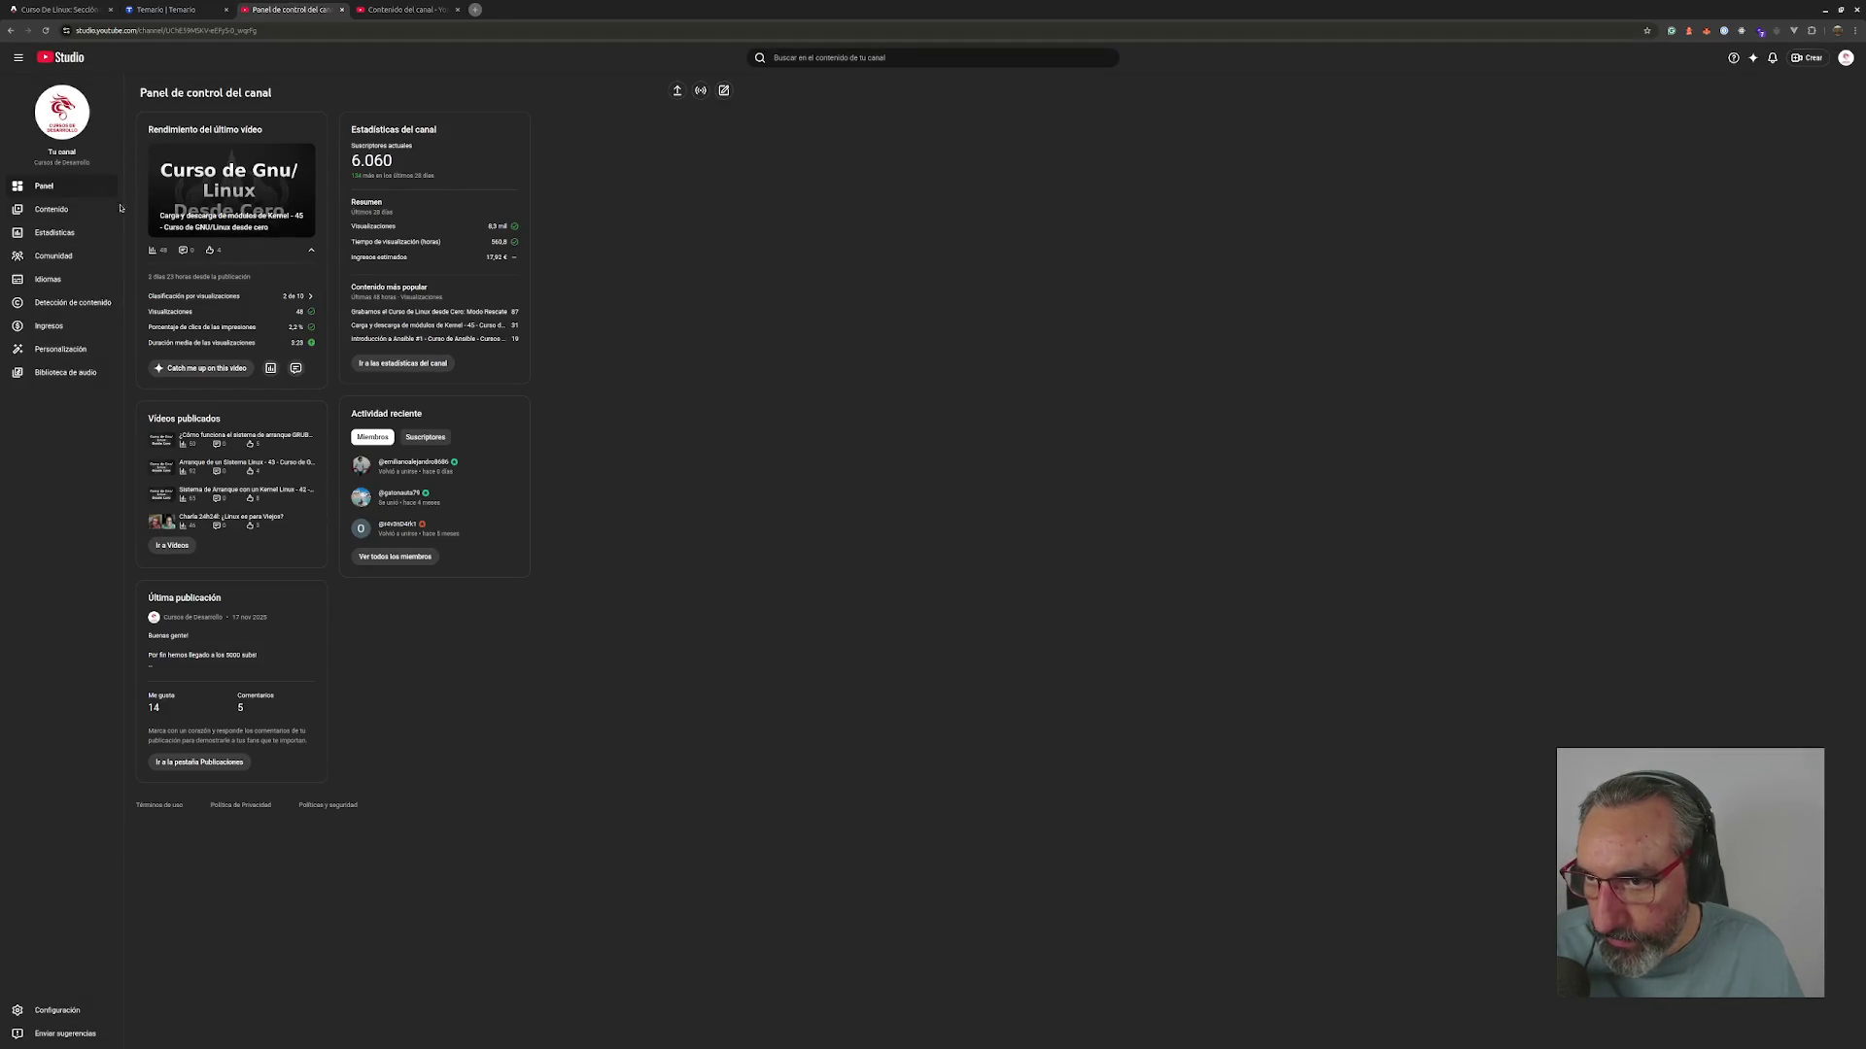
click(70, 209)
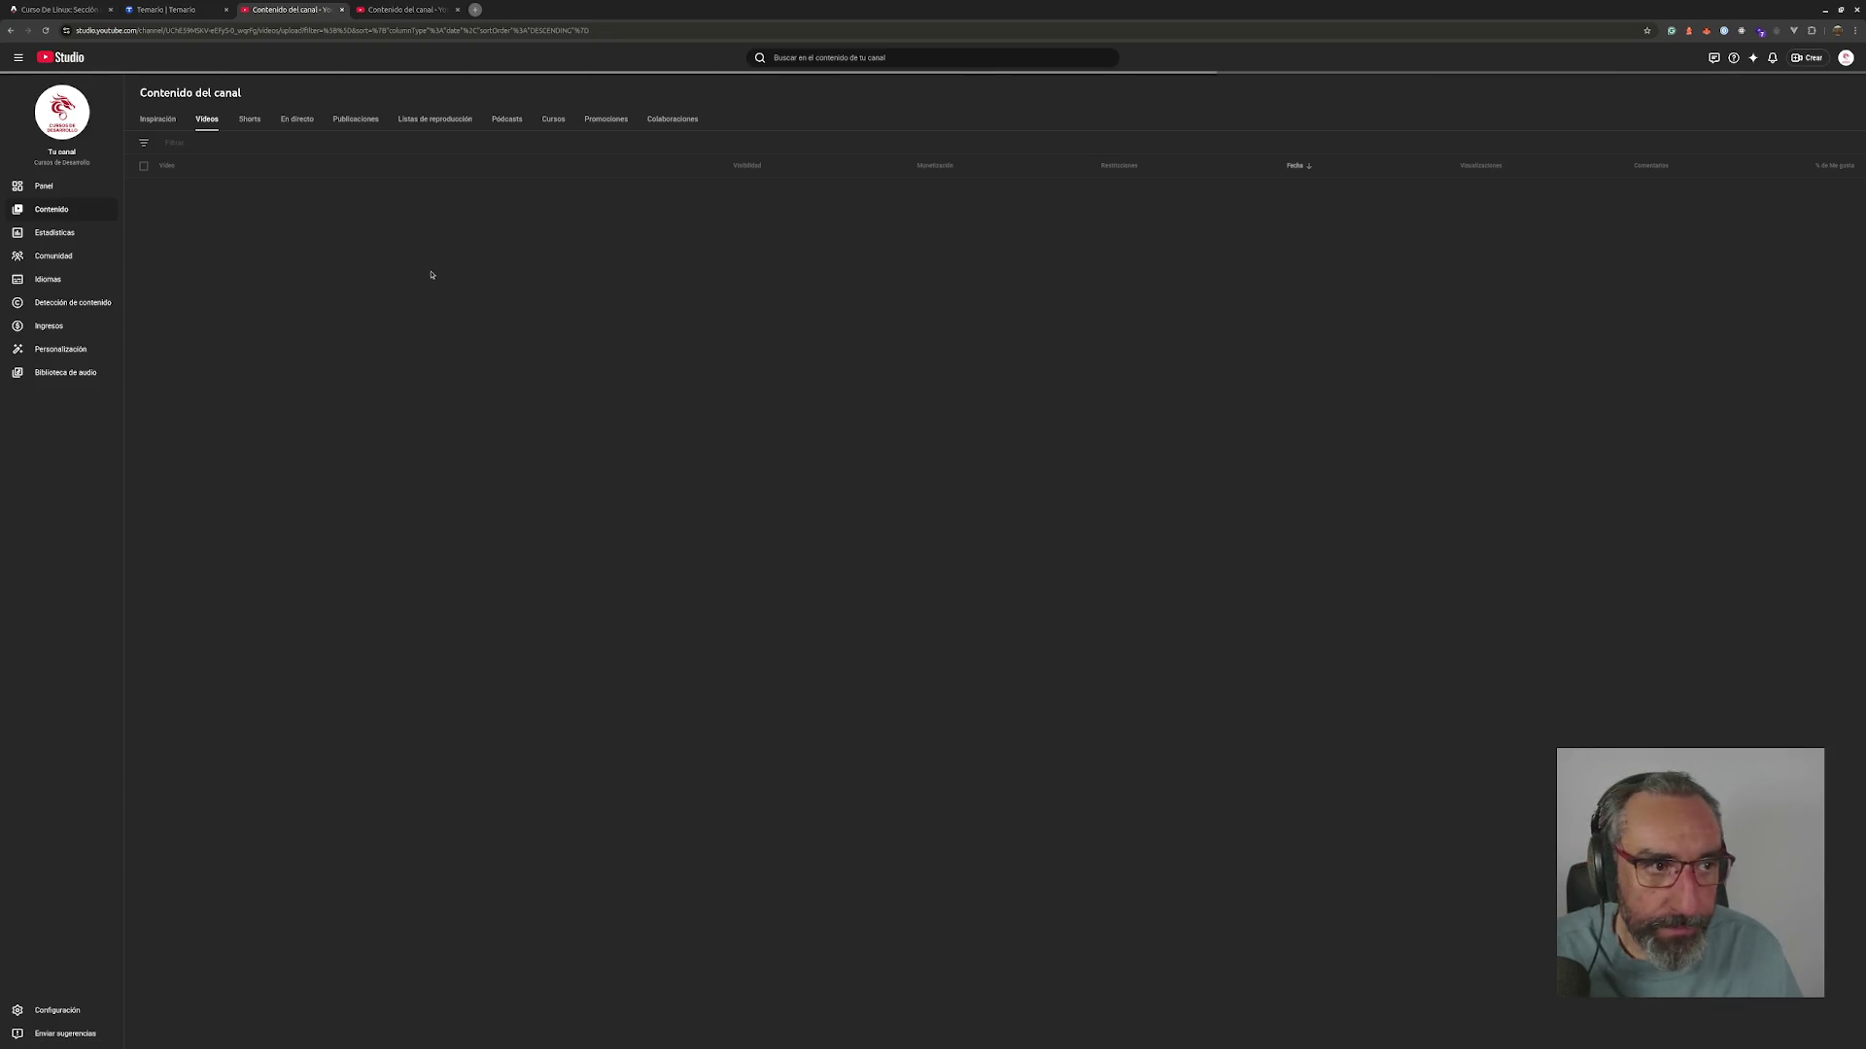
- Zoom in on the Studio page and open the Systemd boot levels video's details
key(ctrl+plus)
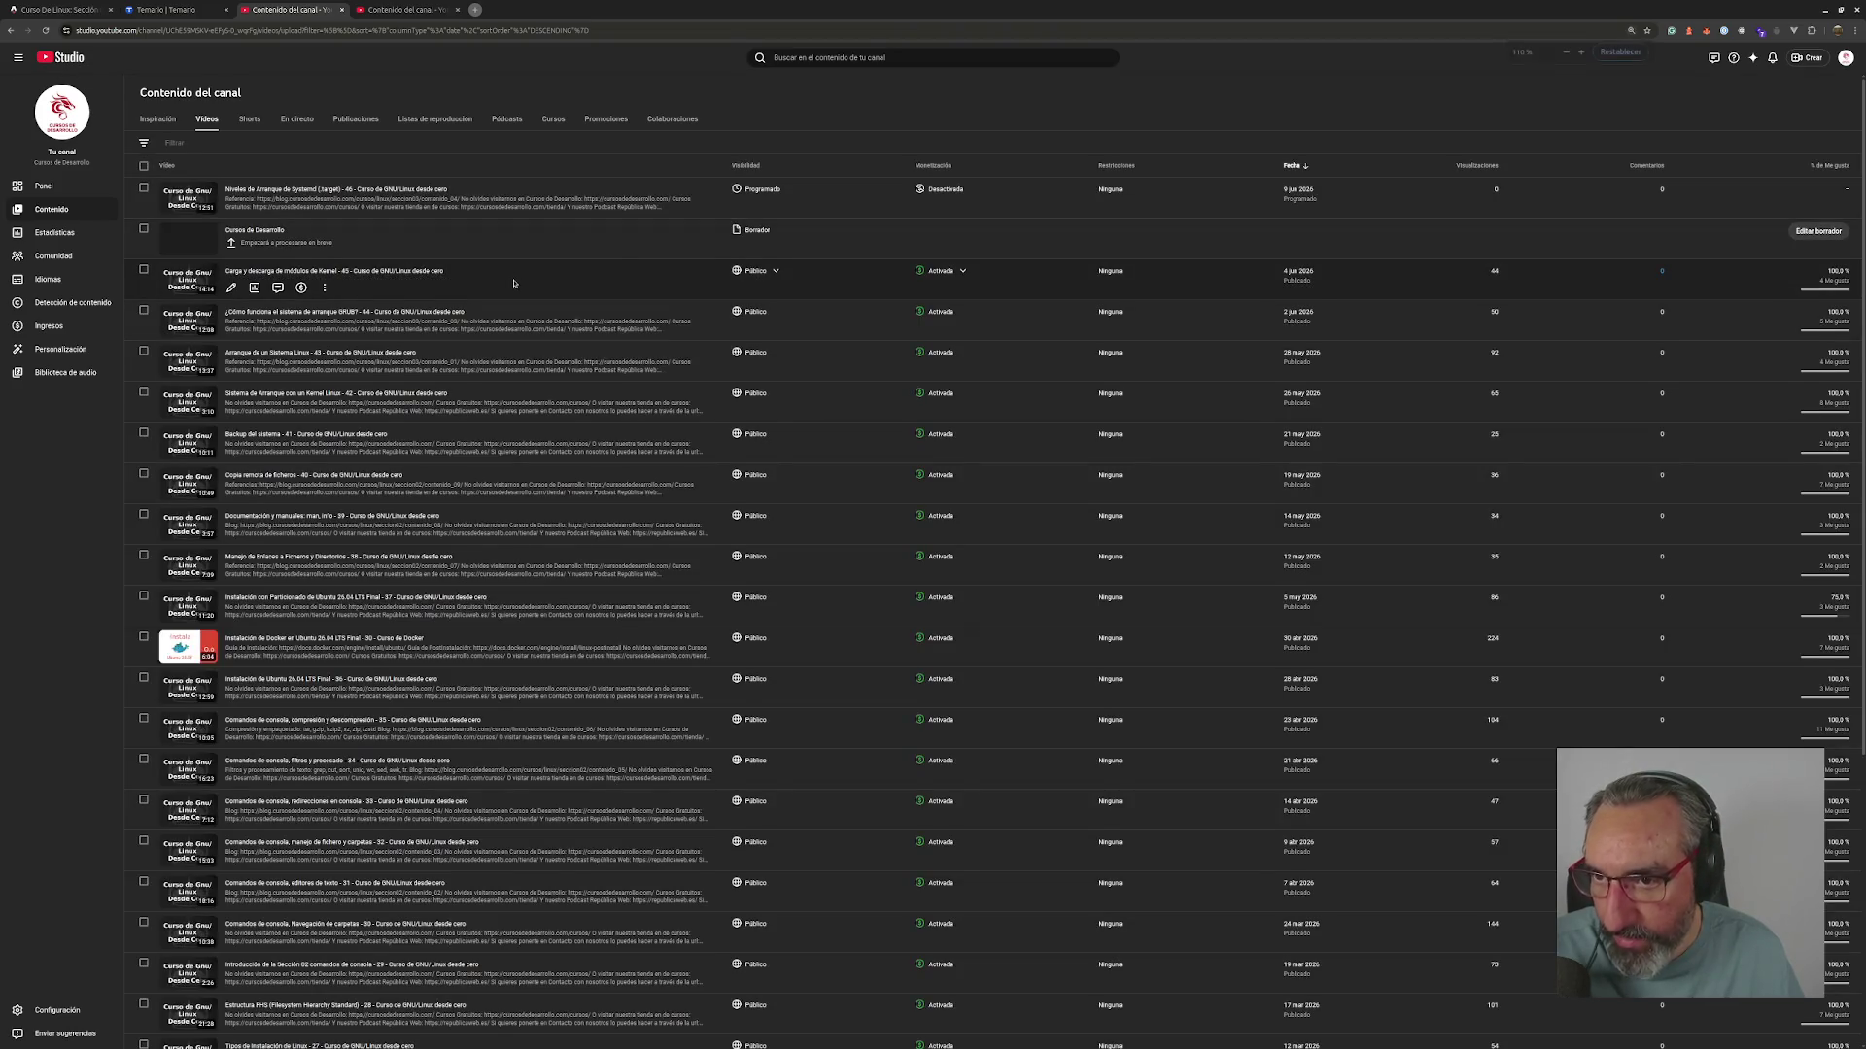
key(ctrl+plus)
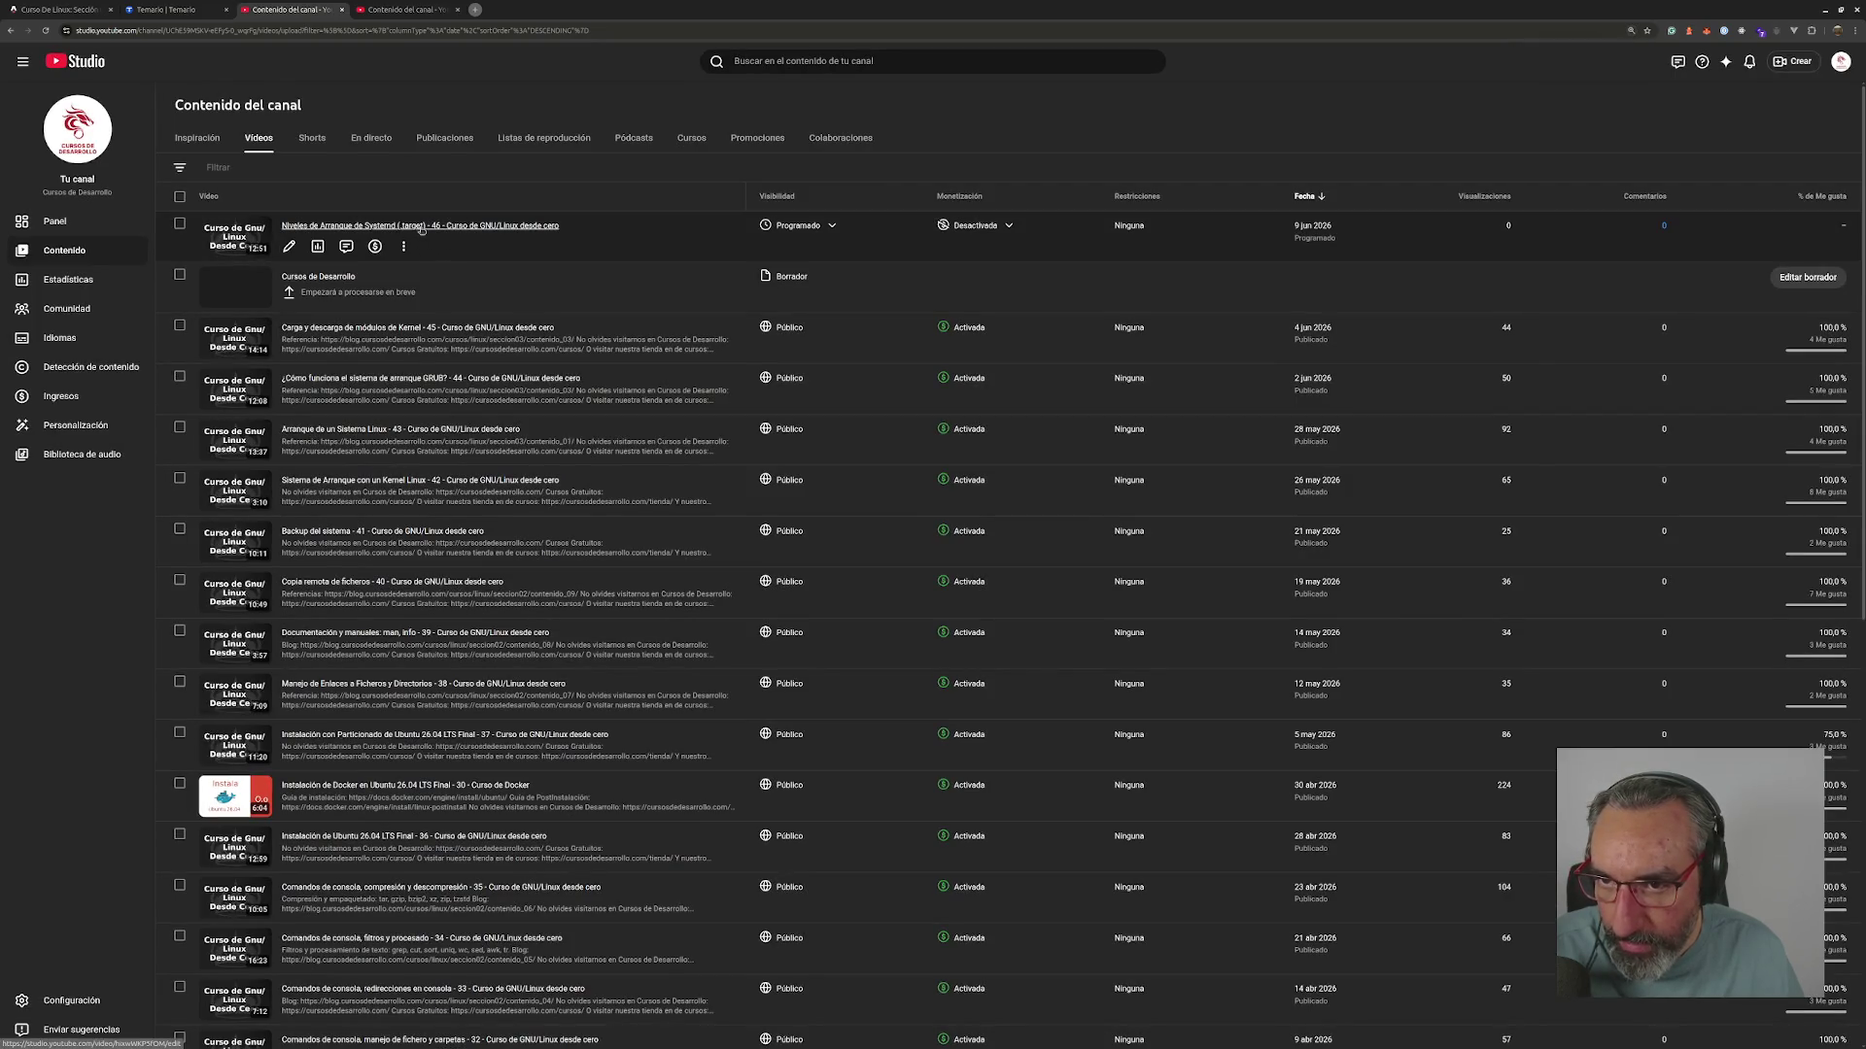
click(417, 228)
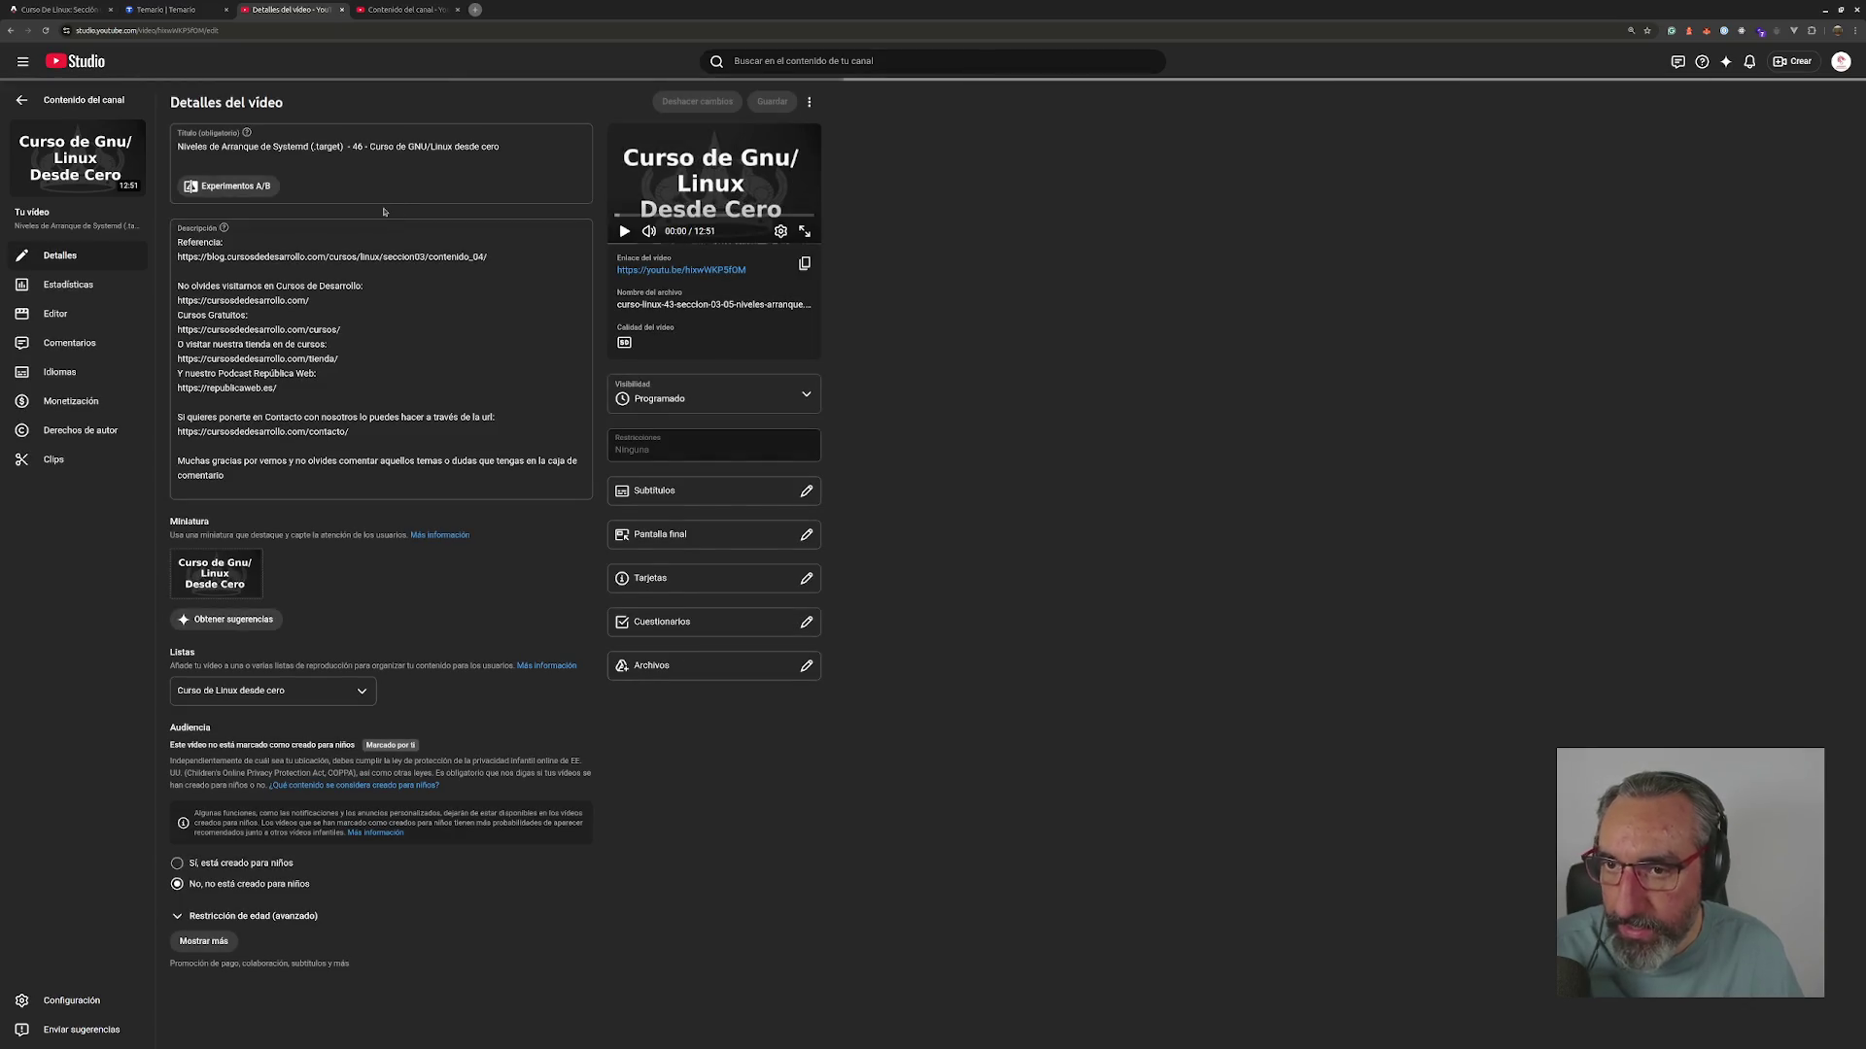
- Return to the channel content list and open a new blank browser tab
key(ctrl+Tab)
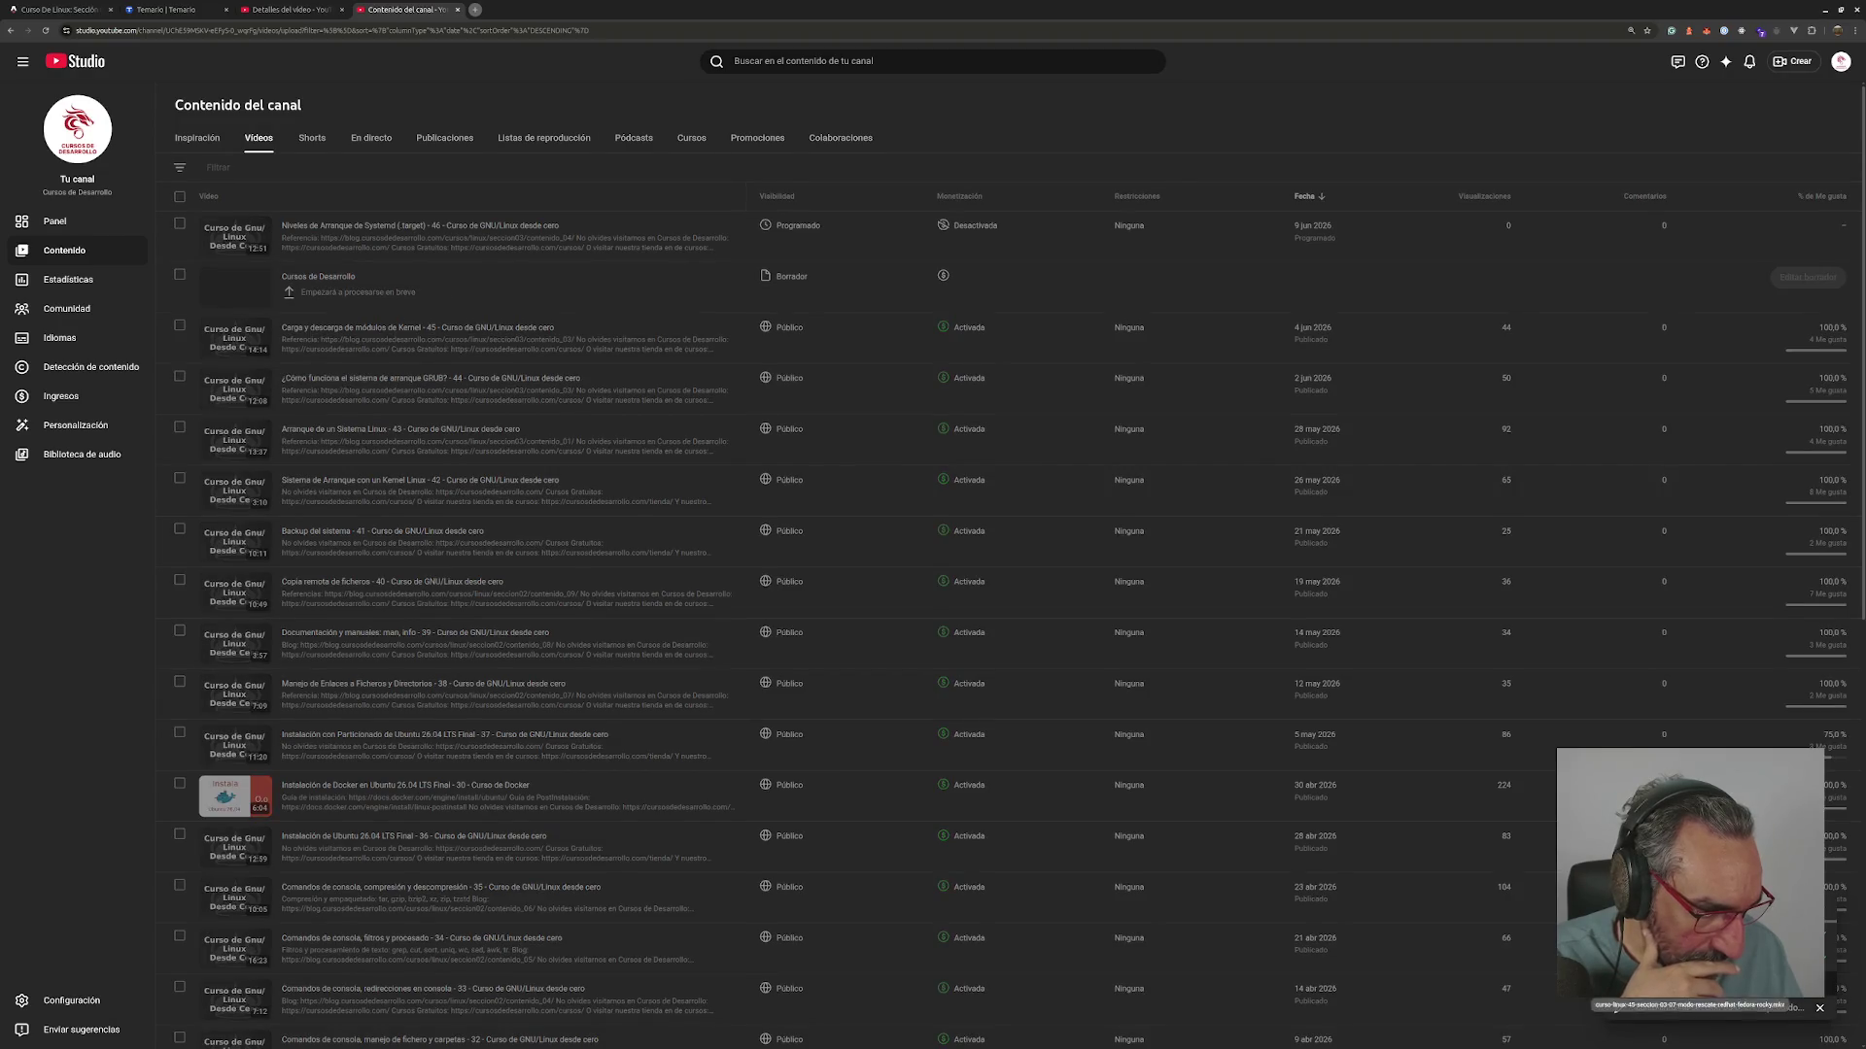
click(305, 12)
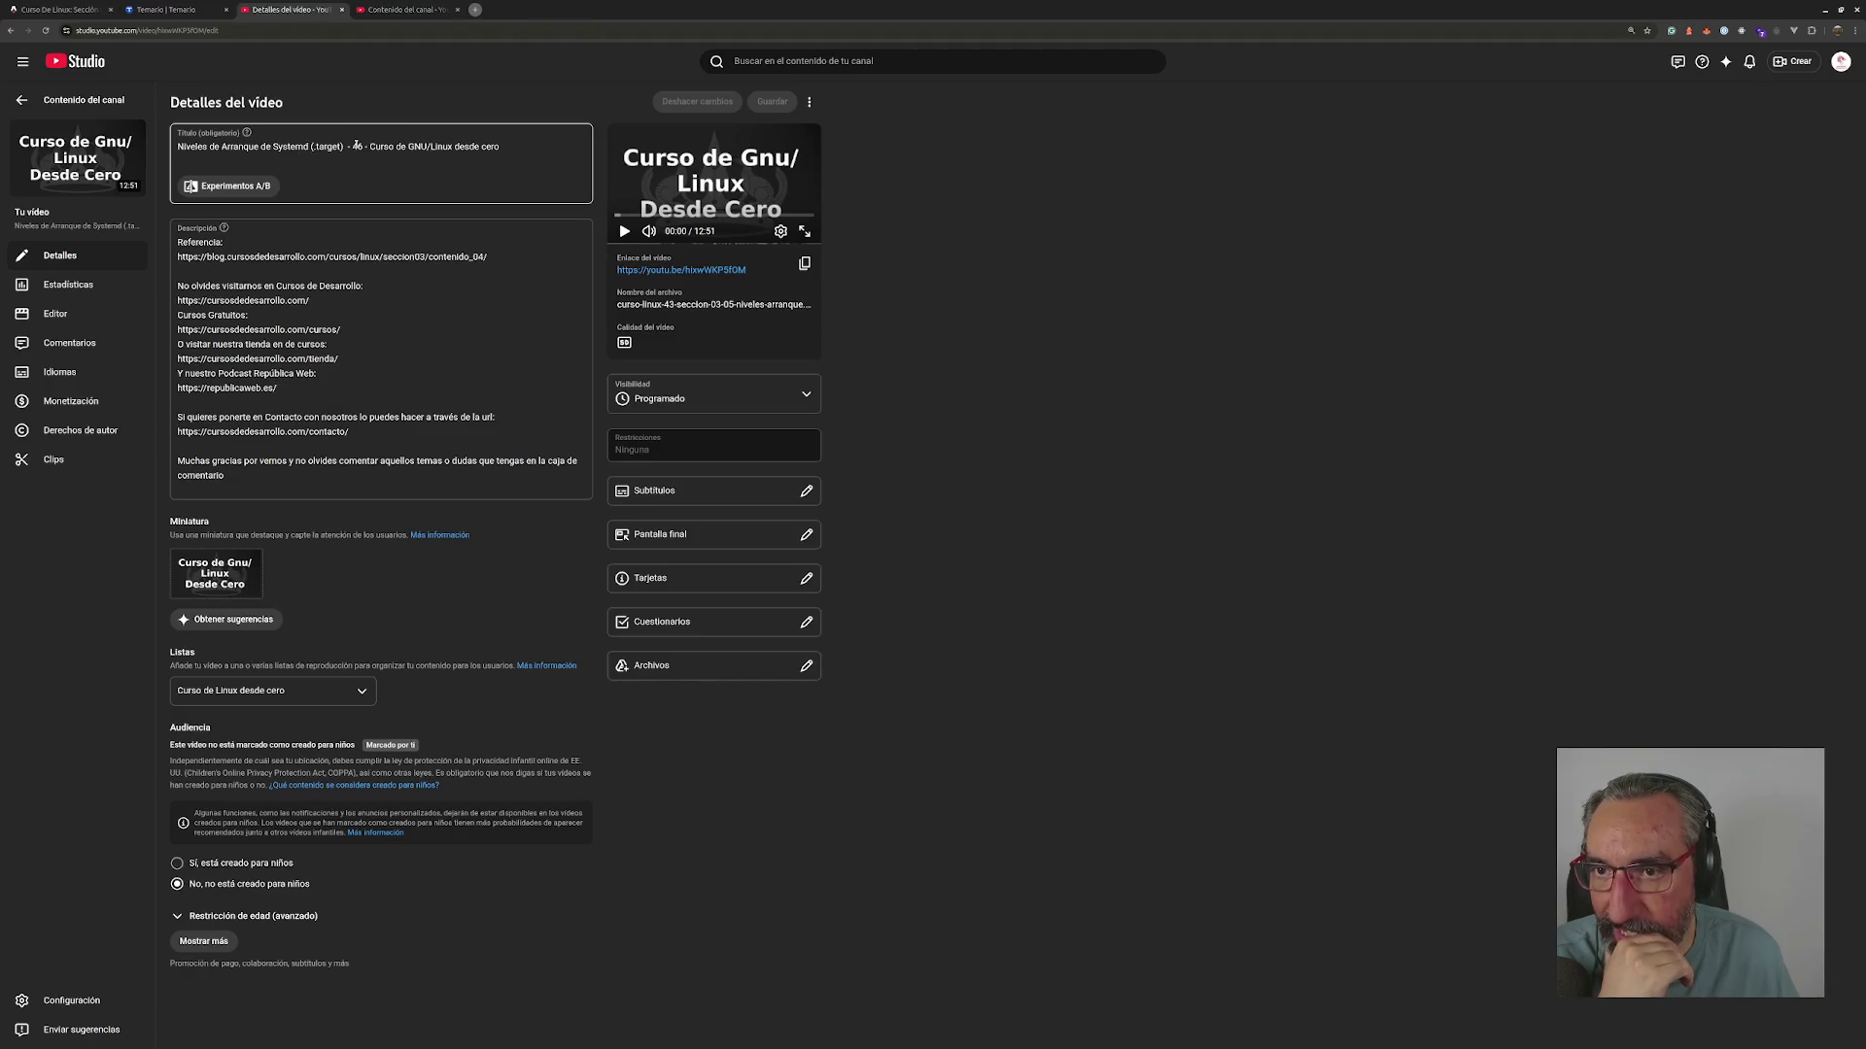
click(393, 8)
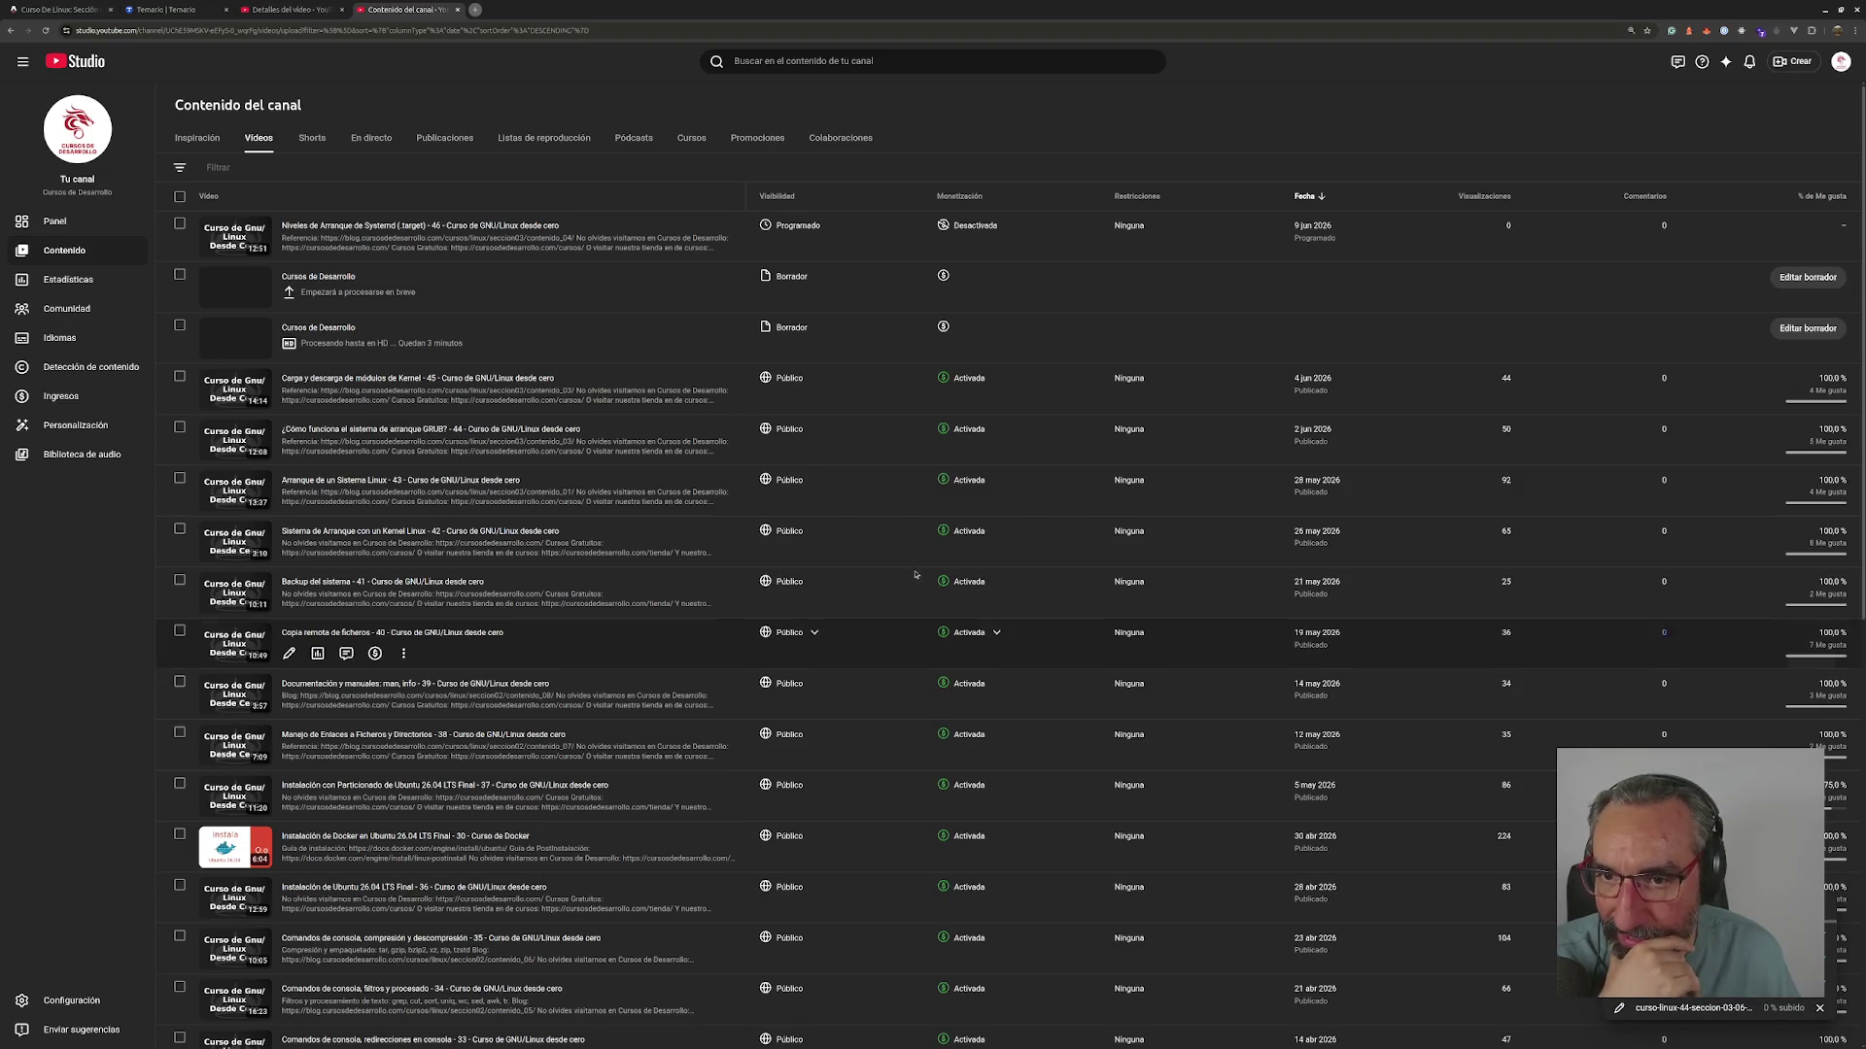
click(279, 12)
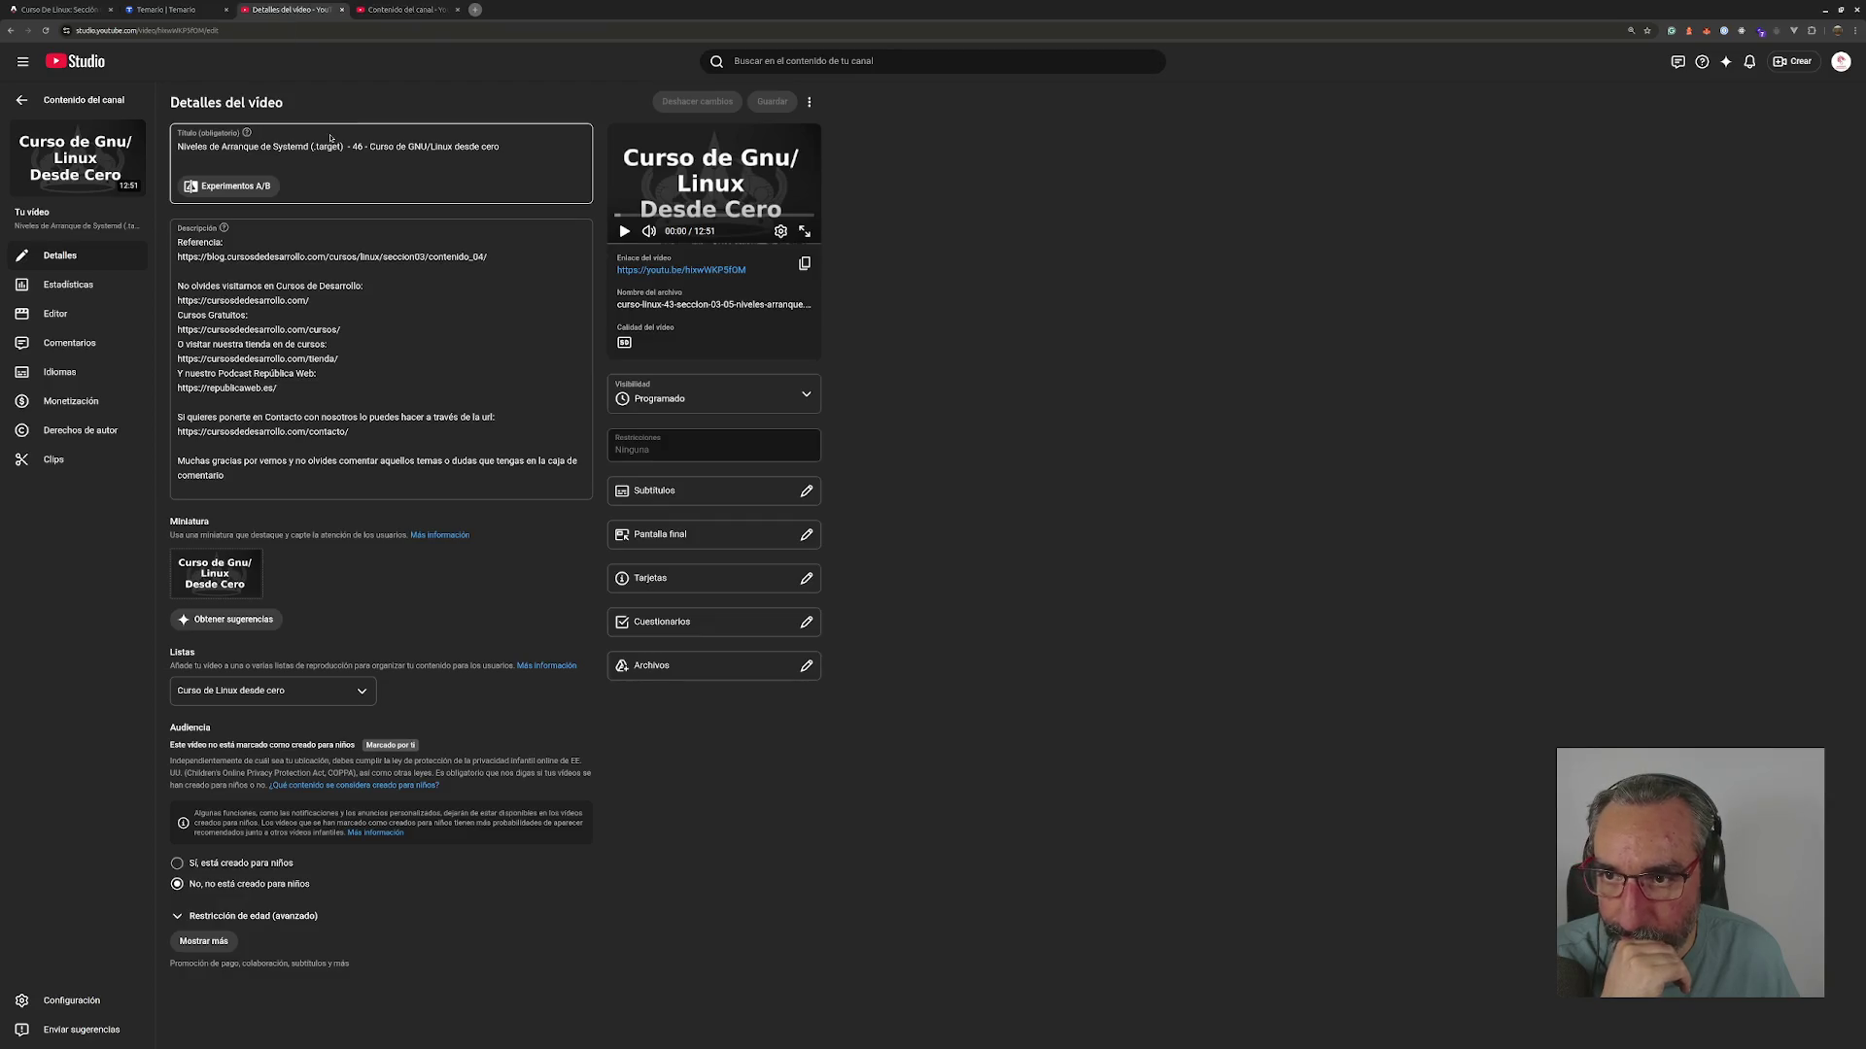
click(386, 11)
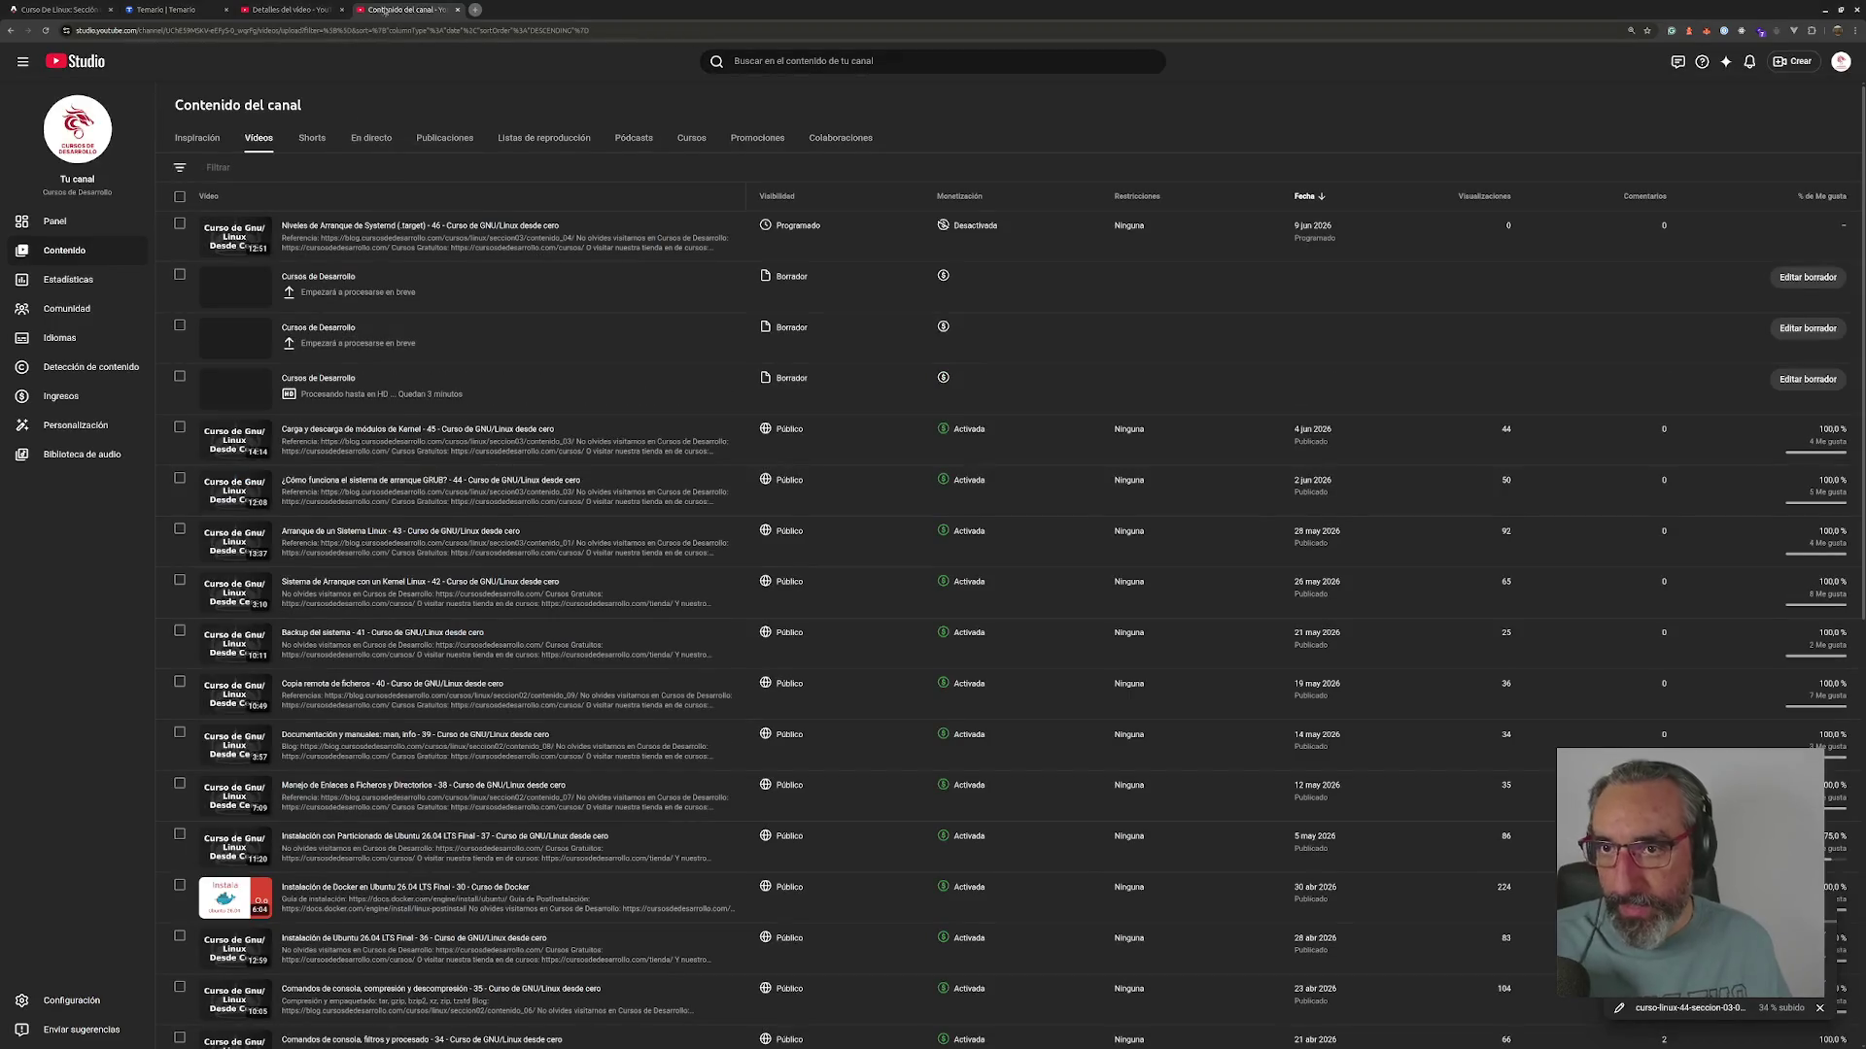
click(476, 10)
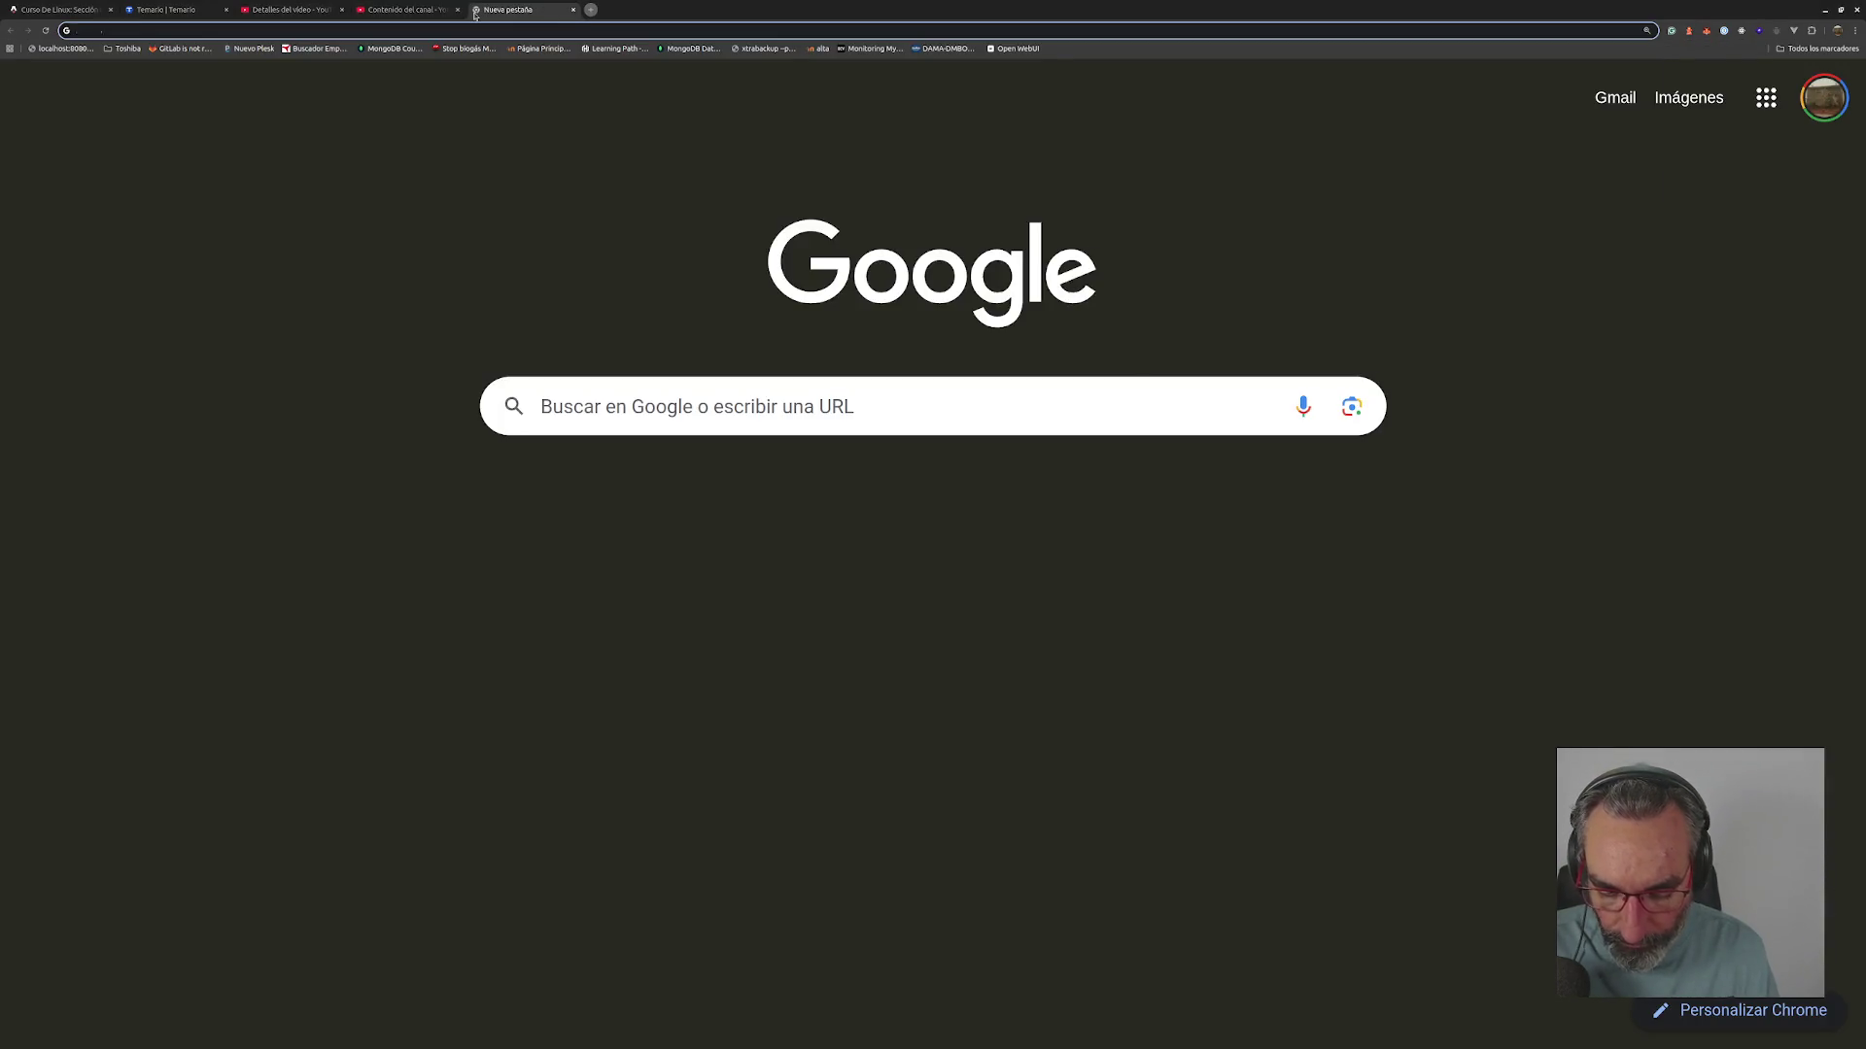
- Load the blog in its own right-half window beside Studio and open the lesson 44 draft's details
text(blog)
key(Return)
mouse_move(553, 19)
mouse_down()
mouse_move(330, 48)
mouse_move(1264, 20)
mouse_up()
click(882, 135)
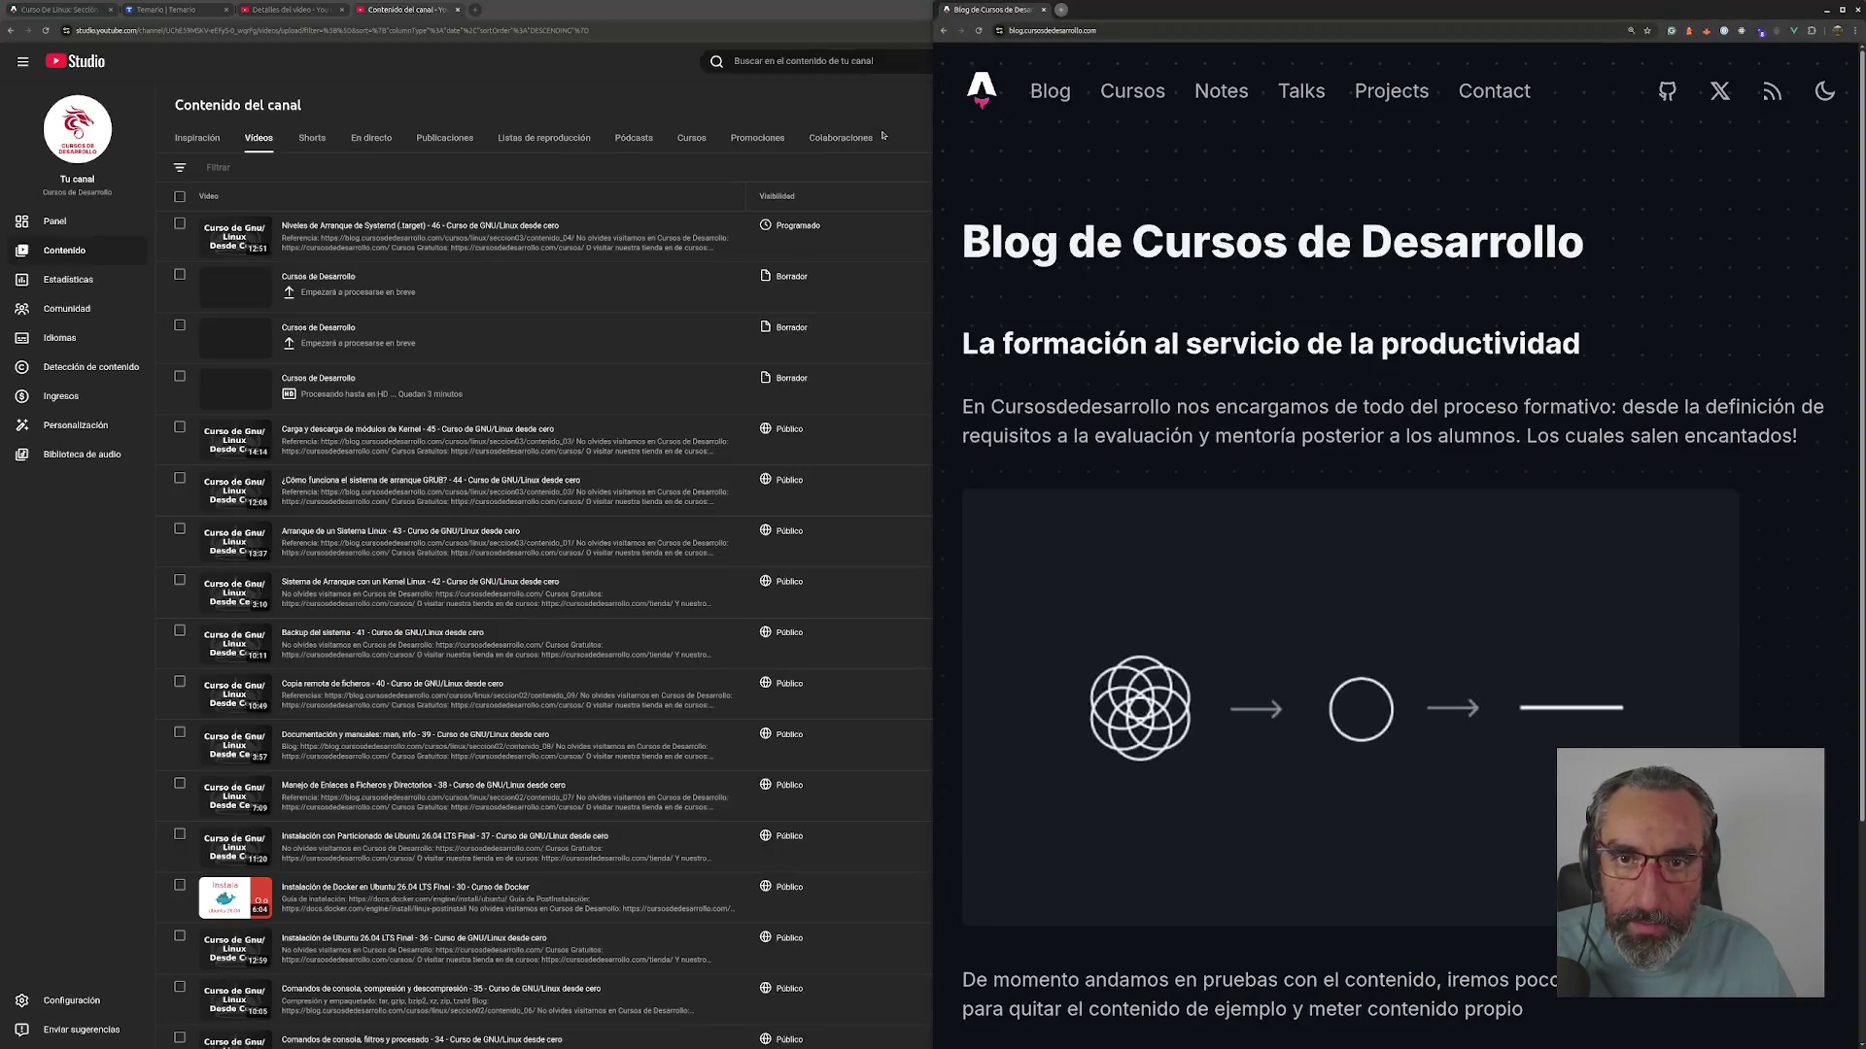
mouse_move(866, 12)
mouse_down()
mouse_move(682, 92)
mouse_move(77, 92)
mouse_move(7, 74)
mouse_move(3, 292)
mouse_up()
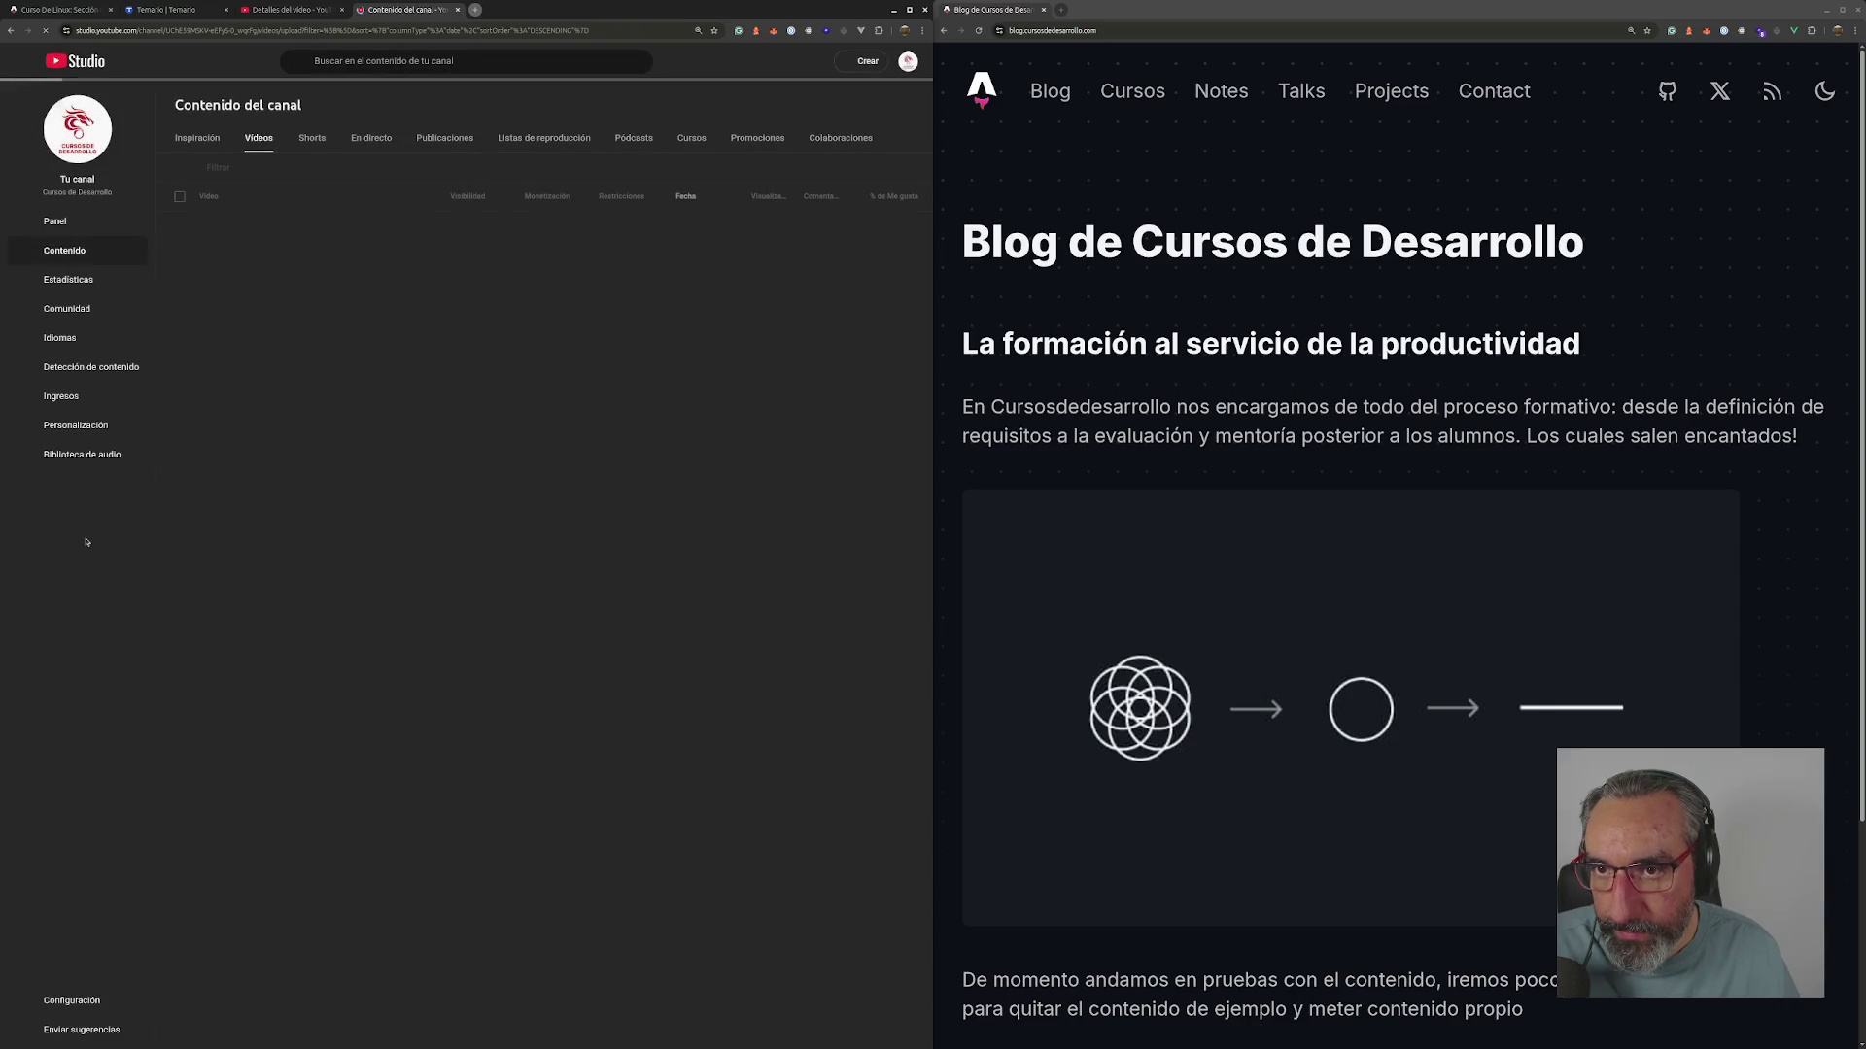
click(318, 277)
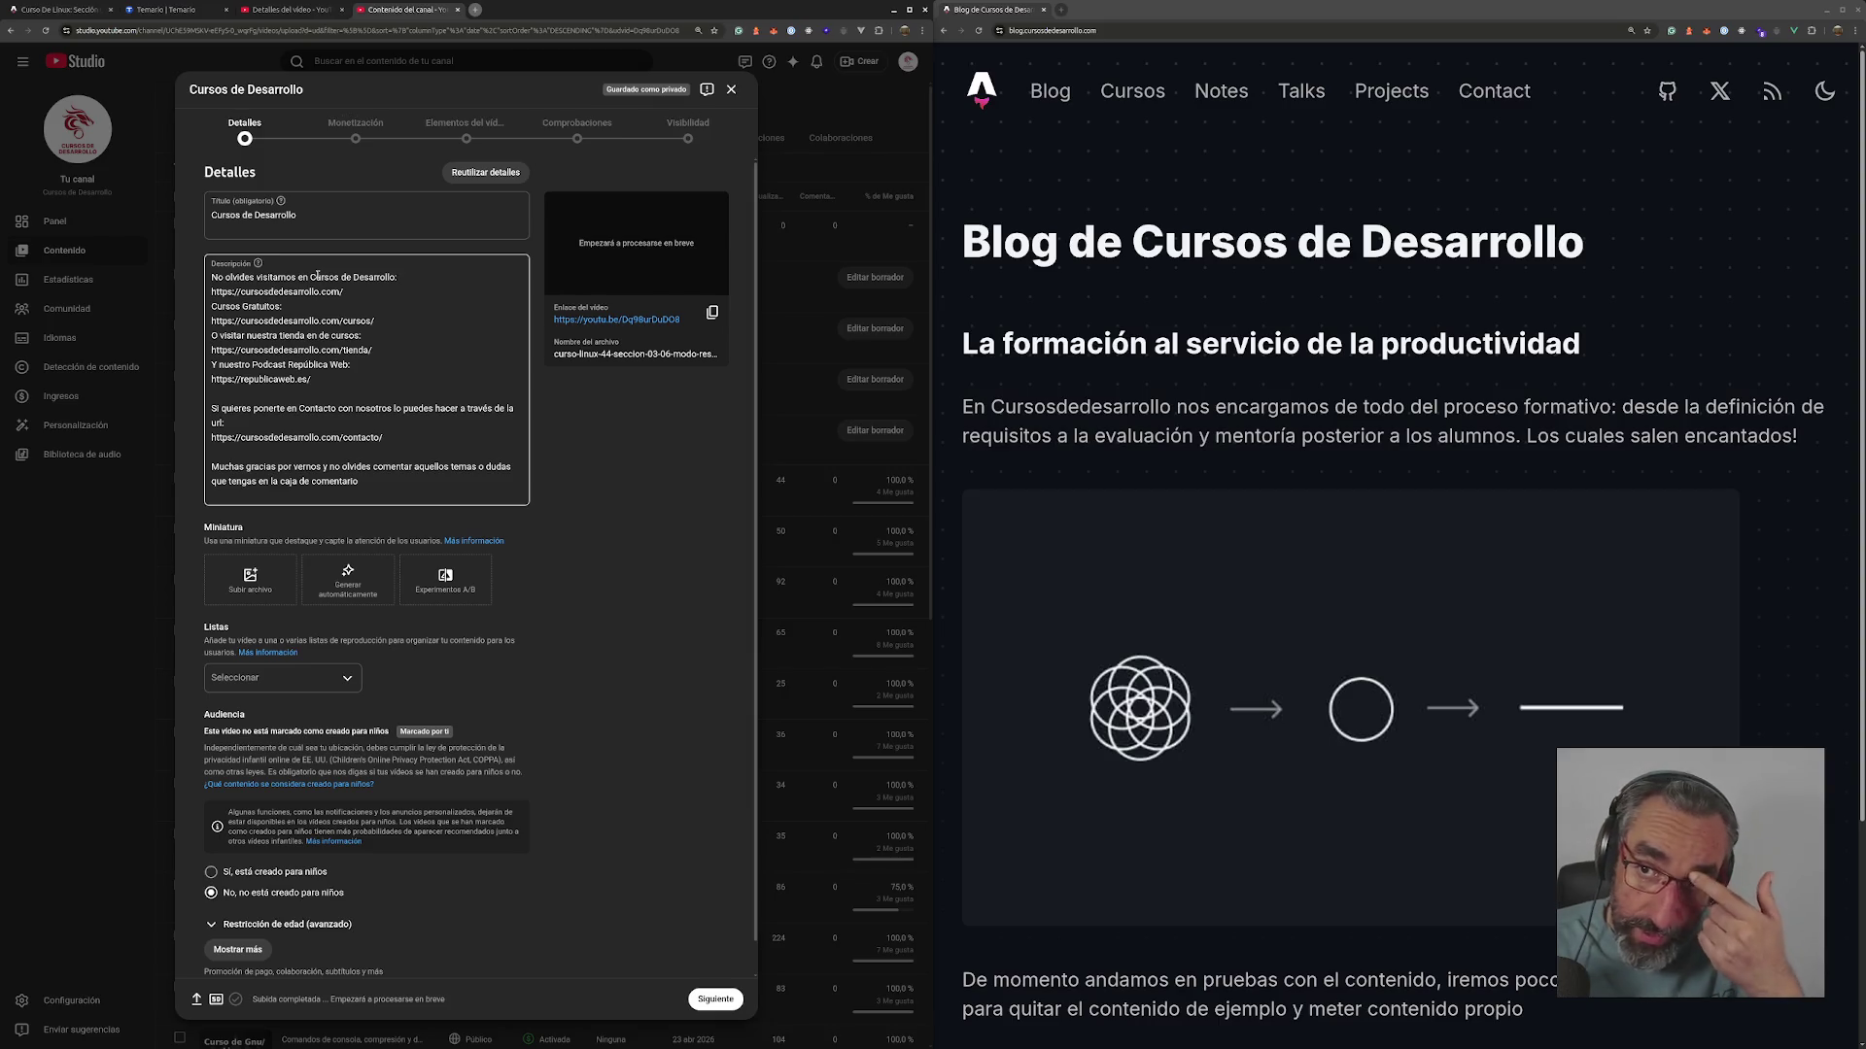
- Paste the episode 46 title into the draft, then change 46 to 47 and the topic to 'Modo Rescate en Debian/Ubuntu'
click(315, 7)
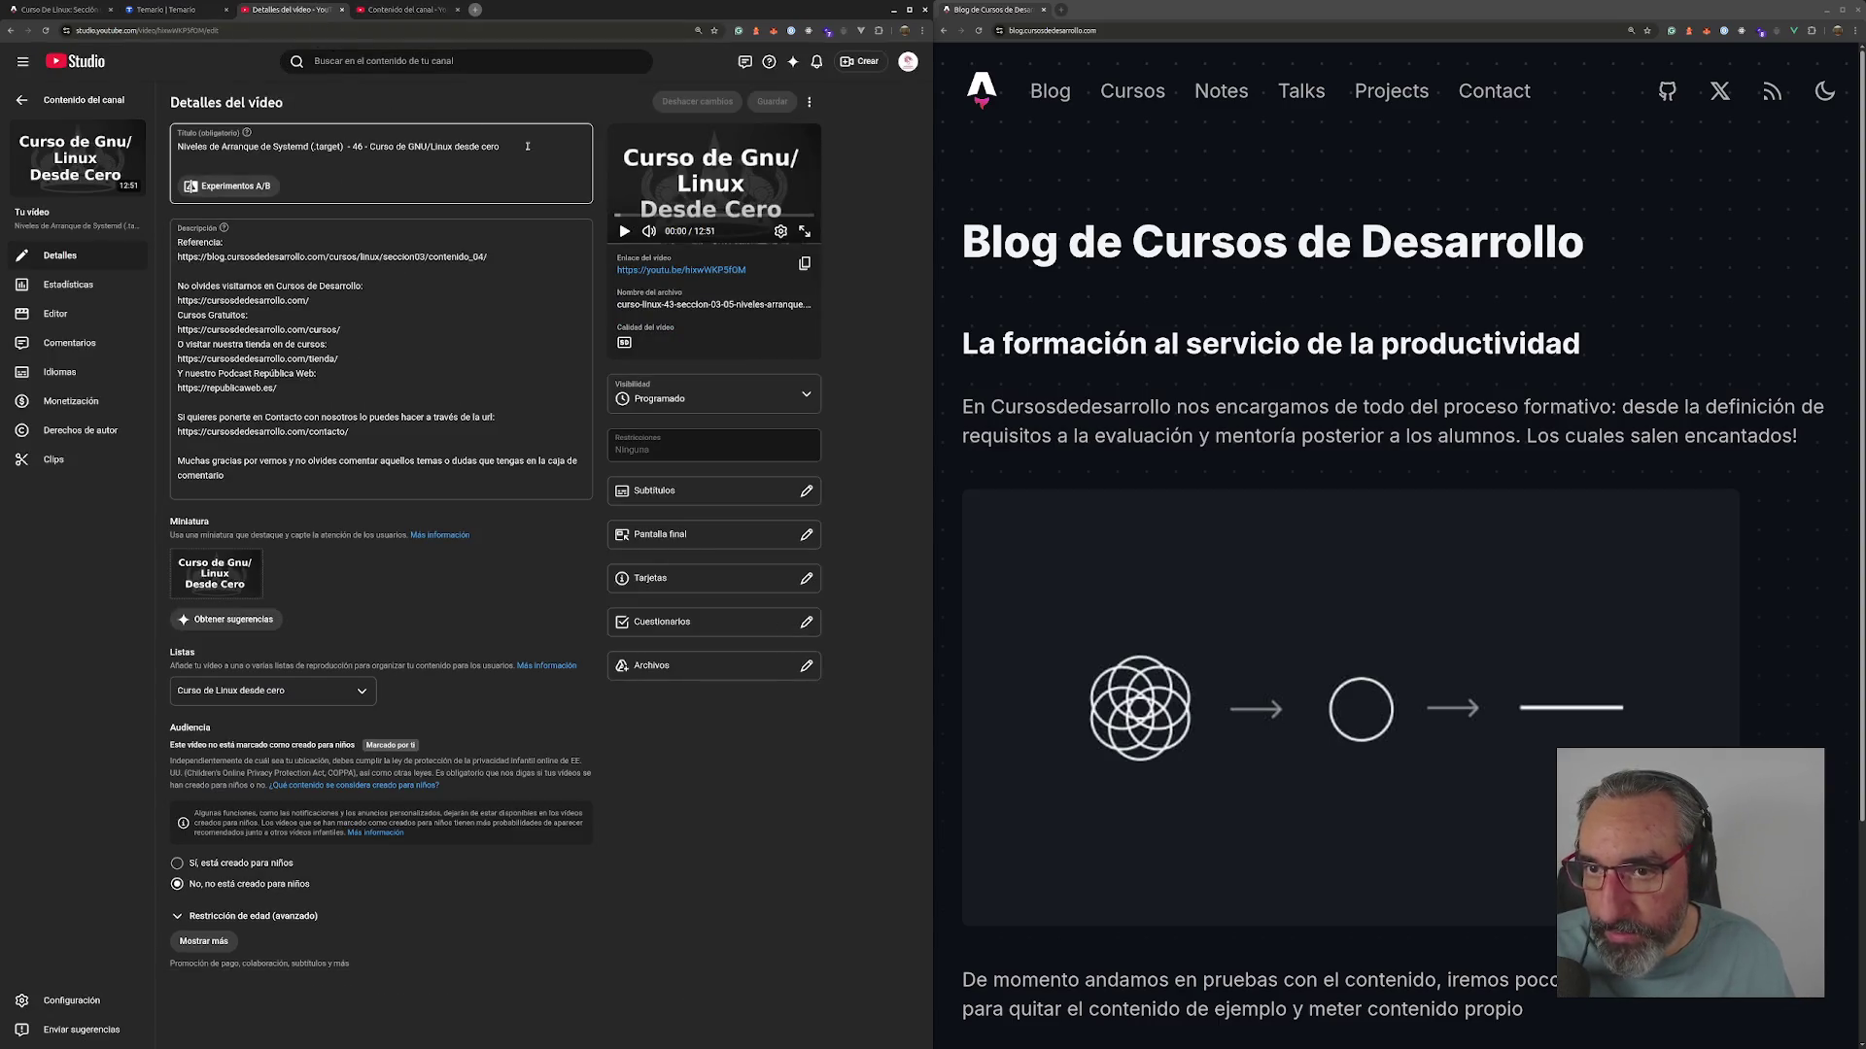
click(388, 10)
click(367, 203)
key(ctrl+a)
text(Niveles de Arranque de Systemd (.target)  - 46 - Curso de GNU/Linux desde cero)
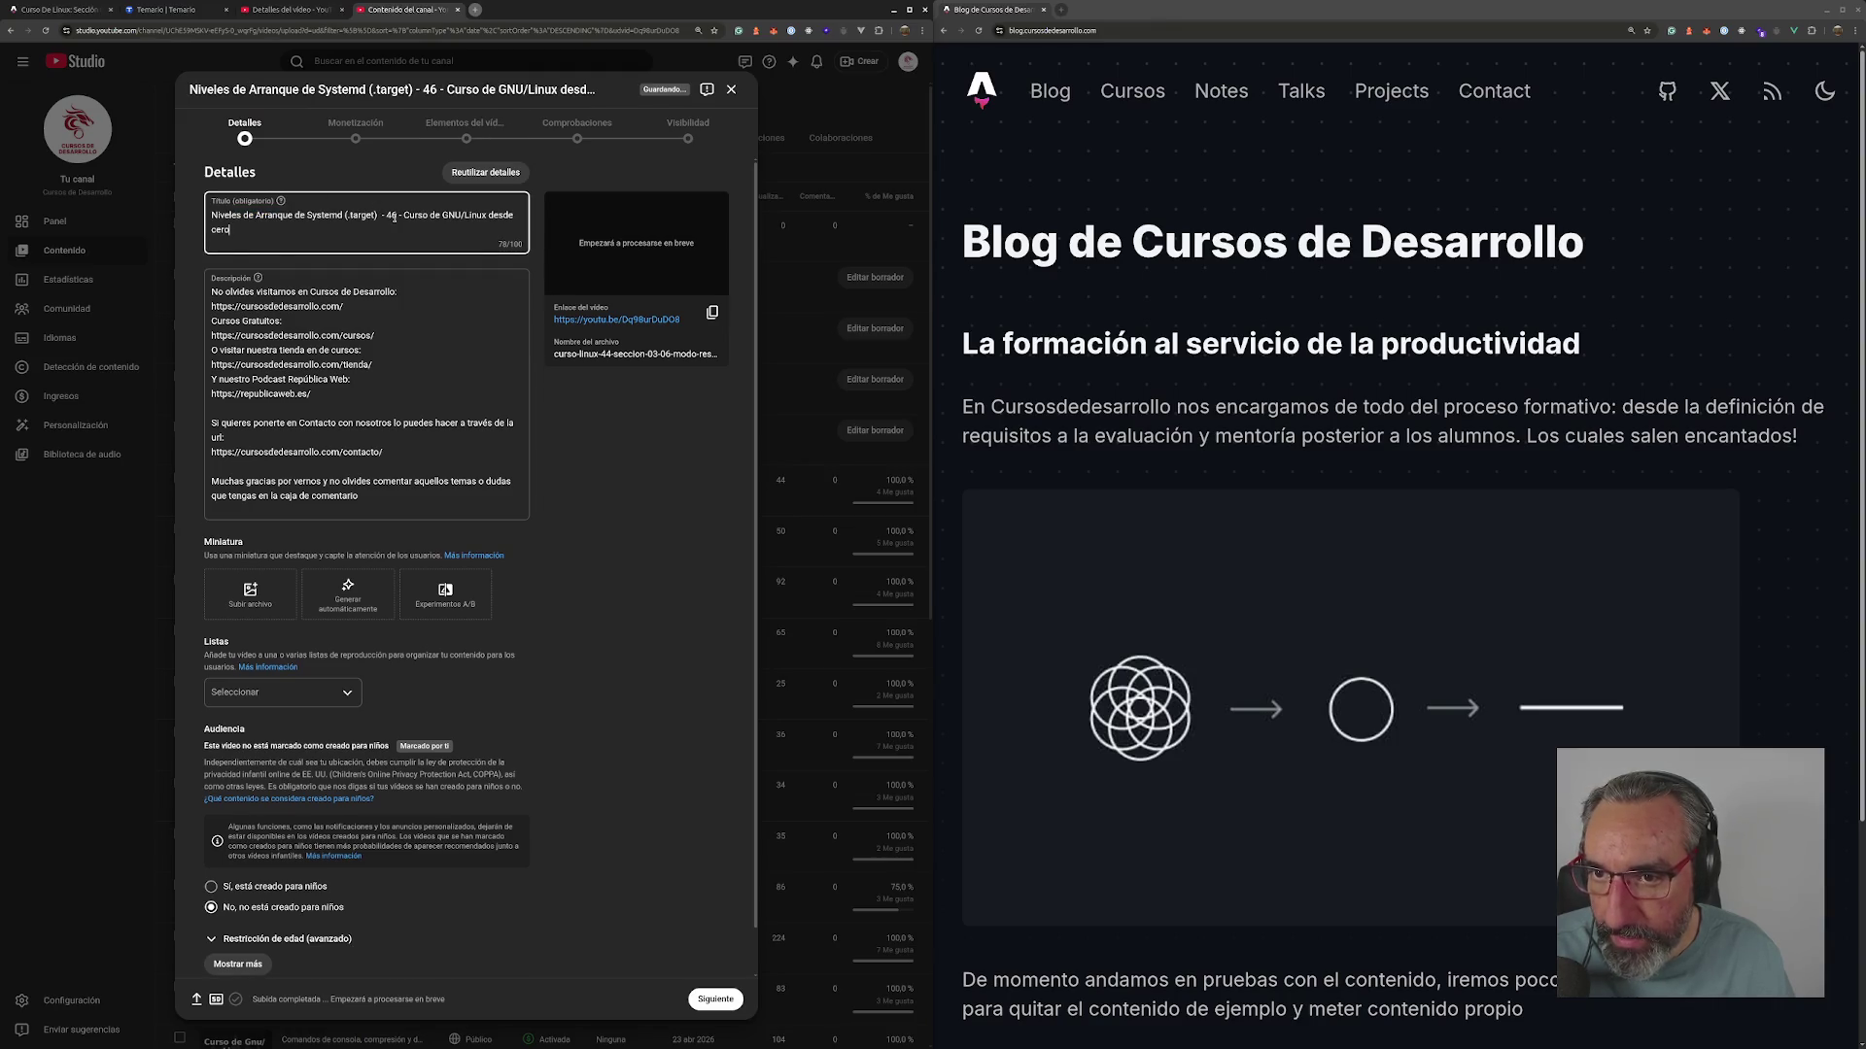
double_click(393, 217)
text(47)
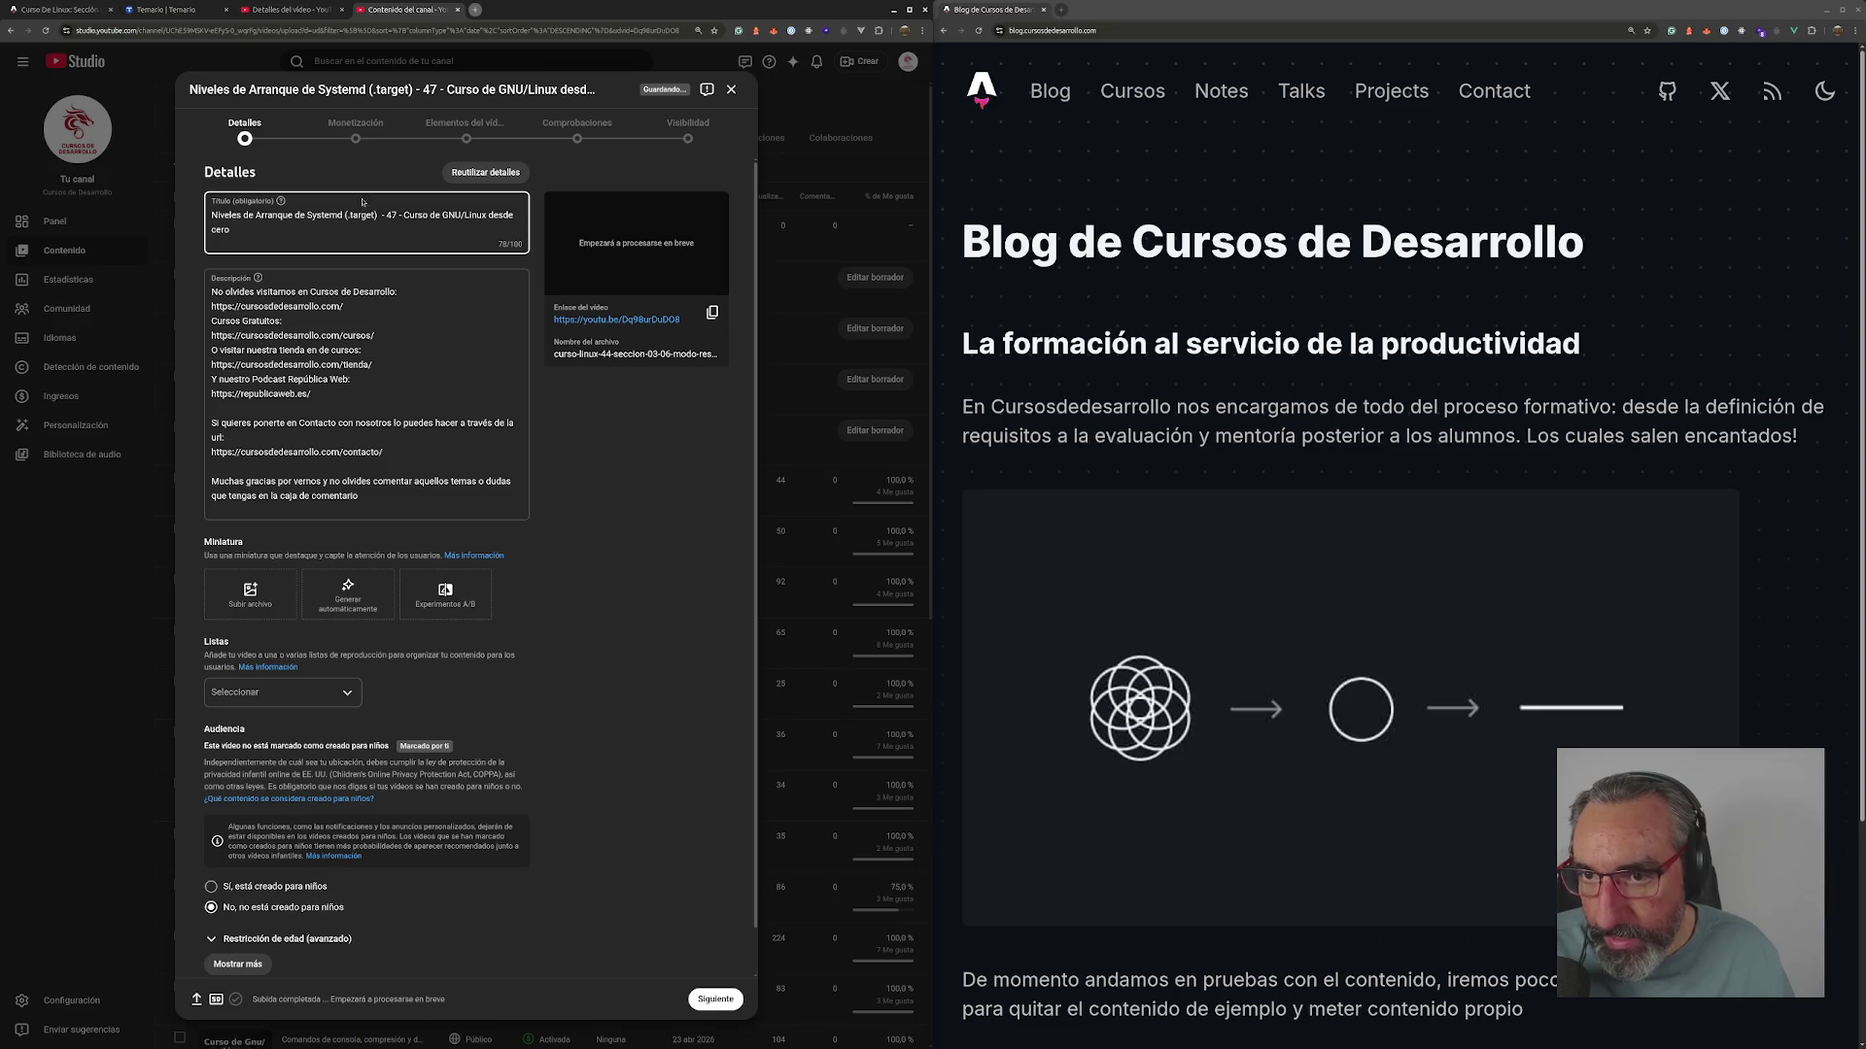
drag(358, 215, 209, 216)
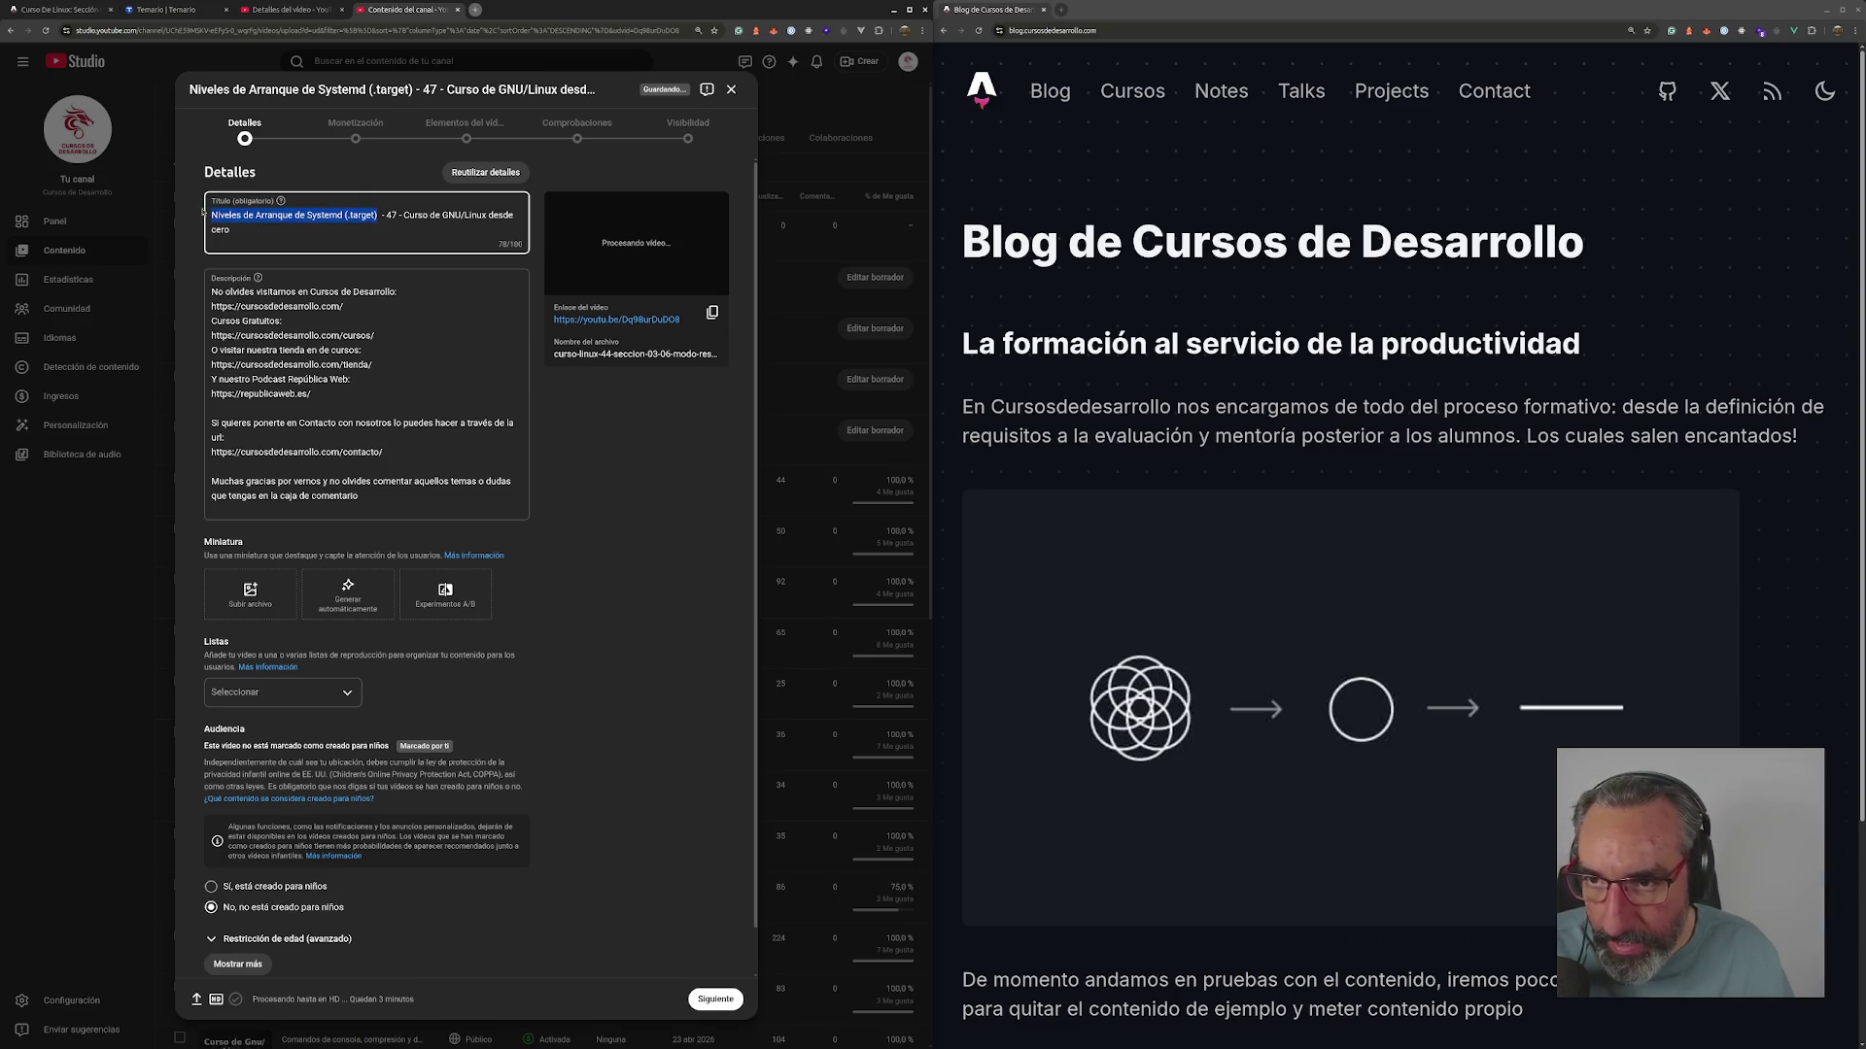
text(Modo)
text( DRescate en )
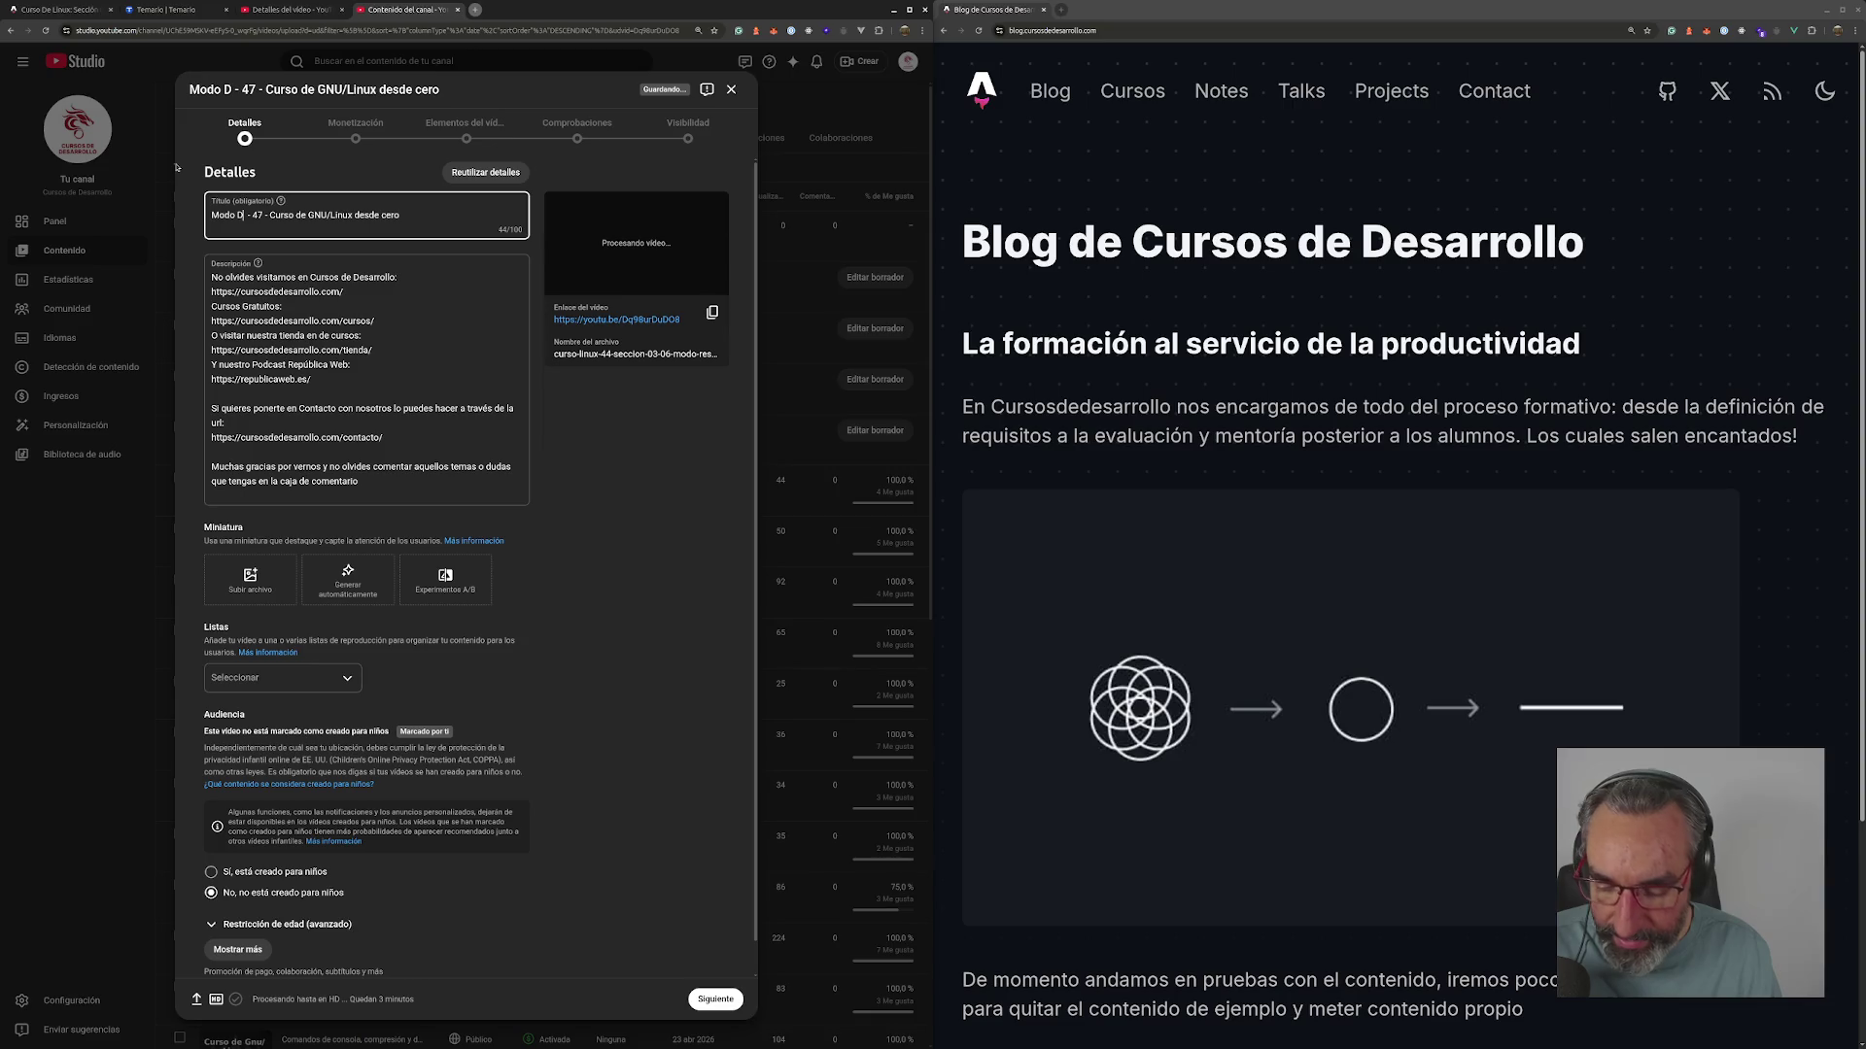
text(Debian/Ubuntu)
key(End)
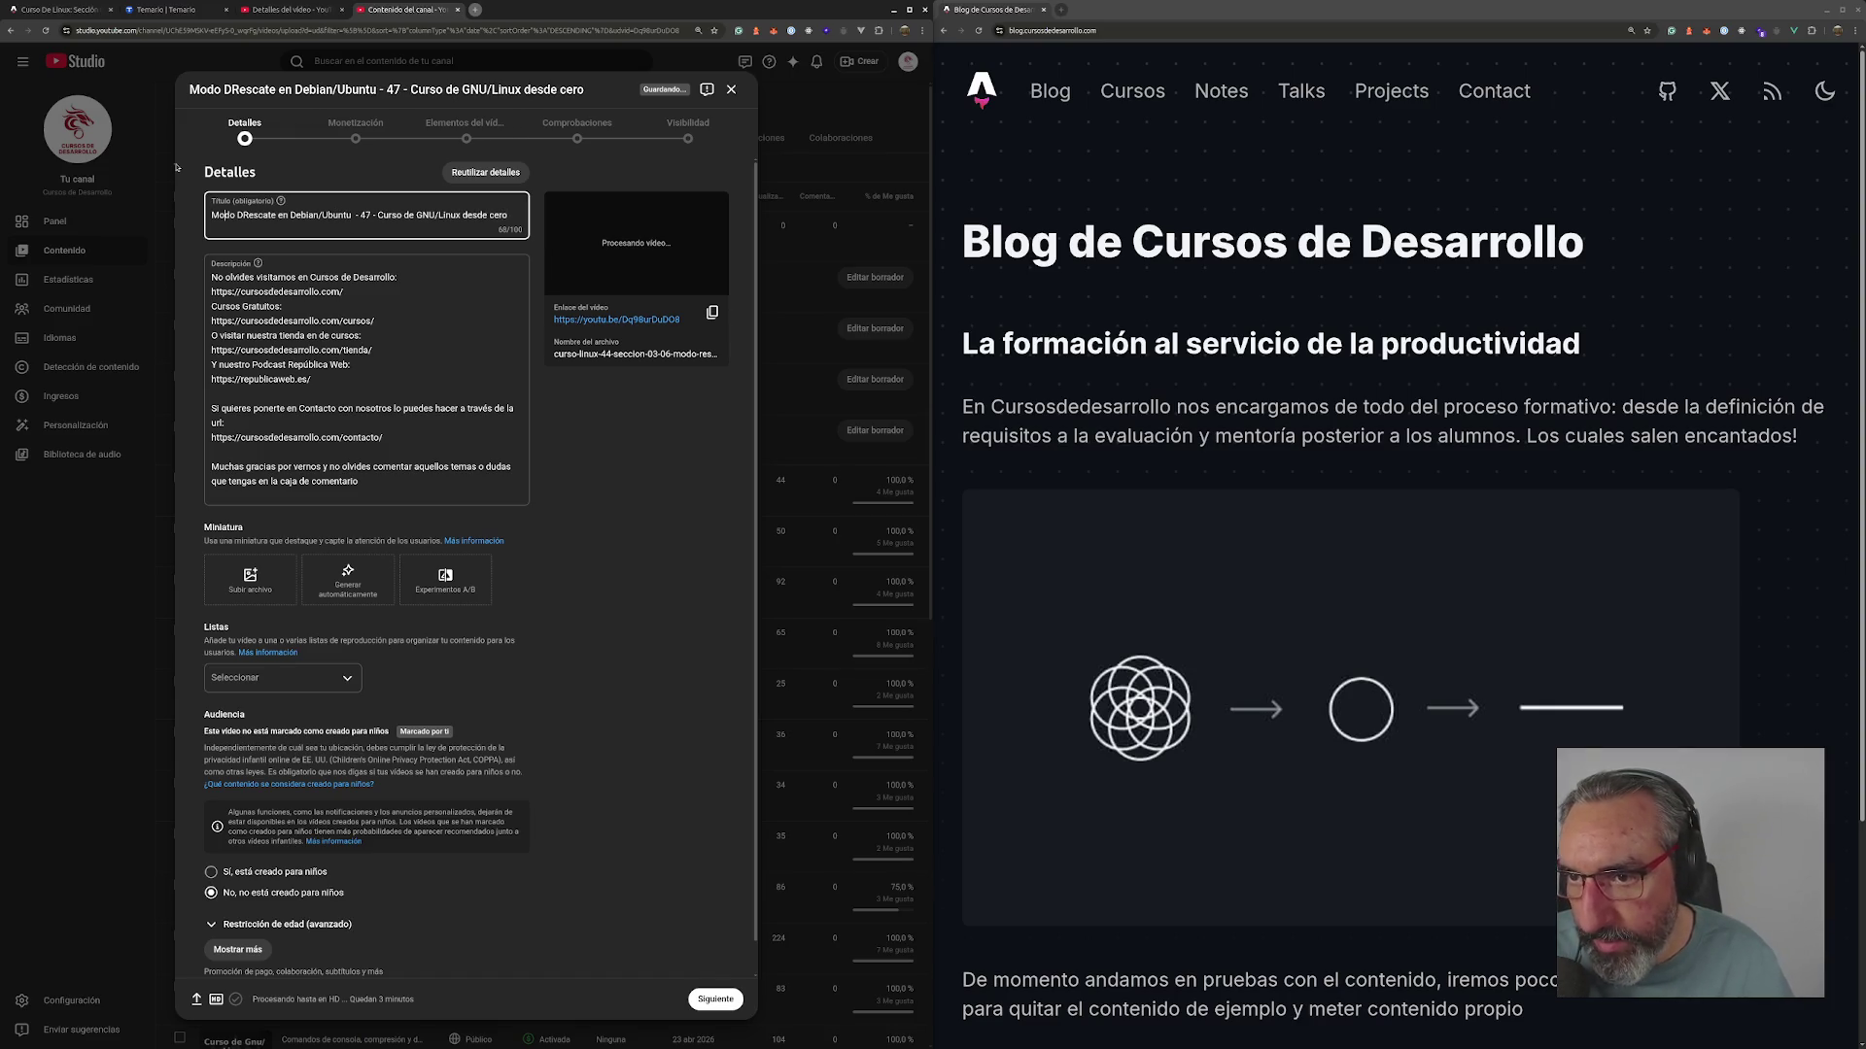
key(BackSpace)
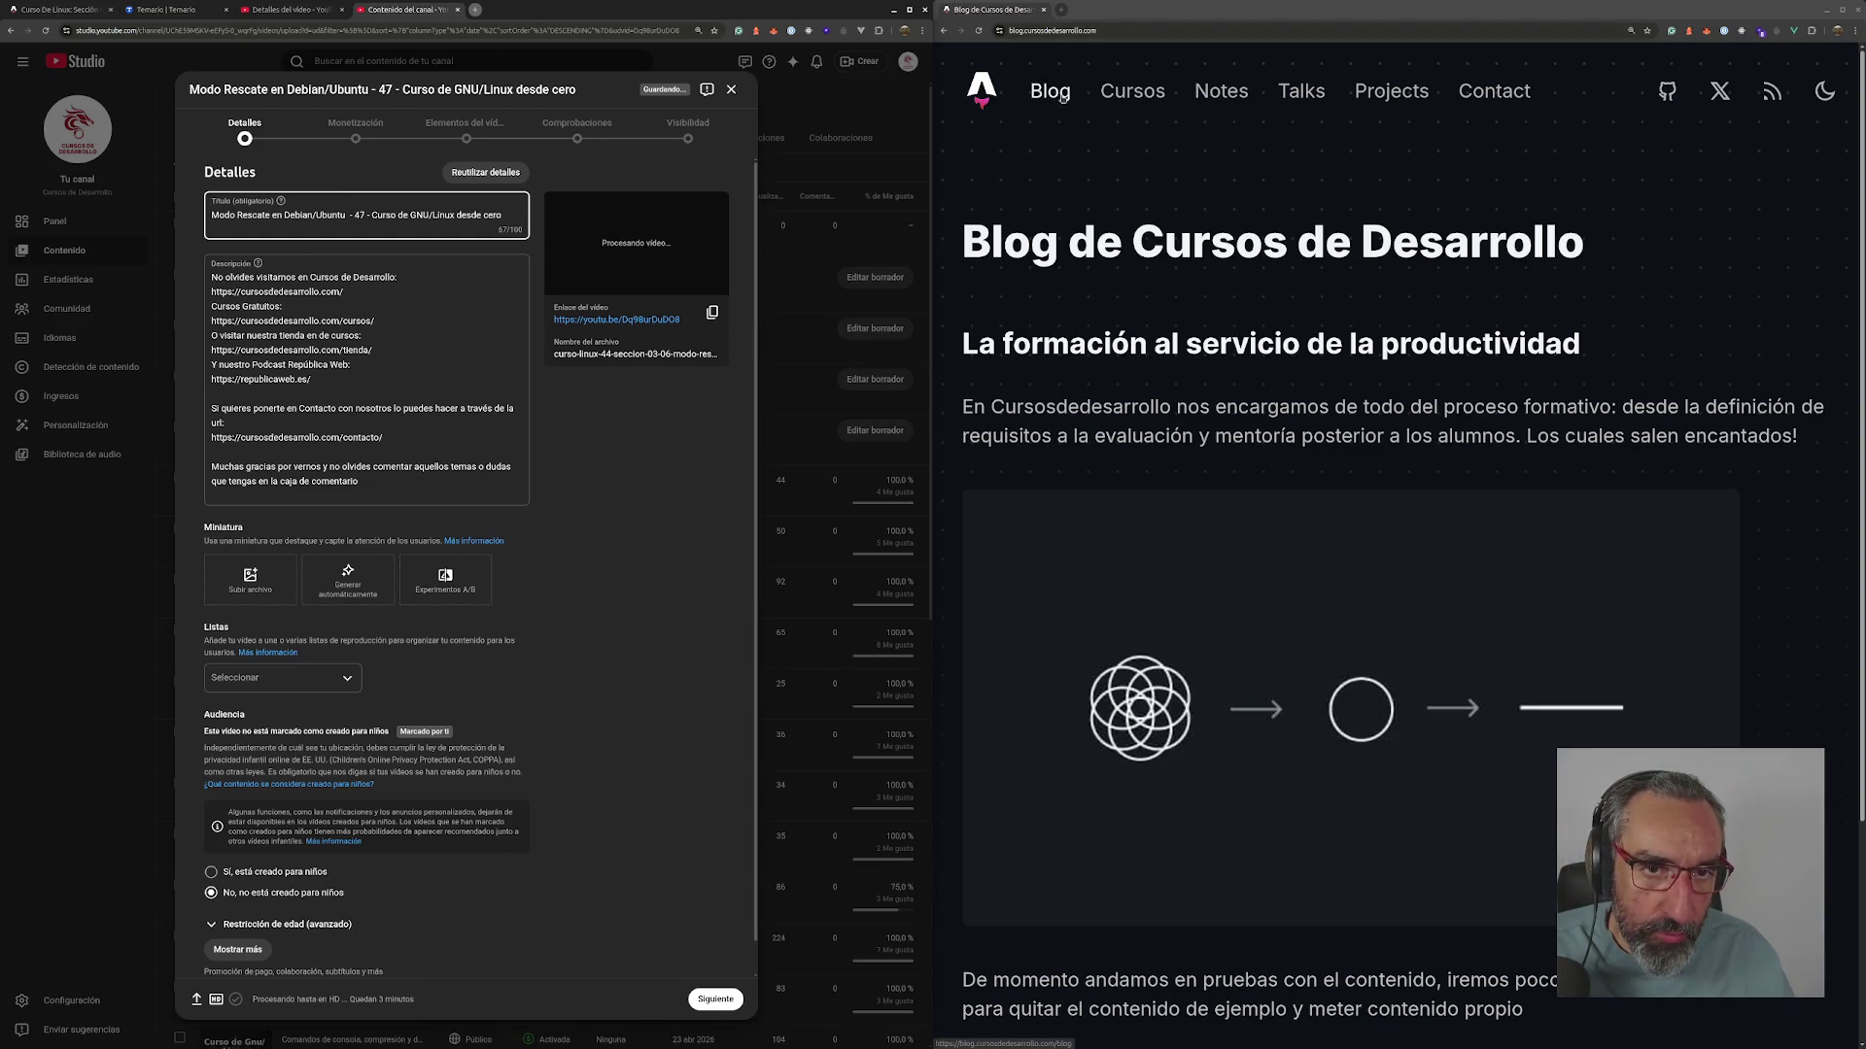
click(1125, 95)
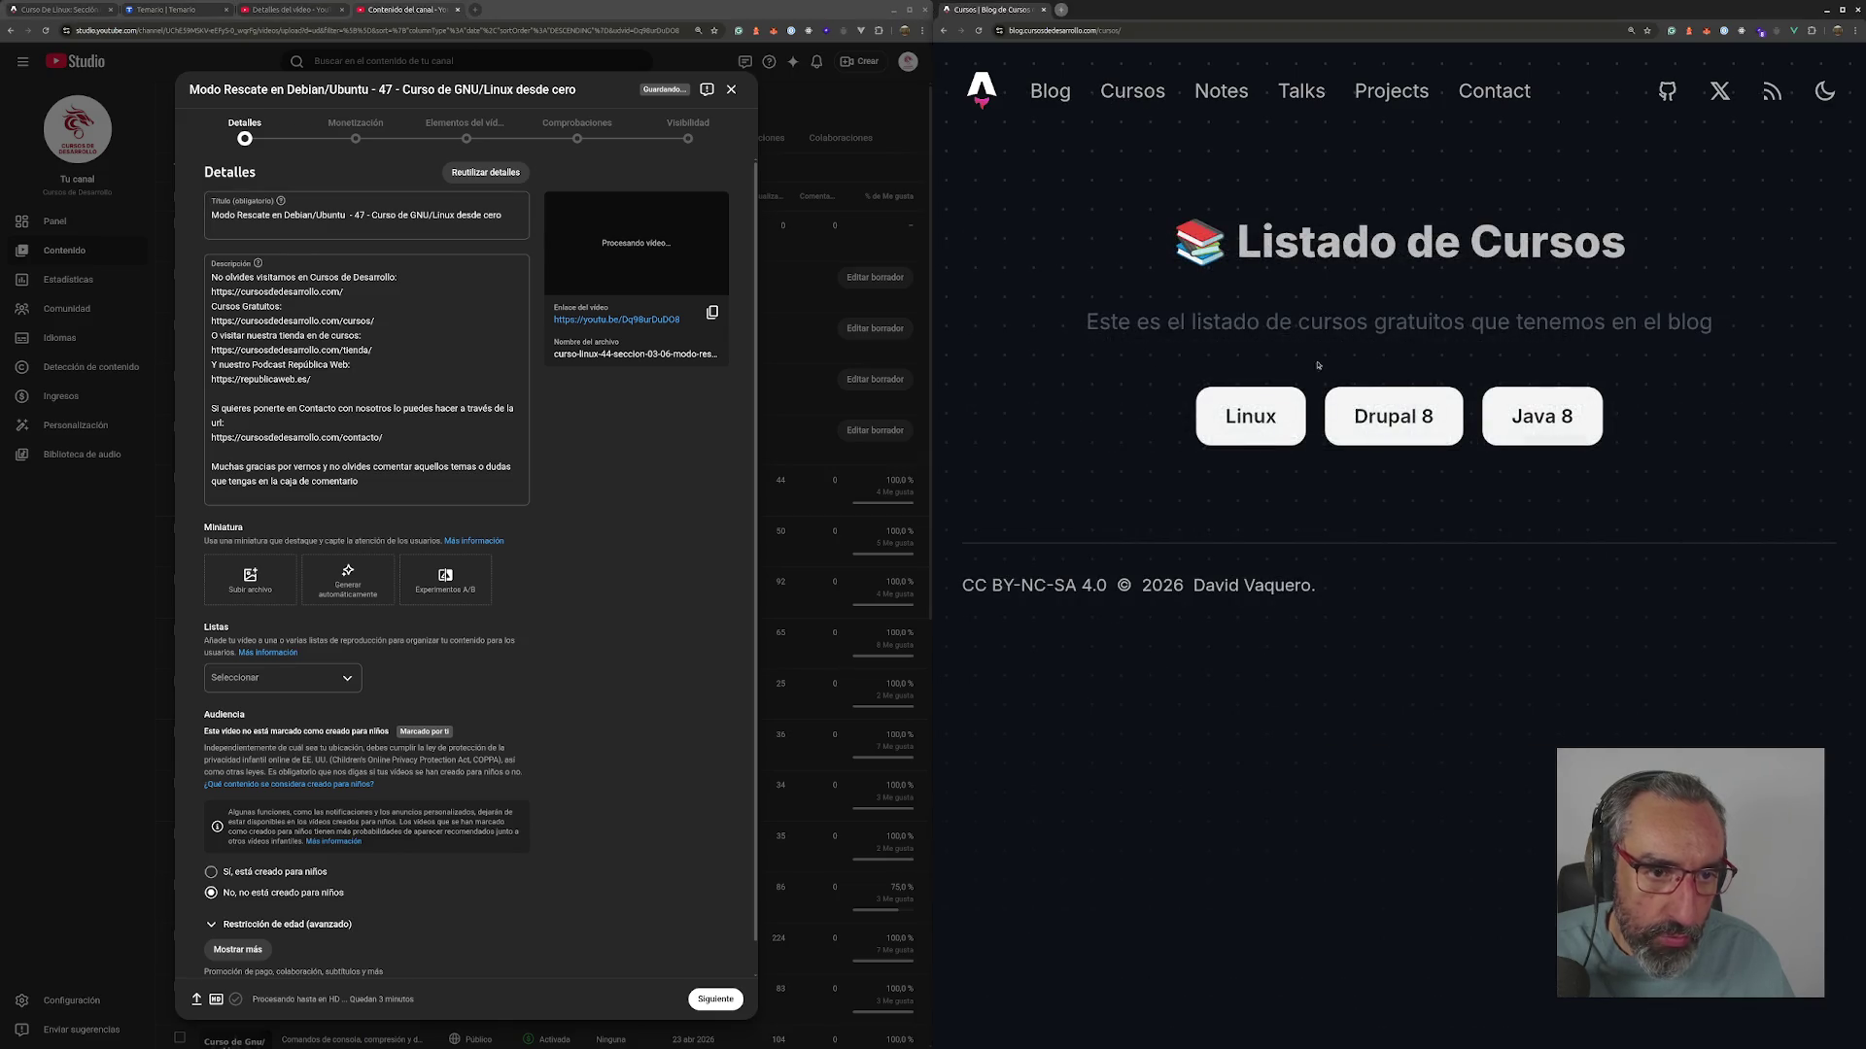
- Open the blog's Linux course 'Modo rescate, chroot' lesson and copy its URL
click(1246, 413)
scroll(1442, 486, down, 20)
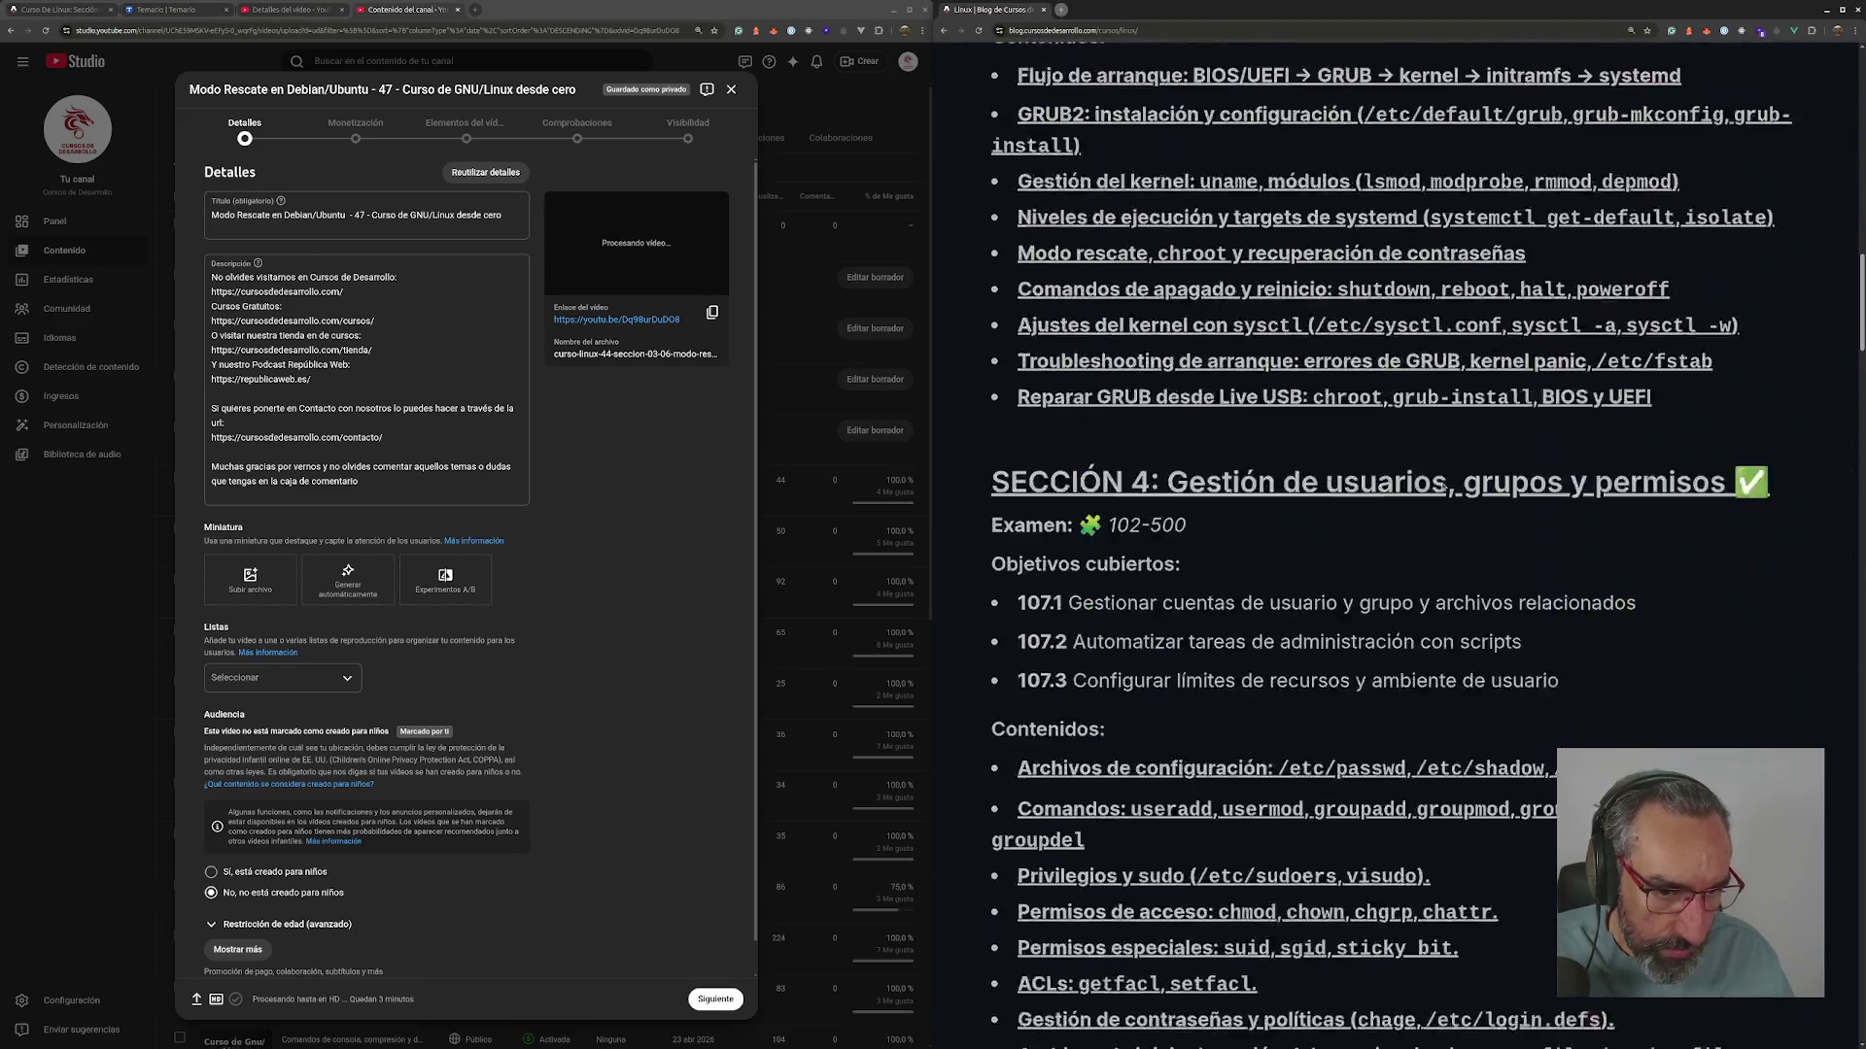
scroll(1419, 456, up, 2)
scroll(1402, 220, up, 1)
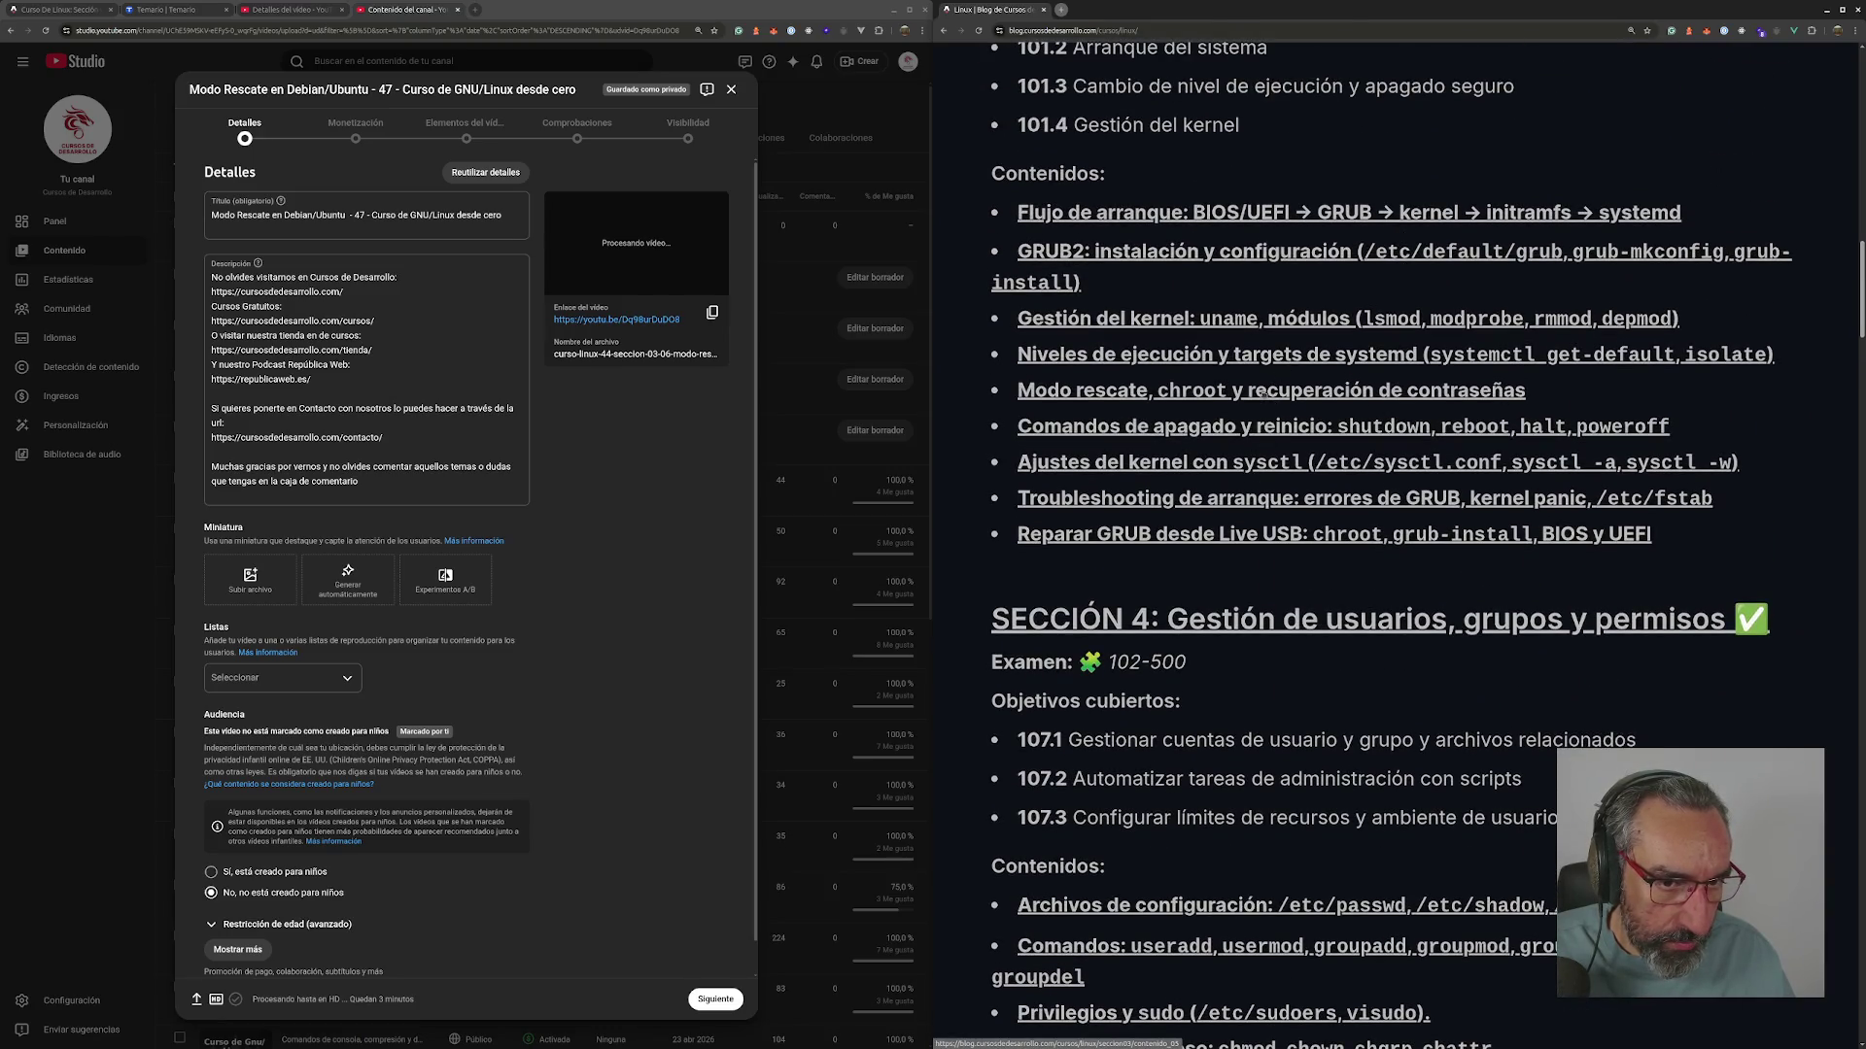
click(1261, 390)
key(ctrl+l)
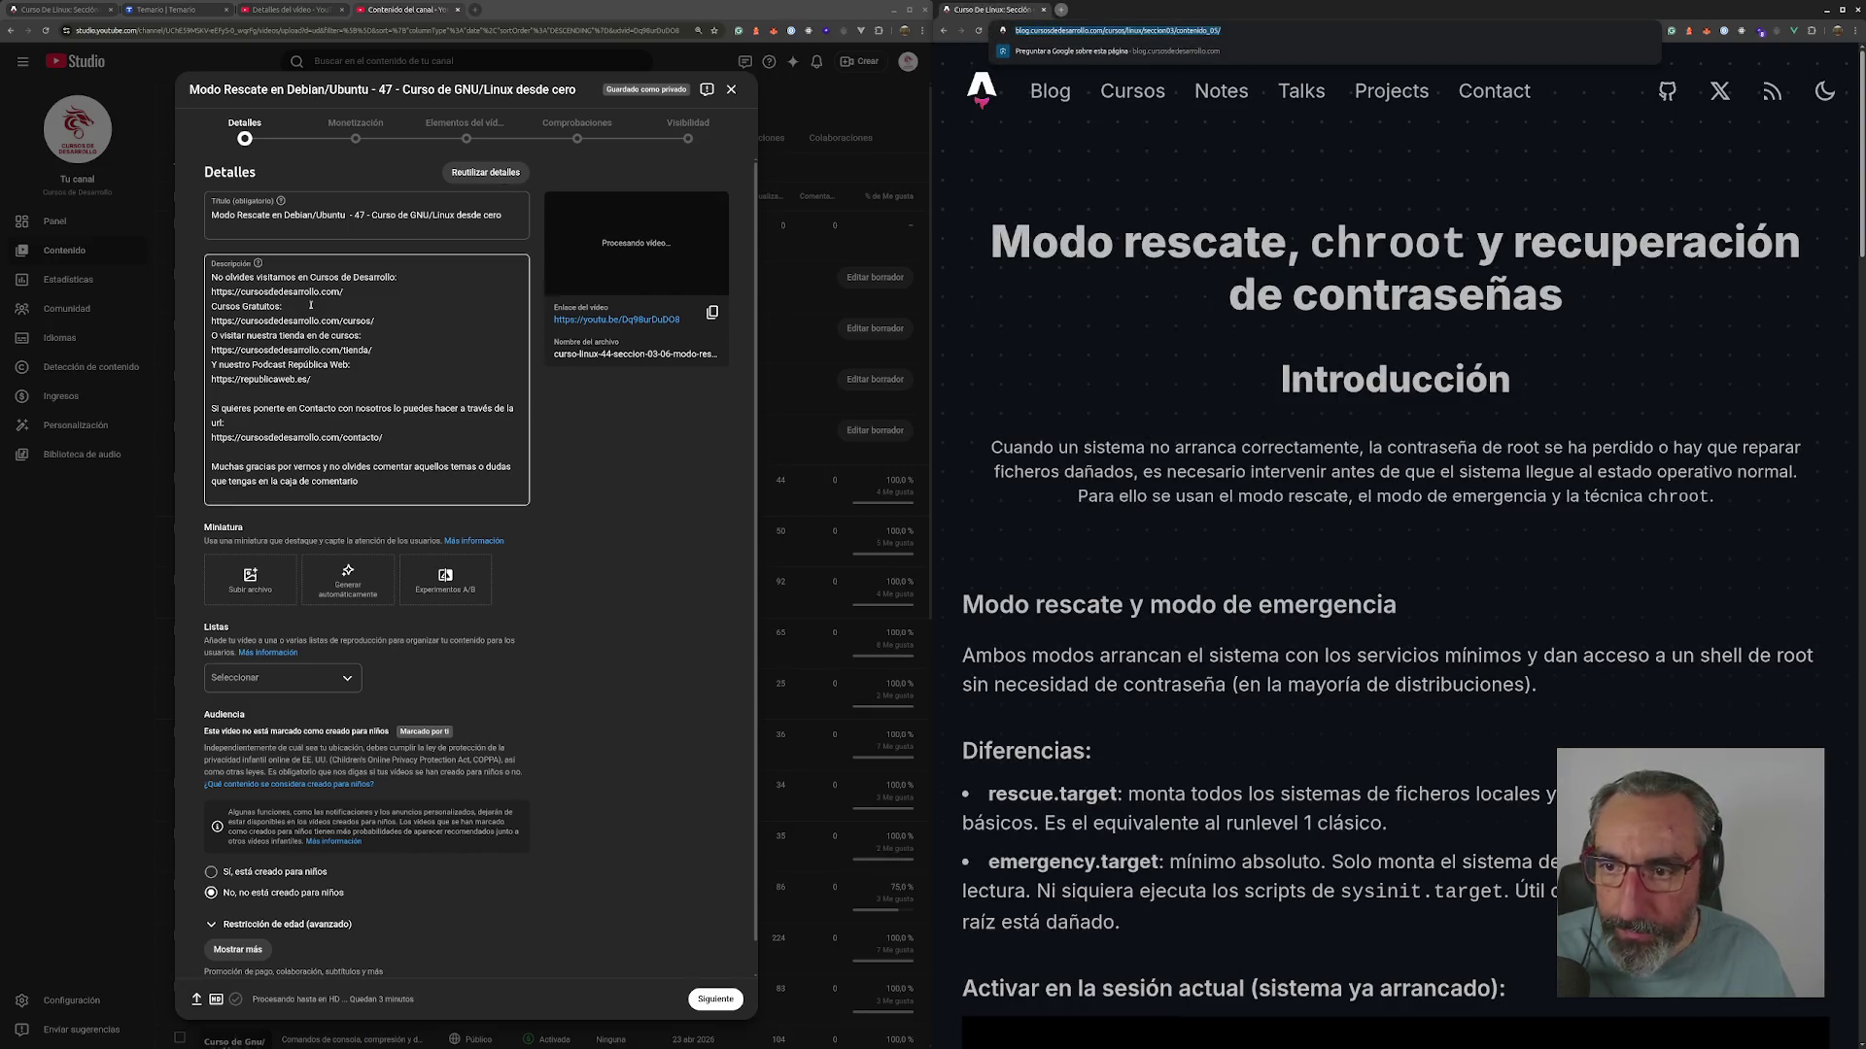
- Add a 'Referencia:' line followed by the lesson link at the top of Descripción
click(213, 277)
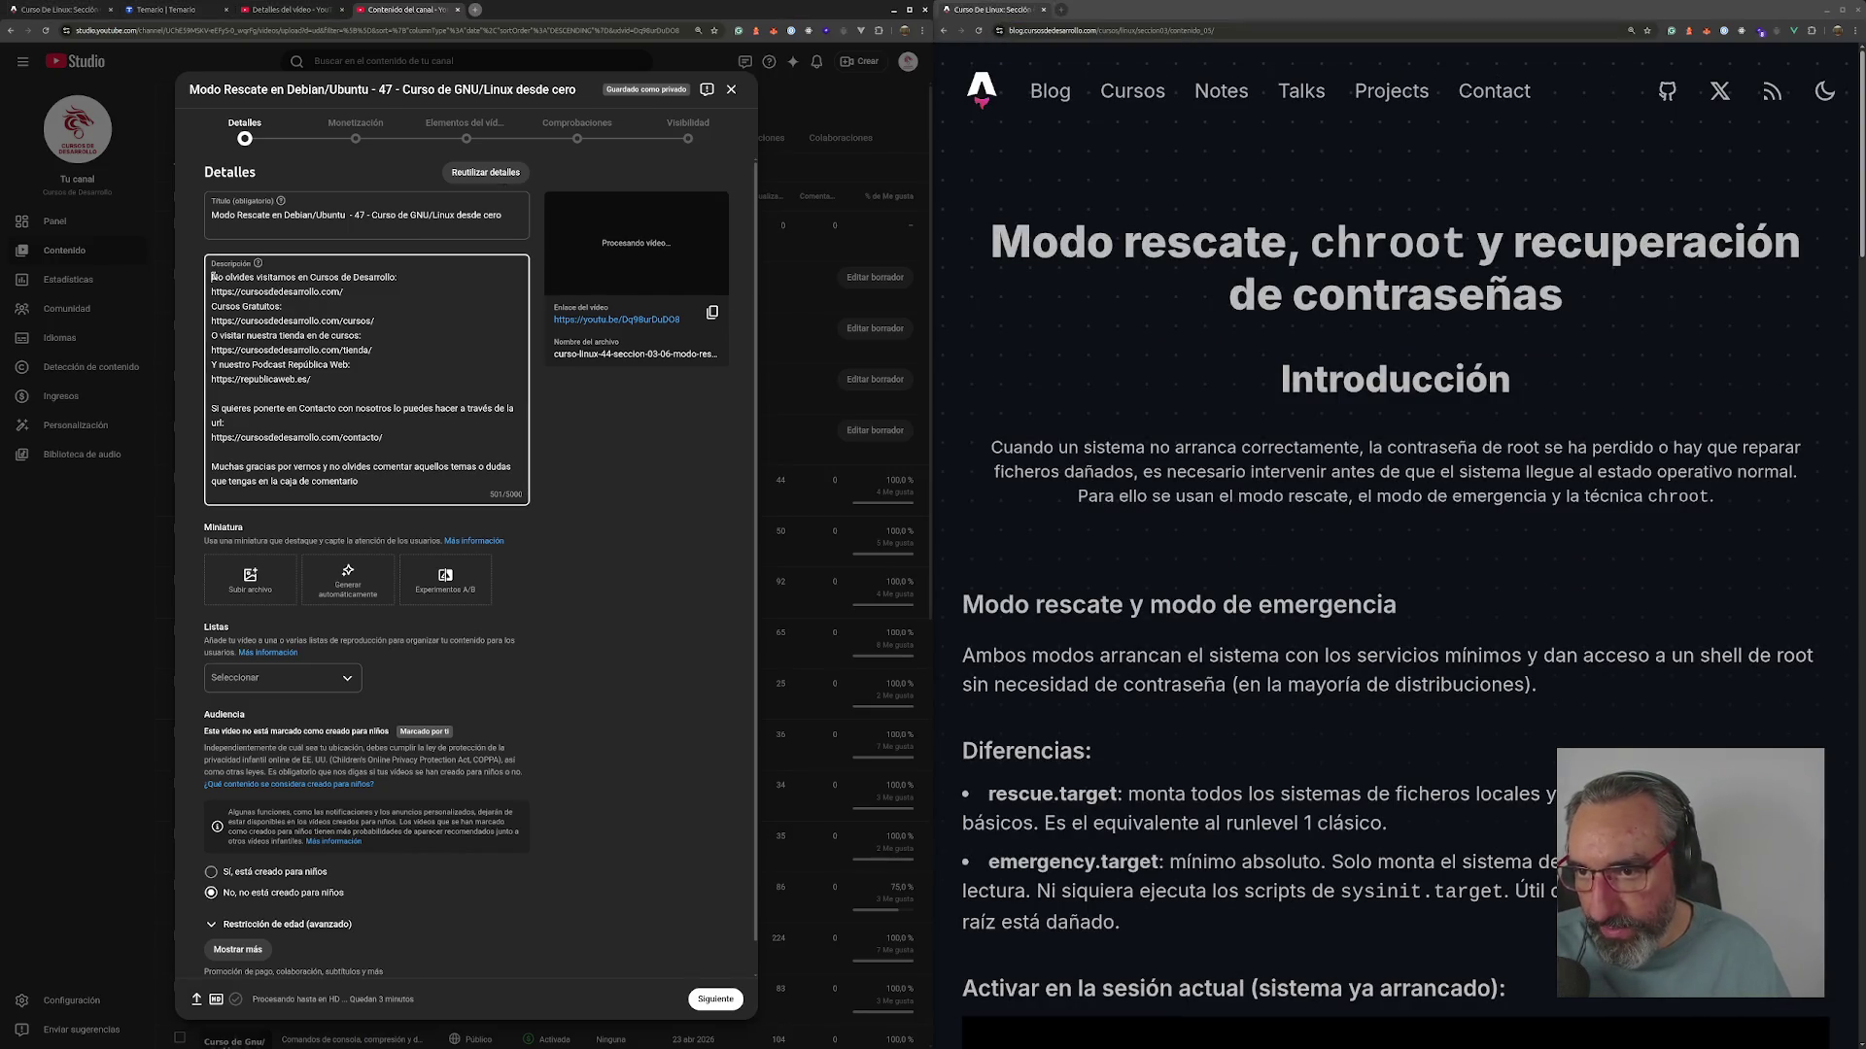
key(Return)
text(Referen)
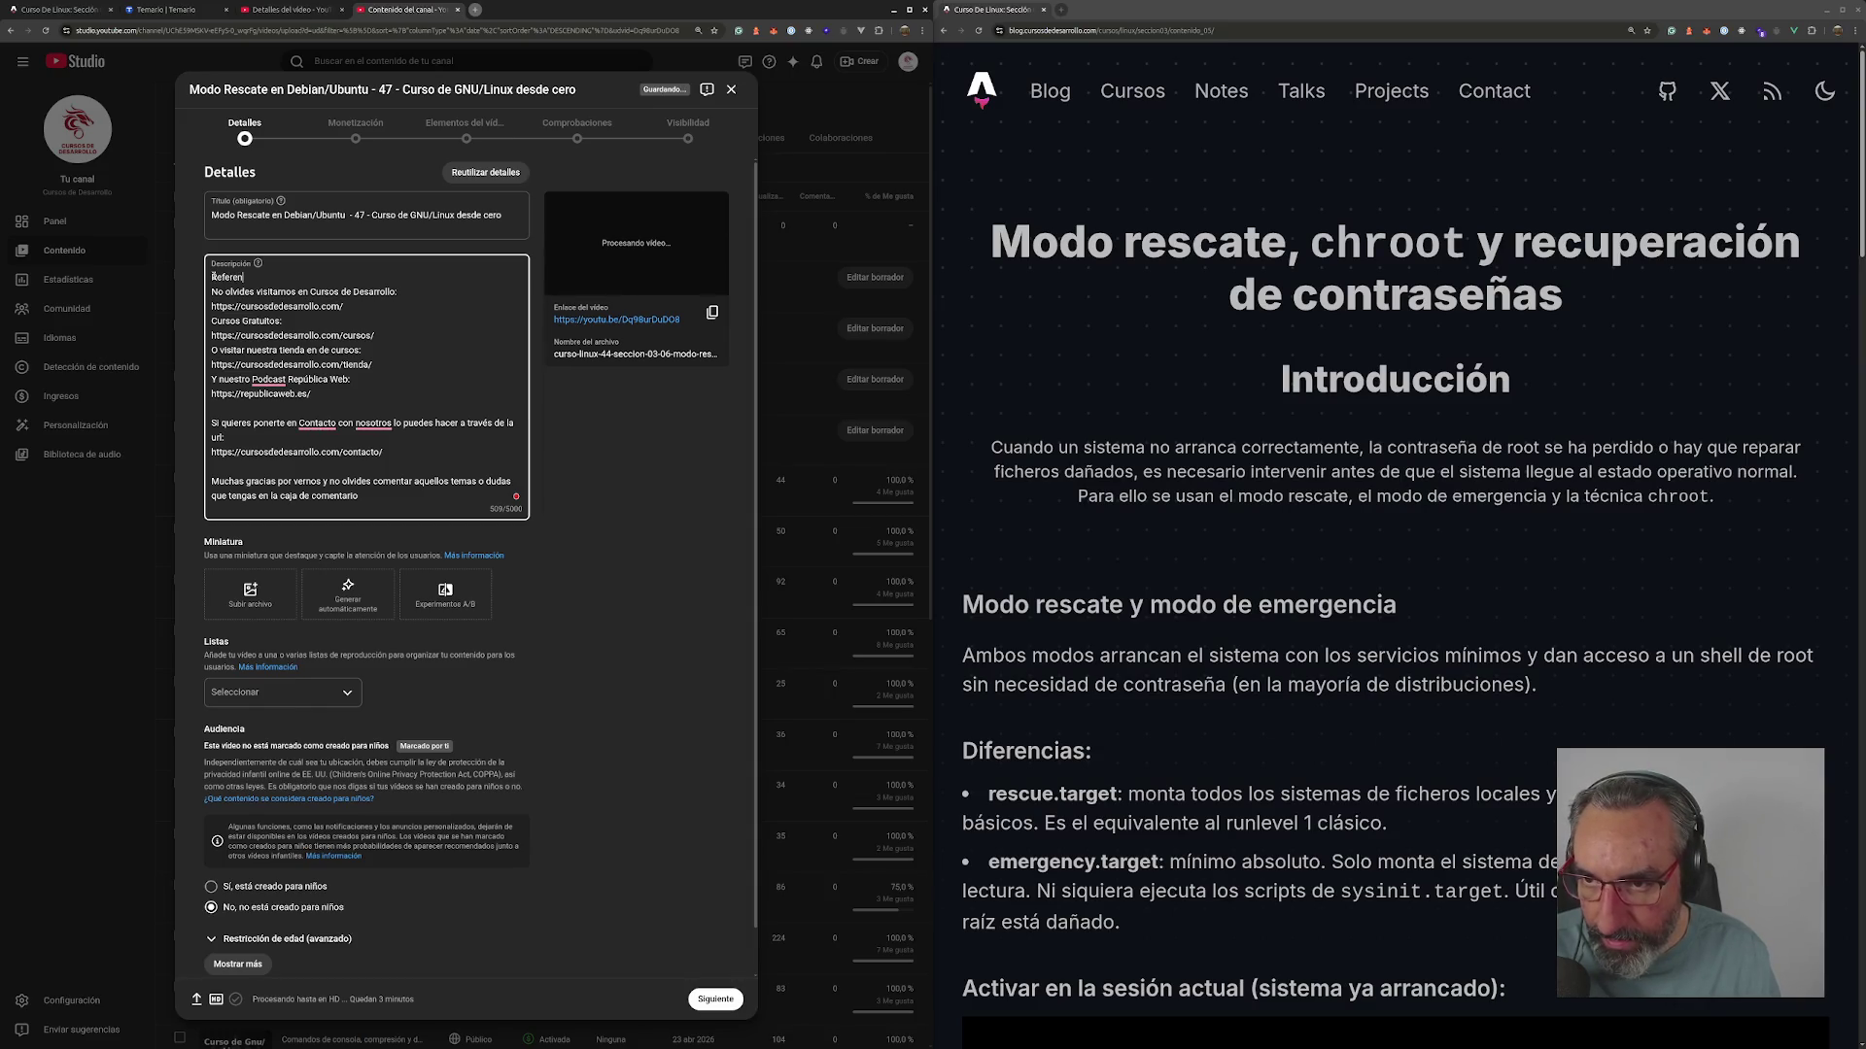
text(cia:)
key(Return)
text(https://blog.cursosdedesarrollo.com/cursos/linux/seccion03/contenido_05/)
key(Return)
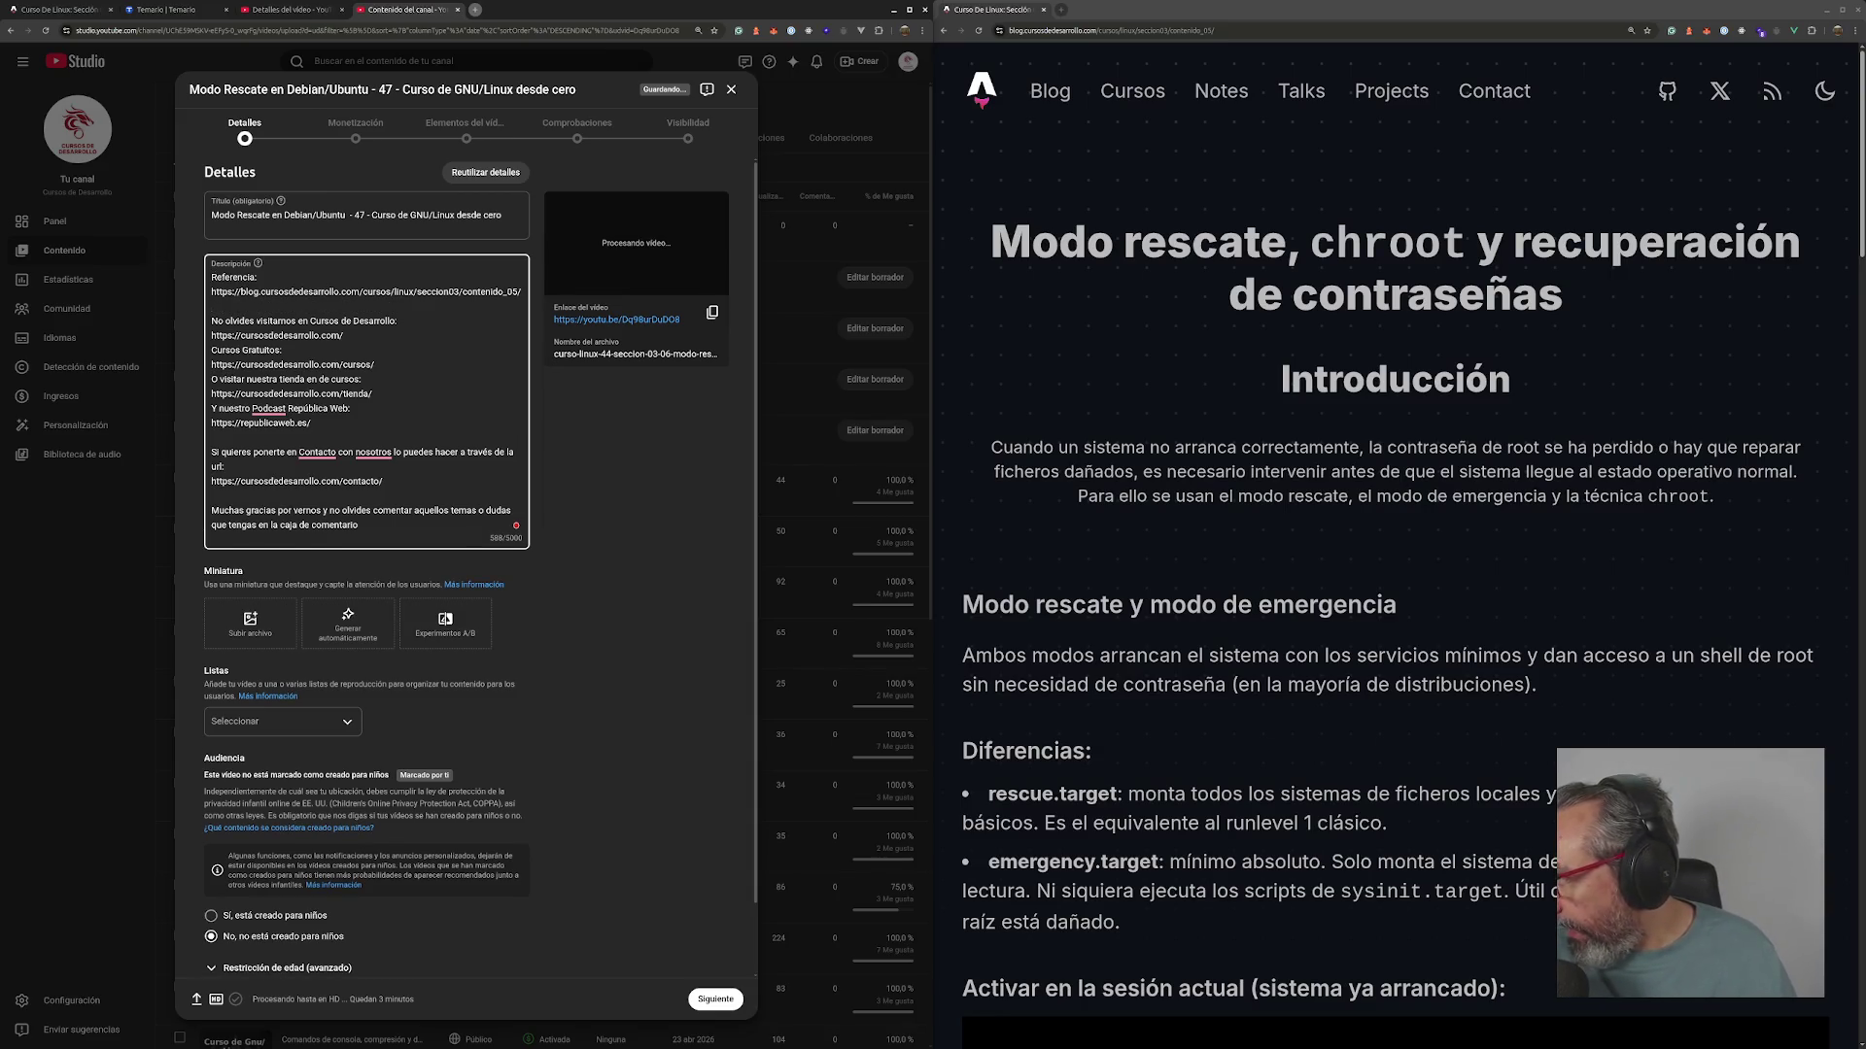
key(super+e)
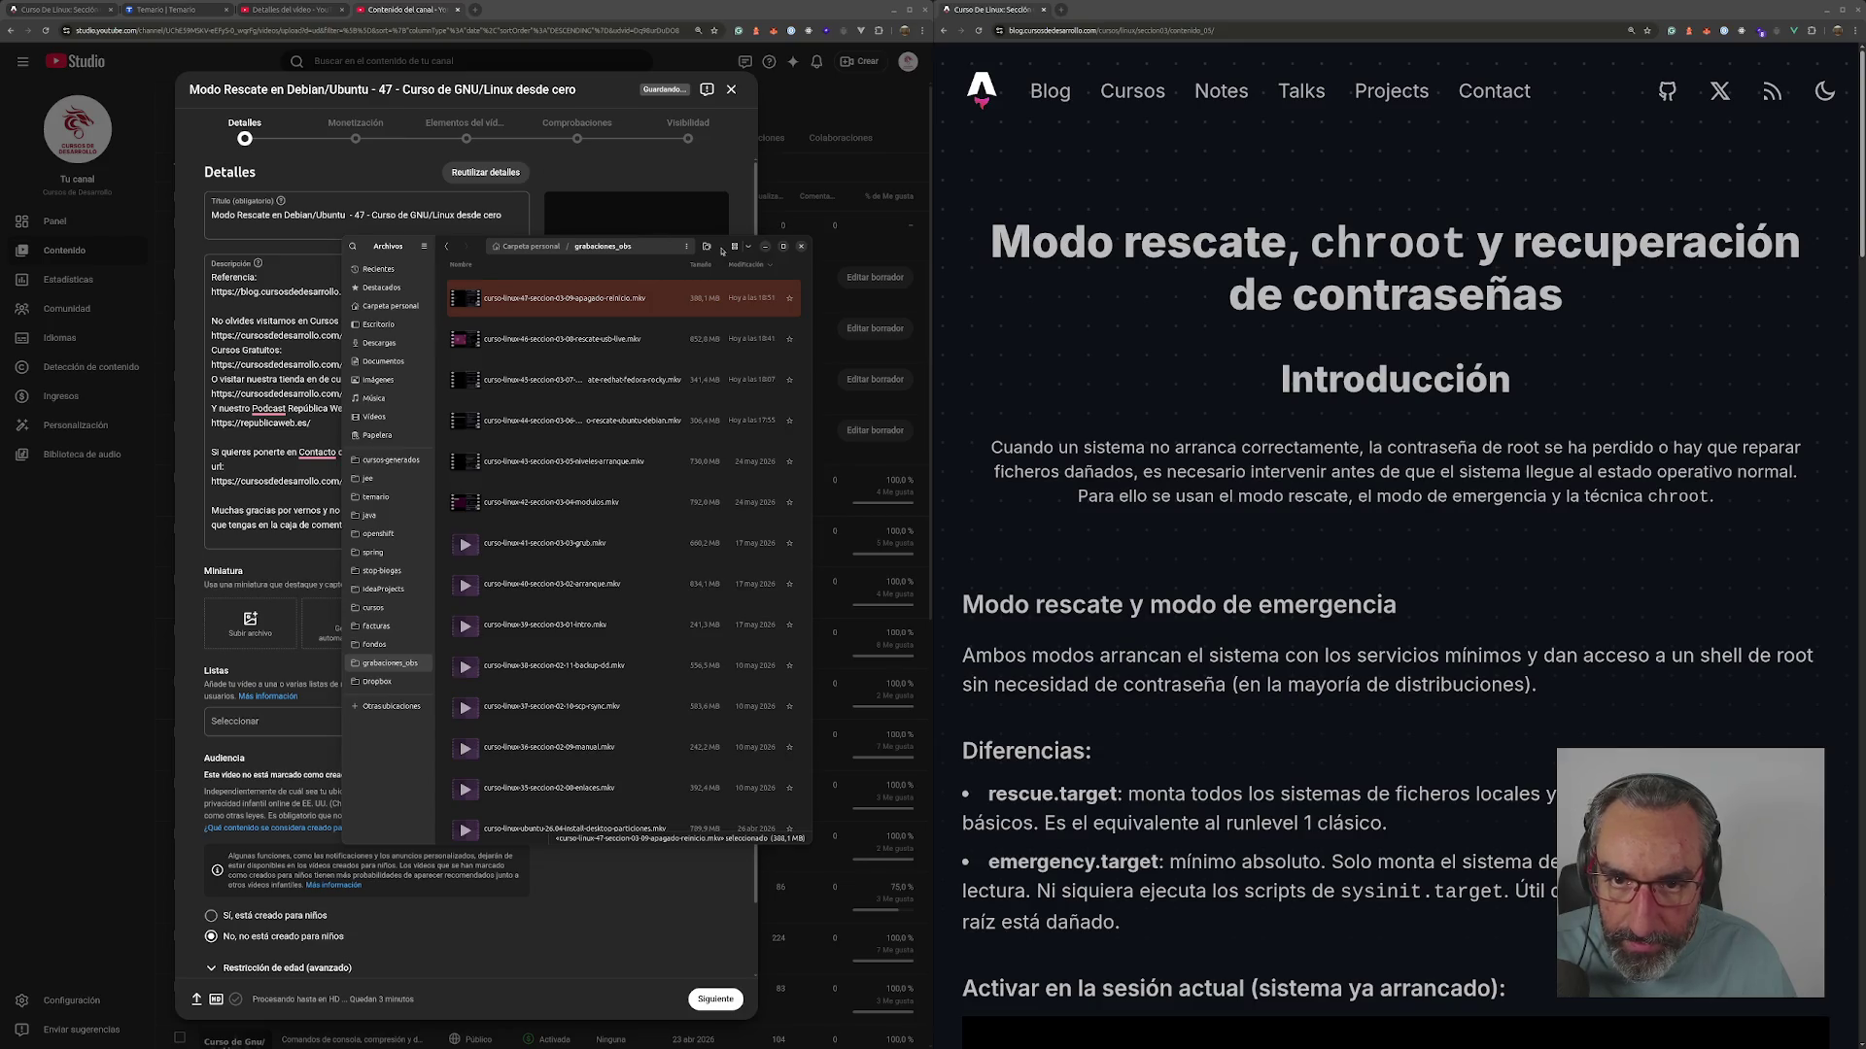
- Set the course thumbnail image and add the video to the 'Curso de Linux desde cero' playlist
drag(720, 251, 1319, 239)
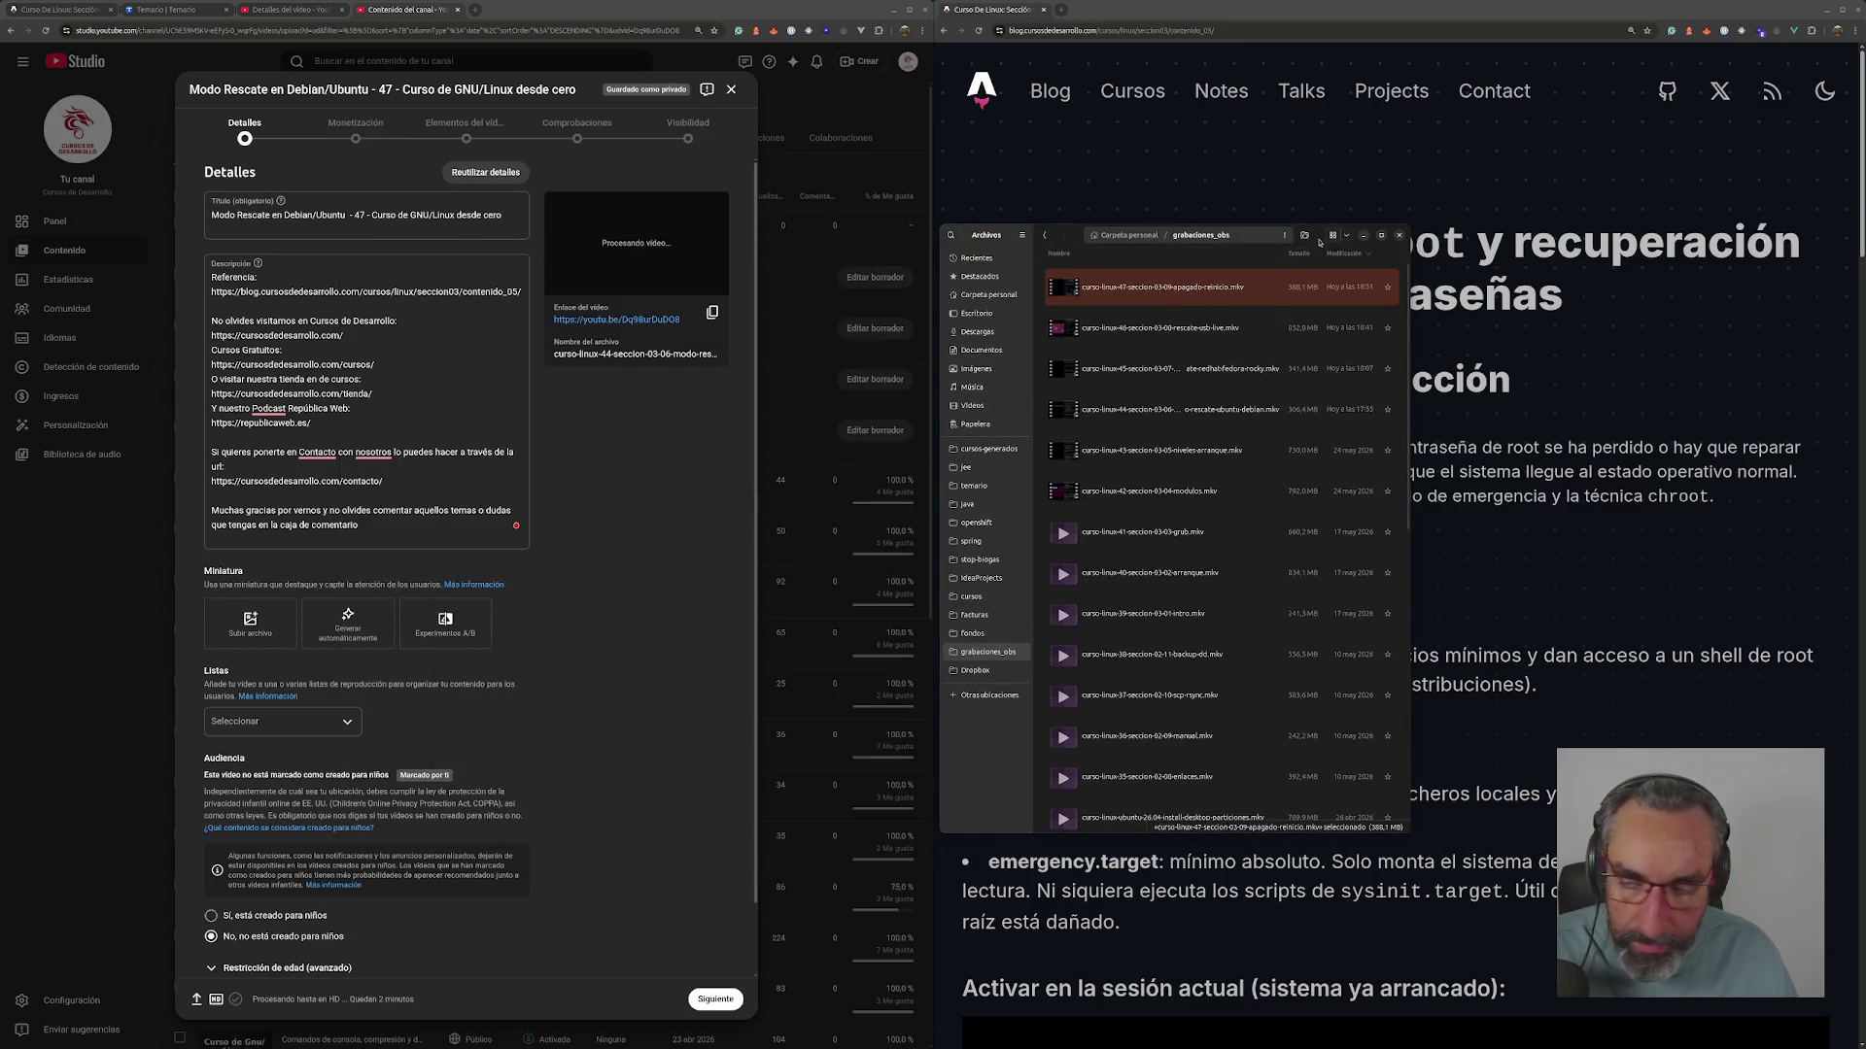
key(ctrl+w)
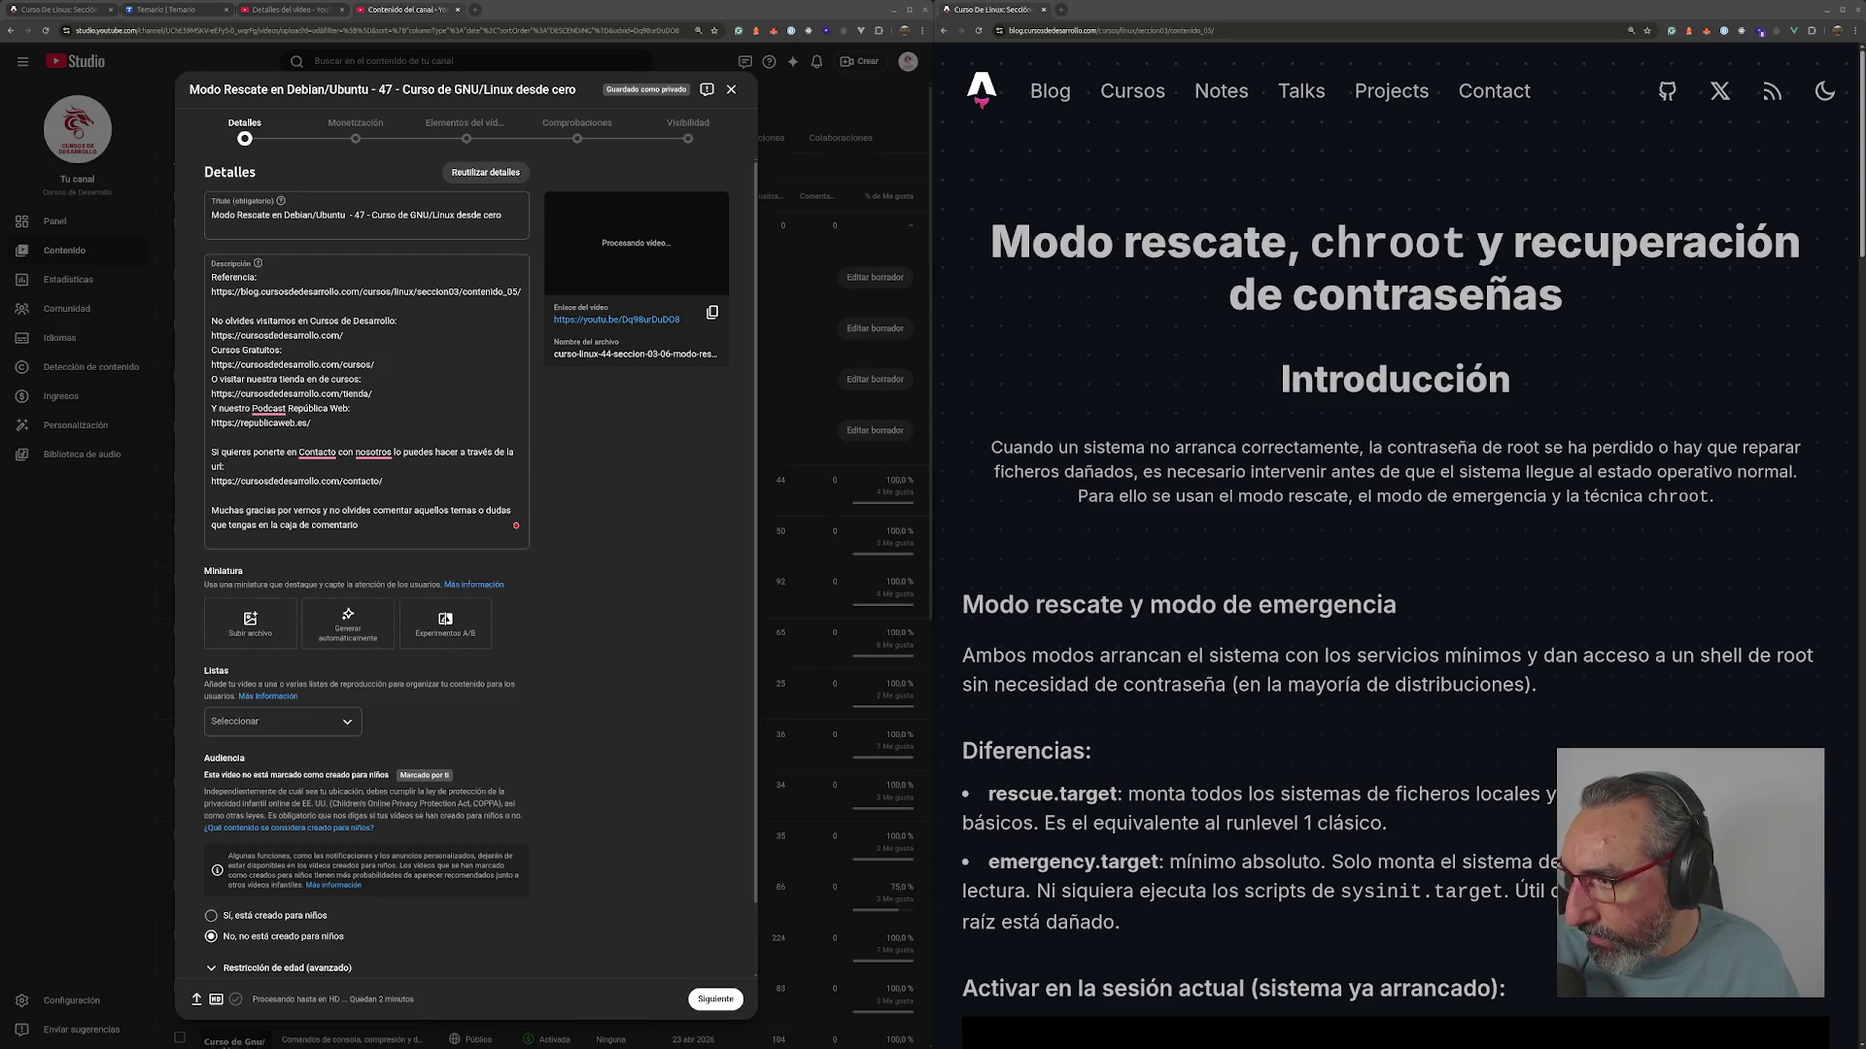
drag(233, 431, 260, 607)
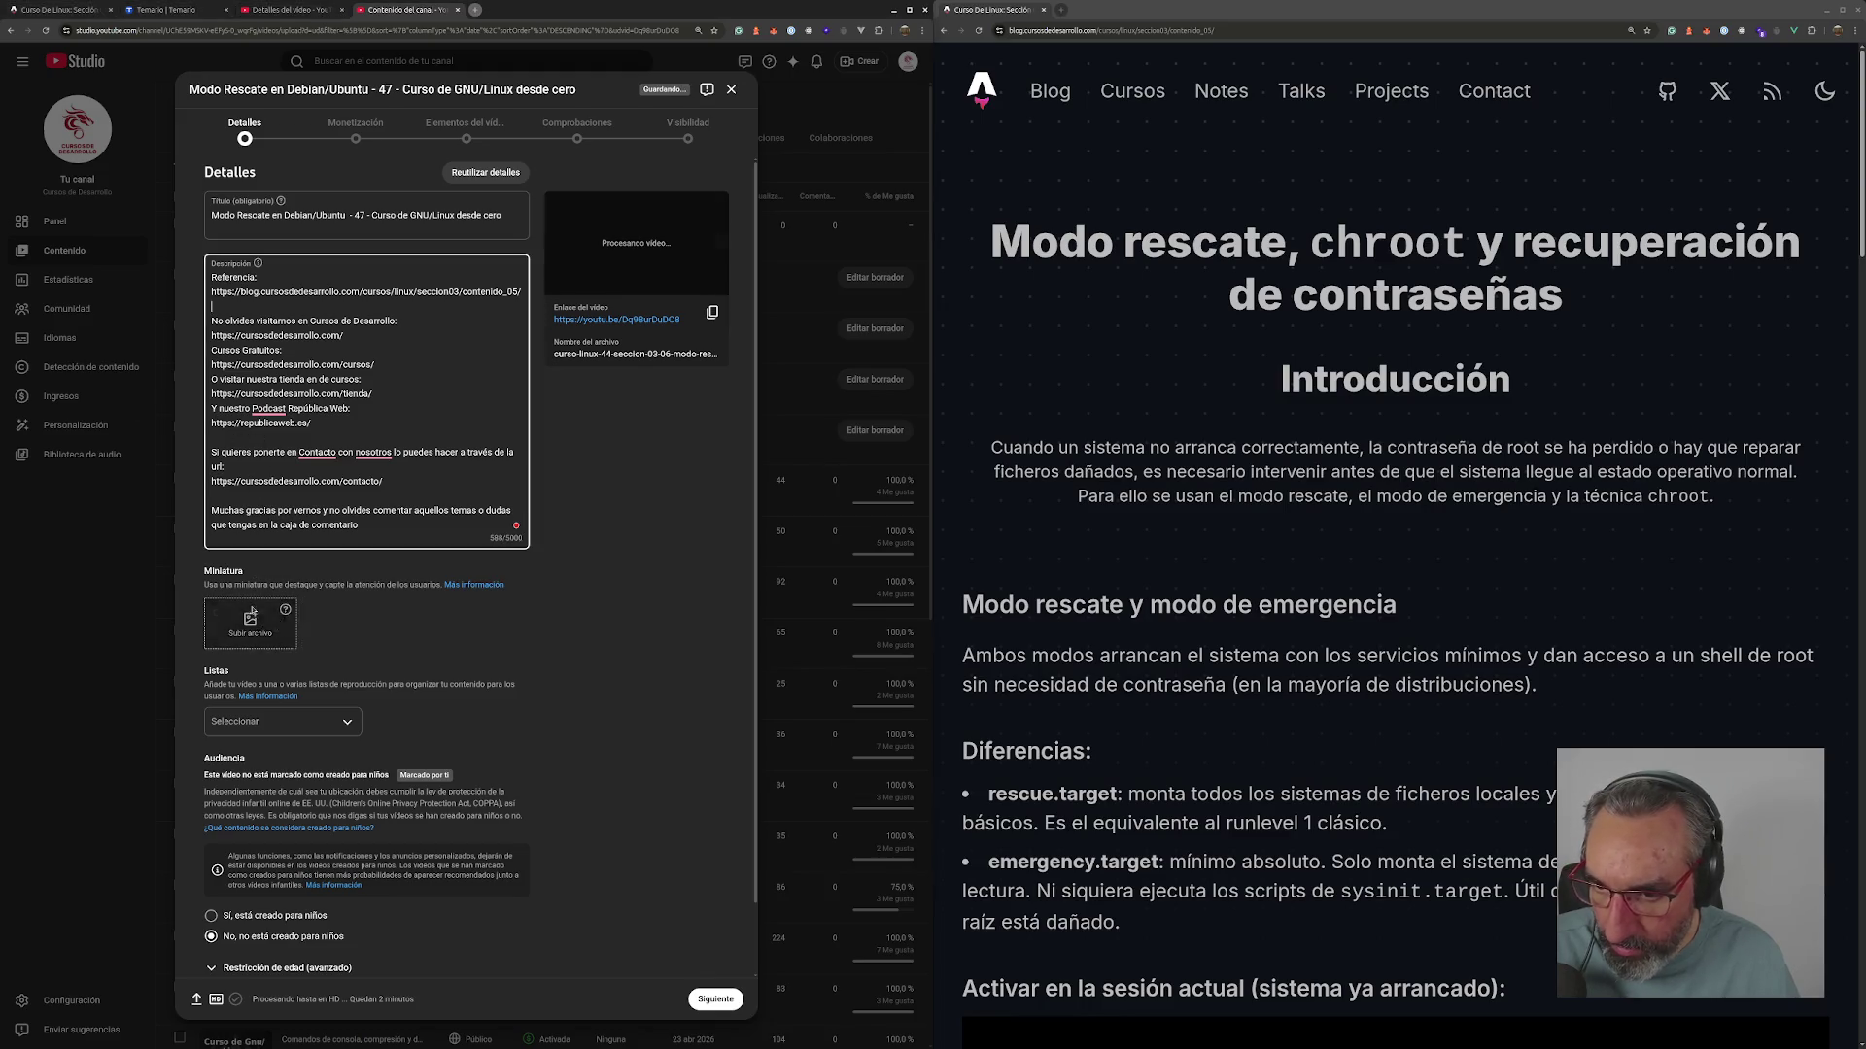
click(316, 724)
click(307, 789)
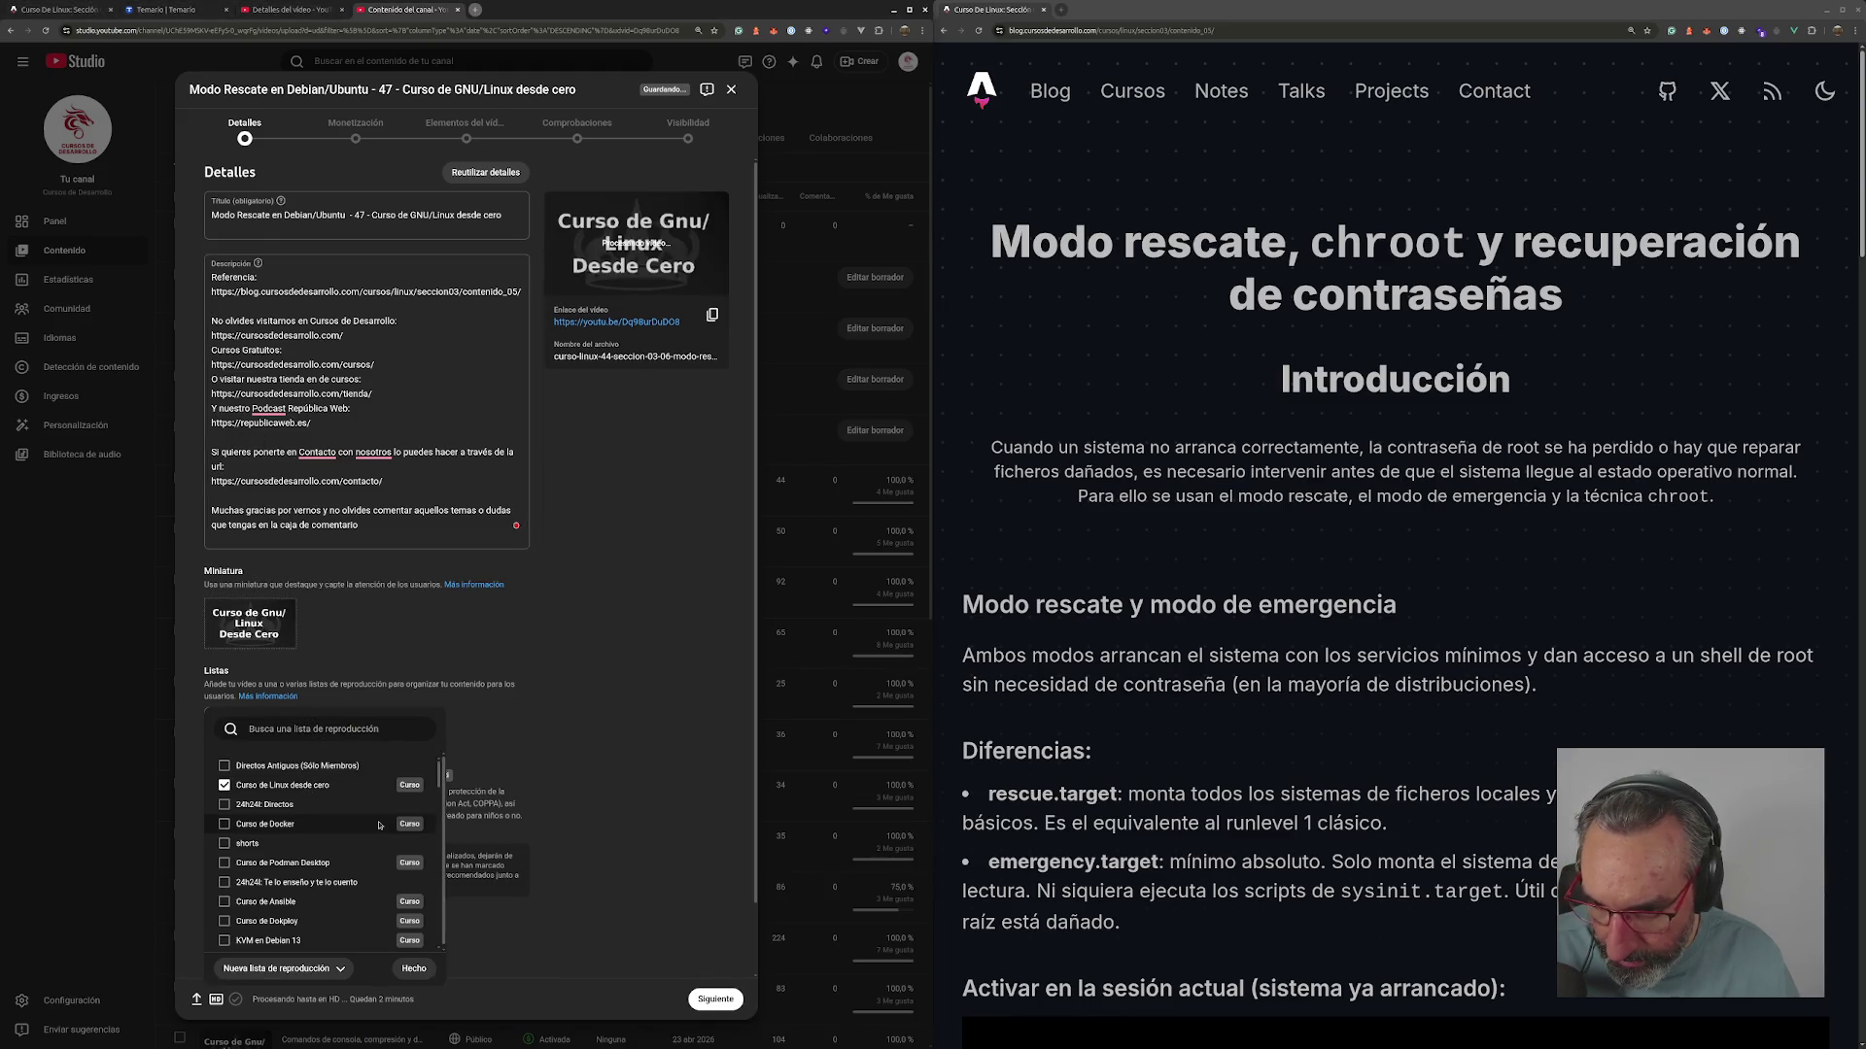
click(415, 970)
- Reveal the extra settings with Mostrar más and begin typing new tags after 'desarrollo web'
scroll(513, 821, down, 1)
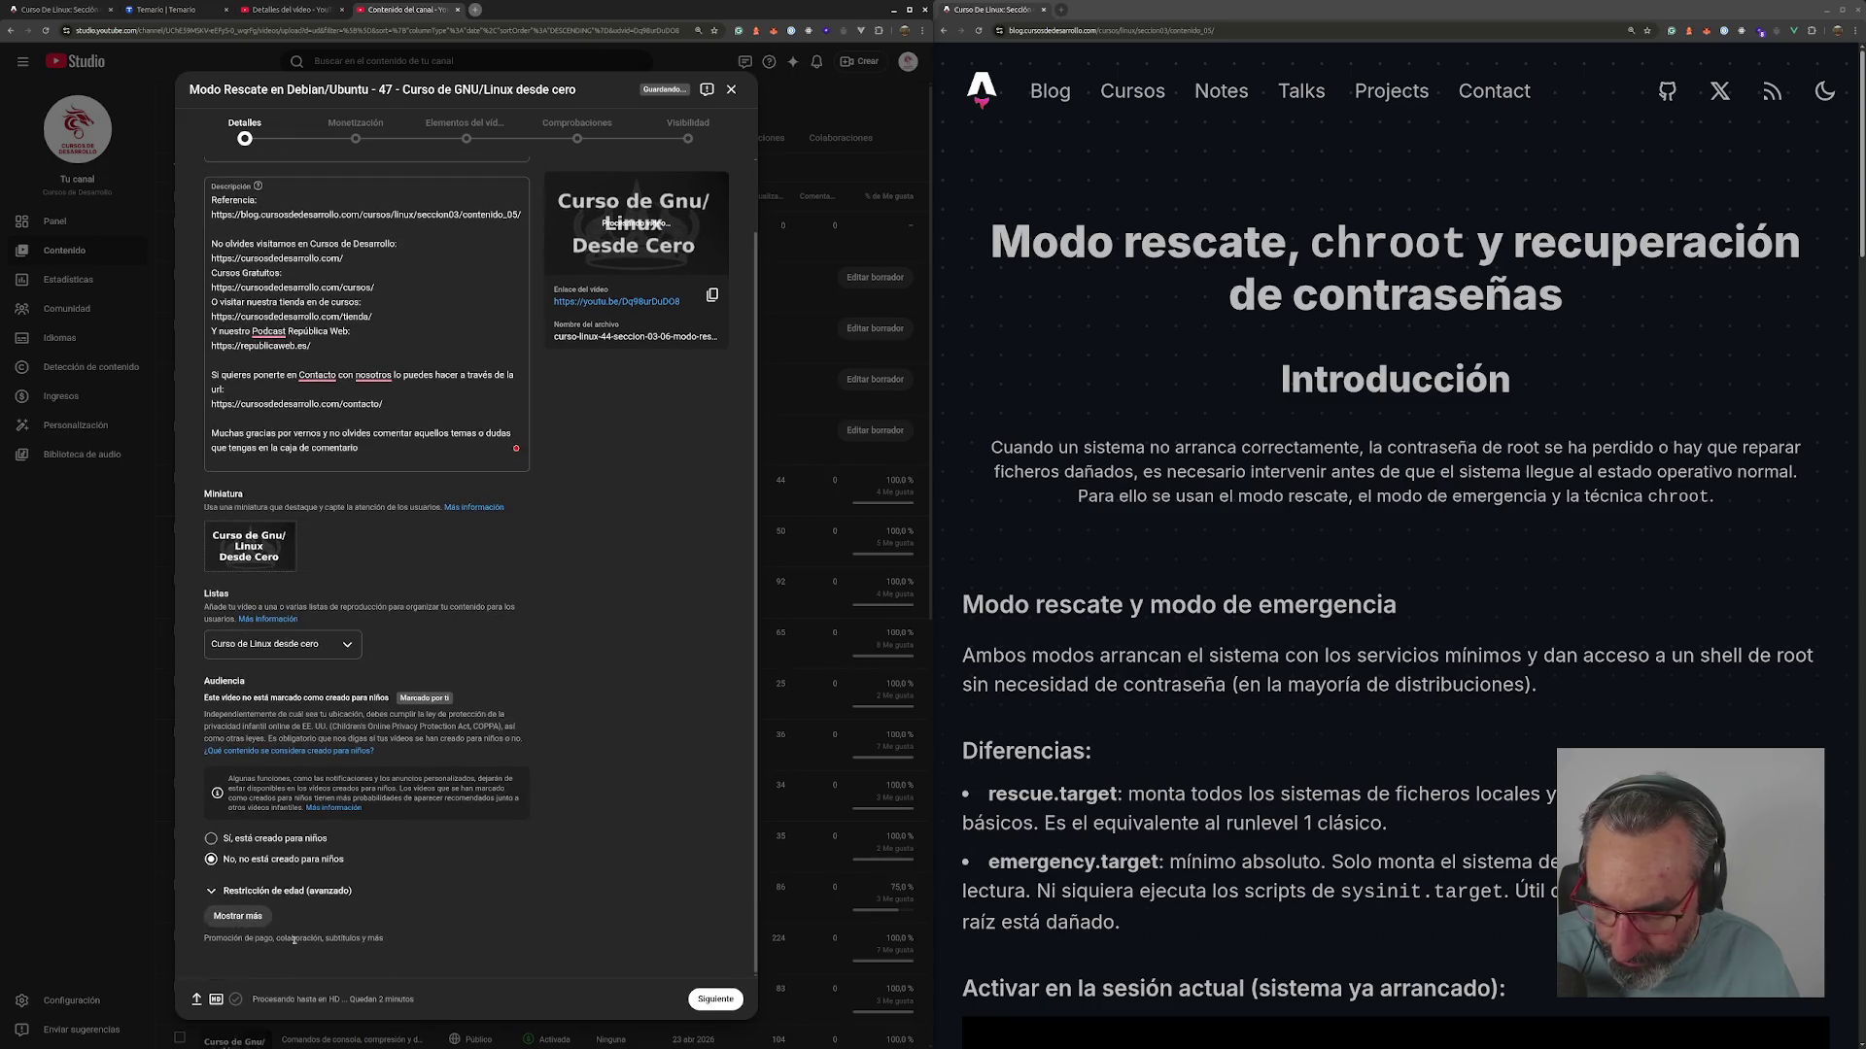
click(238, 916)
scroll(359, 809, down, 8)
scroll(360, 810, down, 7)
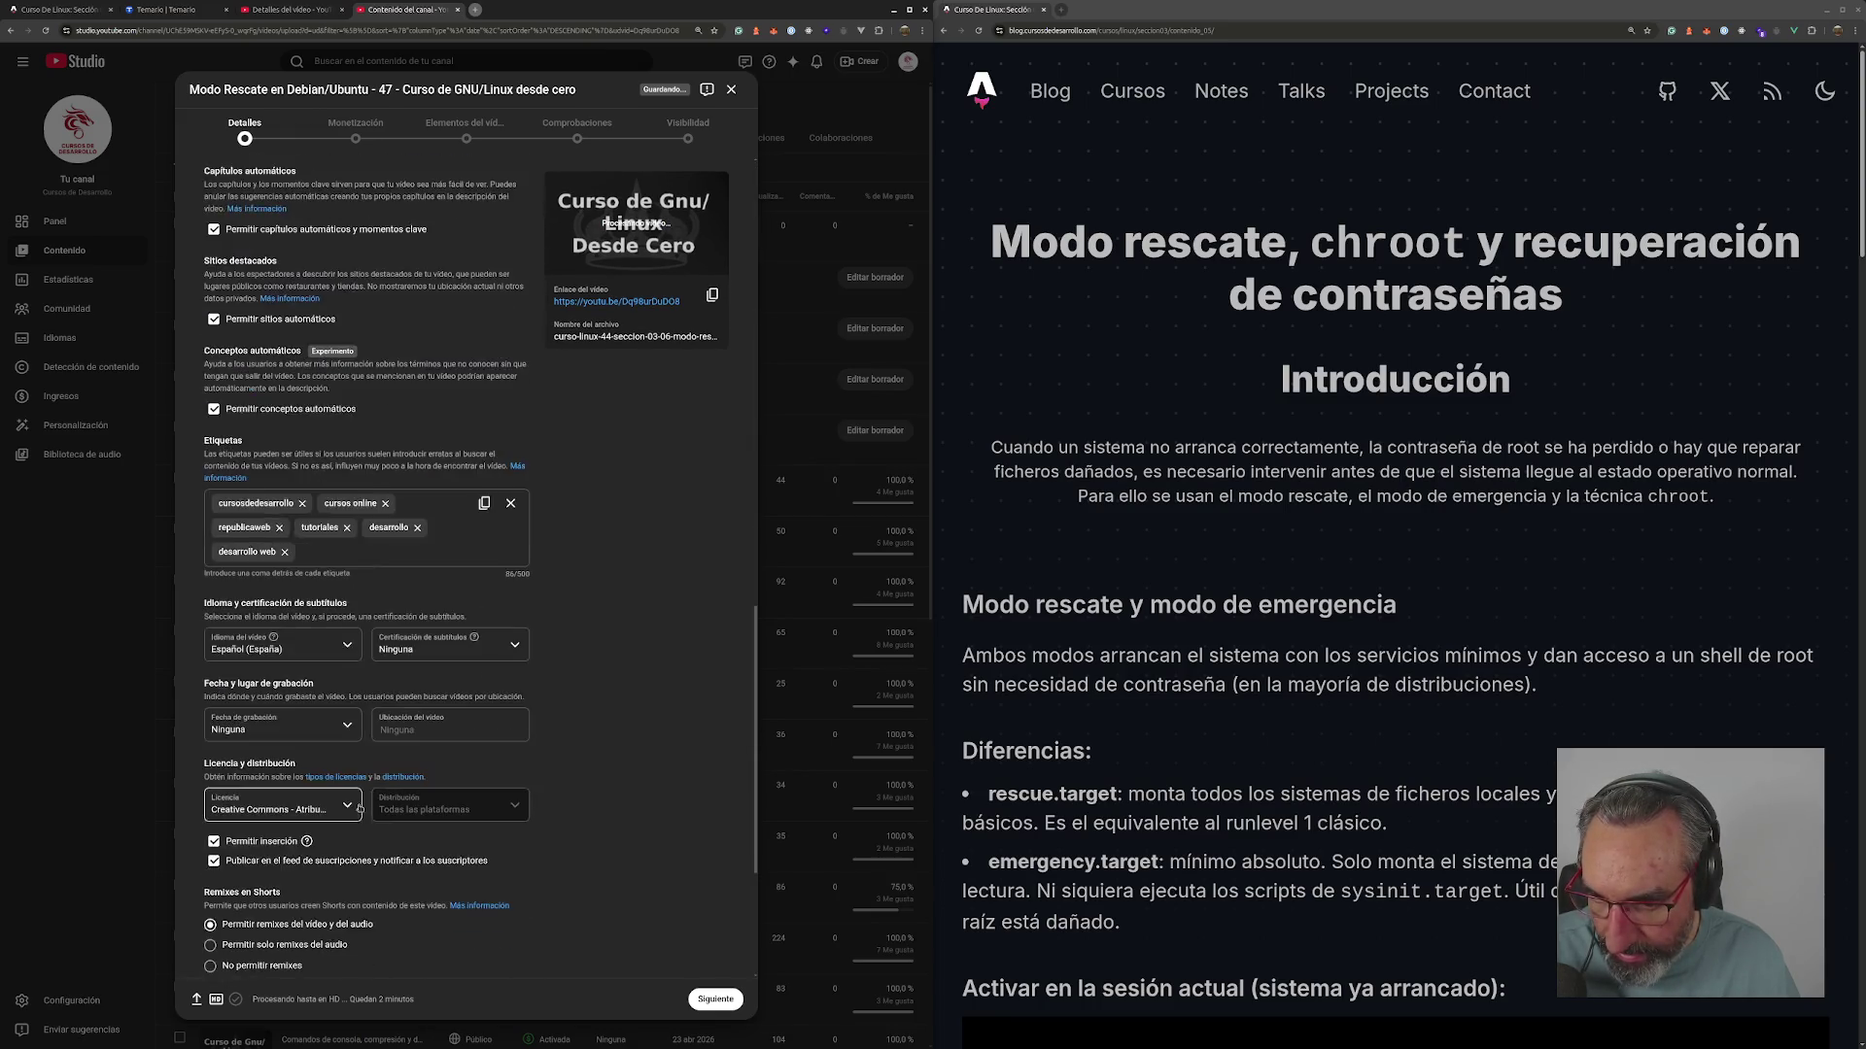
click(310, 249)
text(requ)
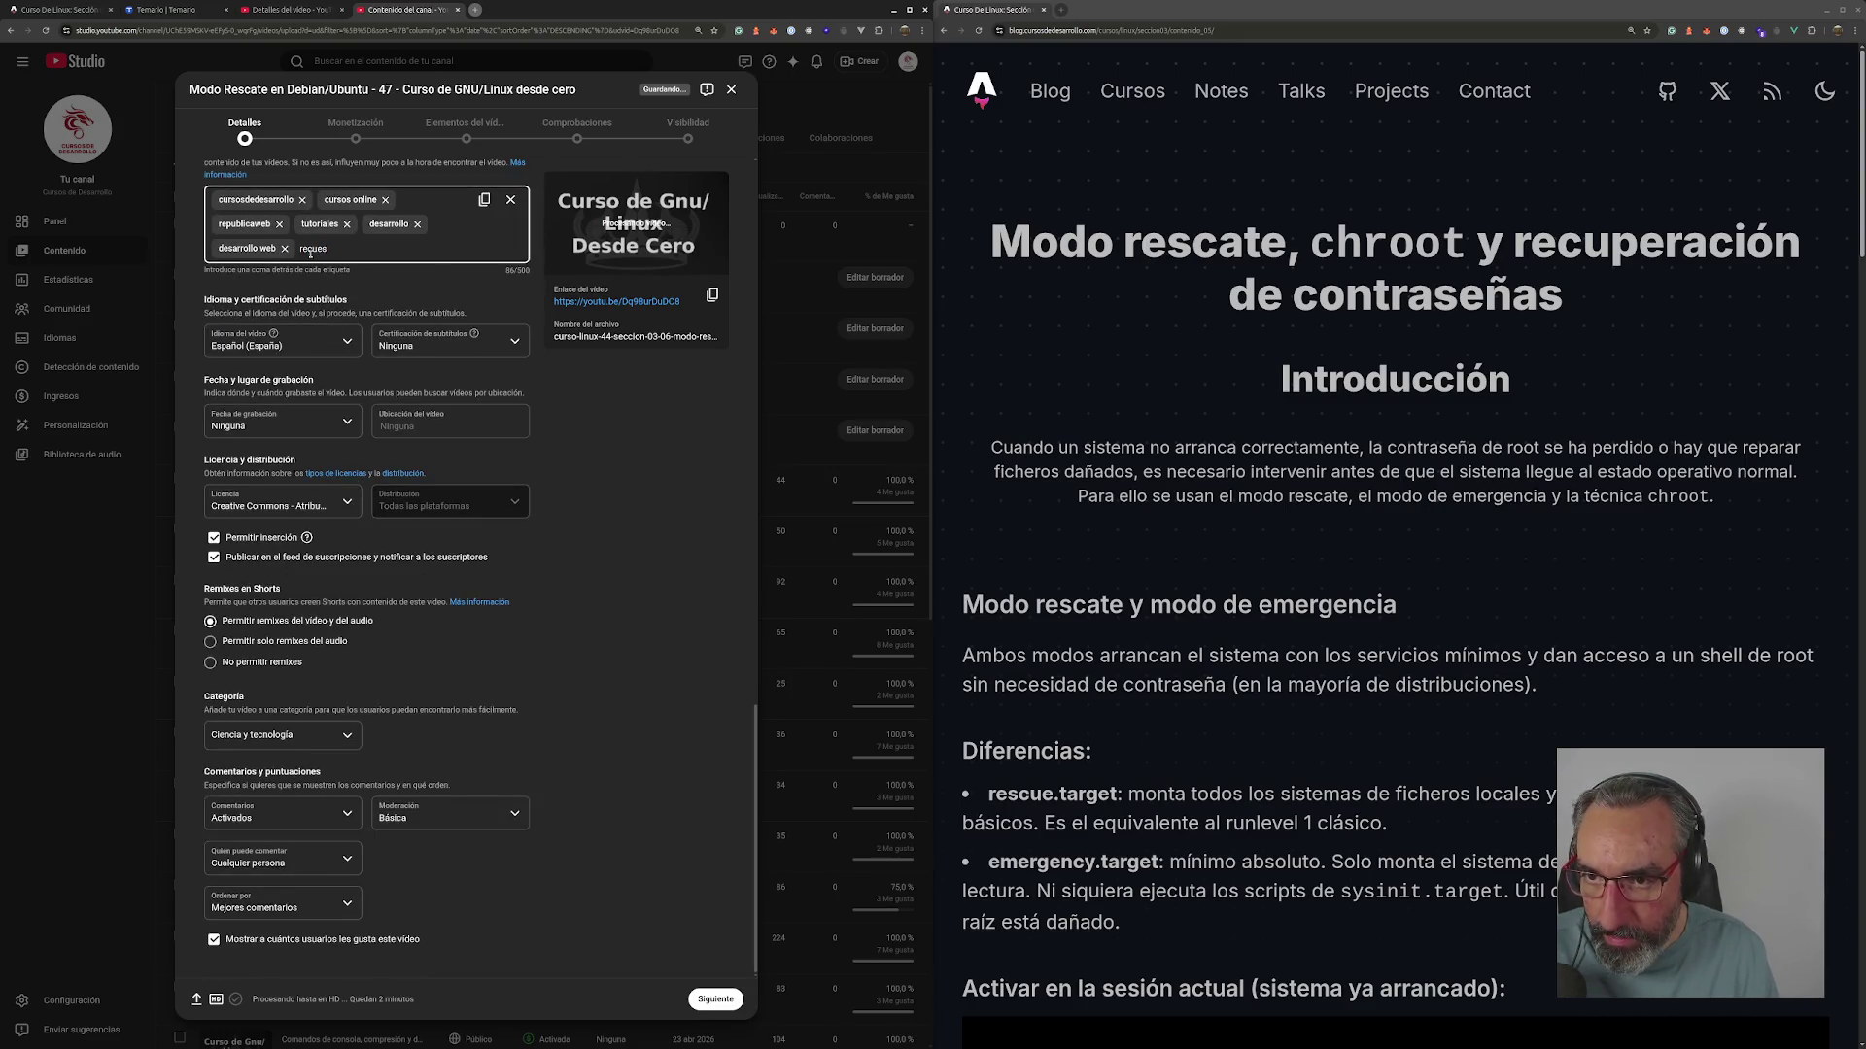
text(es,mode,)
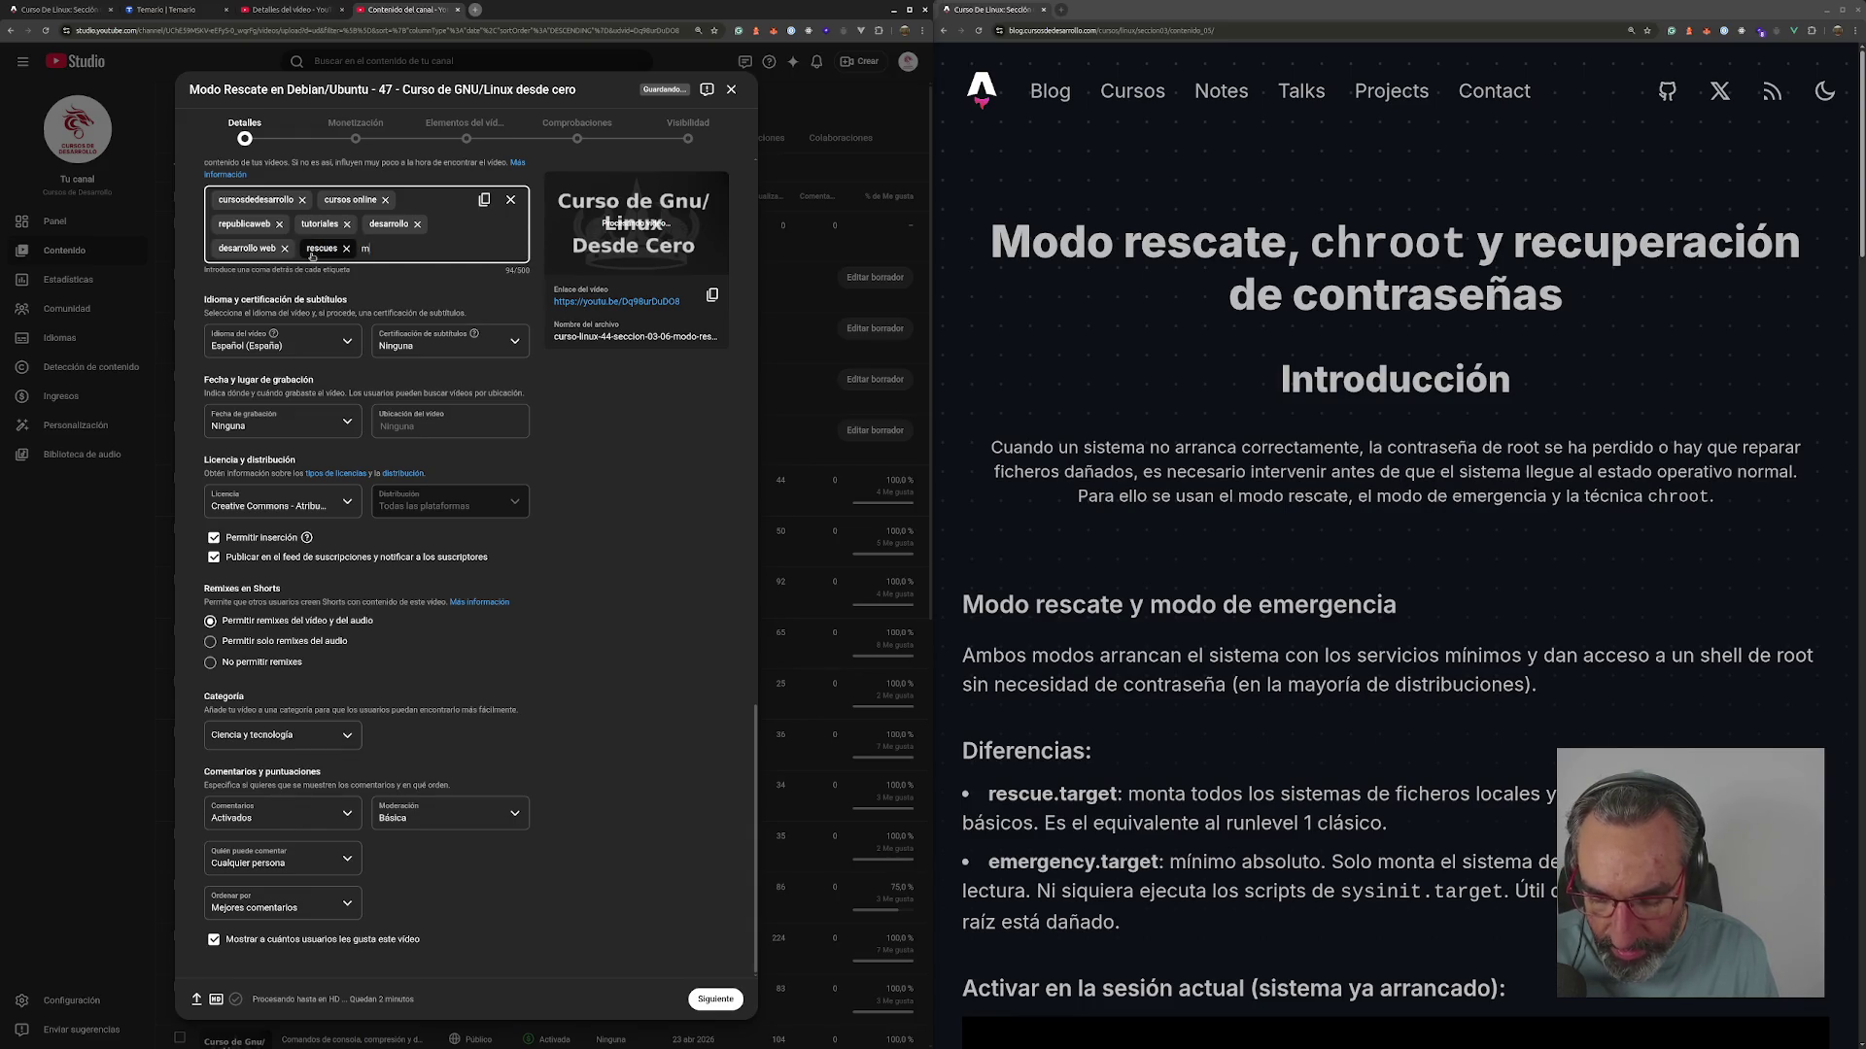
text(ebi)
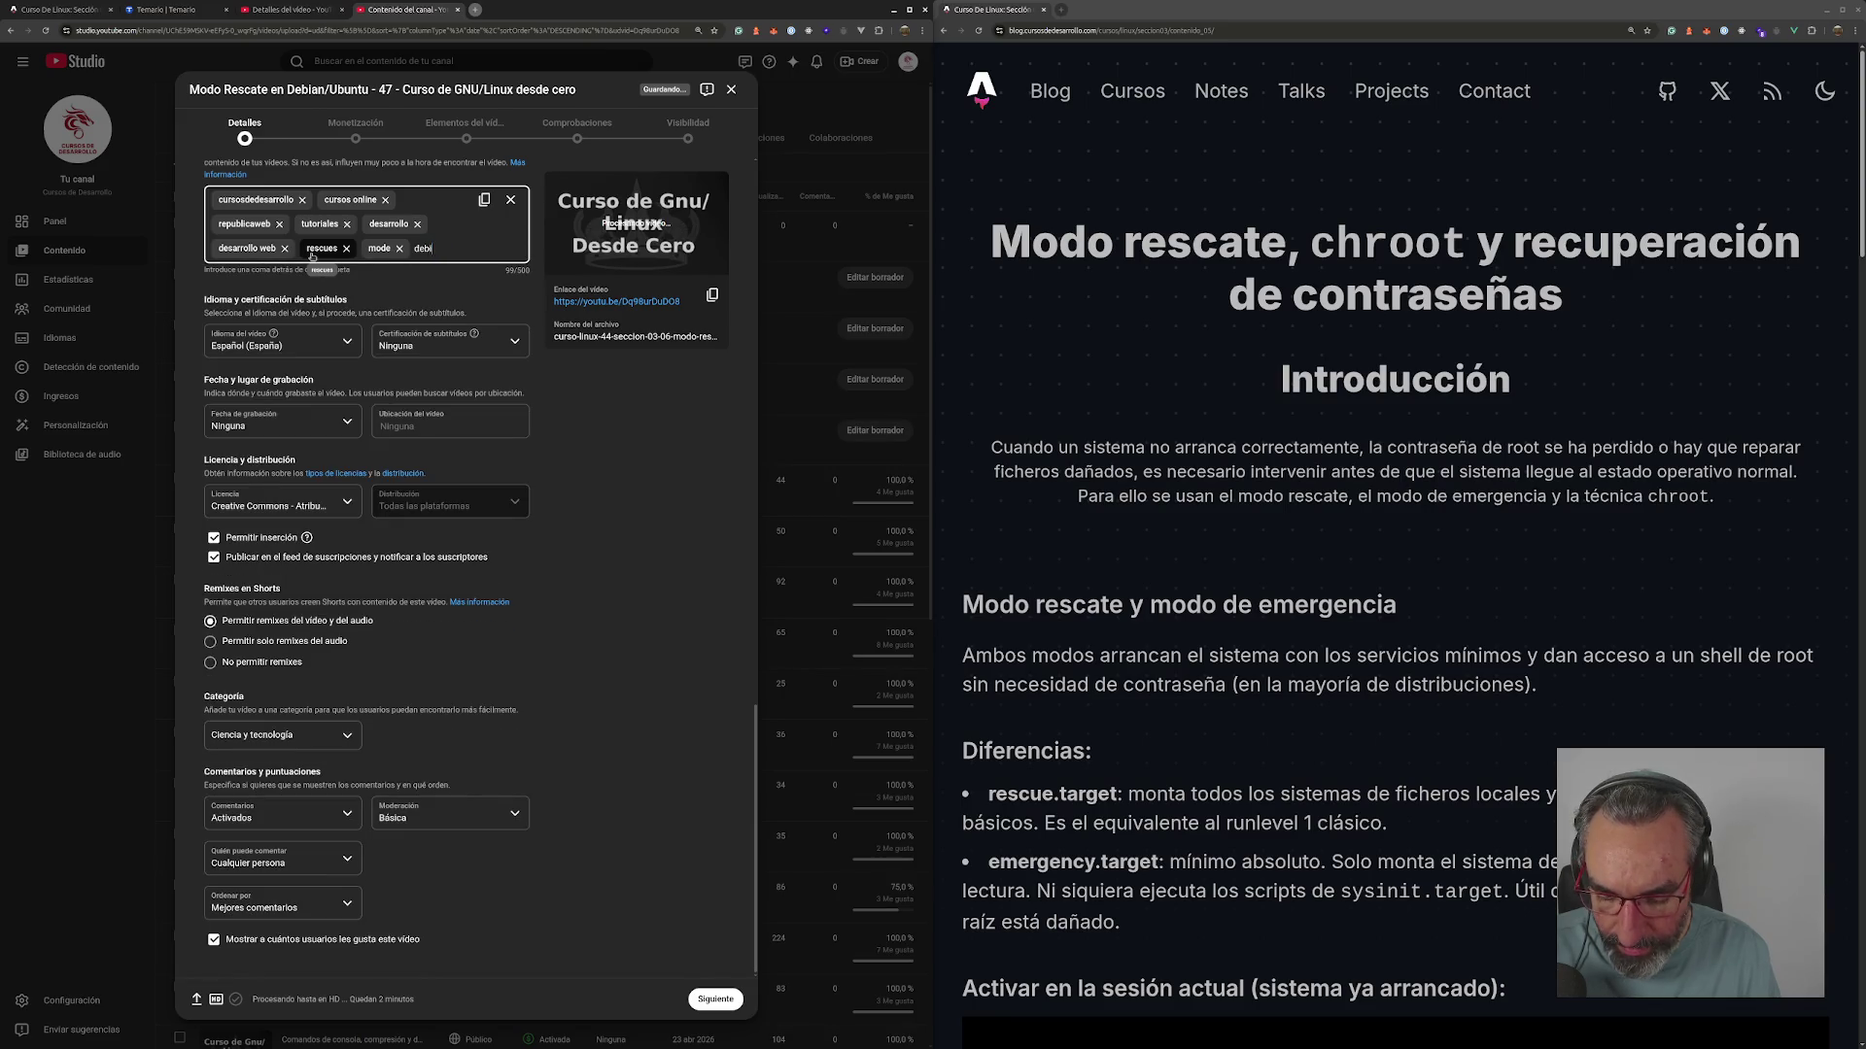
text(,u)
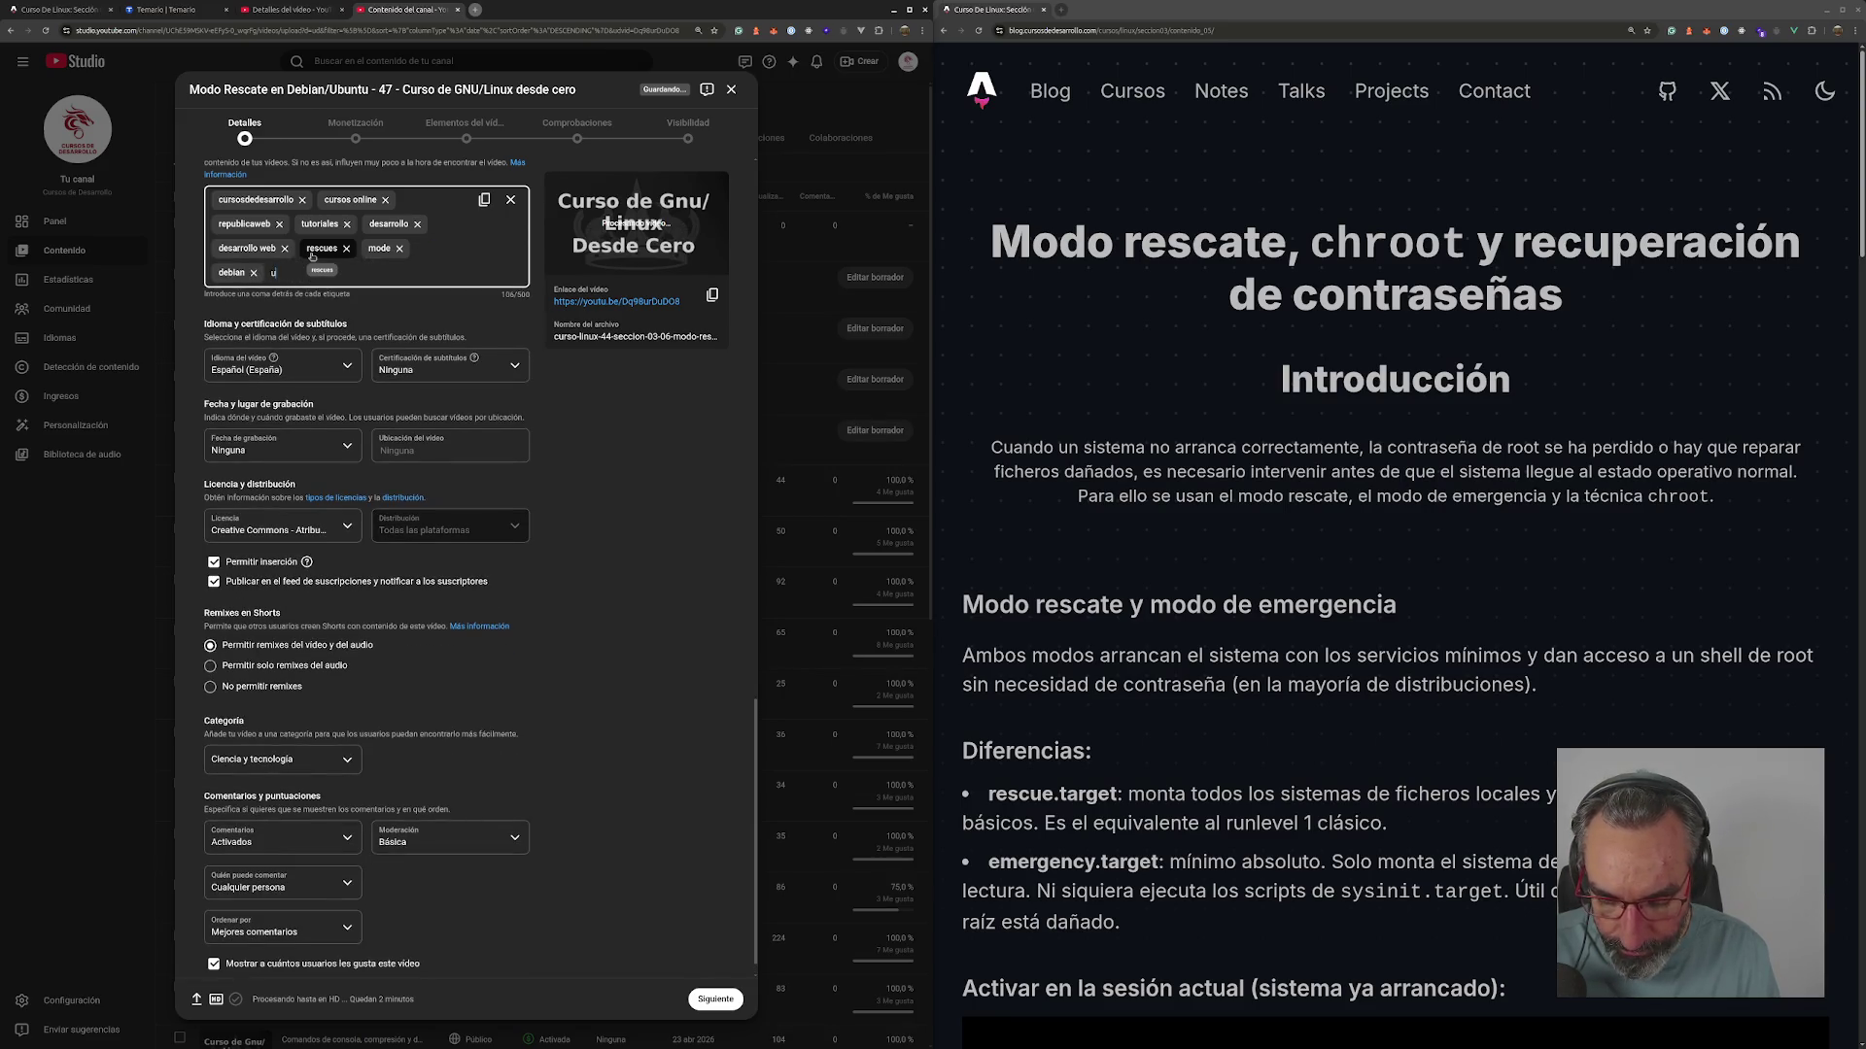
text(tu,)
- Finish the tags debian, ubuntu, chroot, rescue and rescate, deleting the misspelled 'rescues' tag
key(BackSpace)
key(BackSpace)
key(BackSpace)
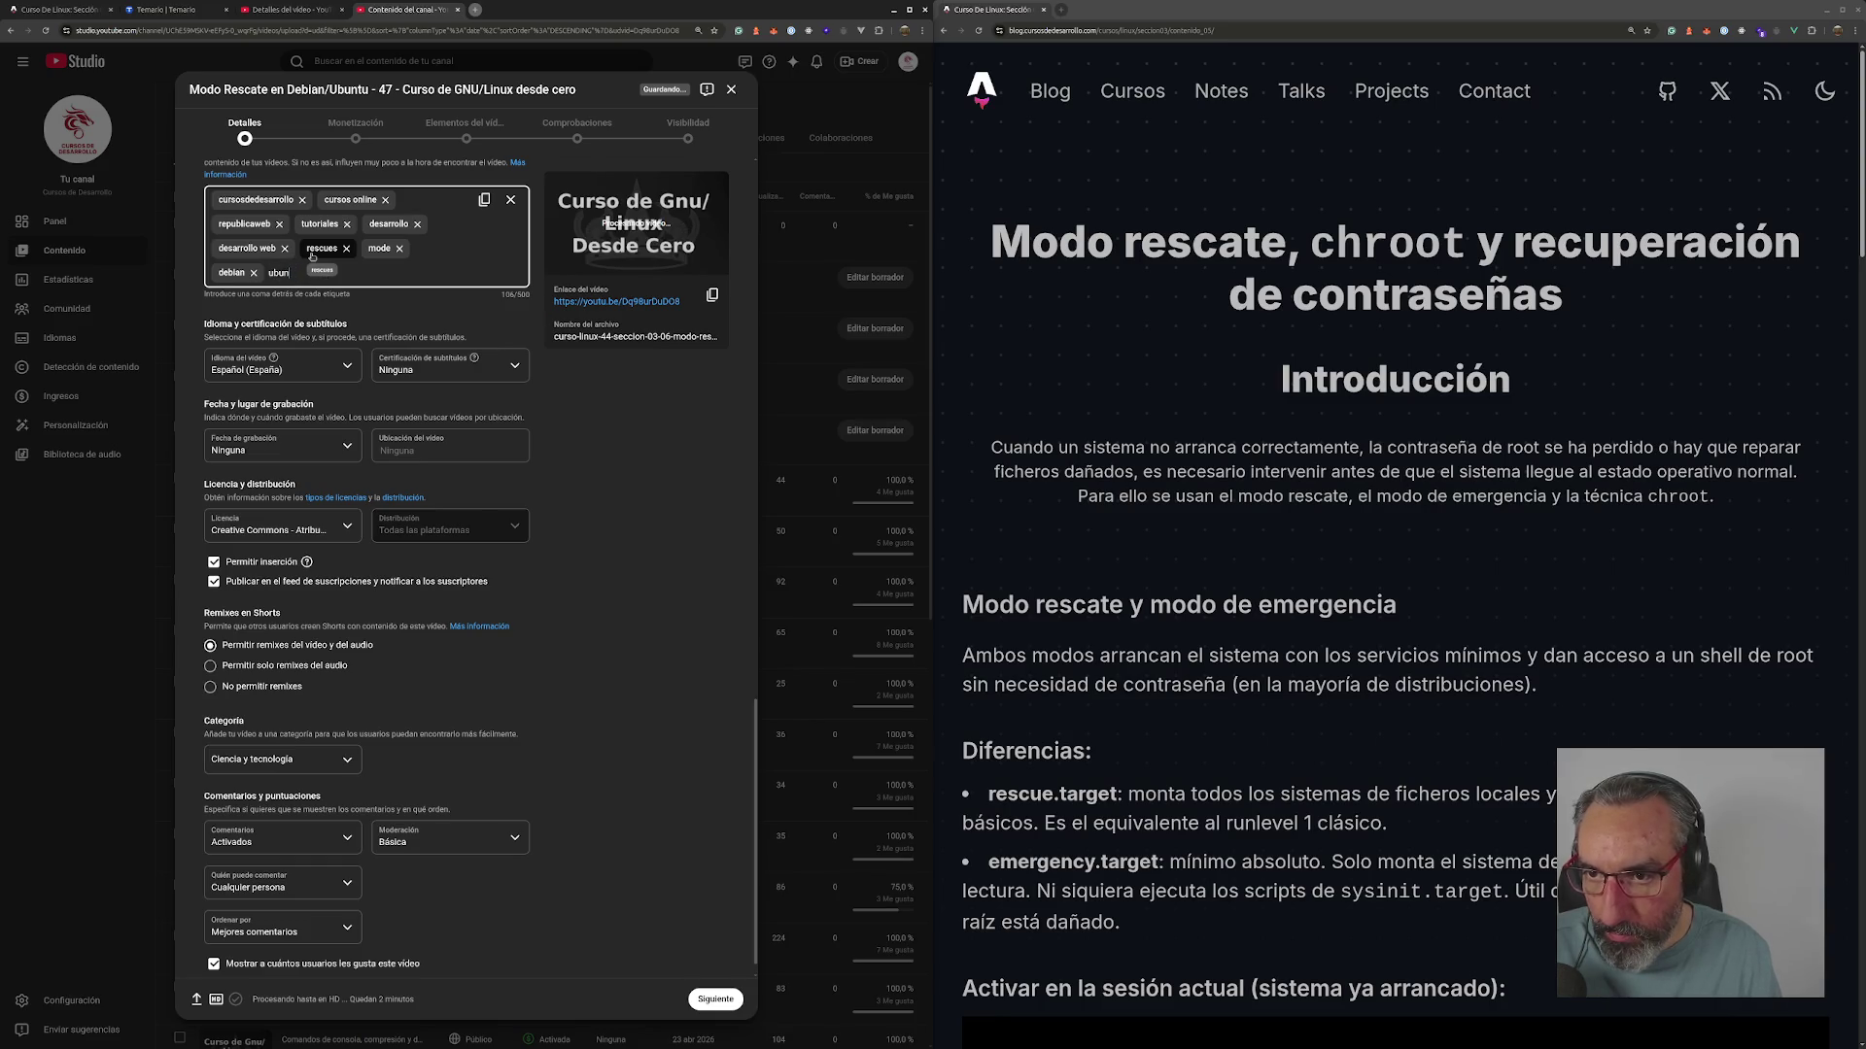
text(,)
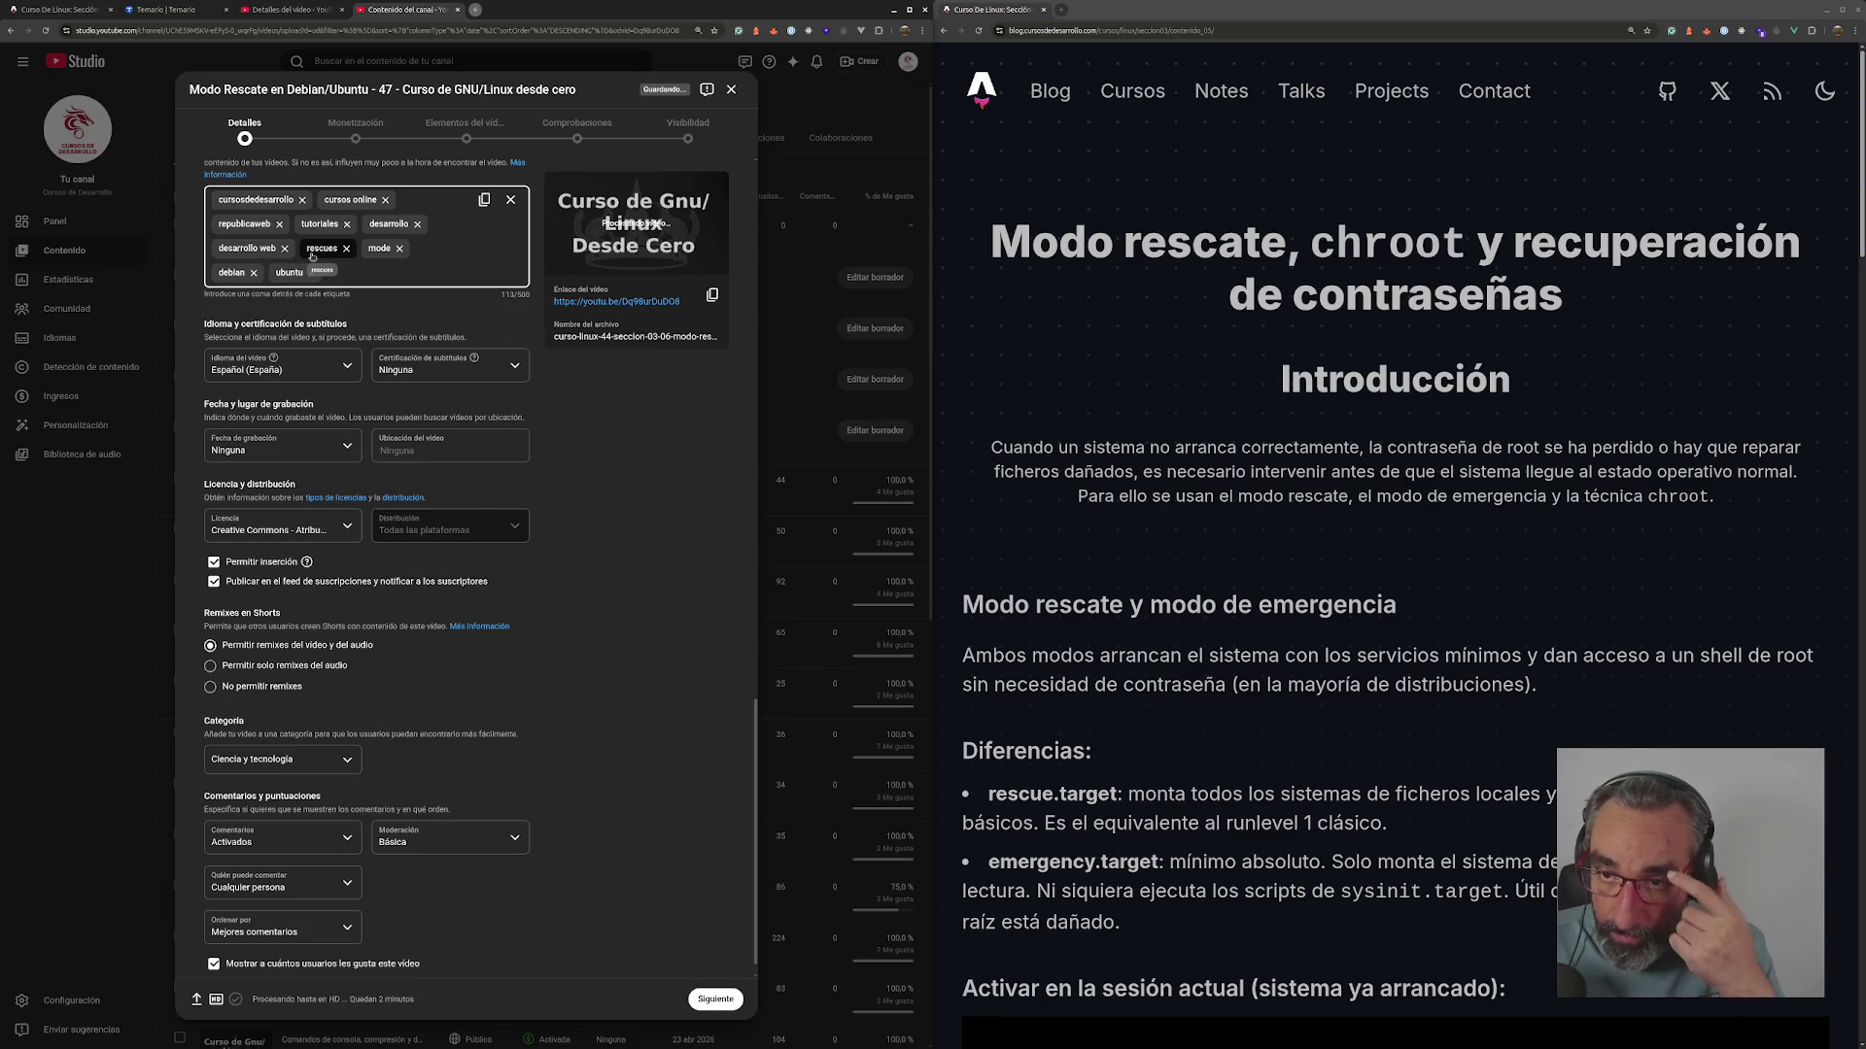
text(,)
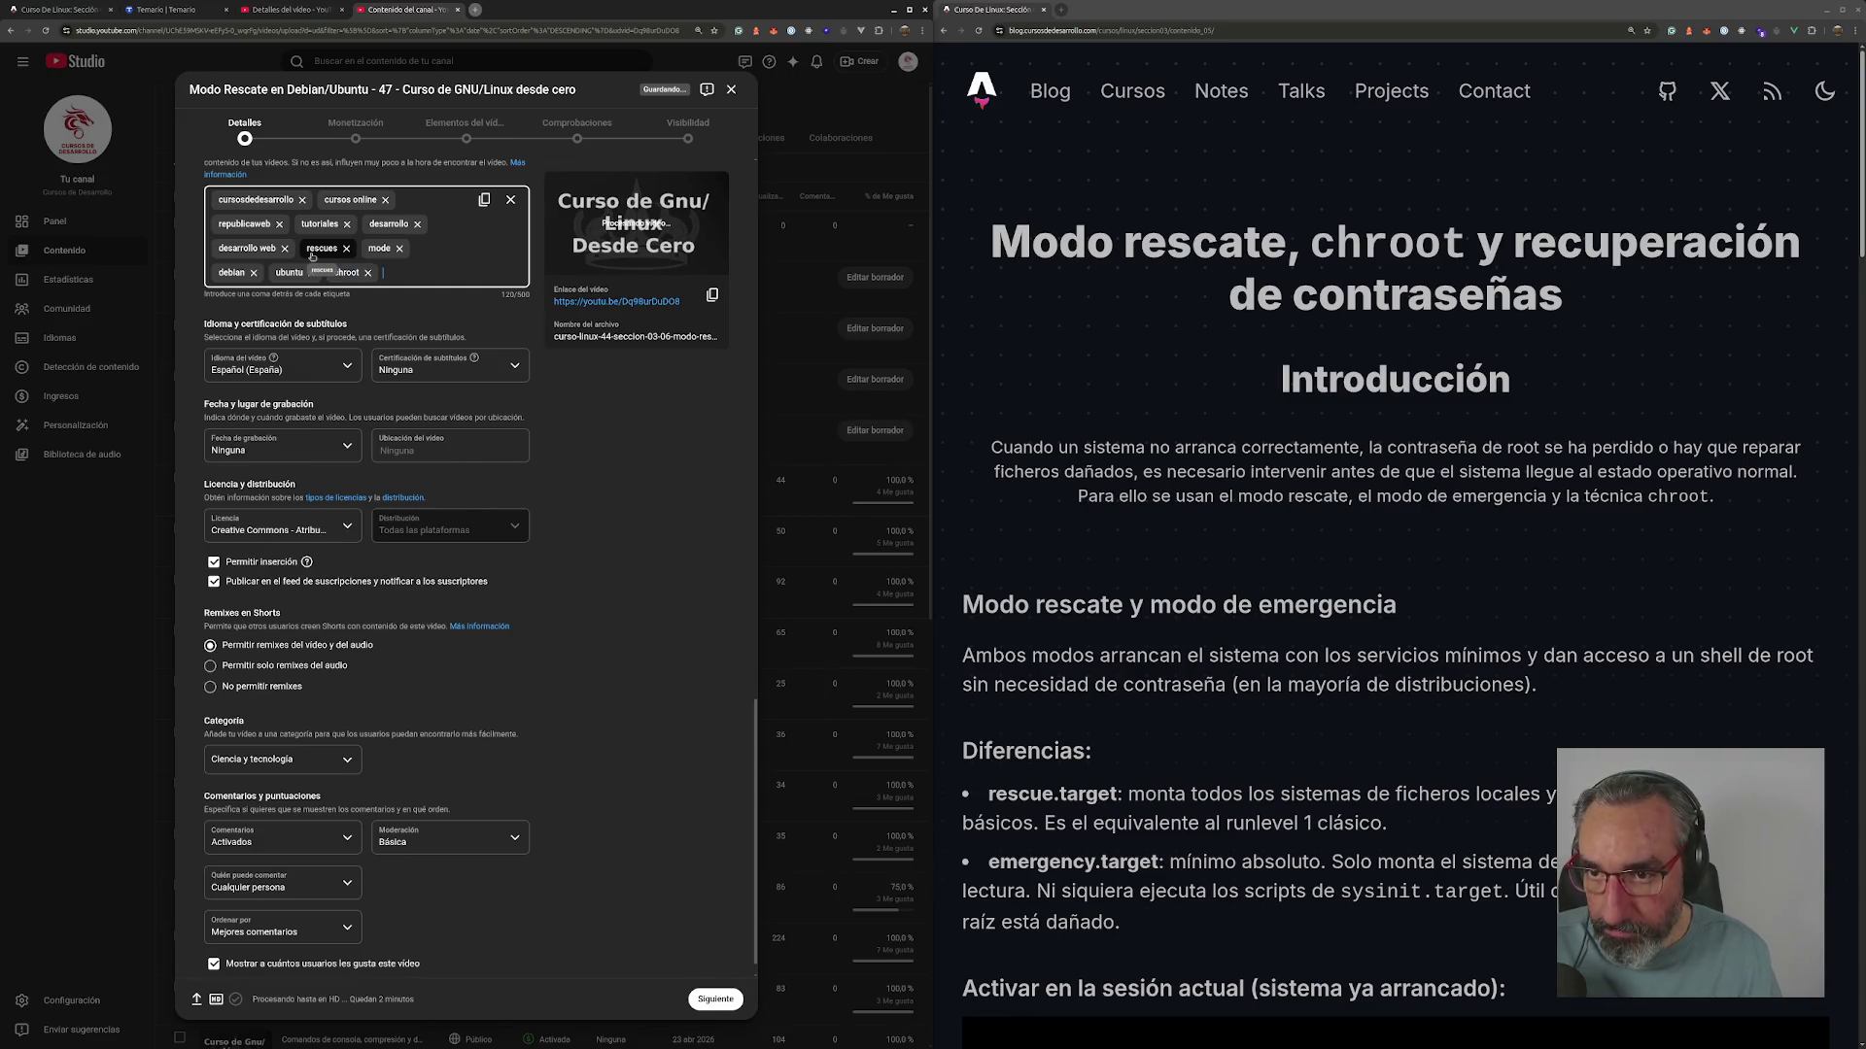
scroll(1254, 560, down, 6)
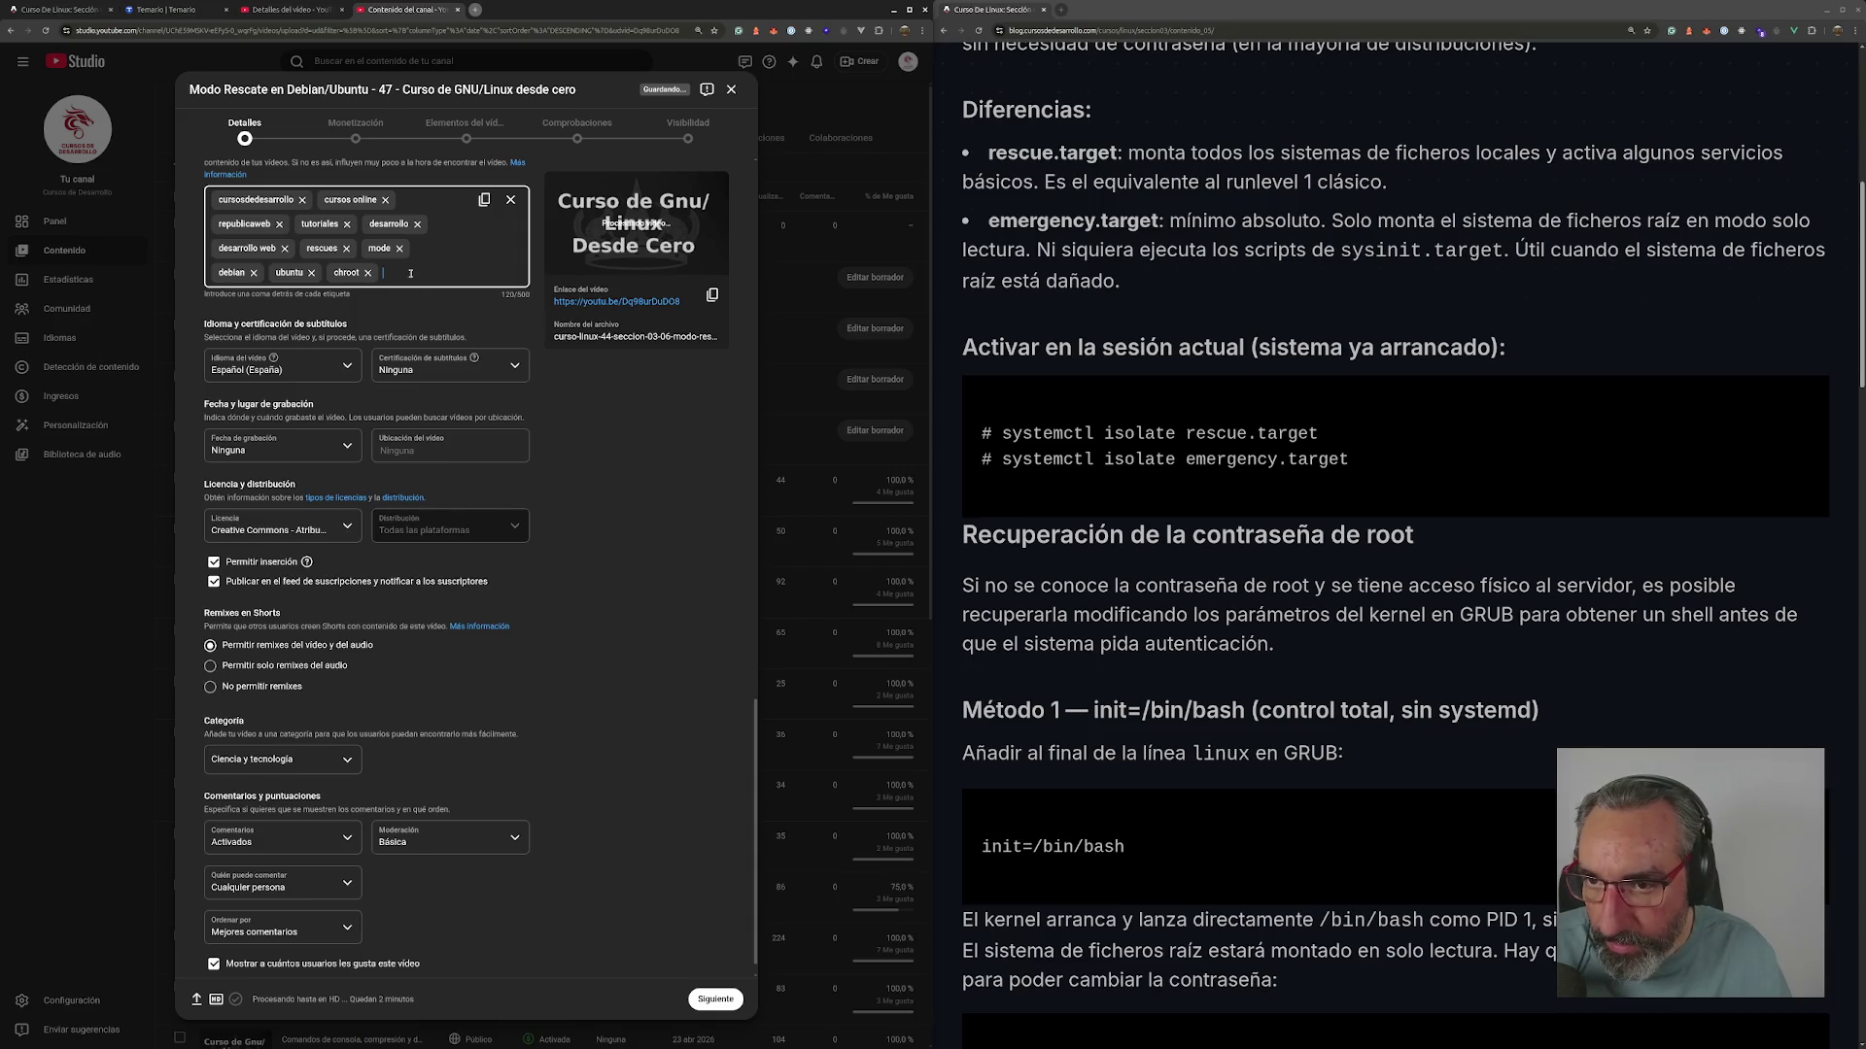
click(346, 249)
text(recu)
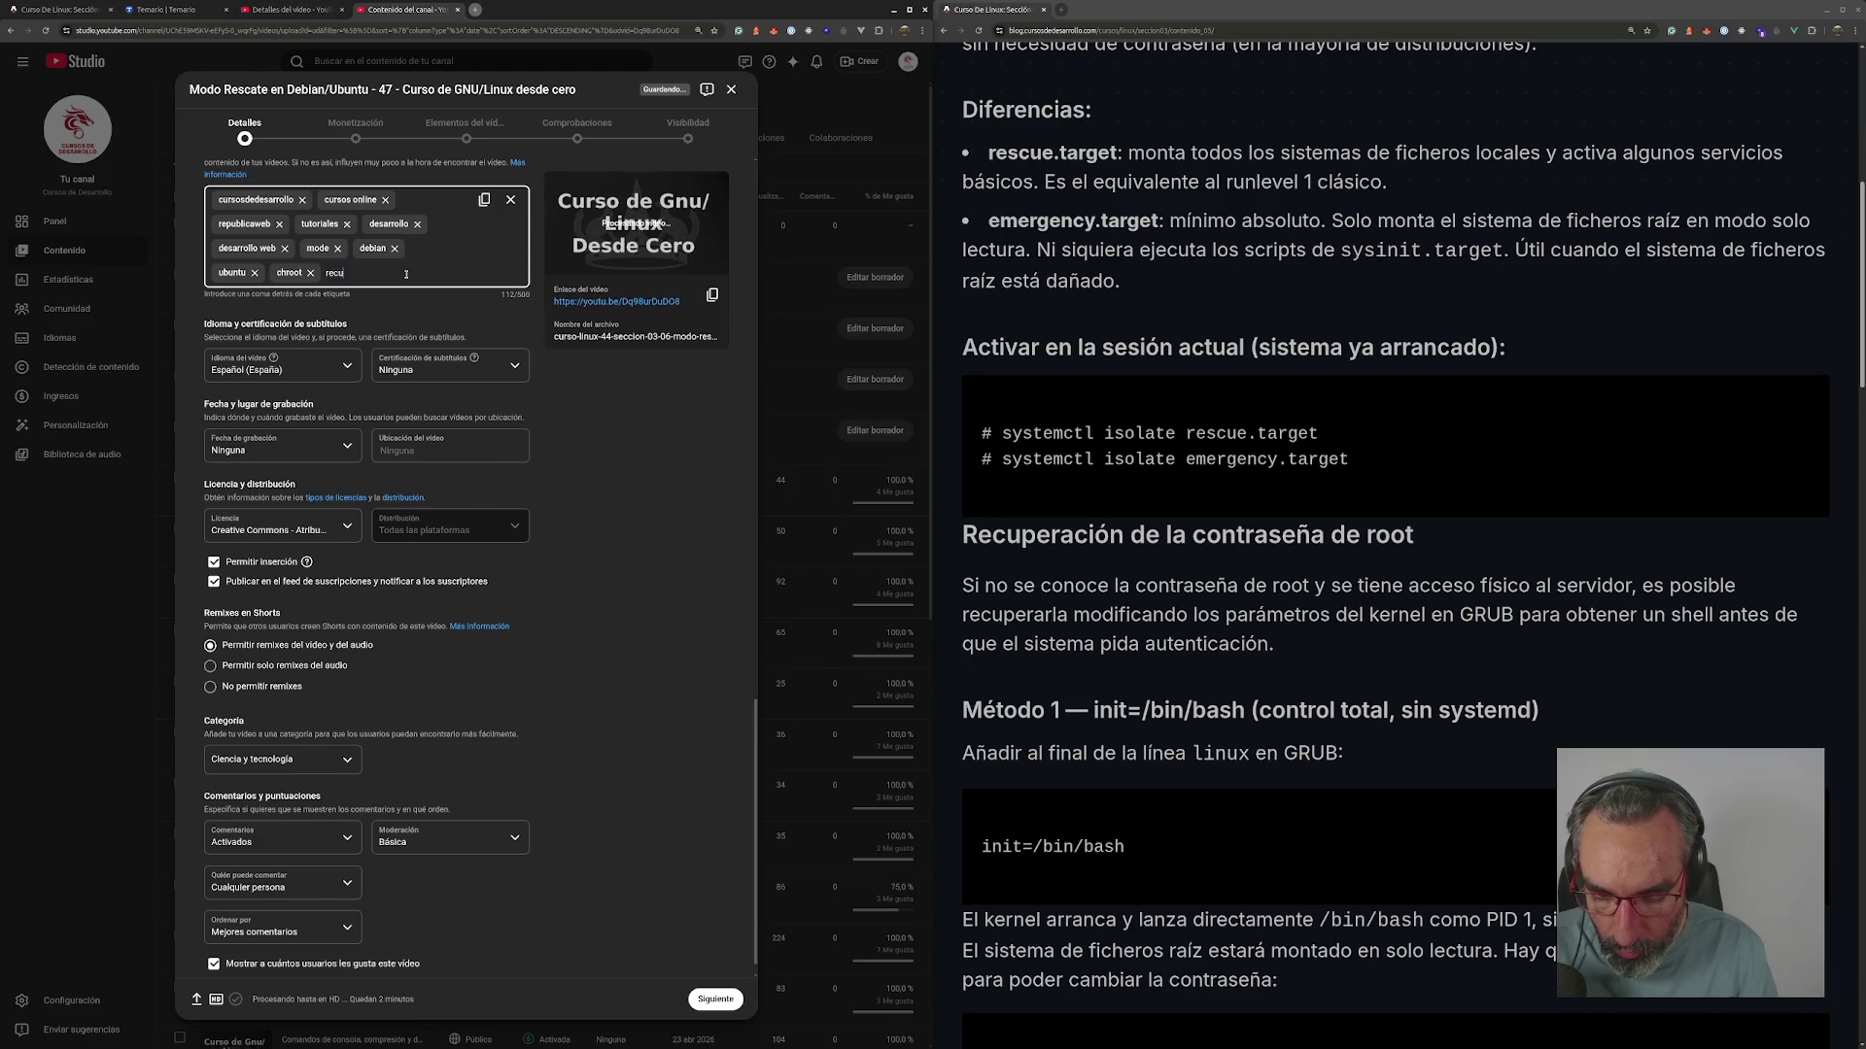
text(t)
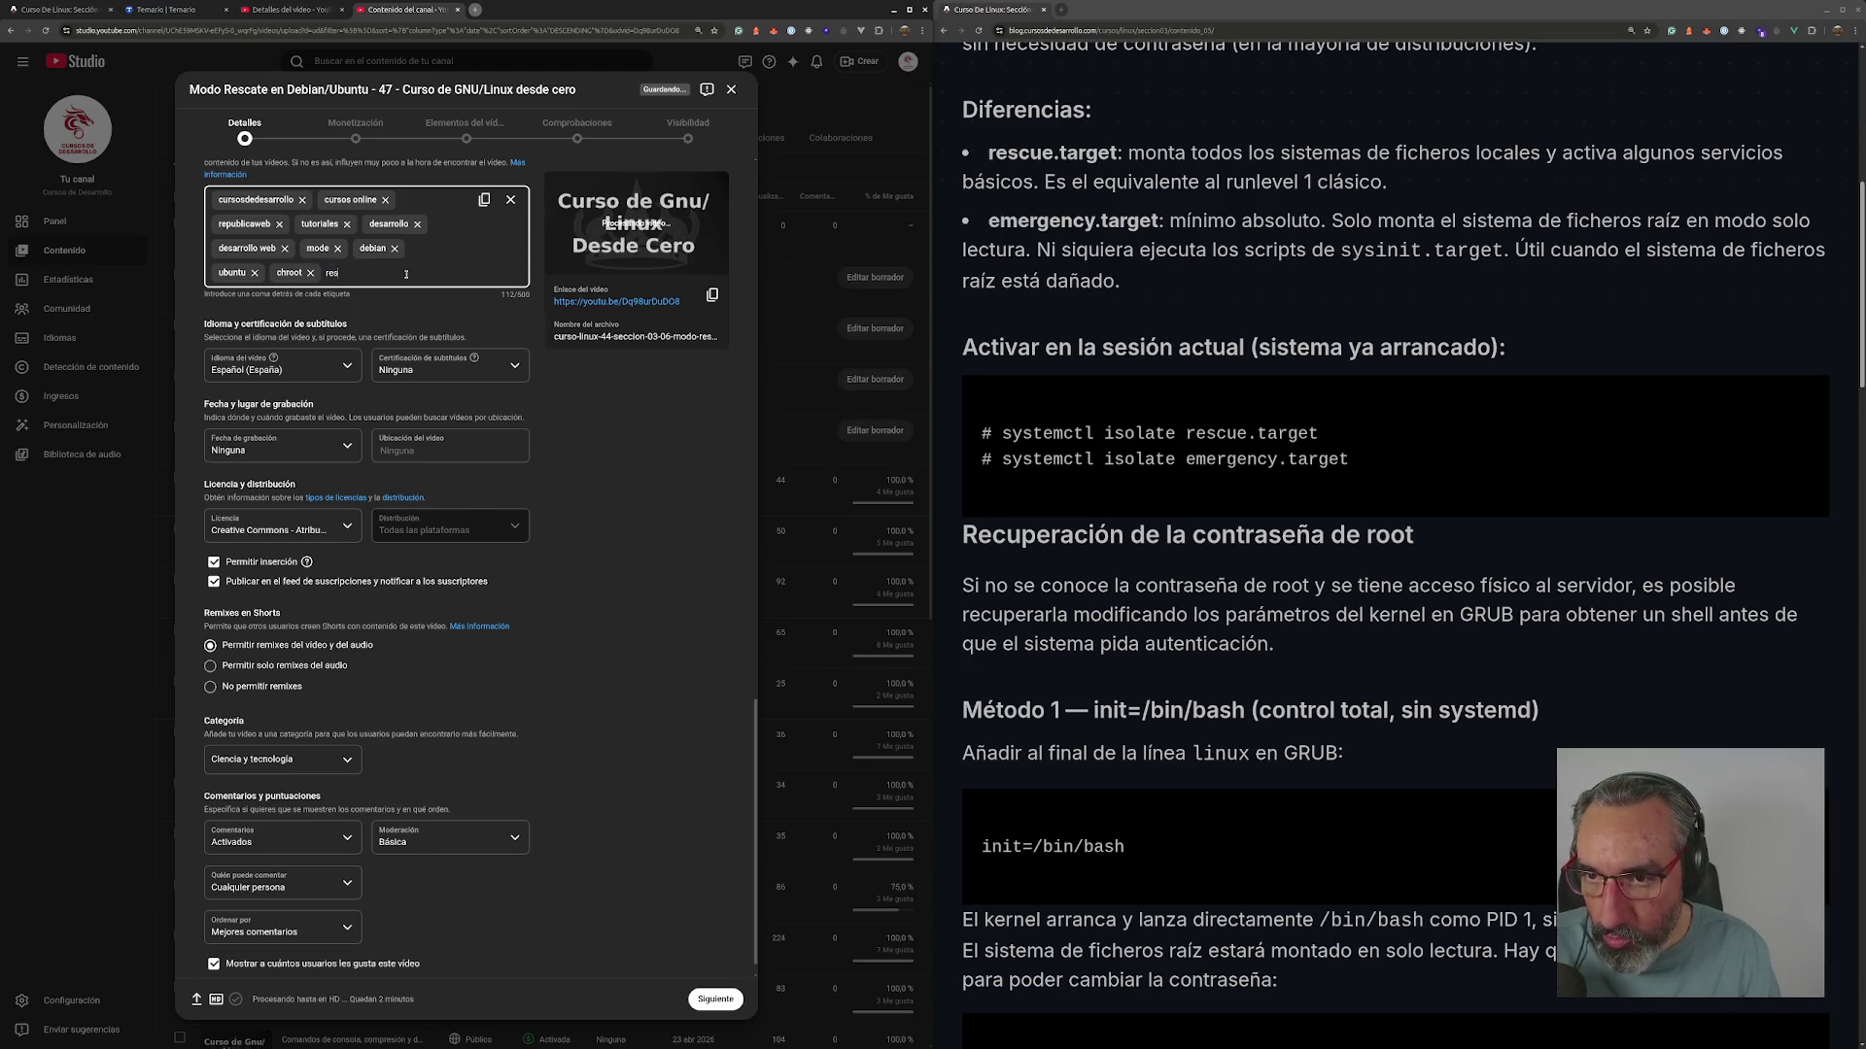
text(,mo,r)
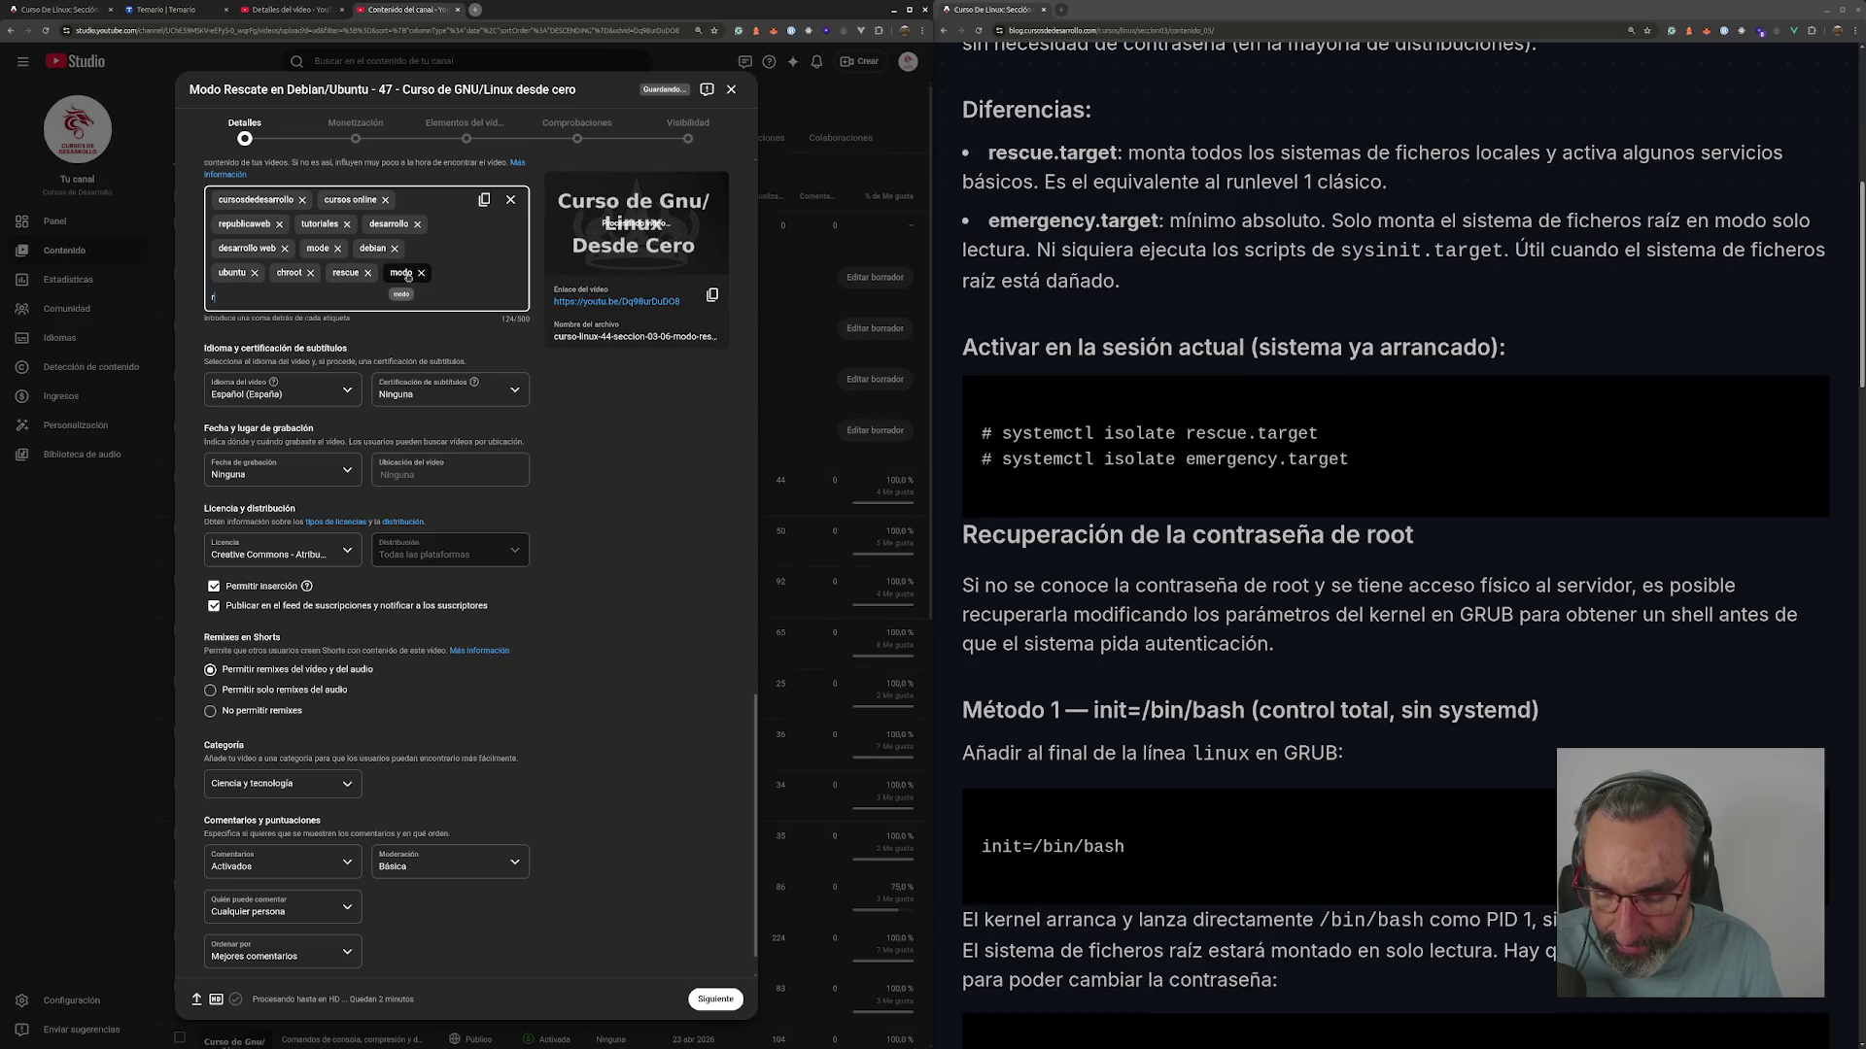
text(,)
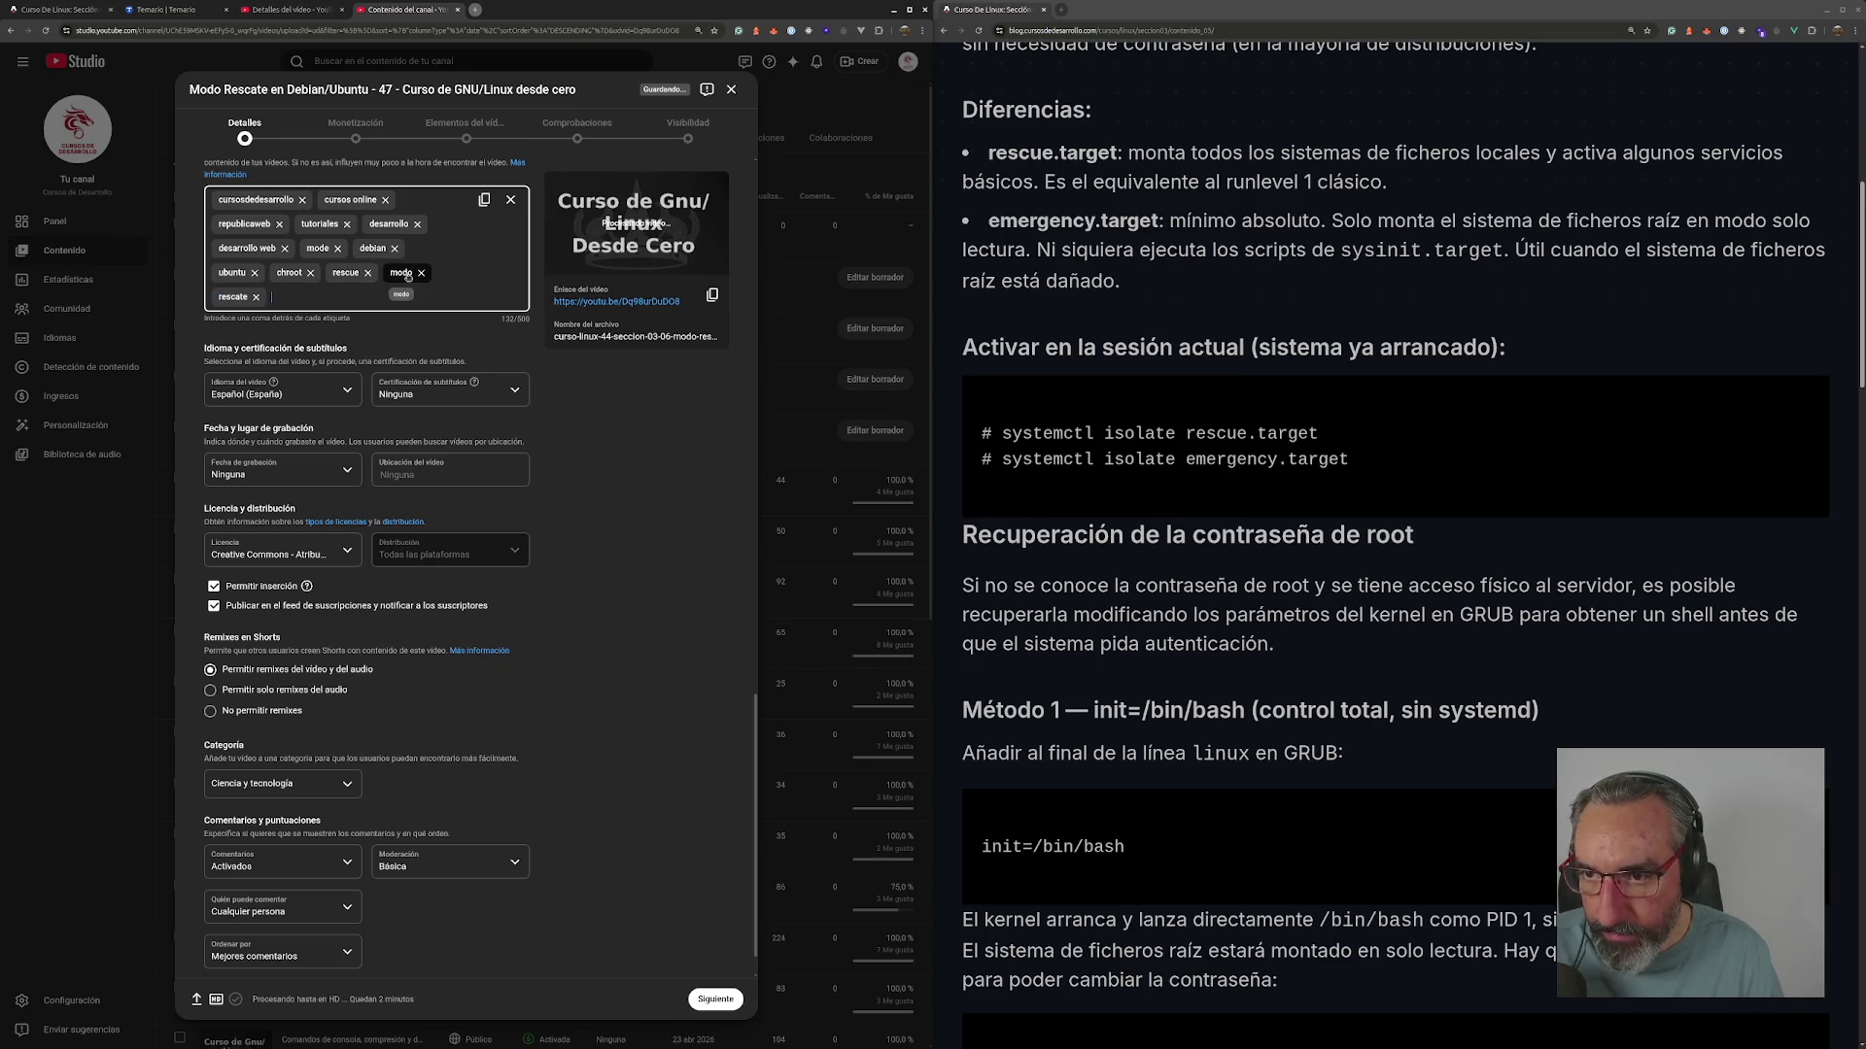
- Untick Permitir inserción and continue to the Monetización step
click(277, 593)
click(276, 590)
scroll(321, 816, down, 1)
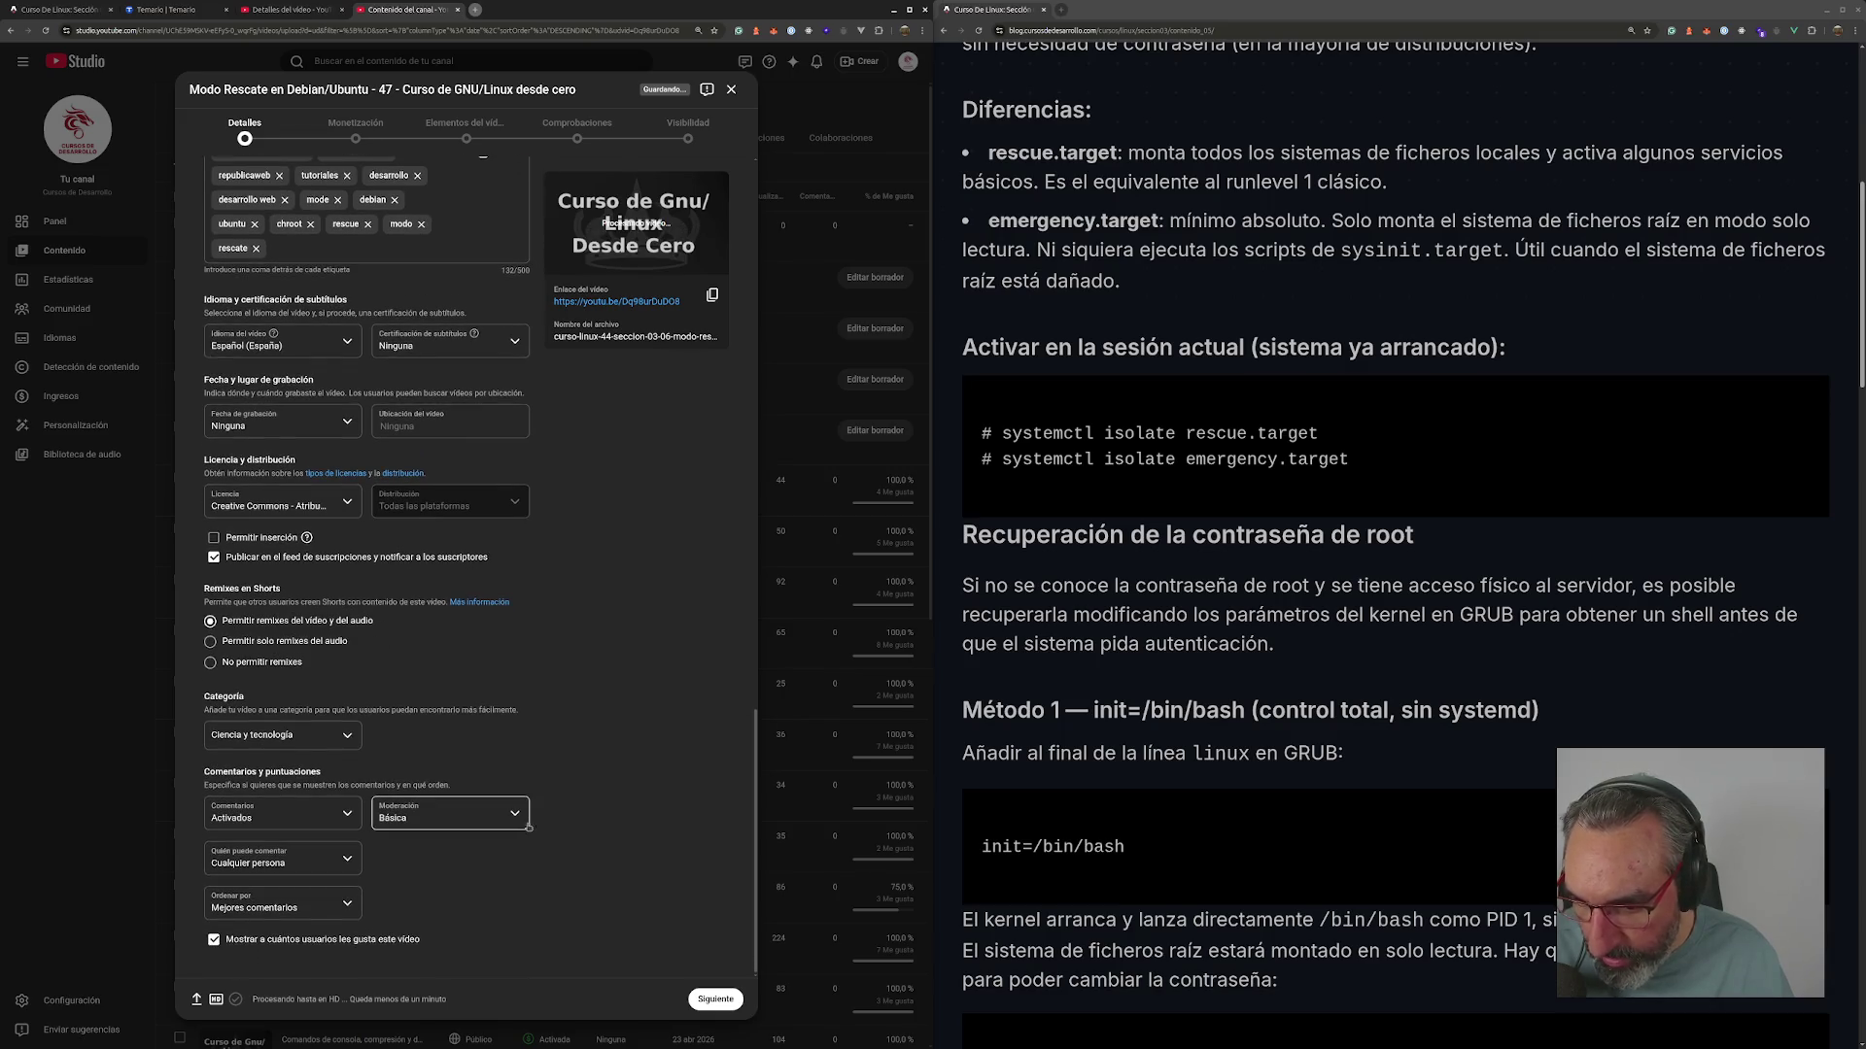
click(715, 999)
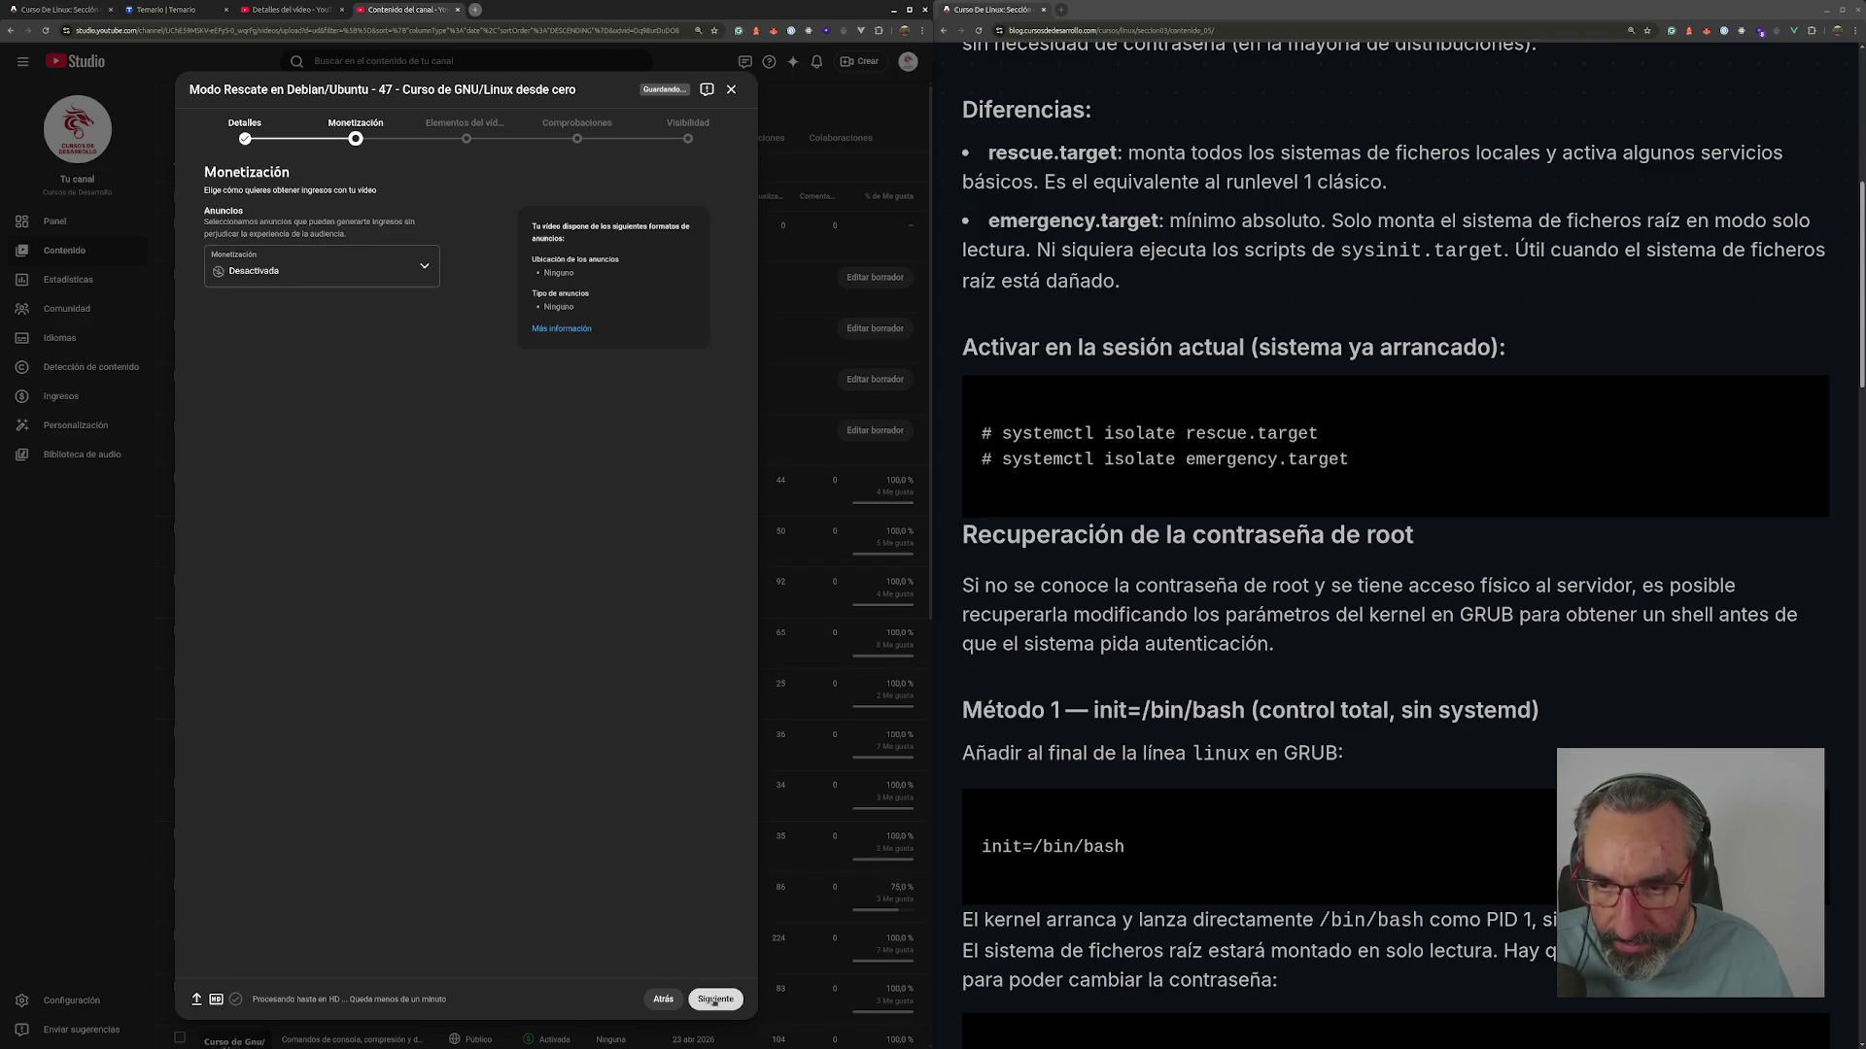
- Advance the episode 47 upload through Elementos del vídeo to Comprobaciones
click(715, 999)
click(715, 998)
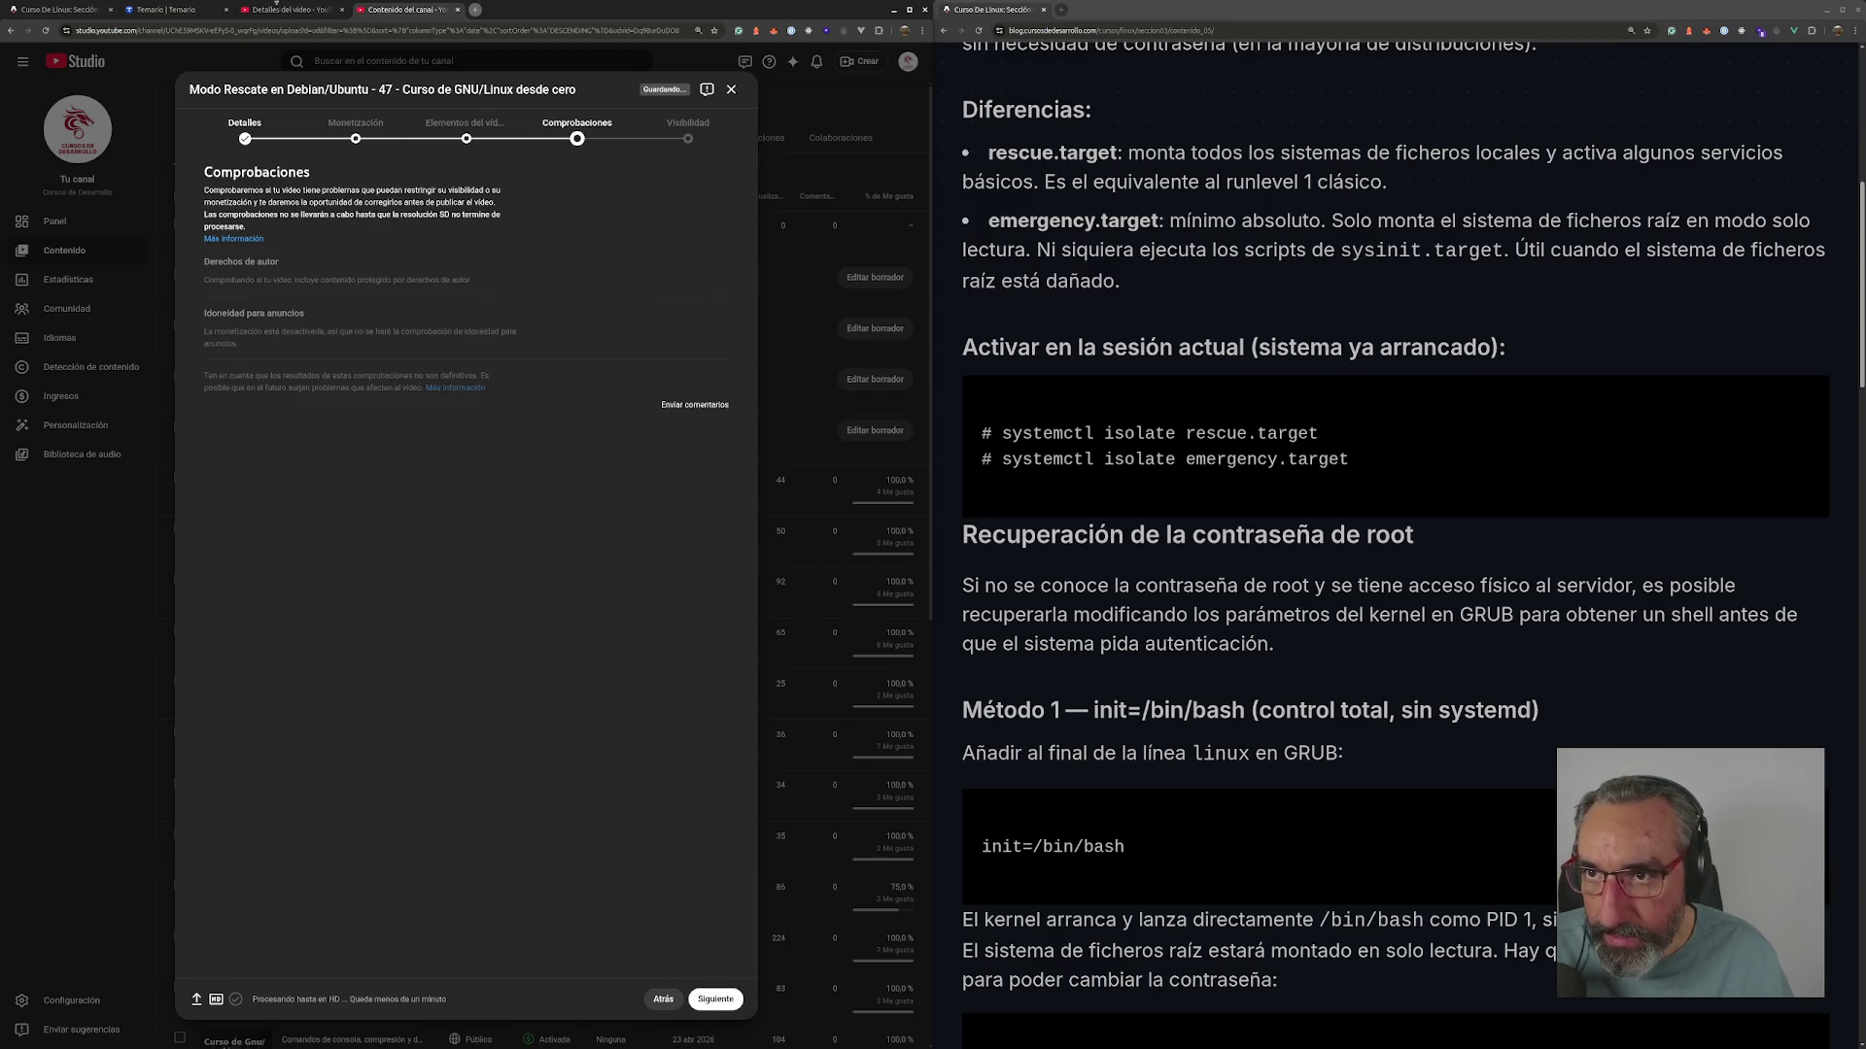
key(ctrl+Page_Up)
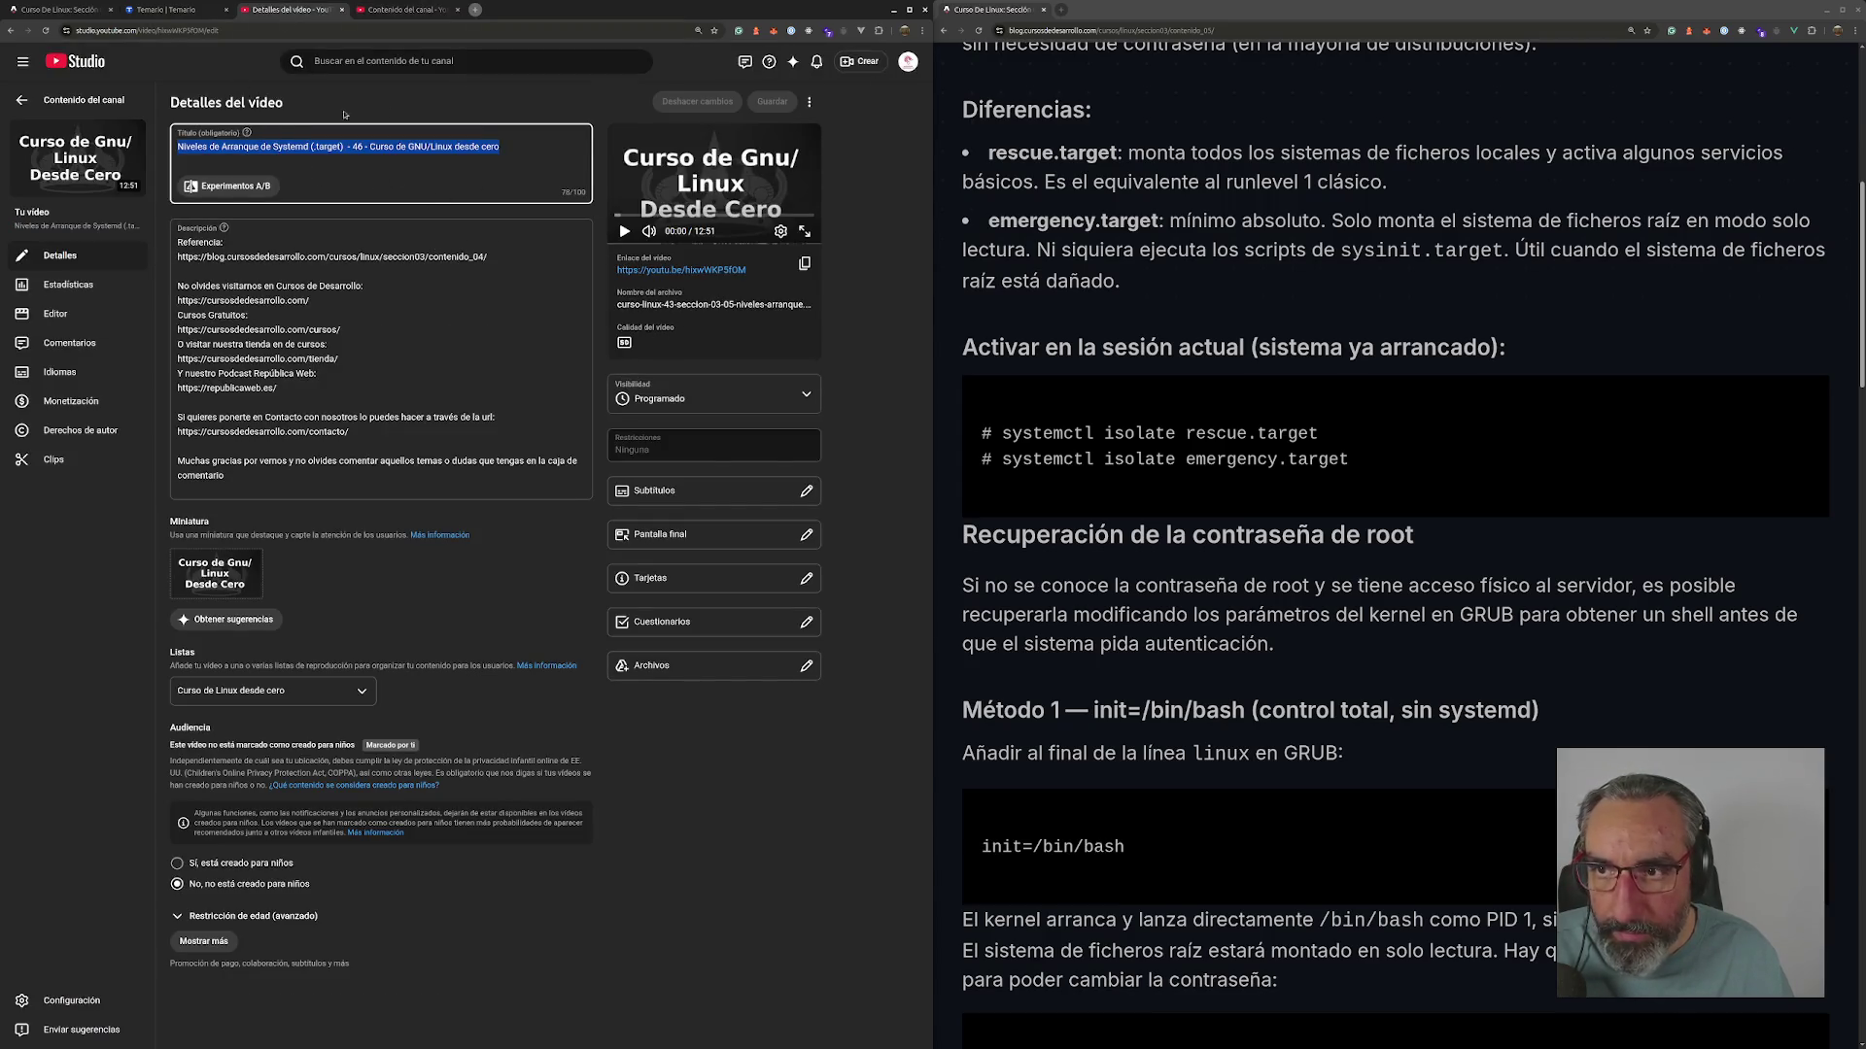
- Open another video's edit page in a new tab, then go back to the upload and continue to Visibilidad
click(78, 101)
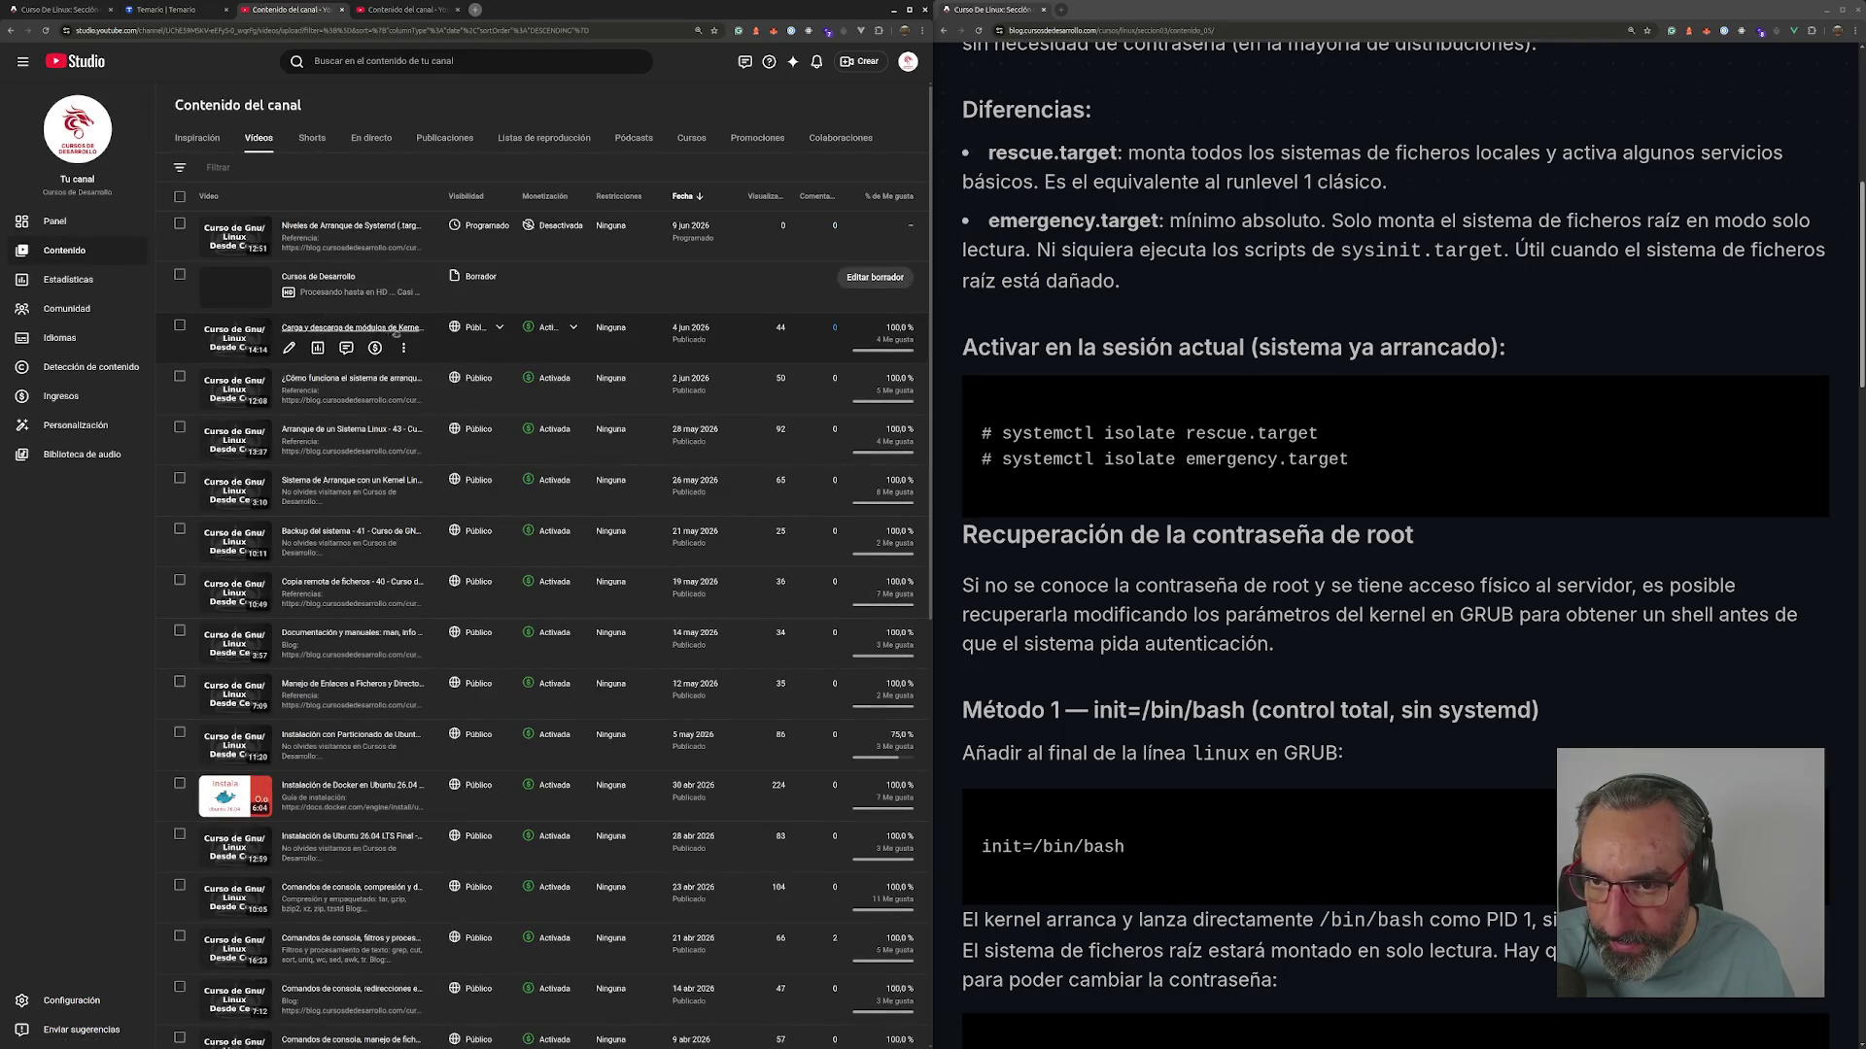
middle_click(392, 329)
click(334, 12)
drag(335, 12, 267, 12)
click(394, 10)
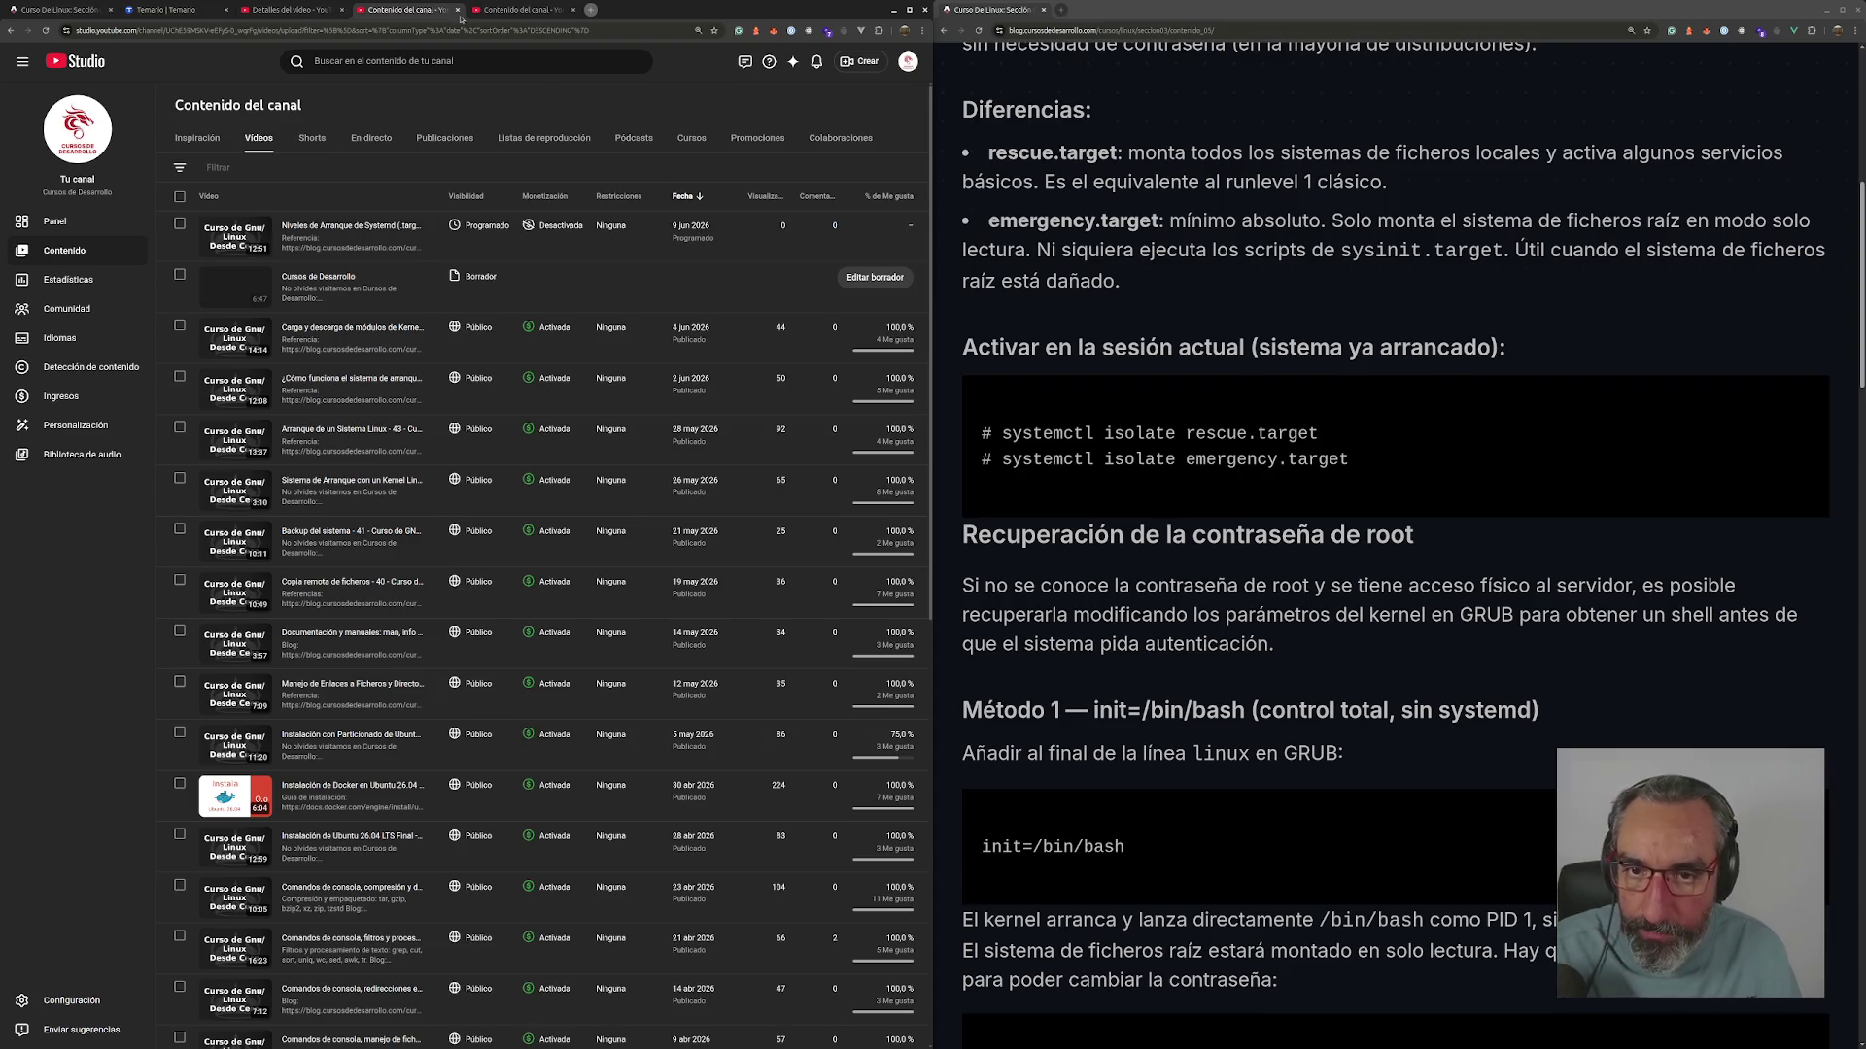
click(503, 18)
click(715, 999)
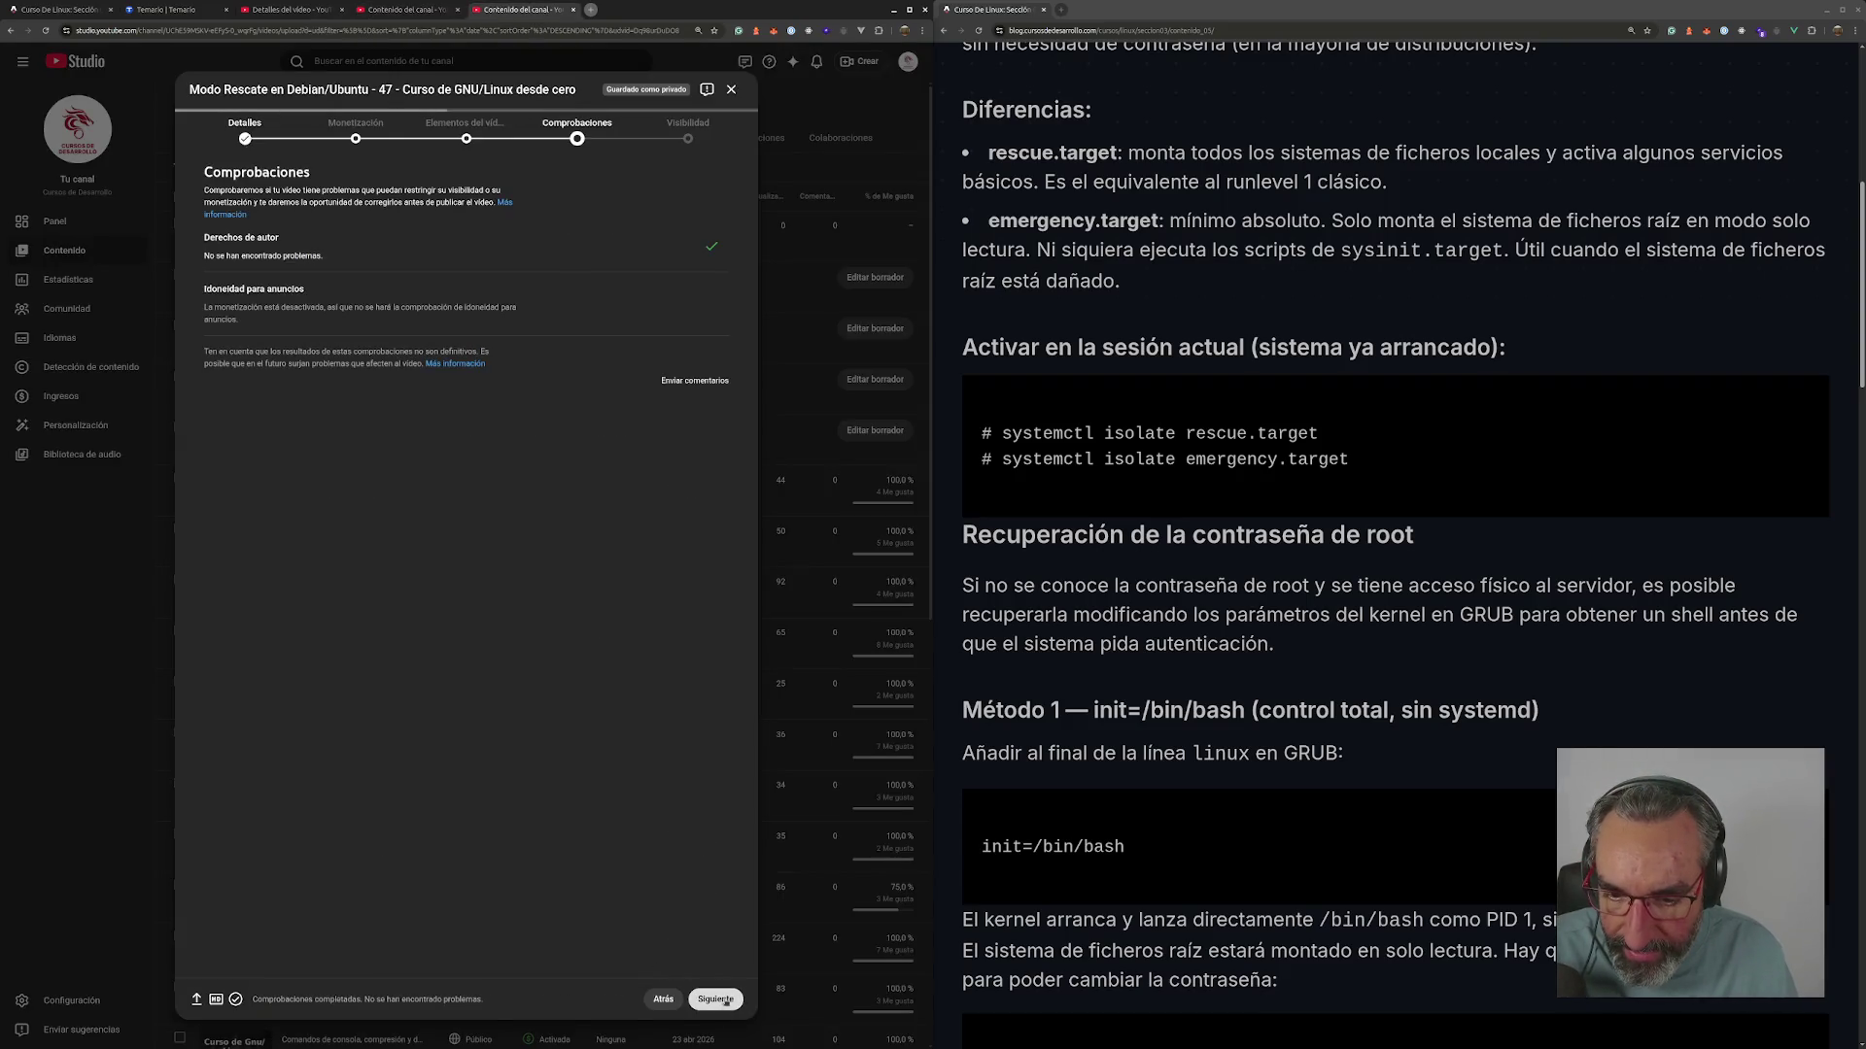
- Schedule 'De exclusivo para miembros a público' for 11 jun 2026 at 19:00 and confirm
click(325, 477)
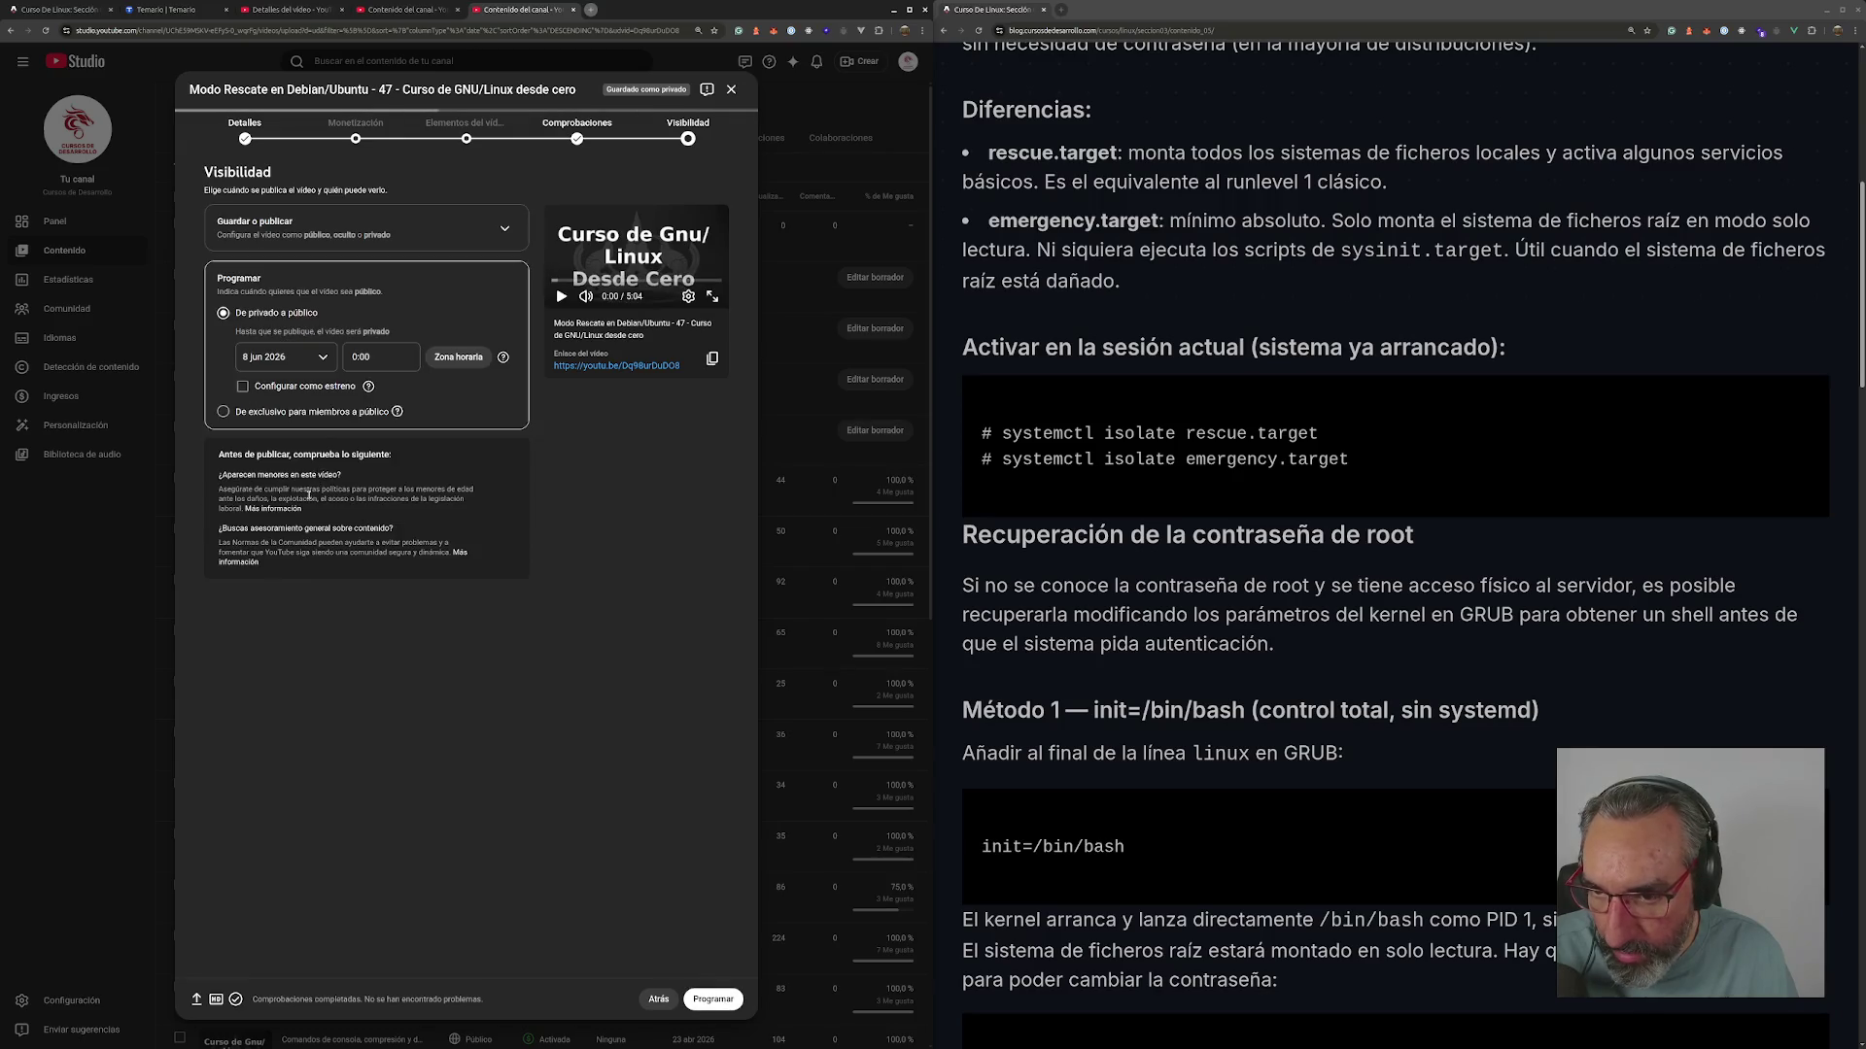
click(224, 336)
click(283, 437)
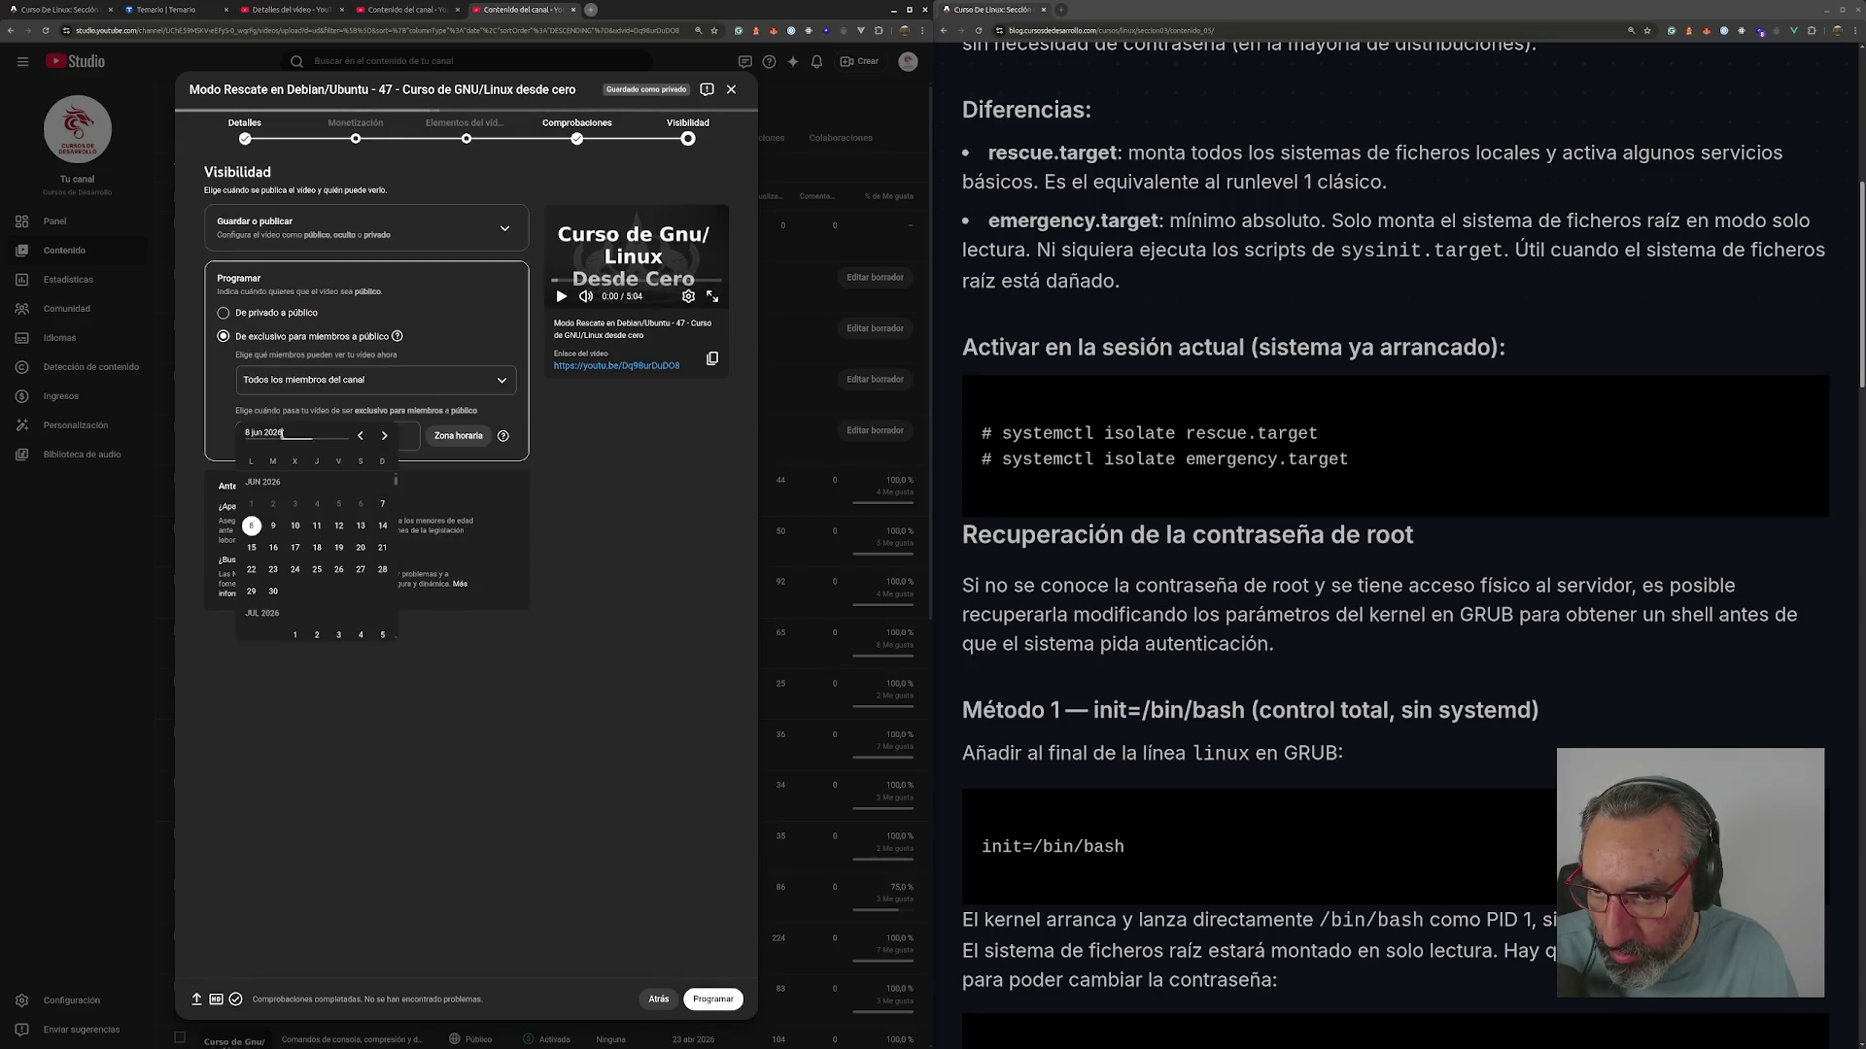
click(318, 526)
click(356, 436)
scroll(377, 575, down, 10)
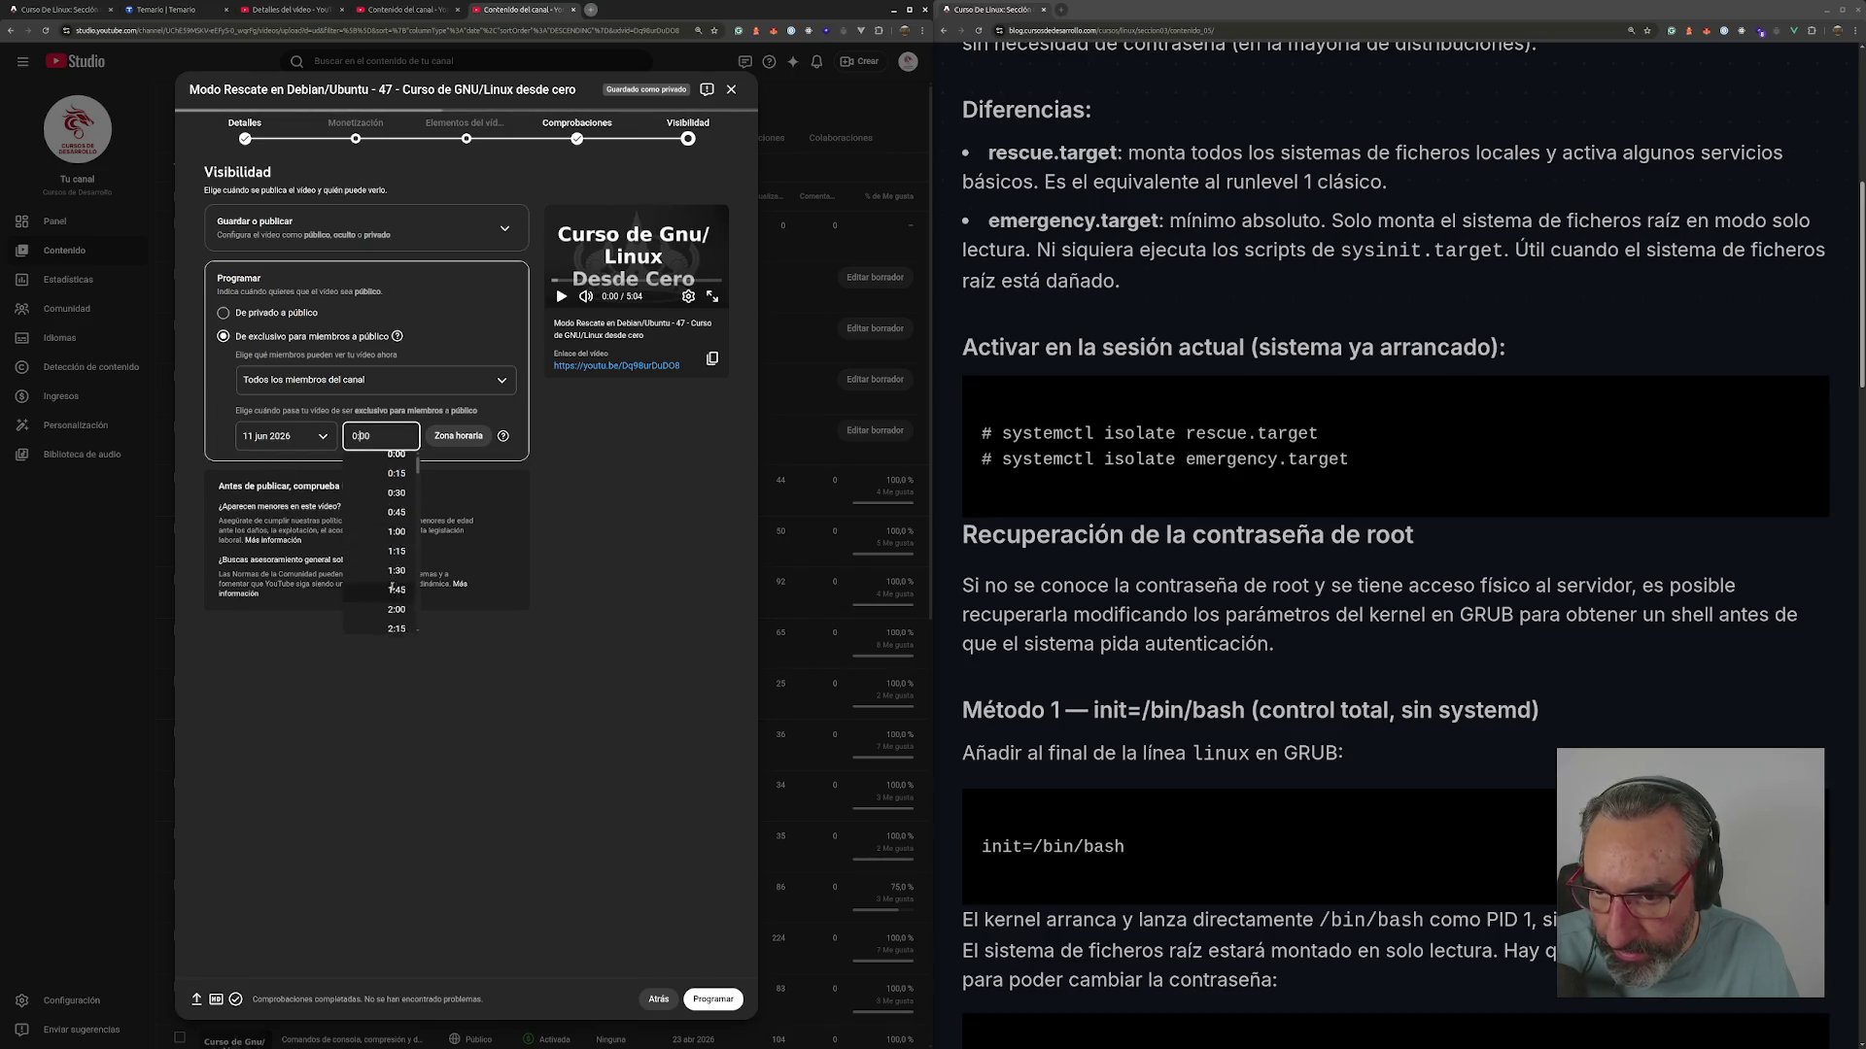
scroll(379, 559, down, 3)
click(386, 540)
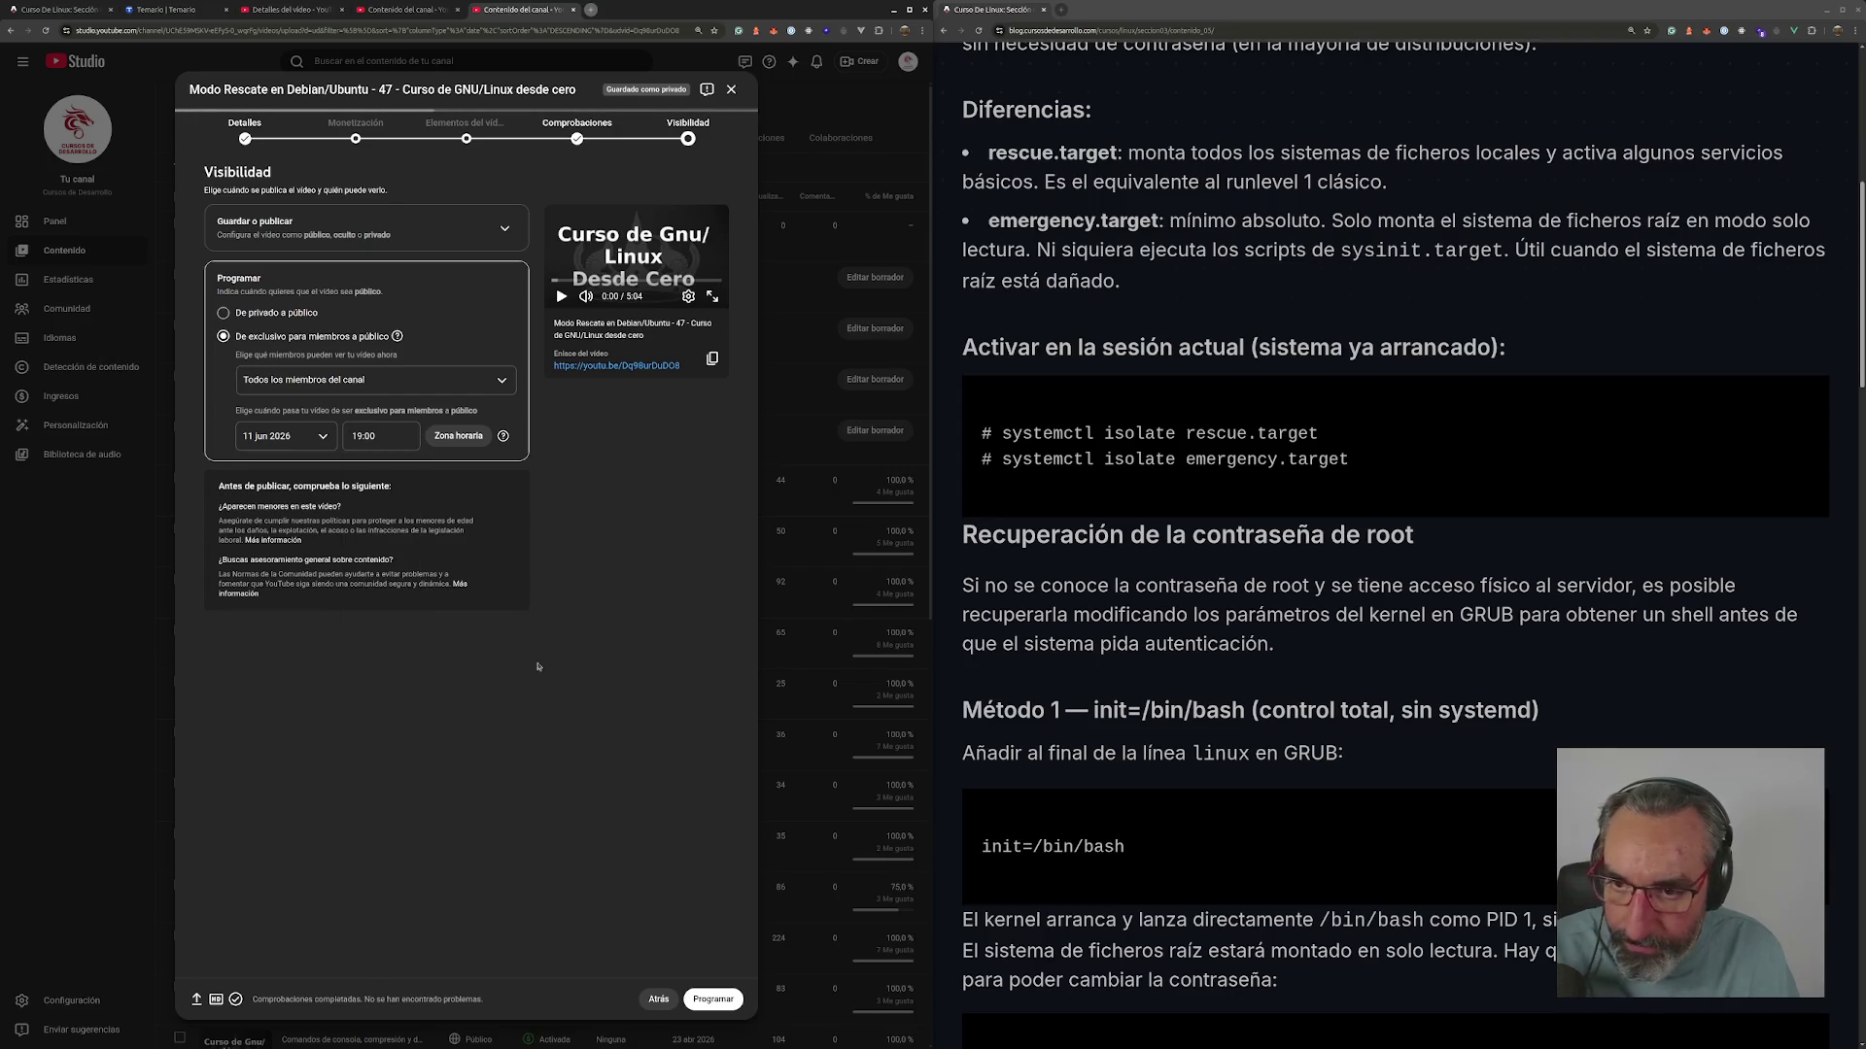
click(713, 999)
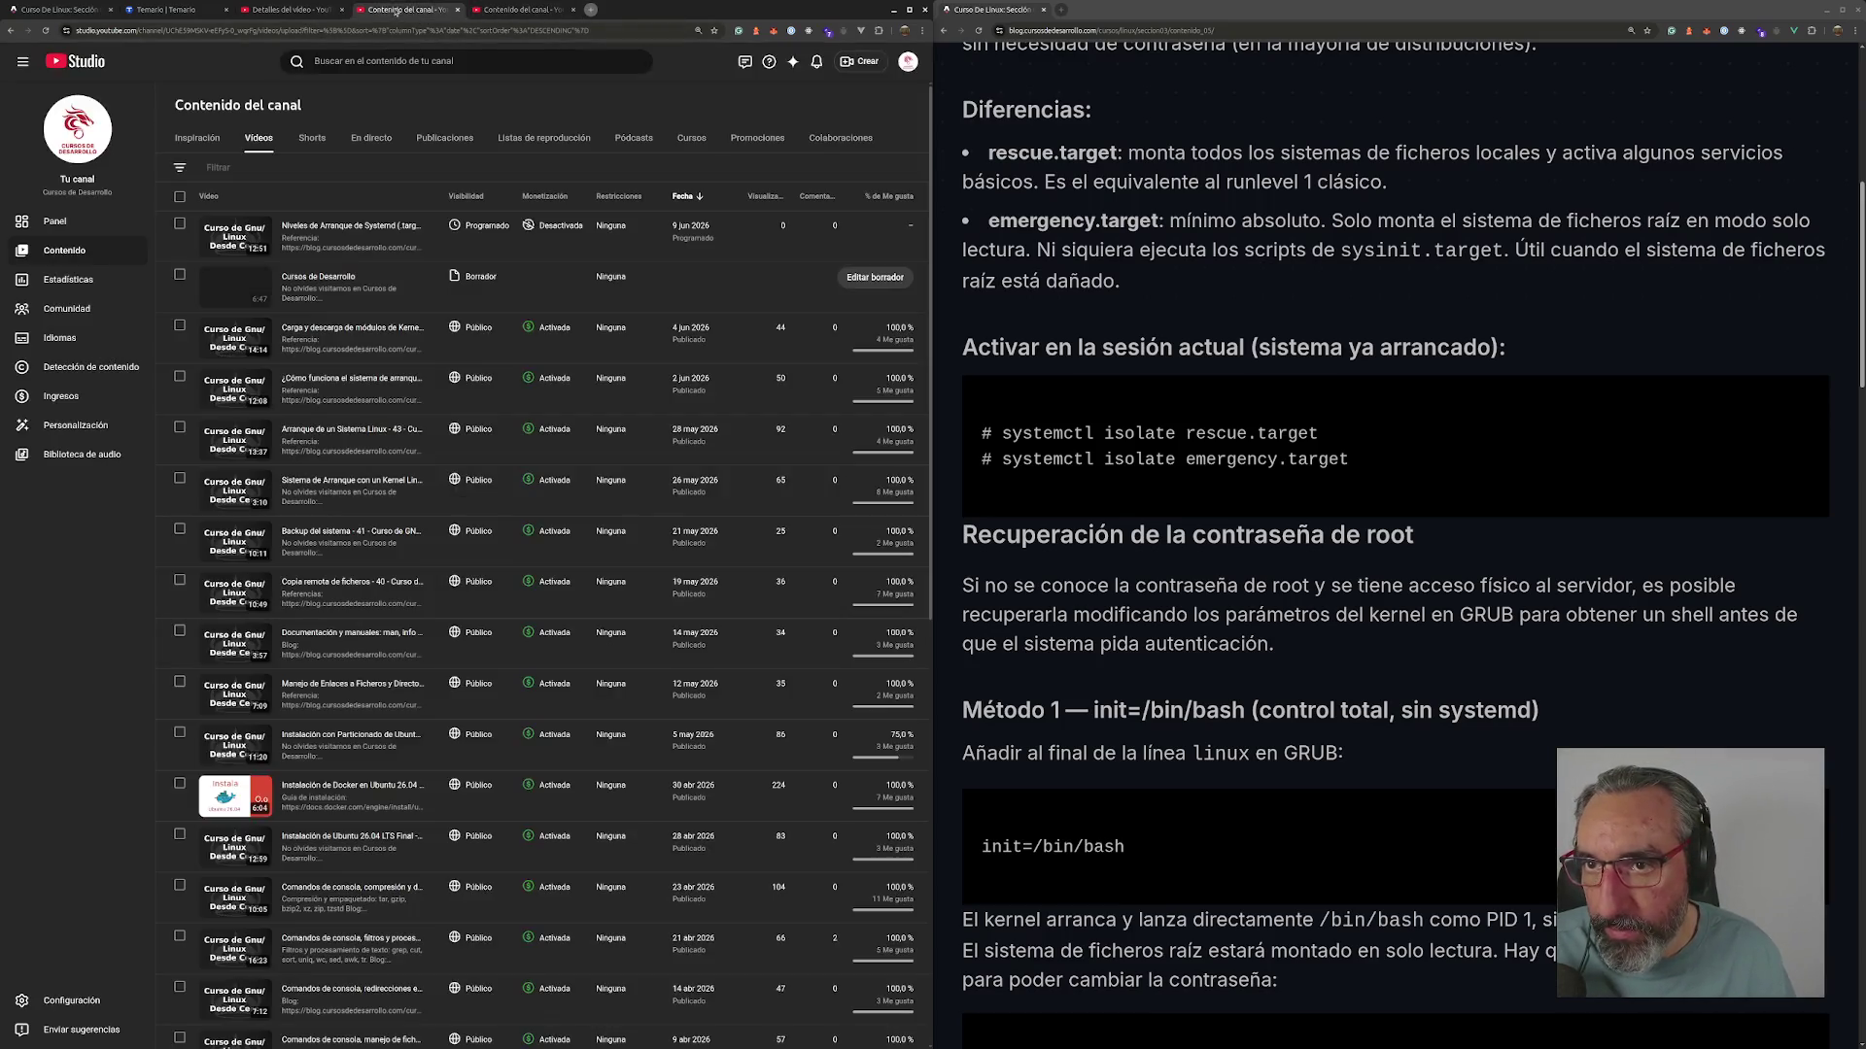
- Open the scheduled Modo Rescate video's details and select its full title to copy
click(307, 10)
click(84, 101)
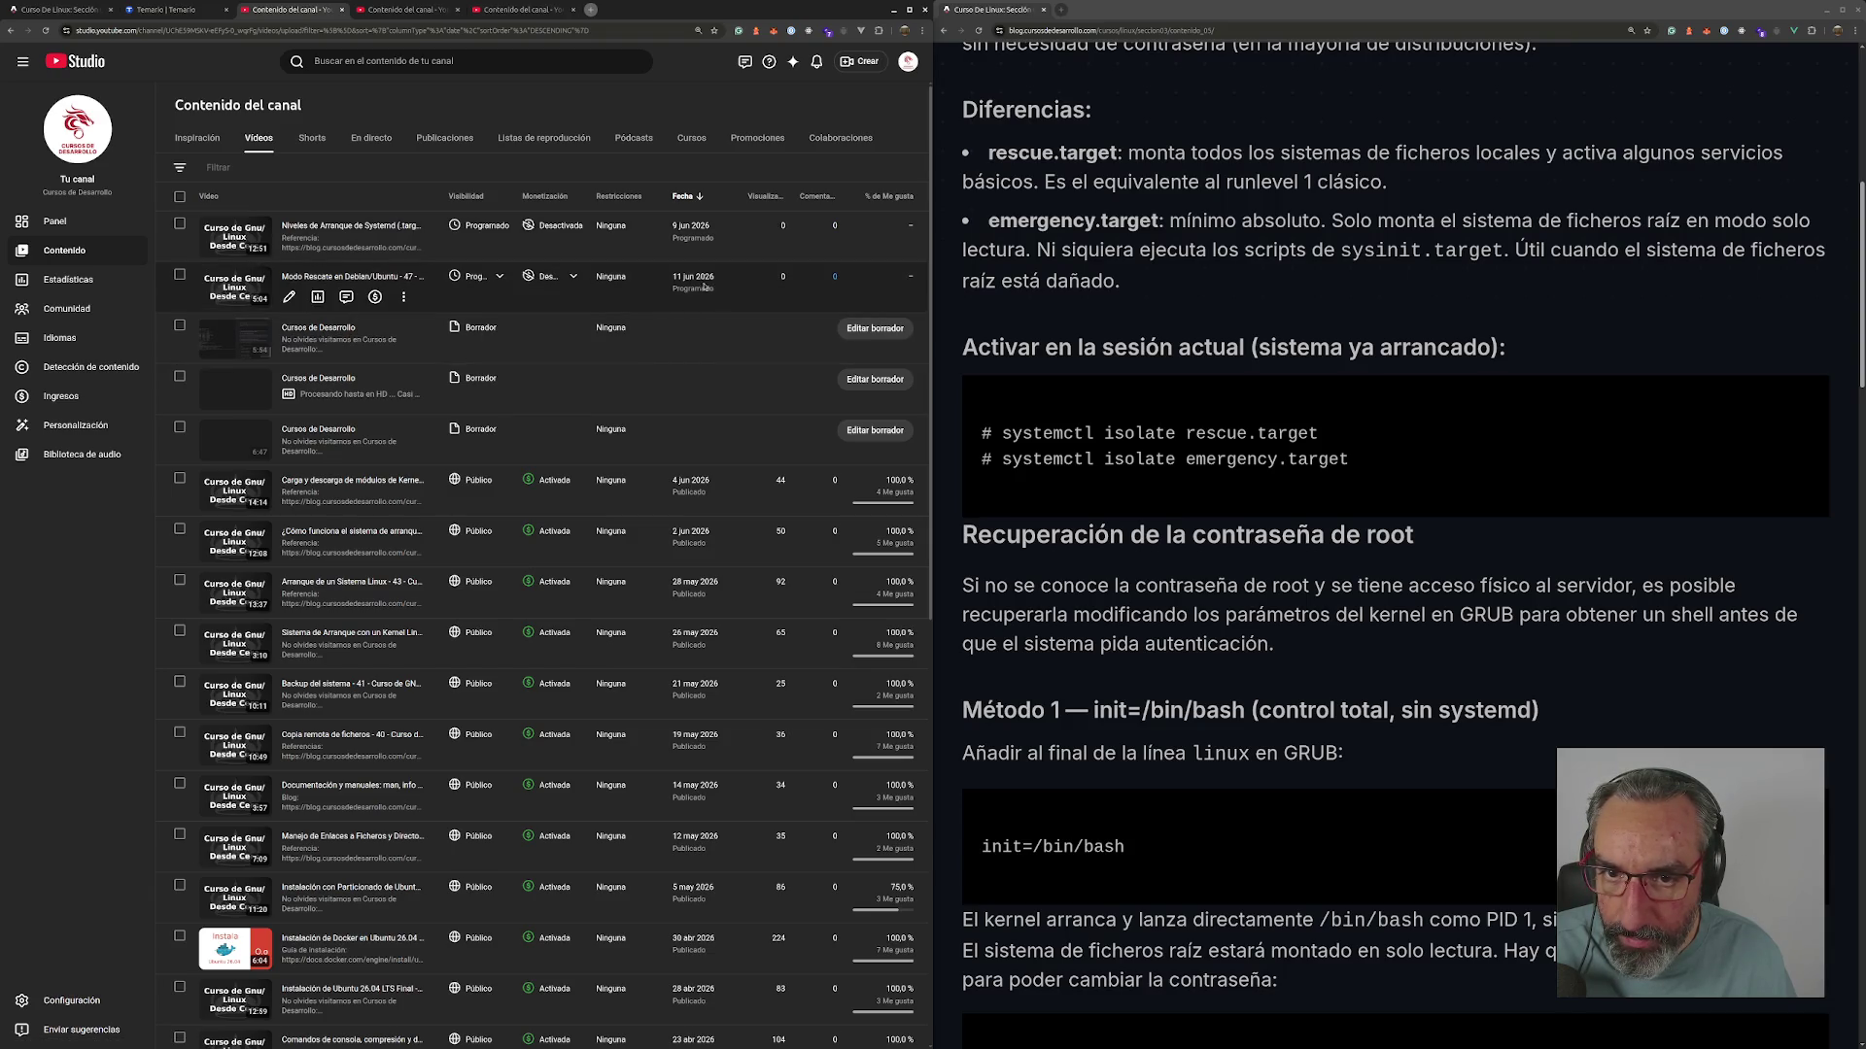
click(352, 276)
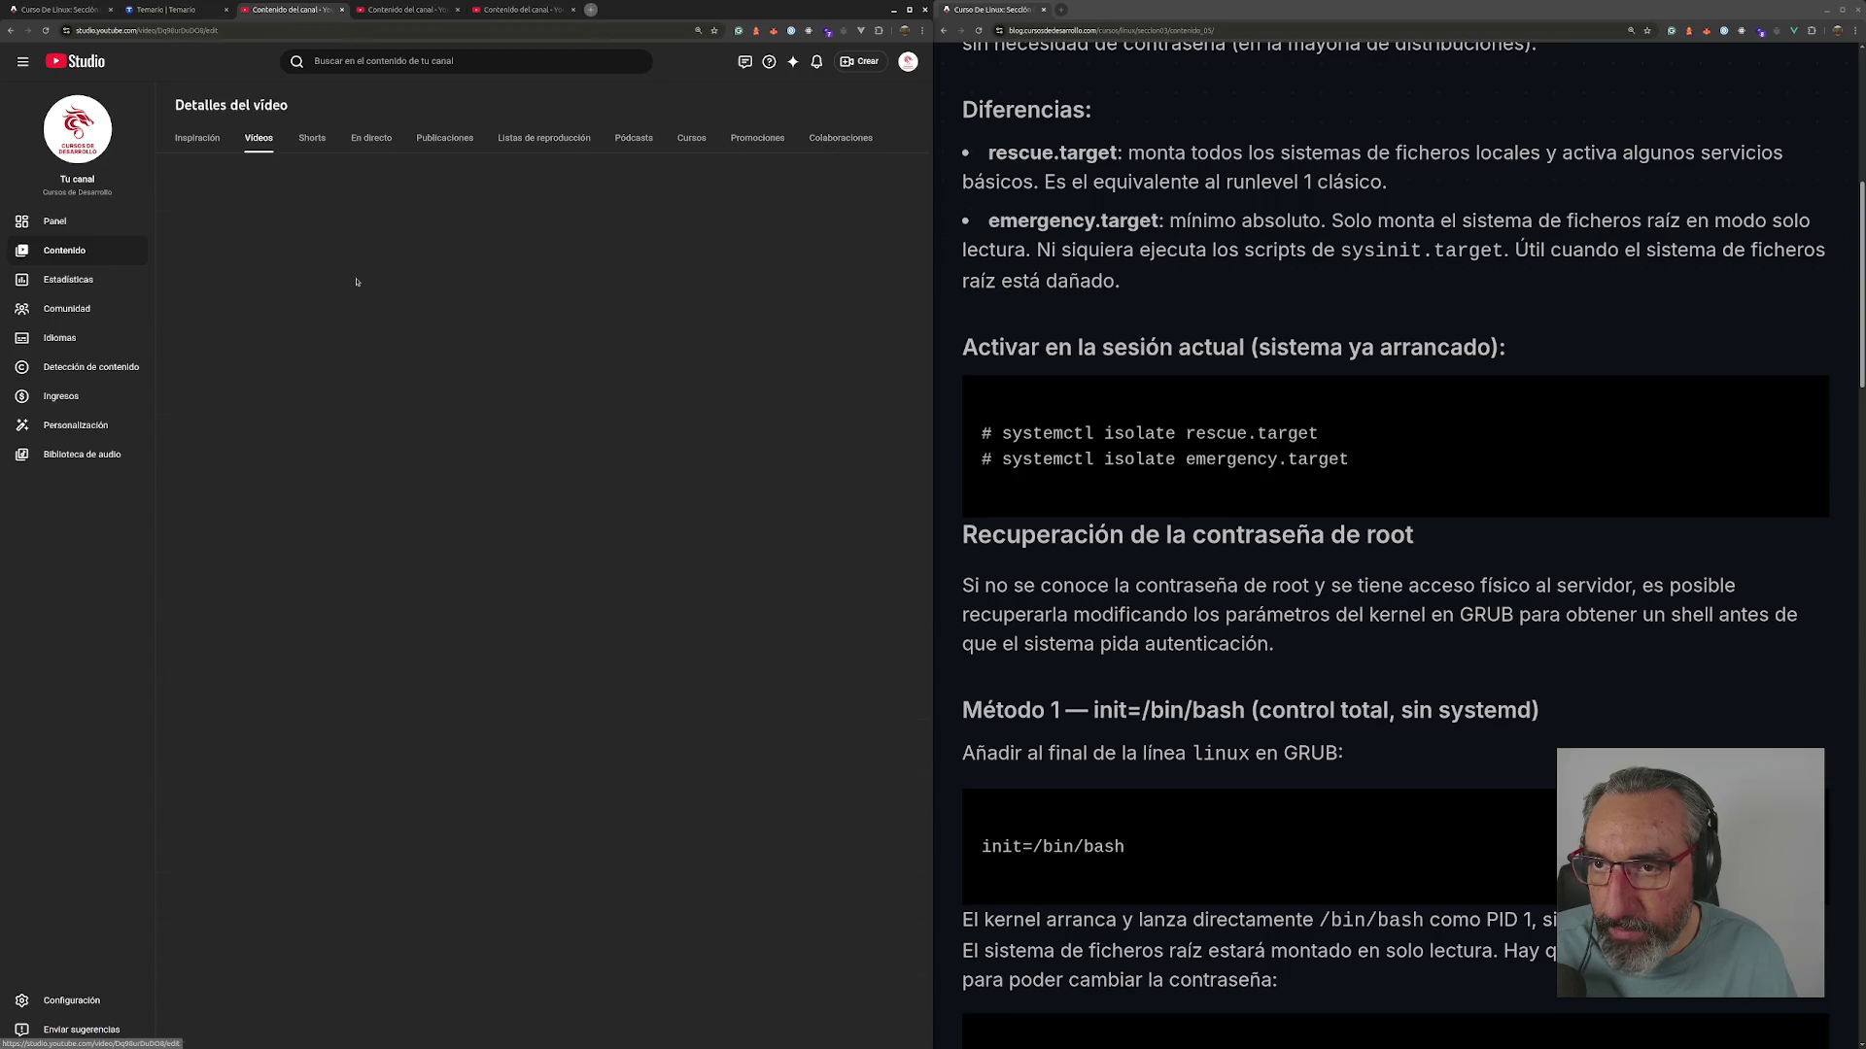
click(497, 144)
drag(497, 144, 87, 156)
key(ctrl+c)
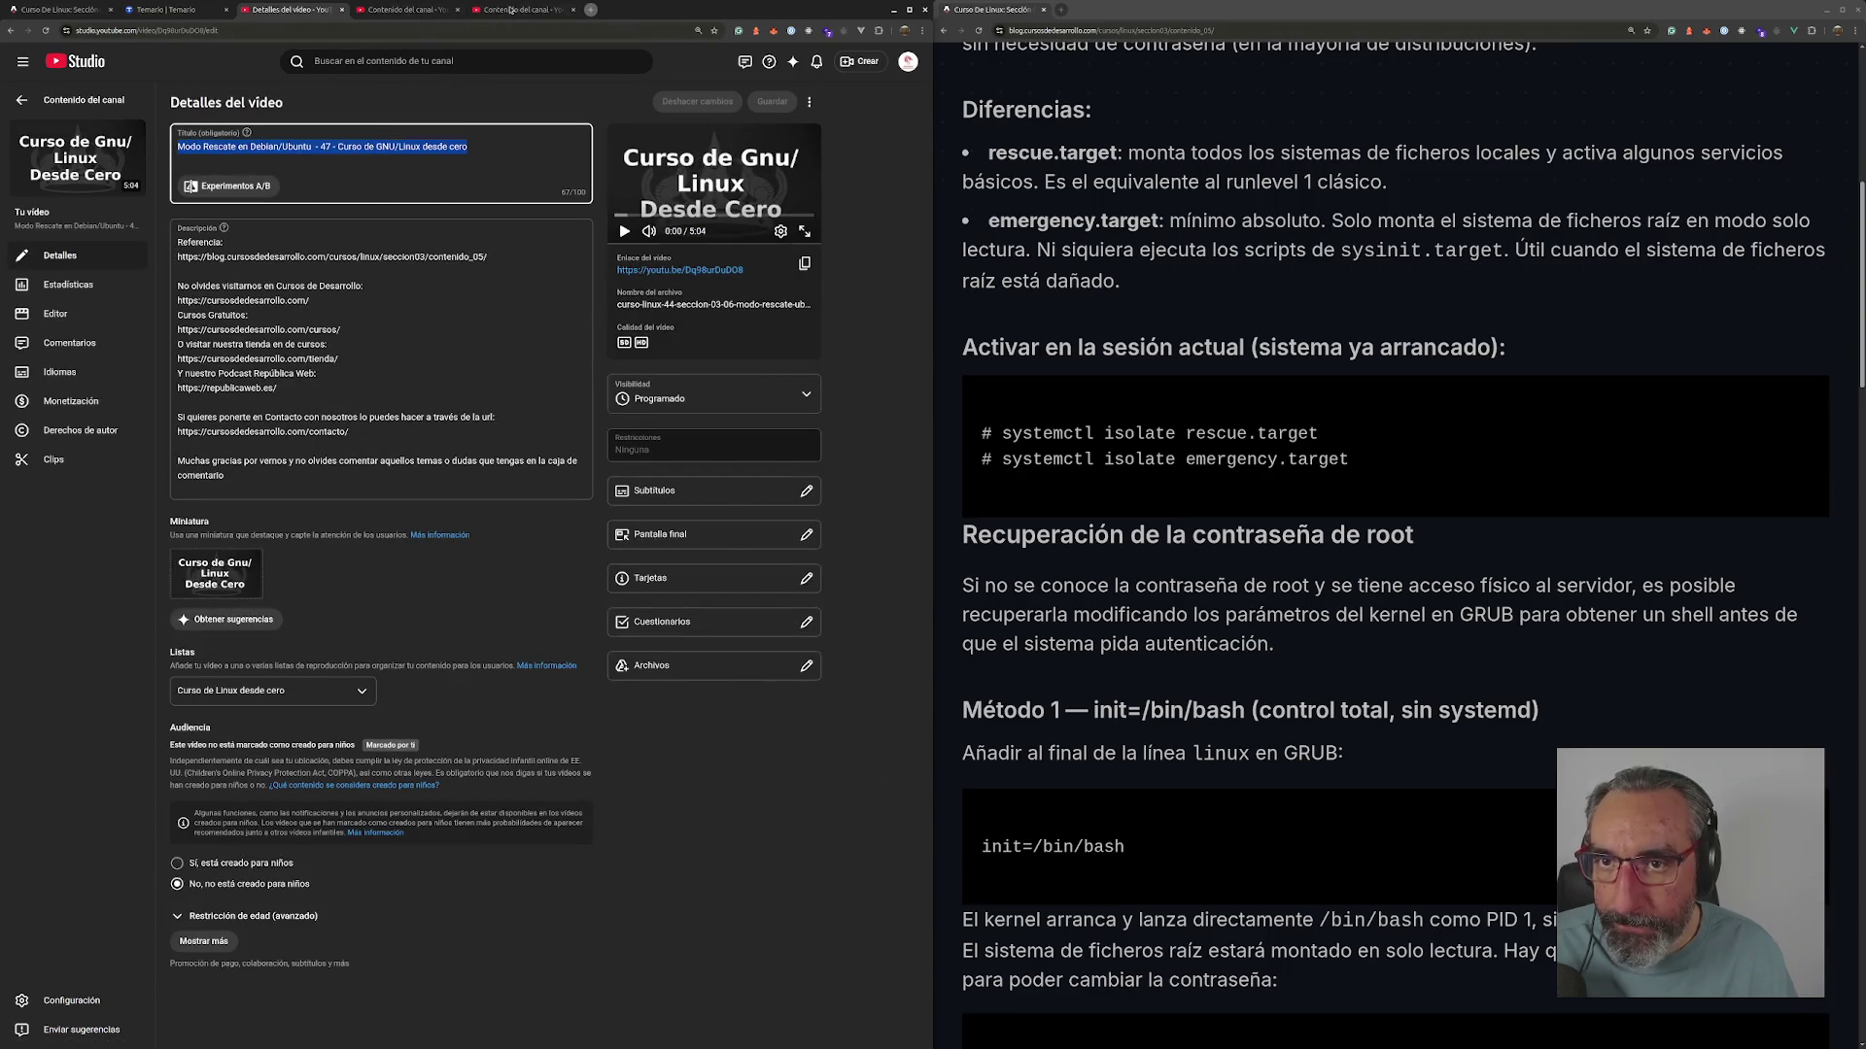
- Back on the content list, dismiss the members-only notice and open the next Cursos de Desarrollo draft
click(512, 9)
click(585, 620)
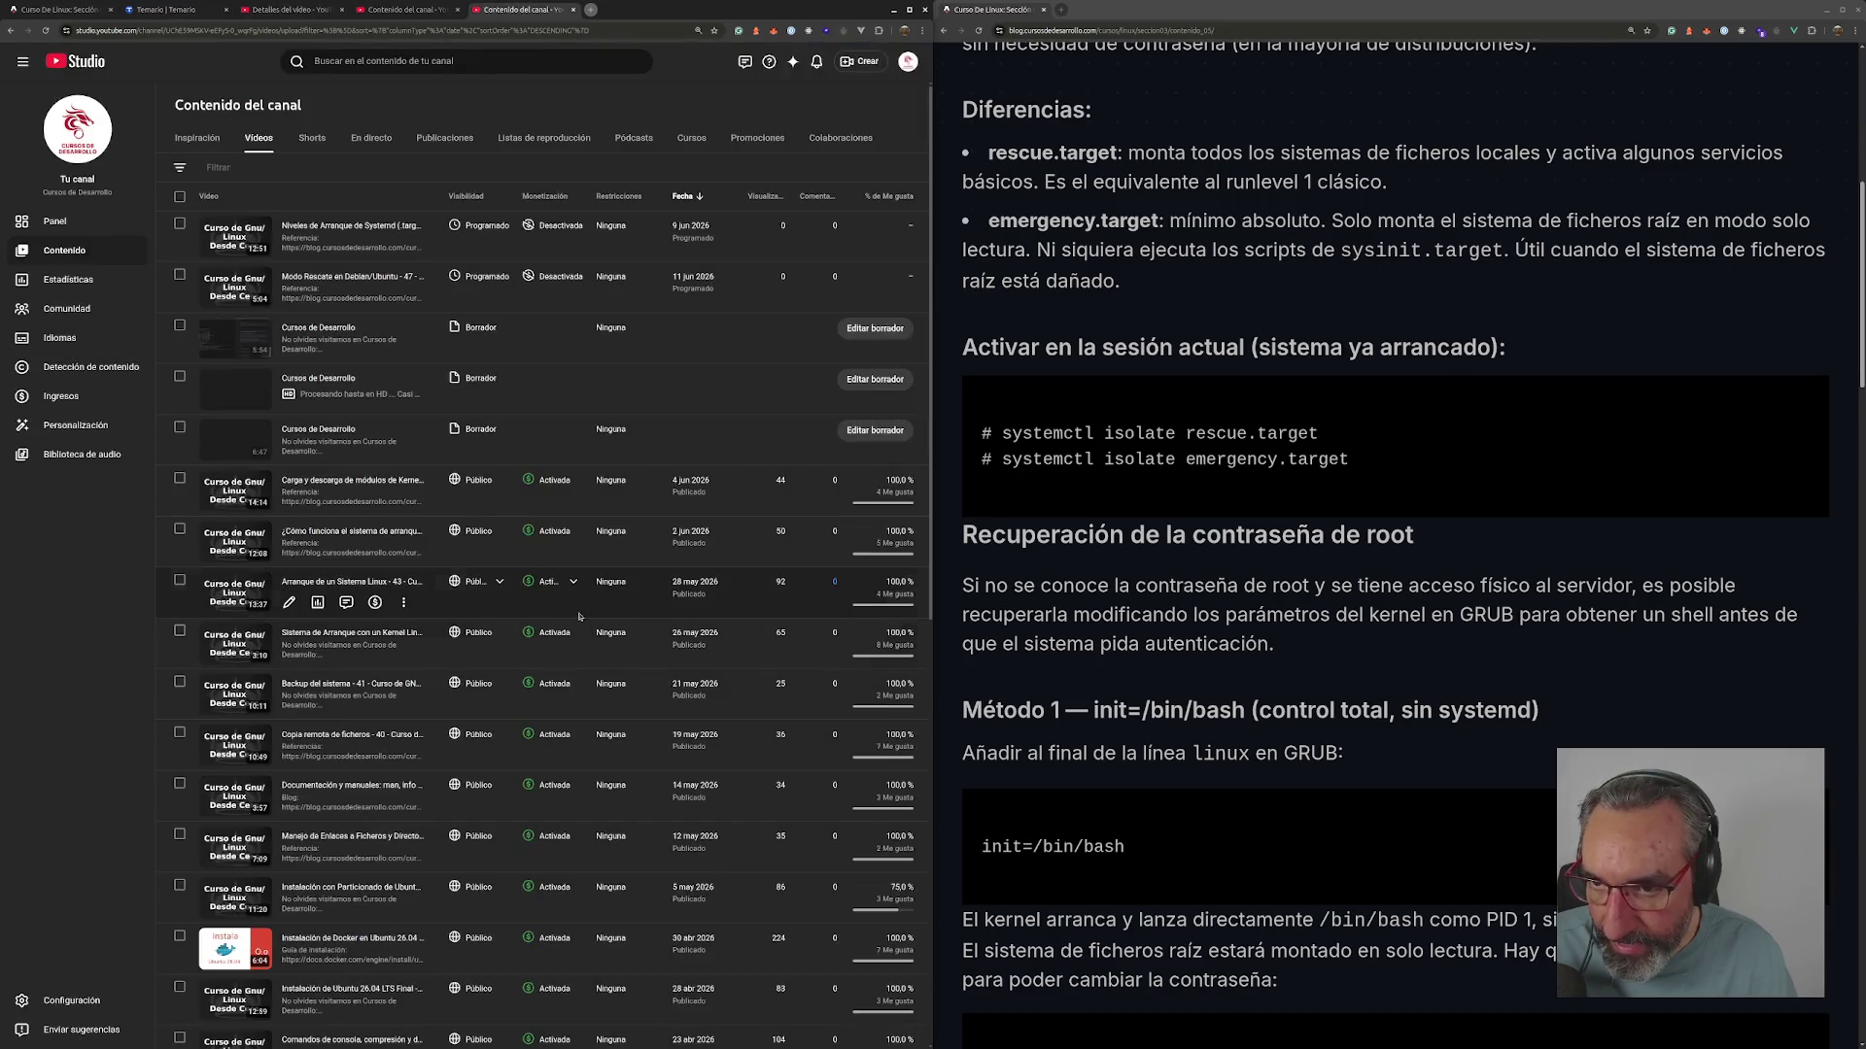
click(319, 328)
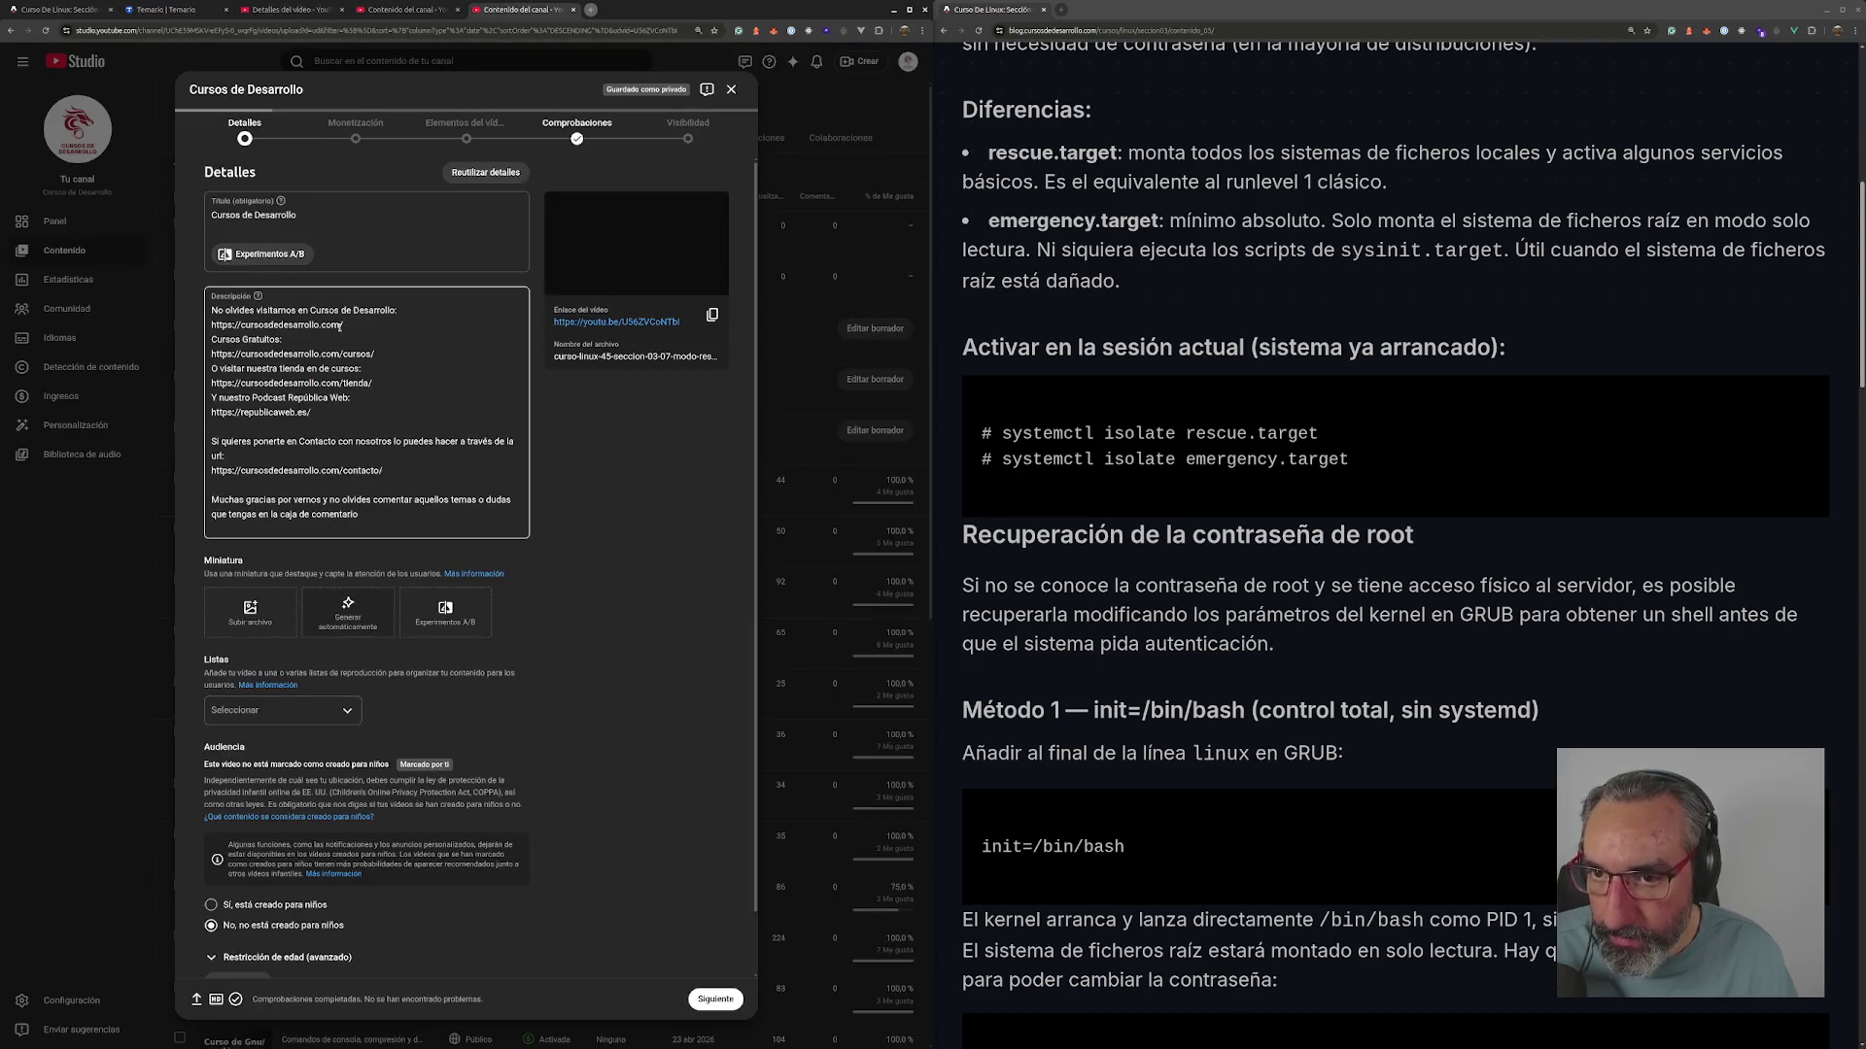
- Paste the episode 47 title, change the number to 48, and replace Debian/Ubuntu with 'RHEL/Fedora/Rocky Linux'
click(331, 219)
key(ctrl+a)
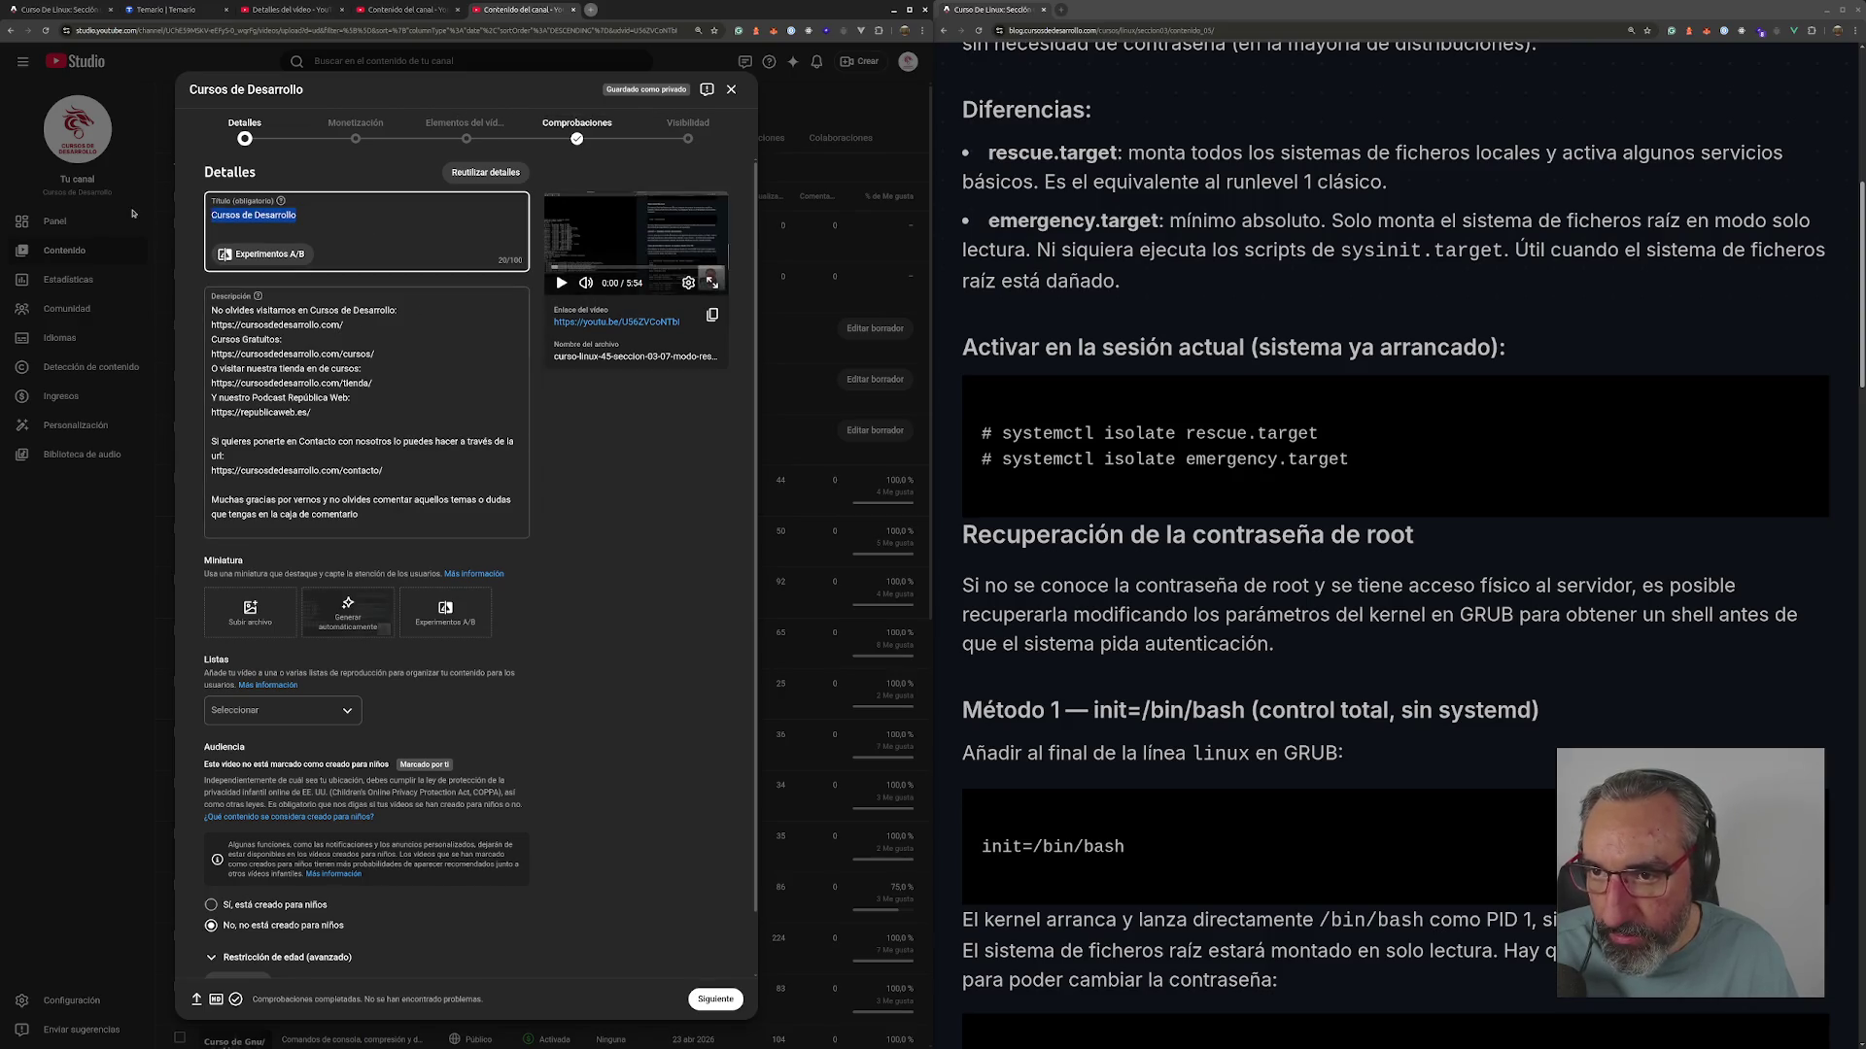
key(ctrl+v)
click(362, 216)
key(BackSpace)
text(8)
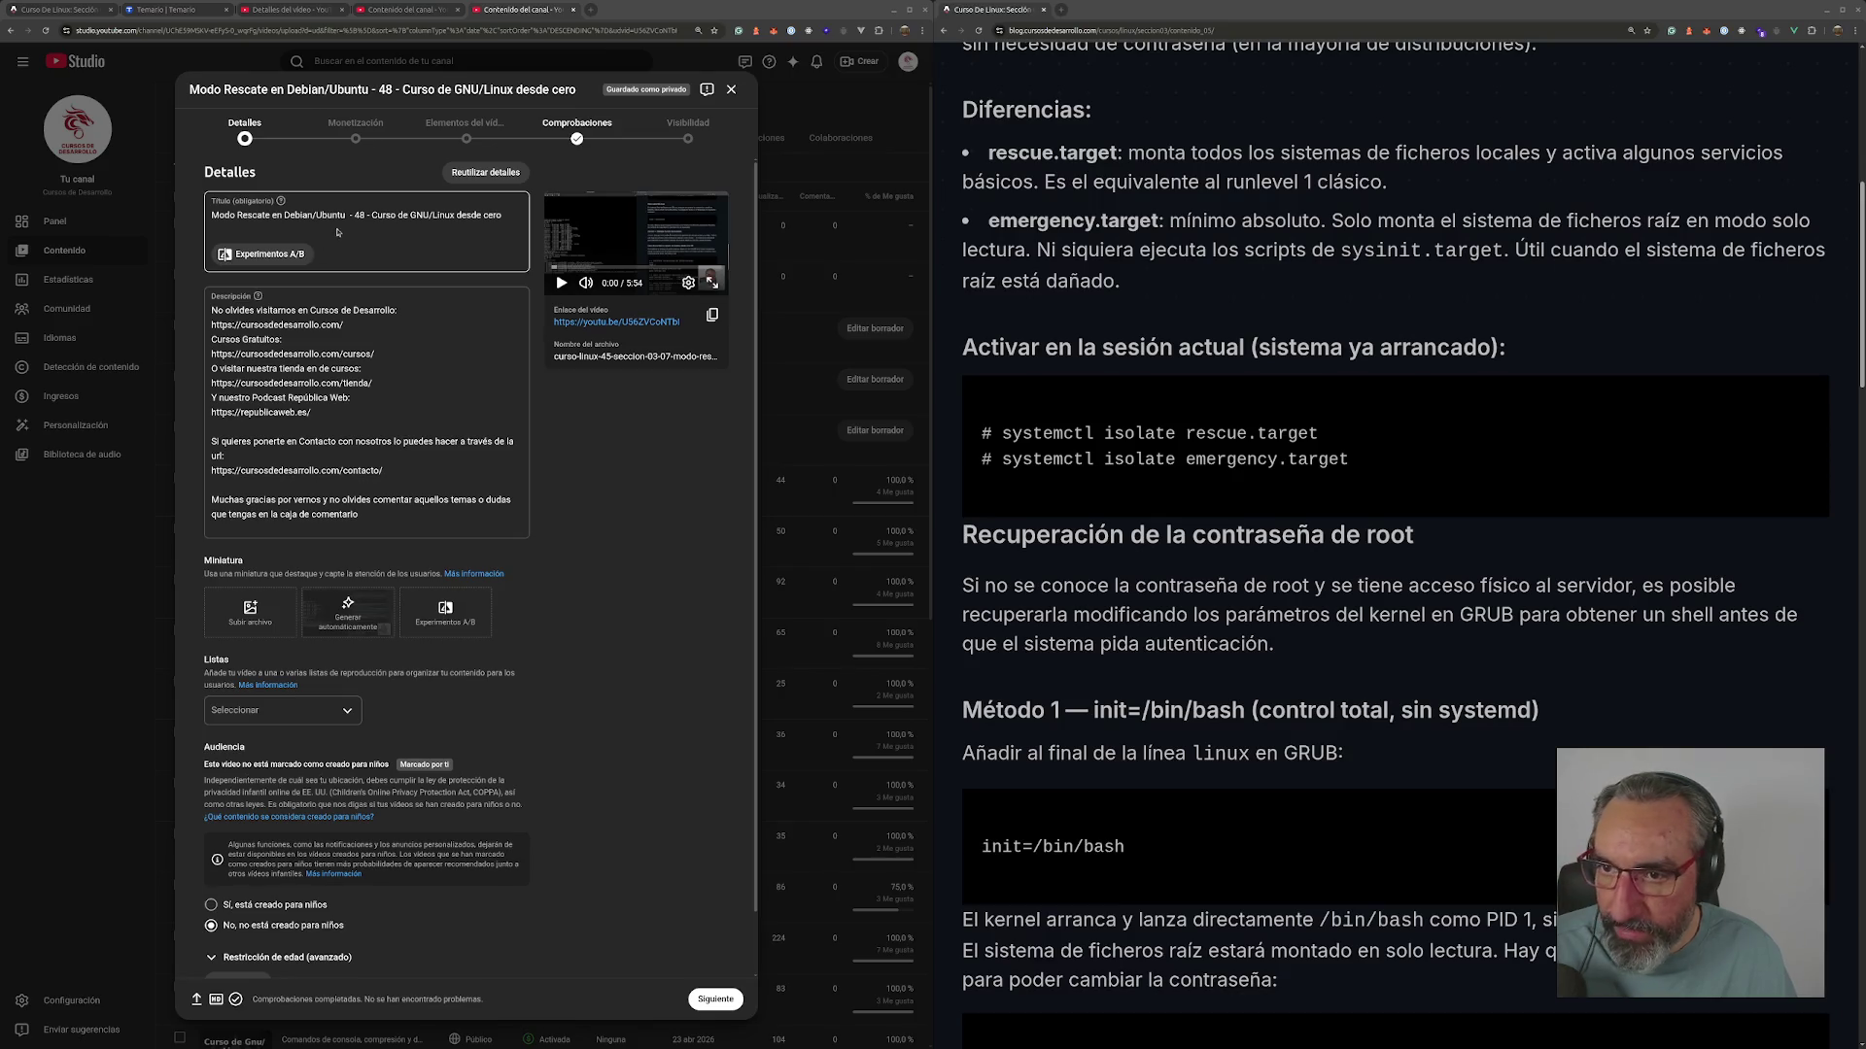
drag(345, 215, 292, 212)
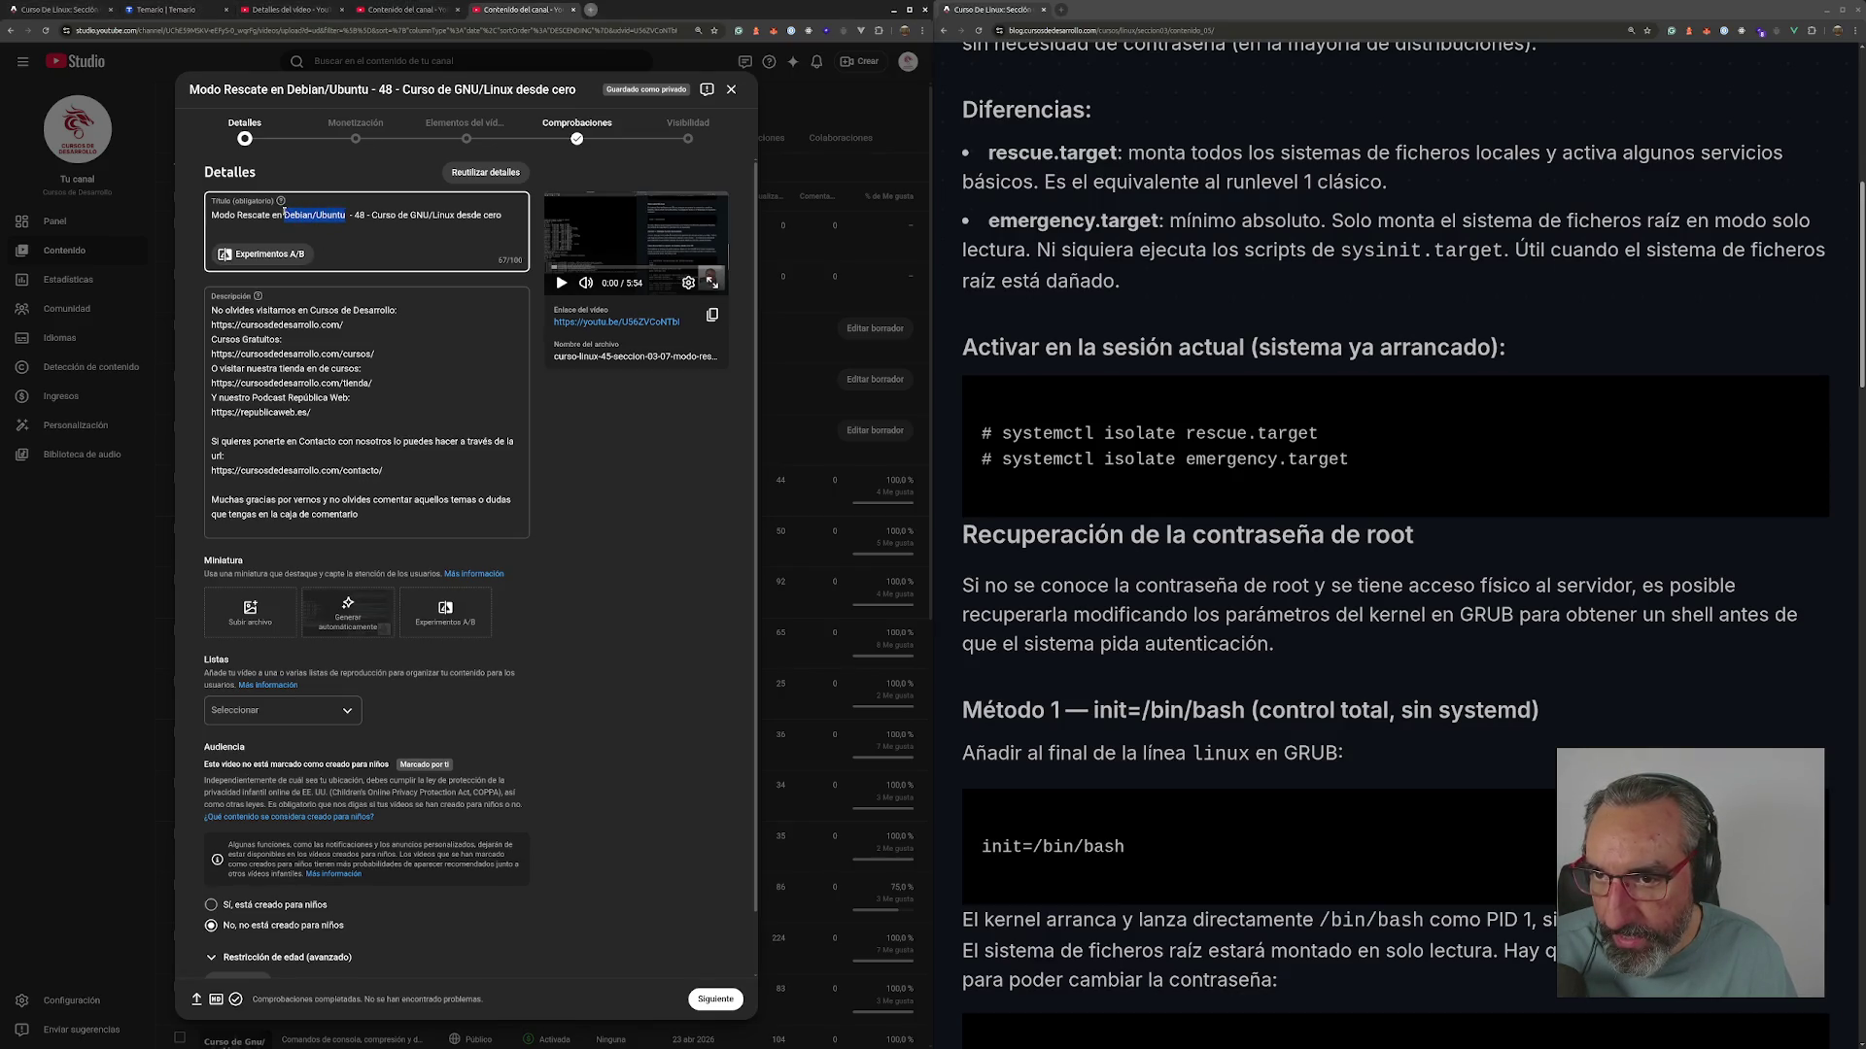
text(RHEL/Fedora/Rock)
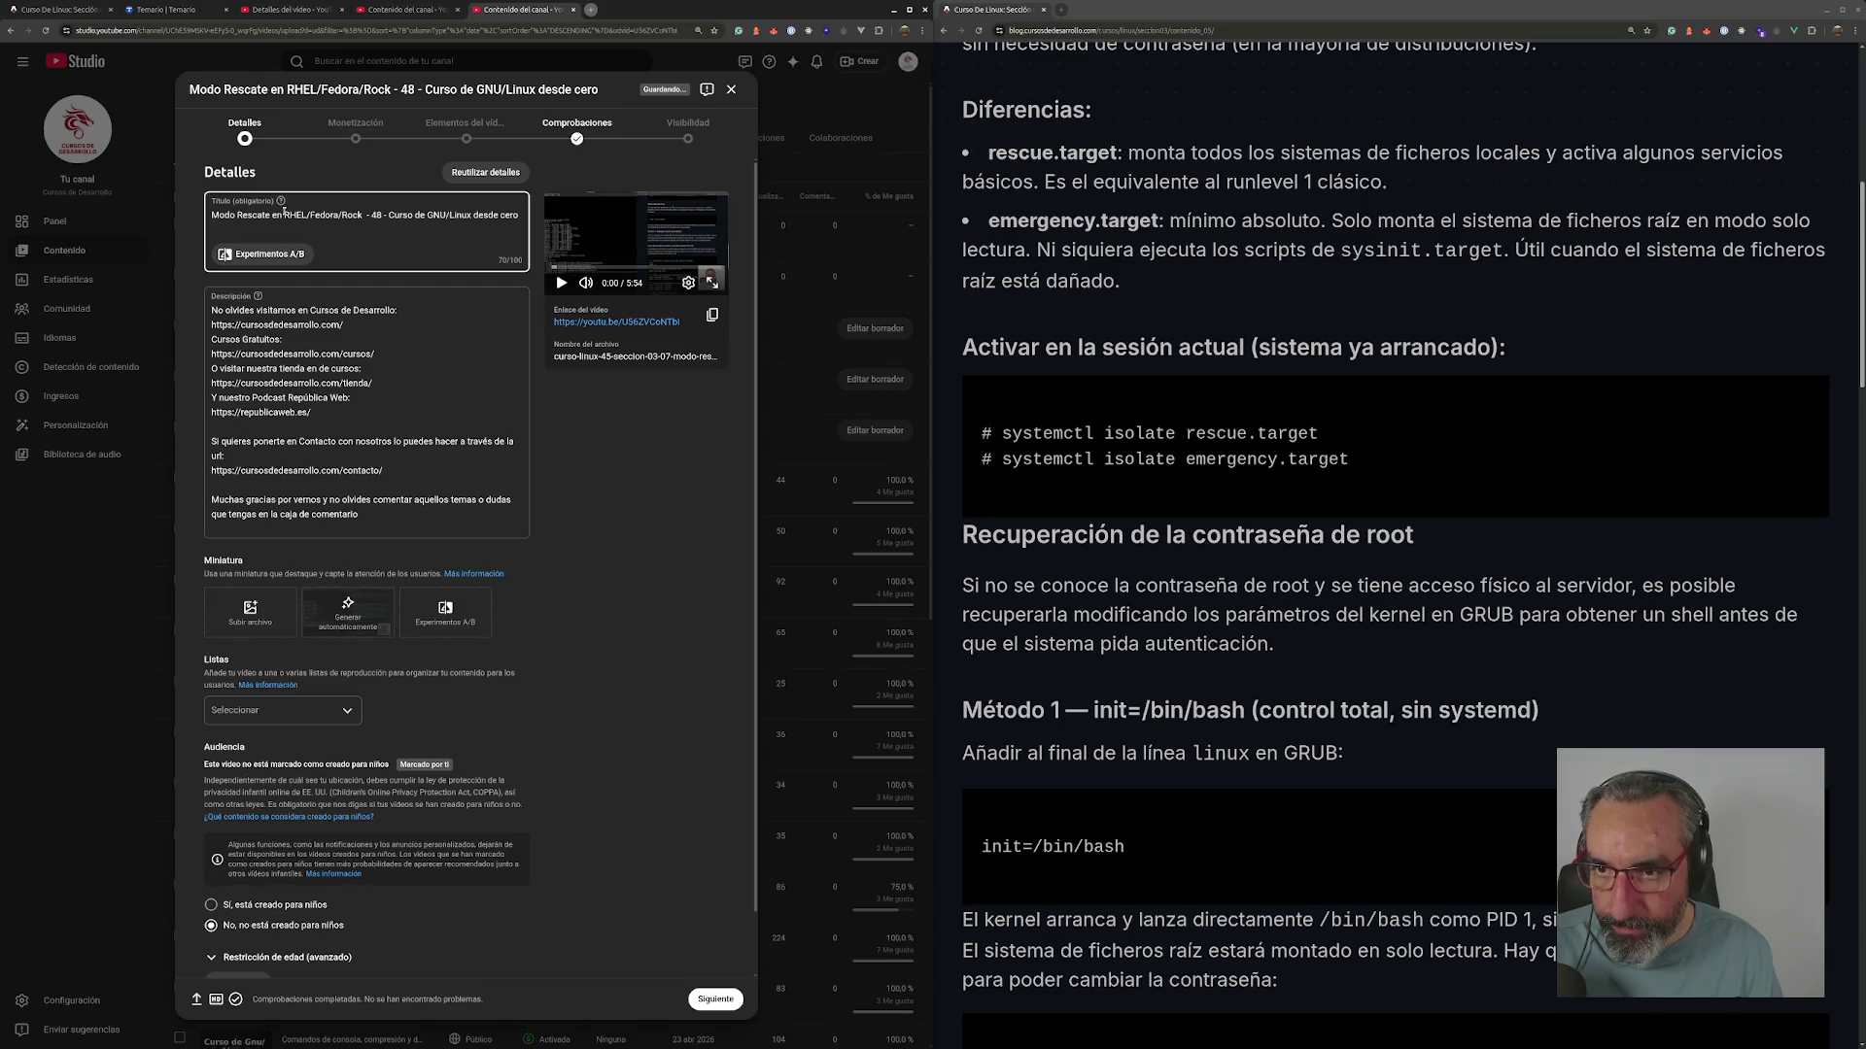
text(y Liunux)
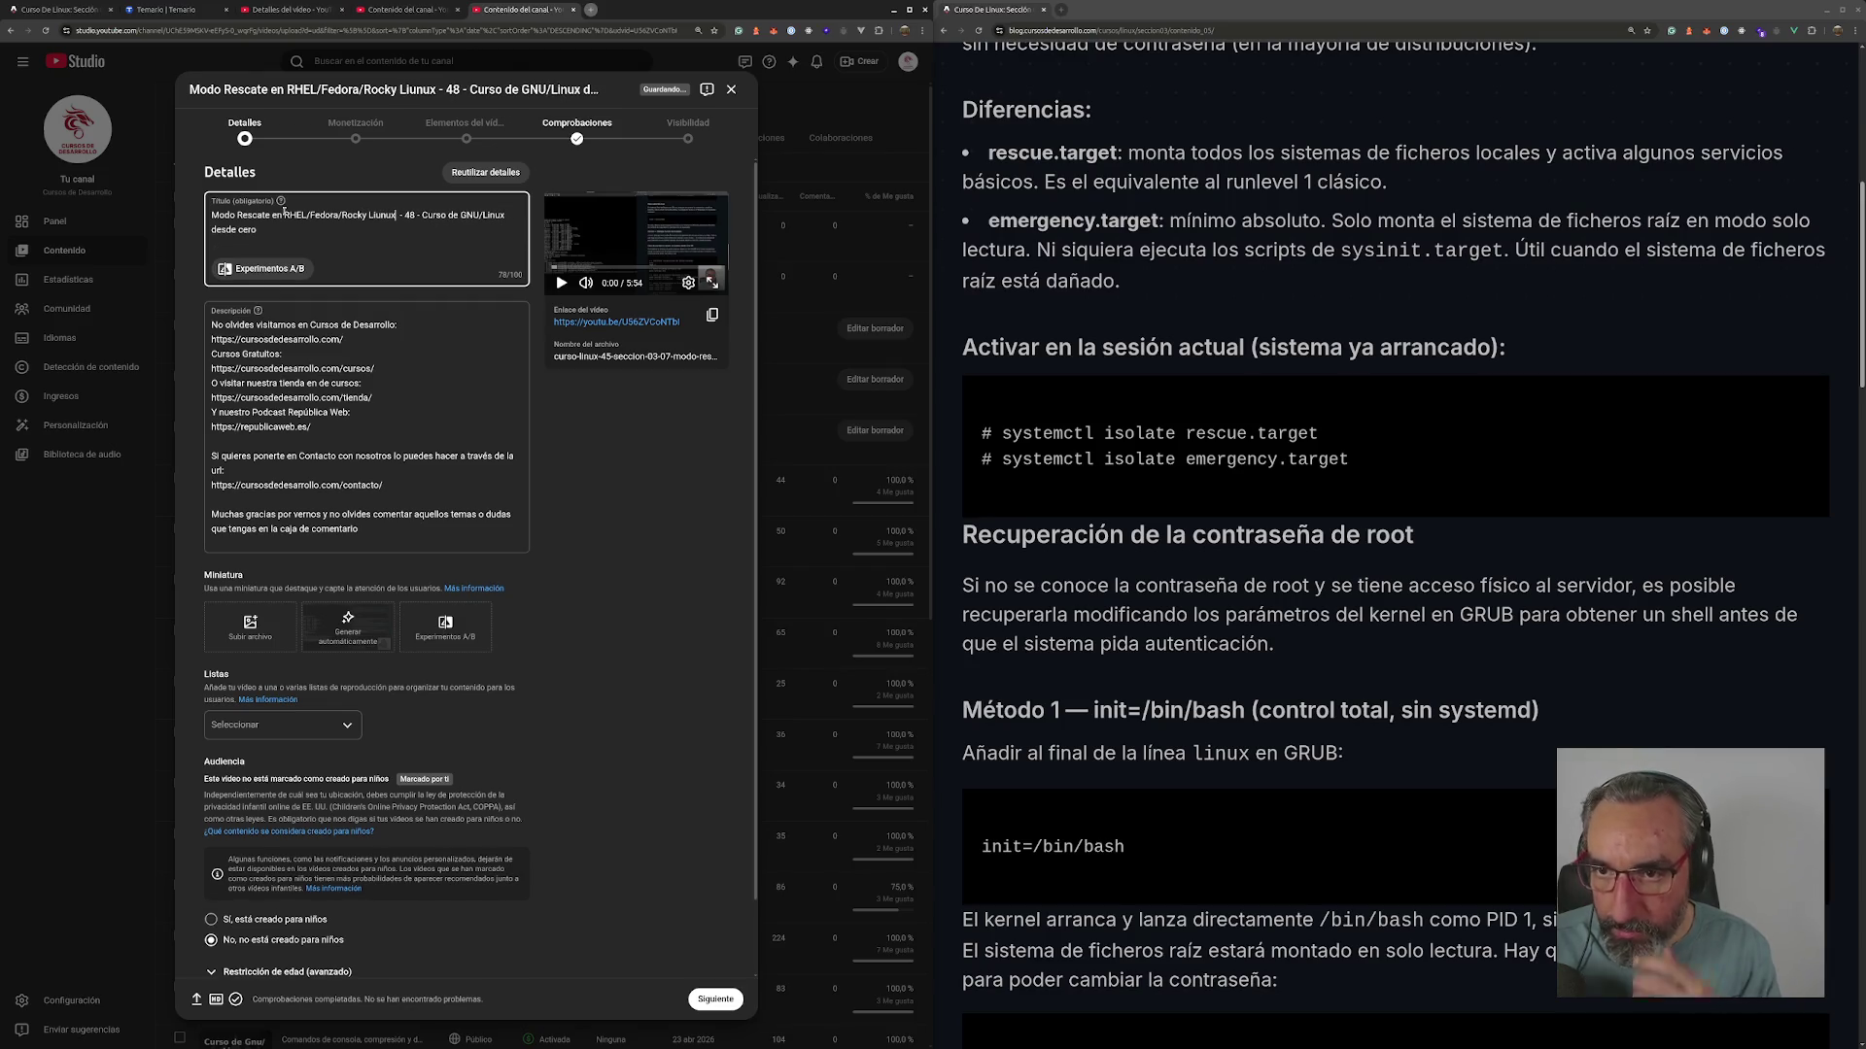
key(BackSpace)
key(BackSpace)
key(BackSpace)
text(nux)
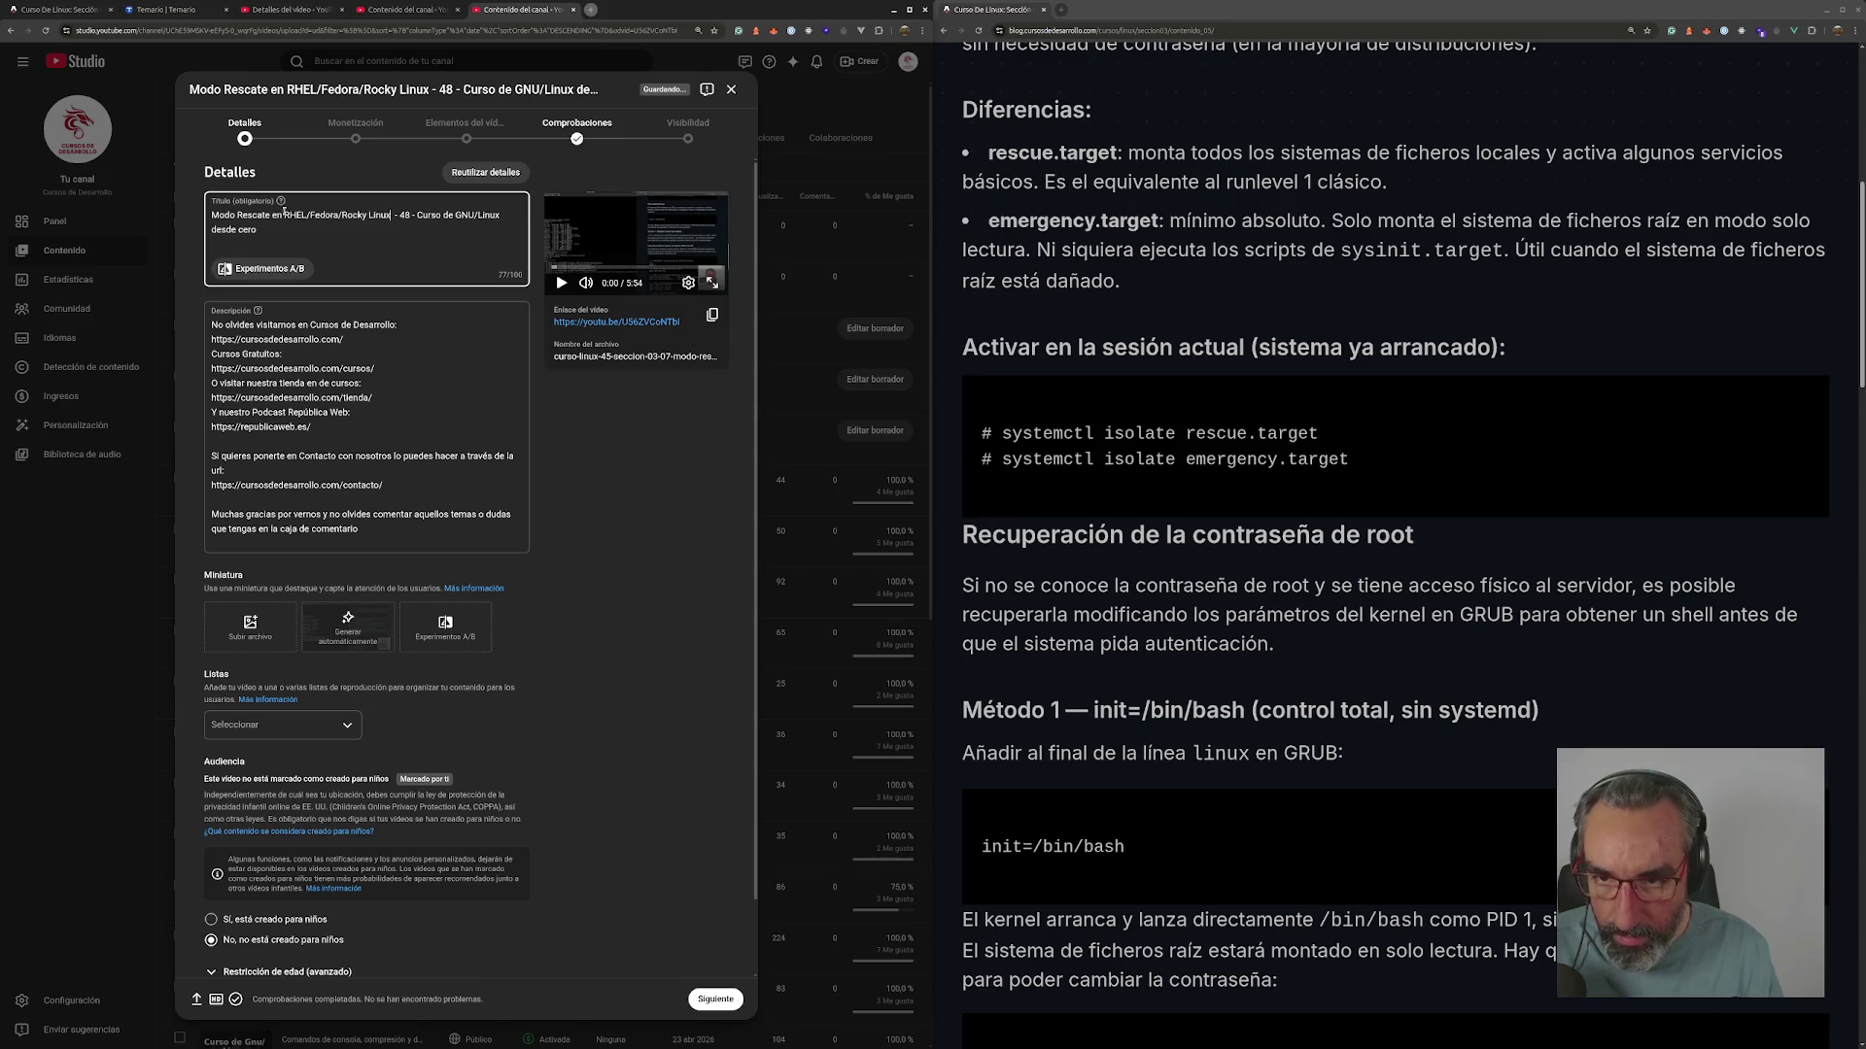
- Copy the Referencia line and blog URL from video 47 and paste it atop video 48's description
click(410, 13)
click(291, 10)
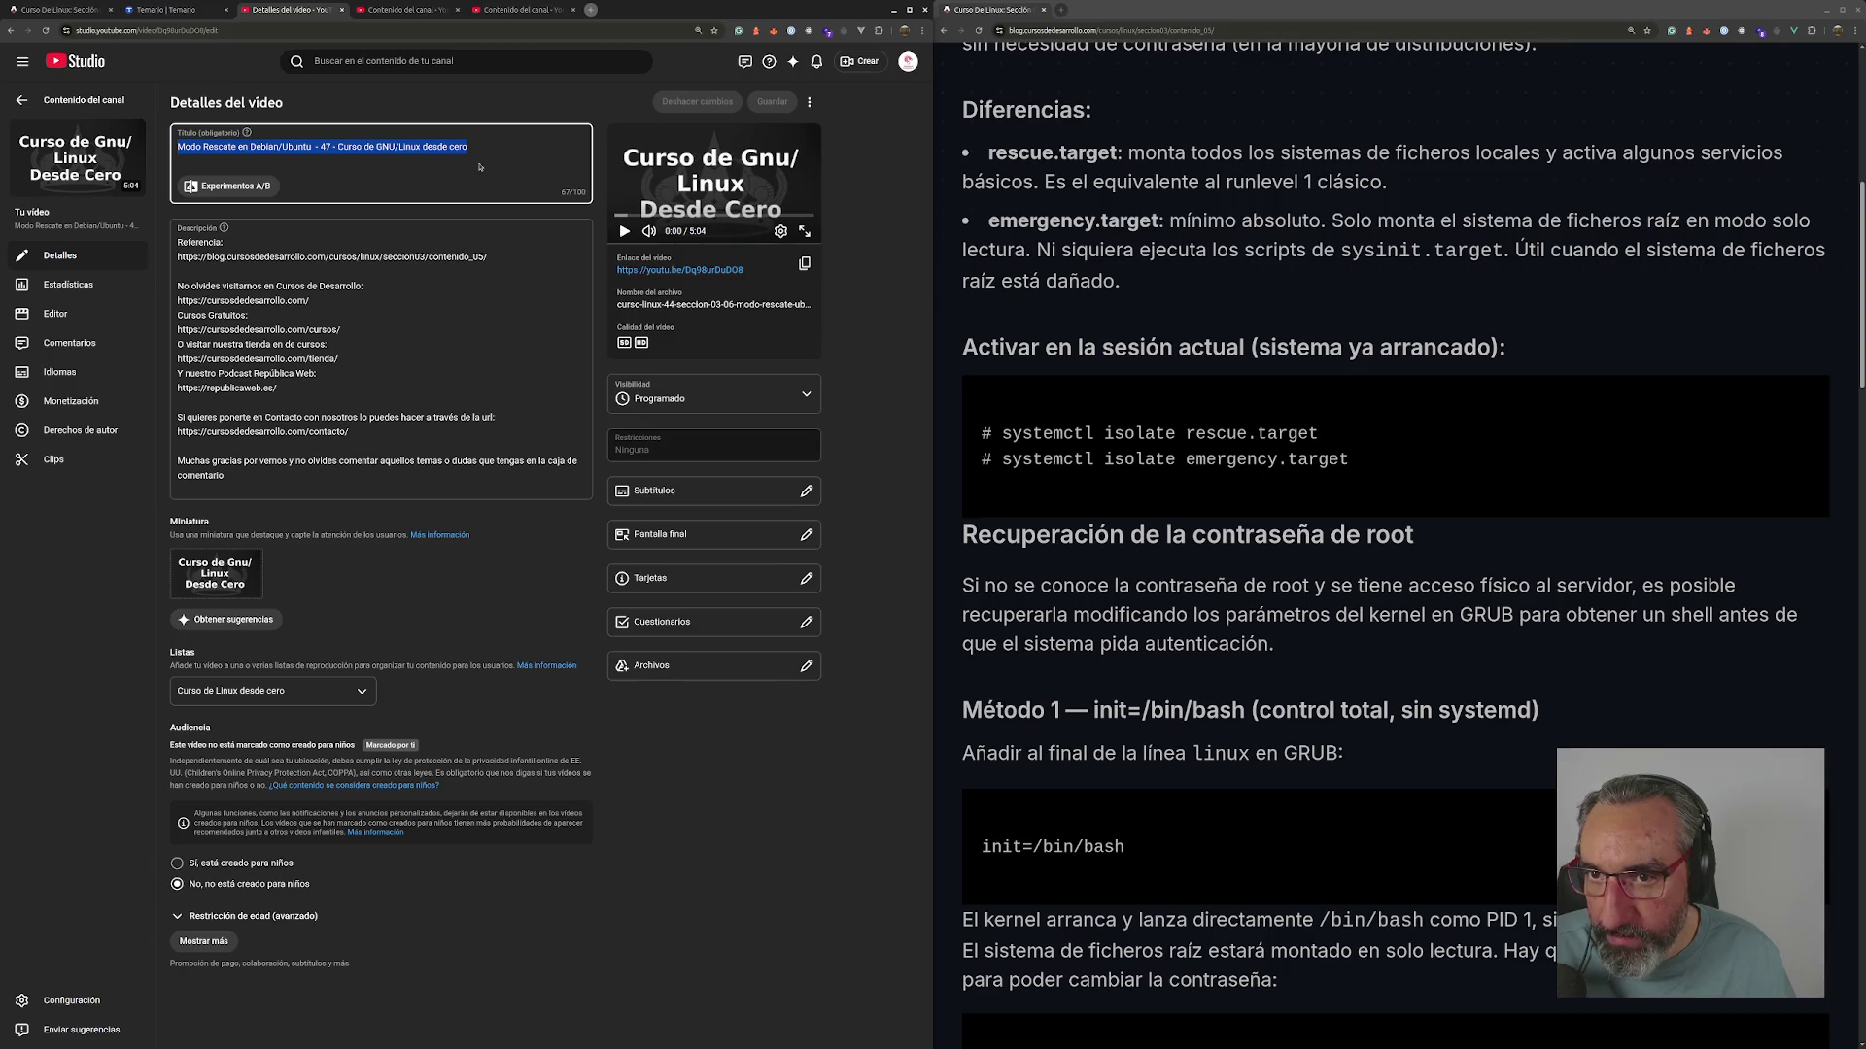
drag(486, 257, 177, 241)
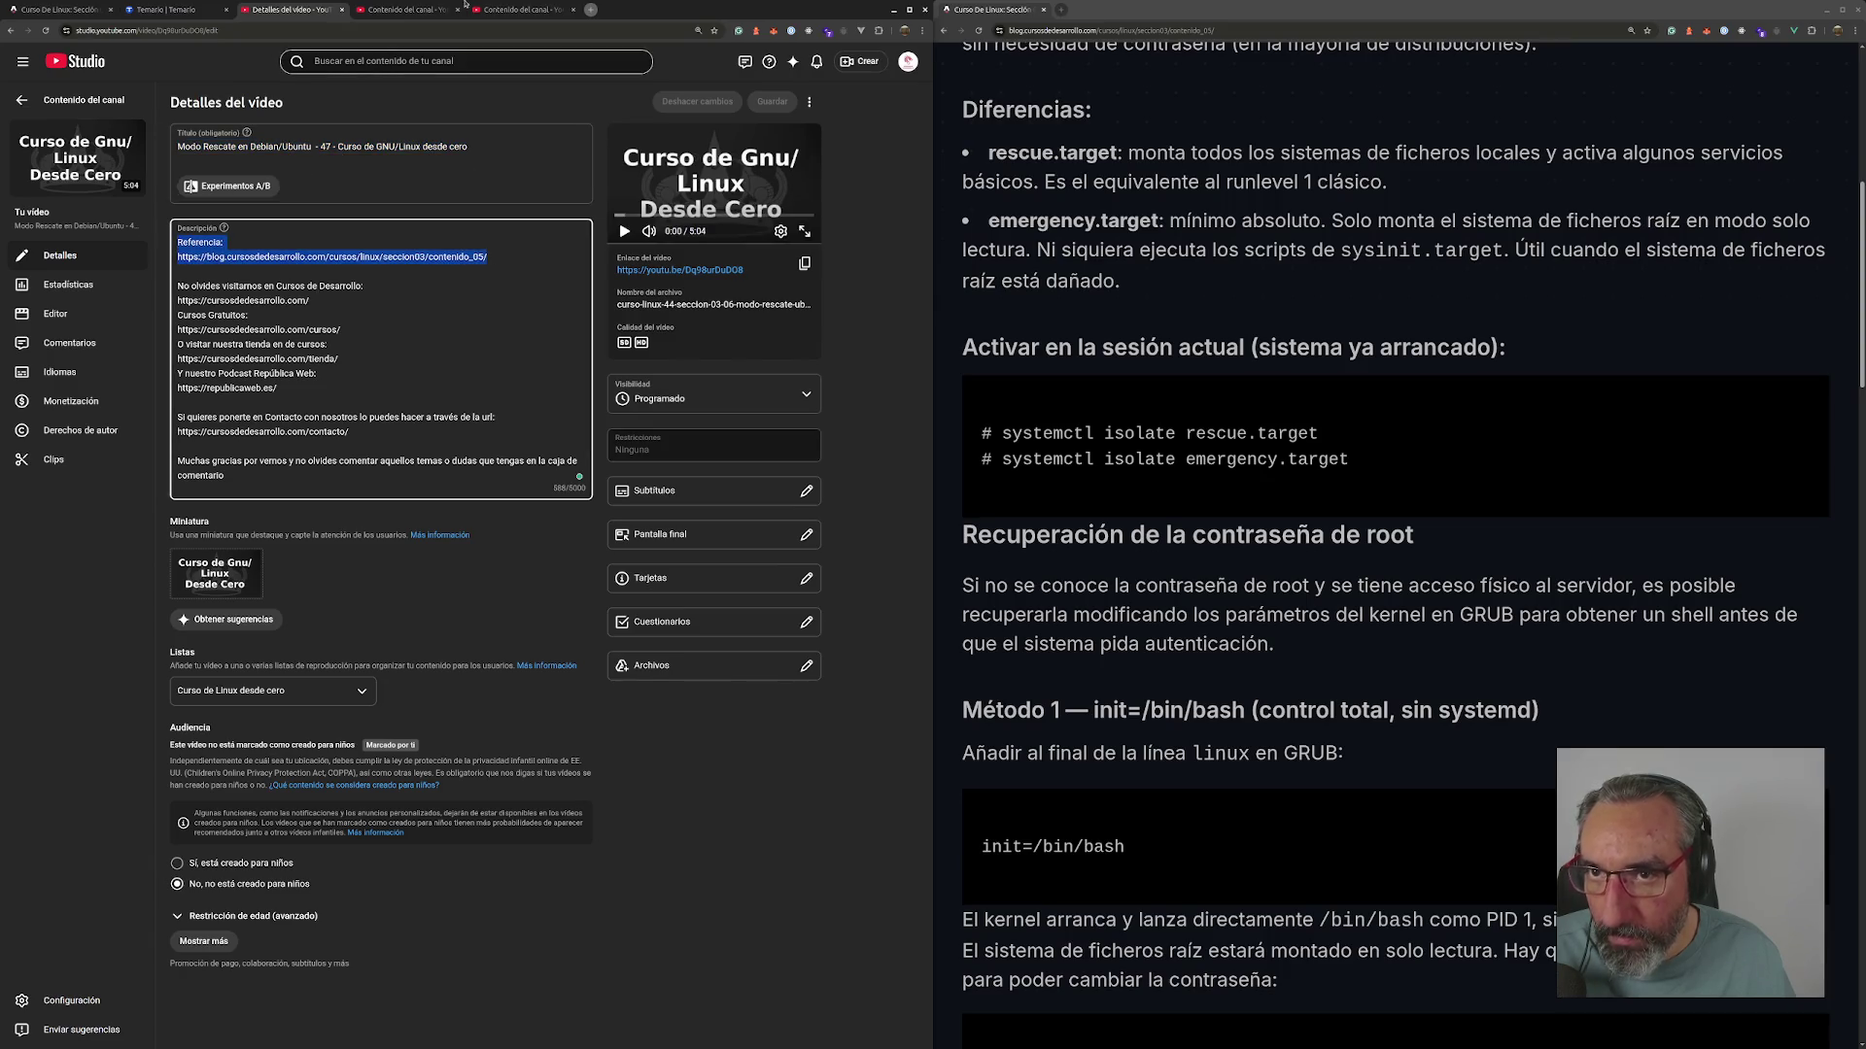
key(ctrl+5)
click(211, 323)
key(ctrl+v)
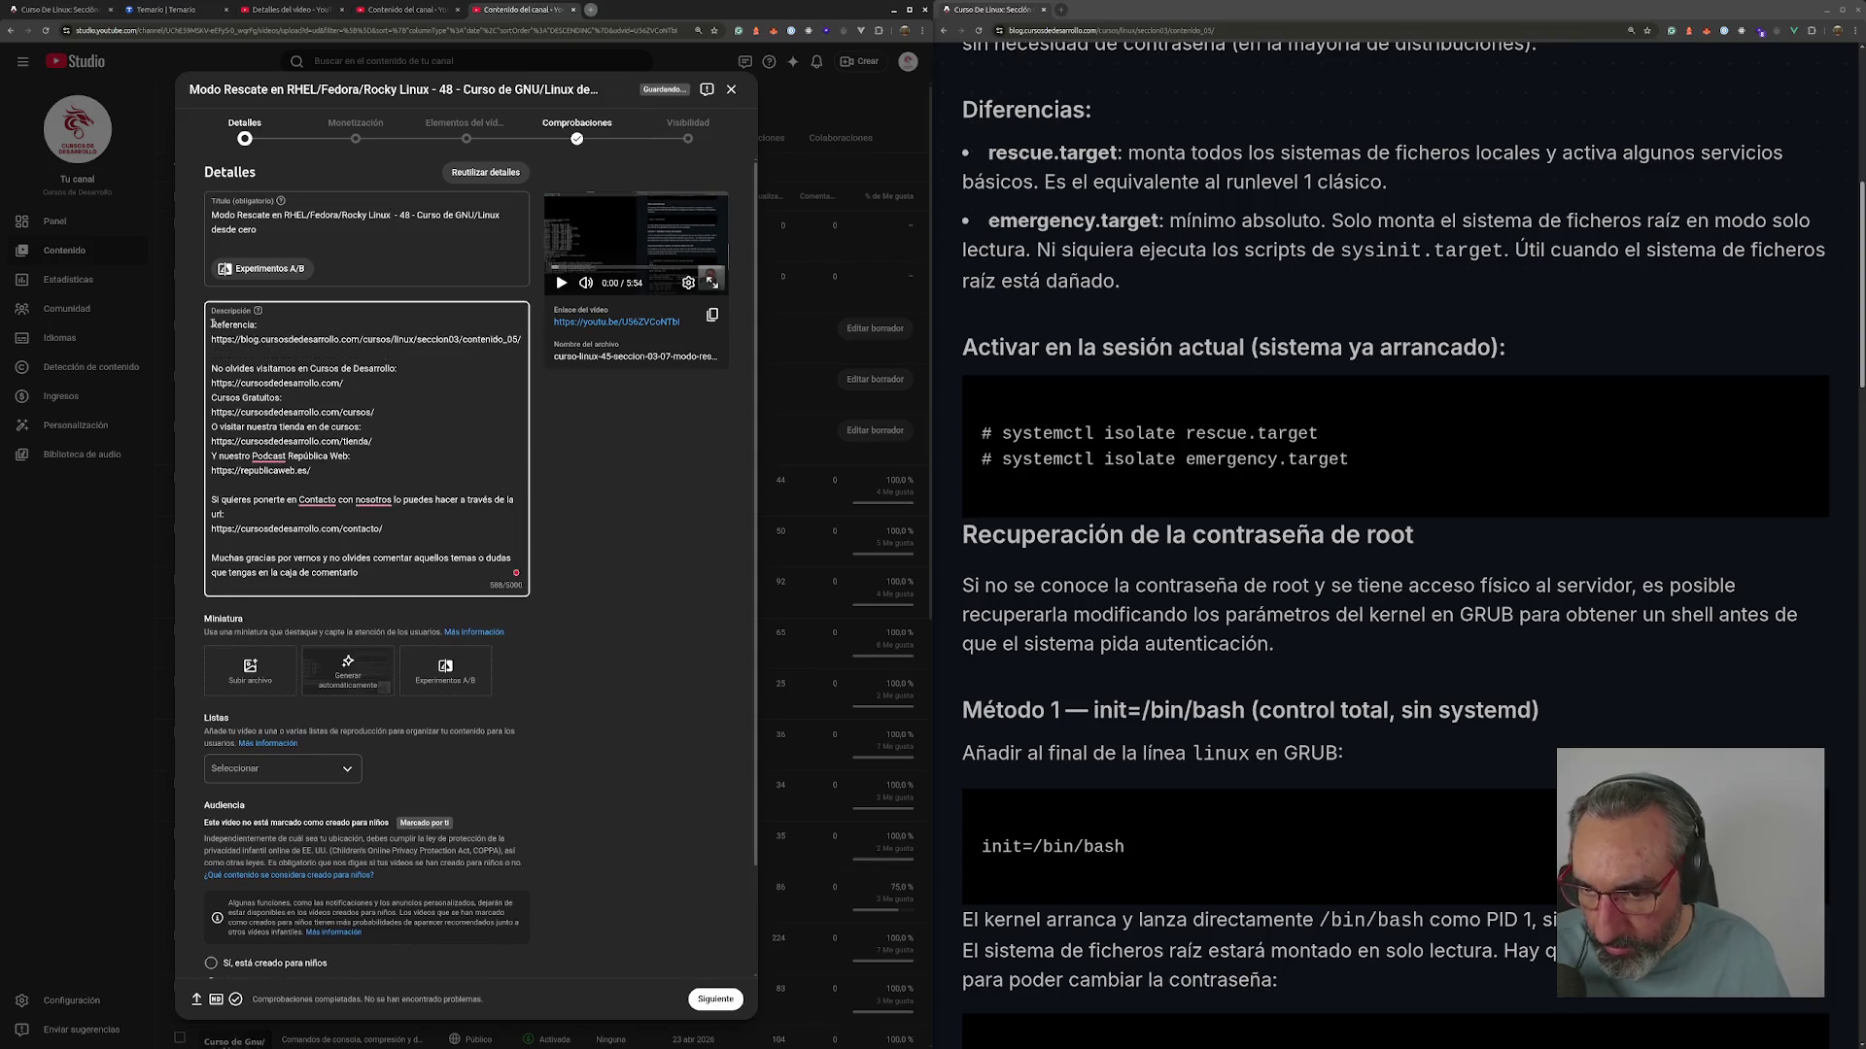
click(1111, 30)
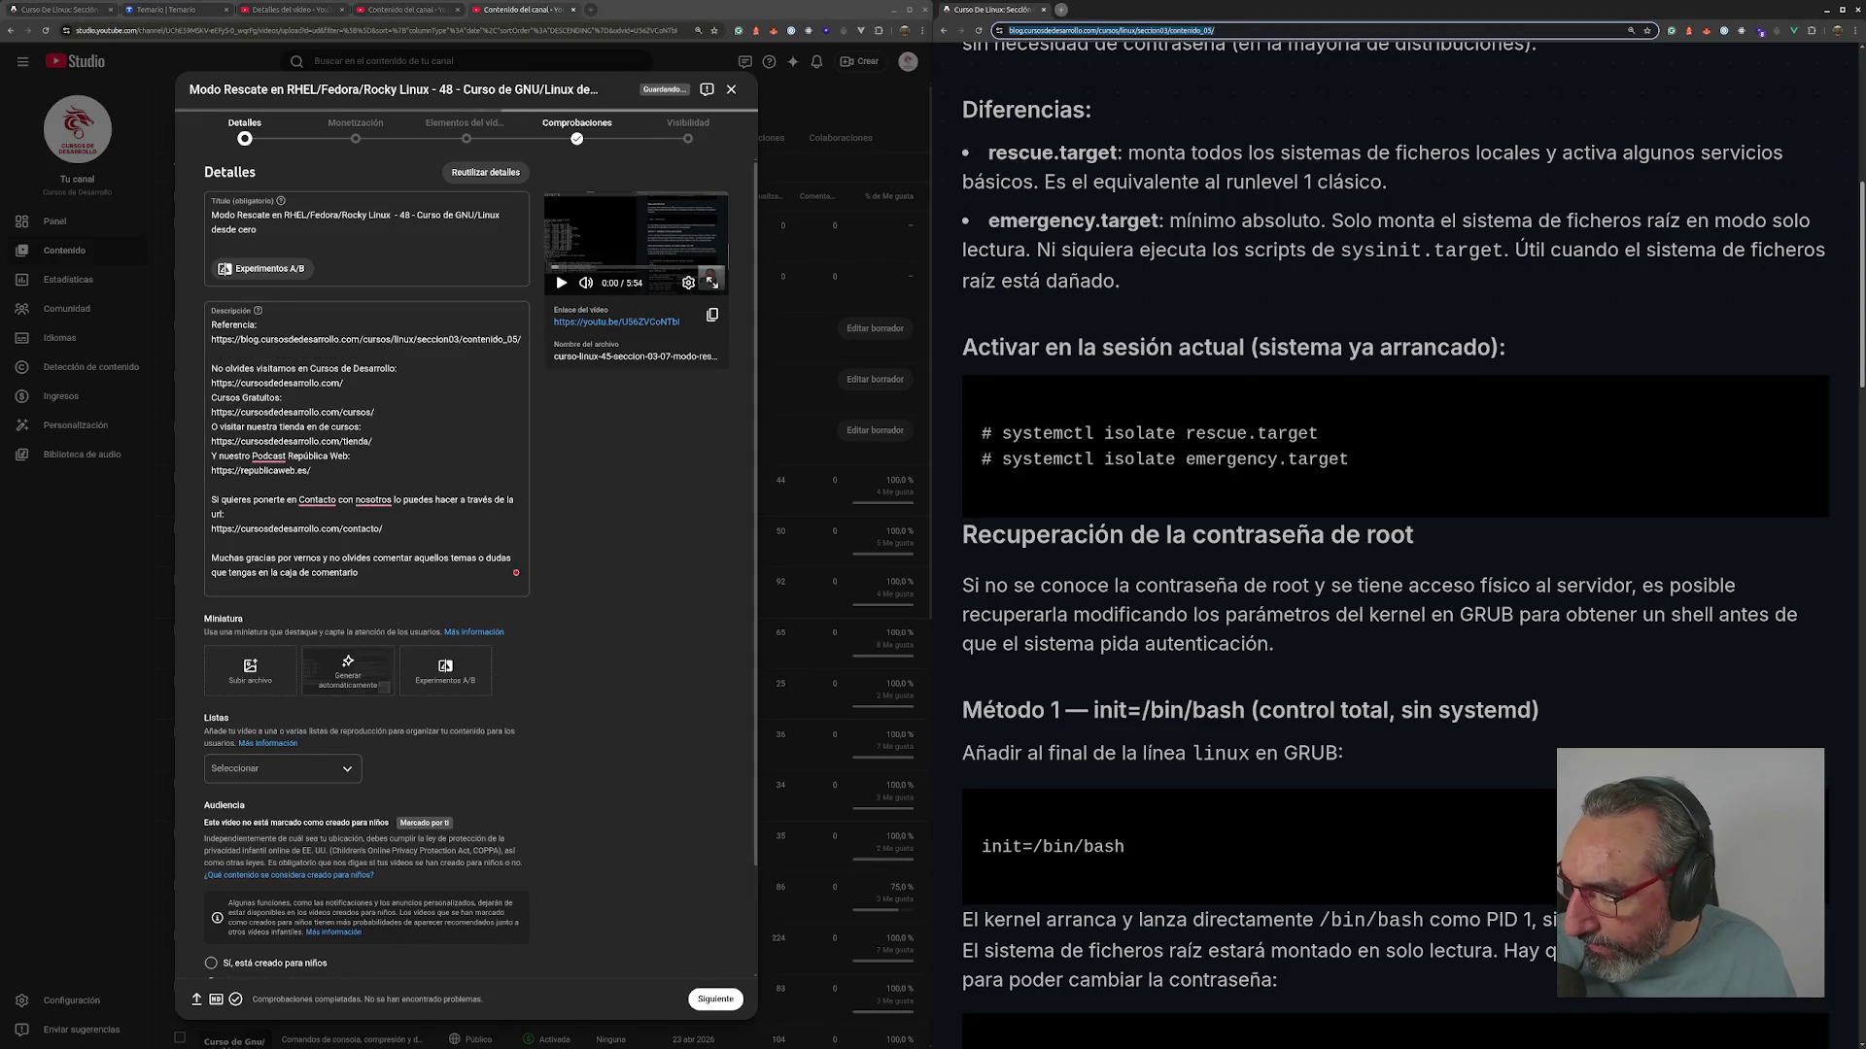
key(Escape)
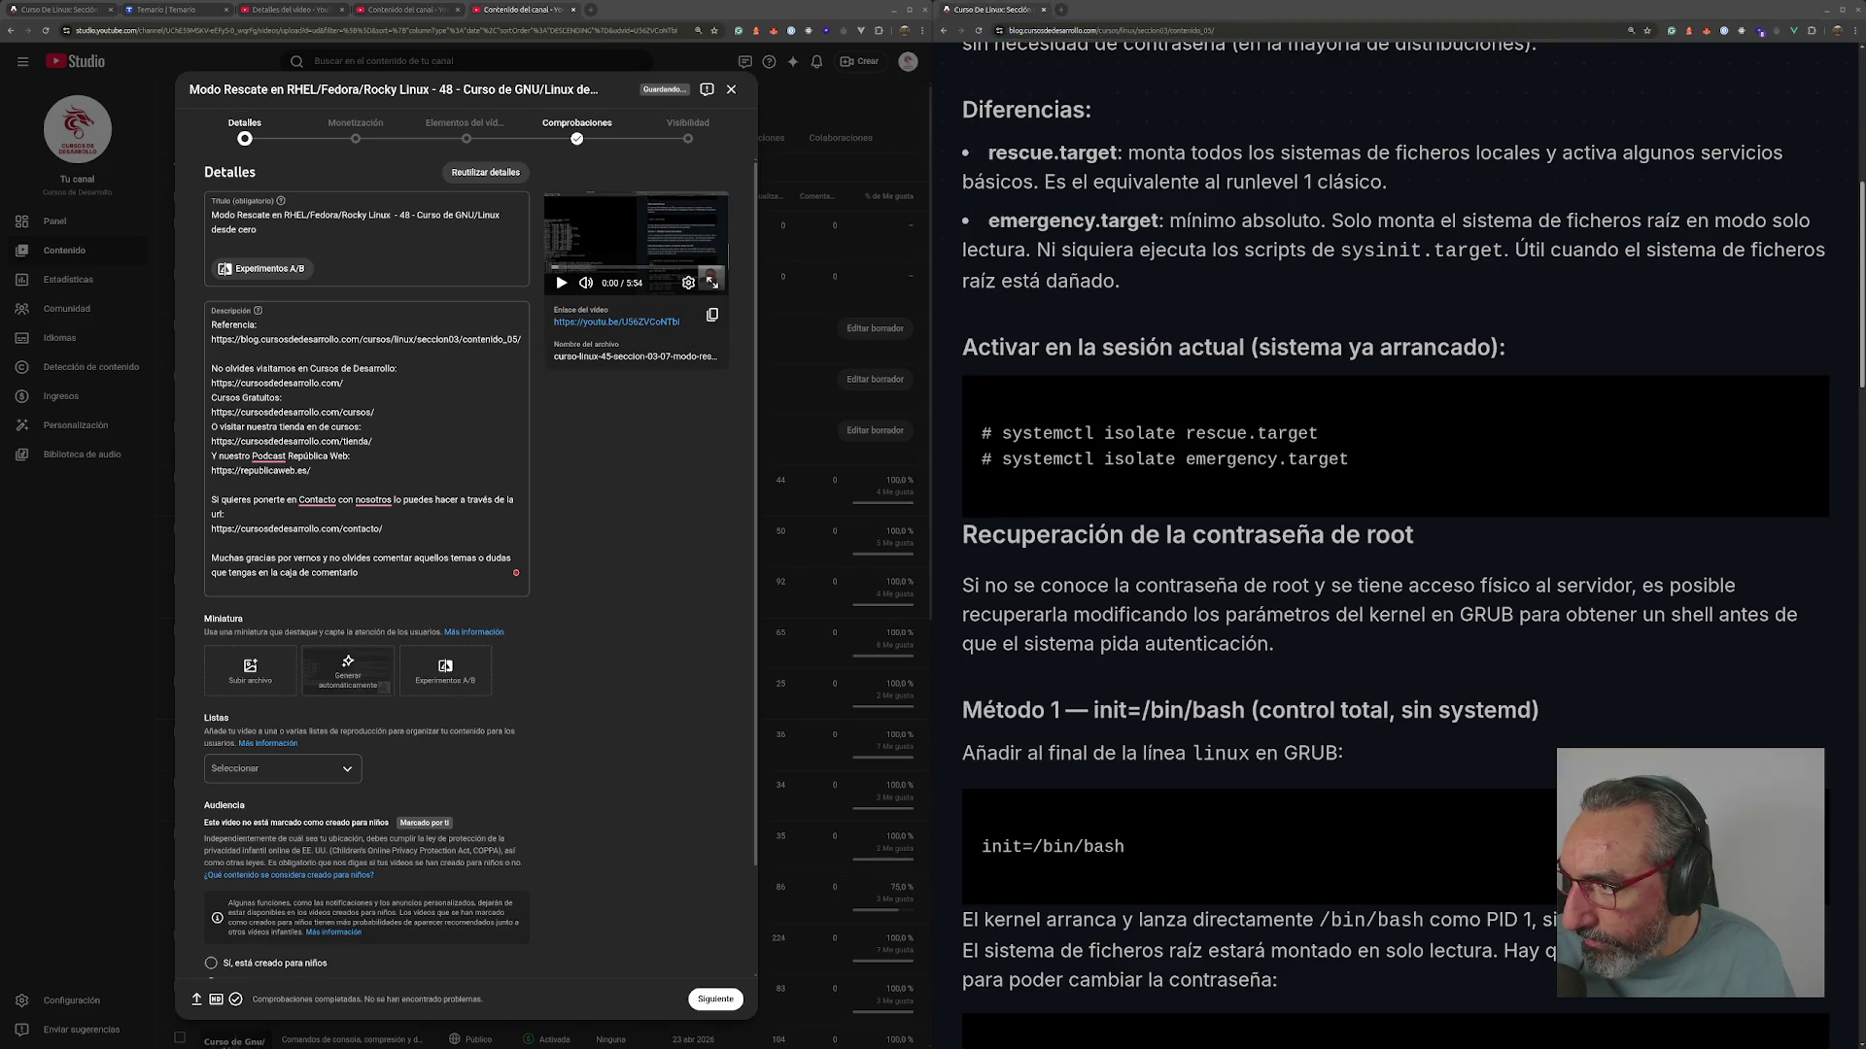
- Set the course image as thumbnail and add the video to the Curso de Linux desde cero playlist
mouse_move(289, 551)
mouse_down()
mouse_move(268, 683)
mouse_move(254, 671)
mouse_up()
click(295, 768)
click(224, 801)
click(415, 1005)
scroll(253, 904, down, 2)
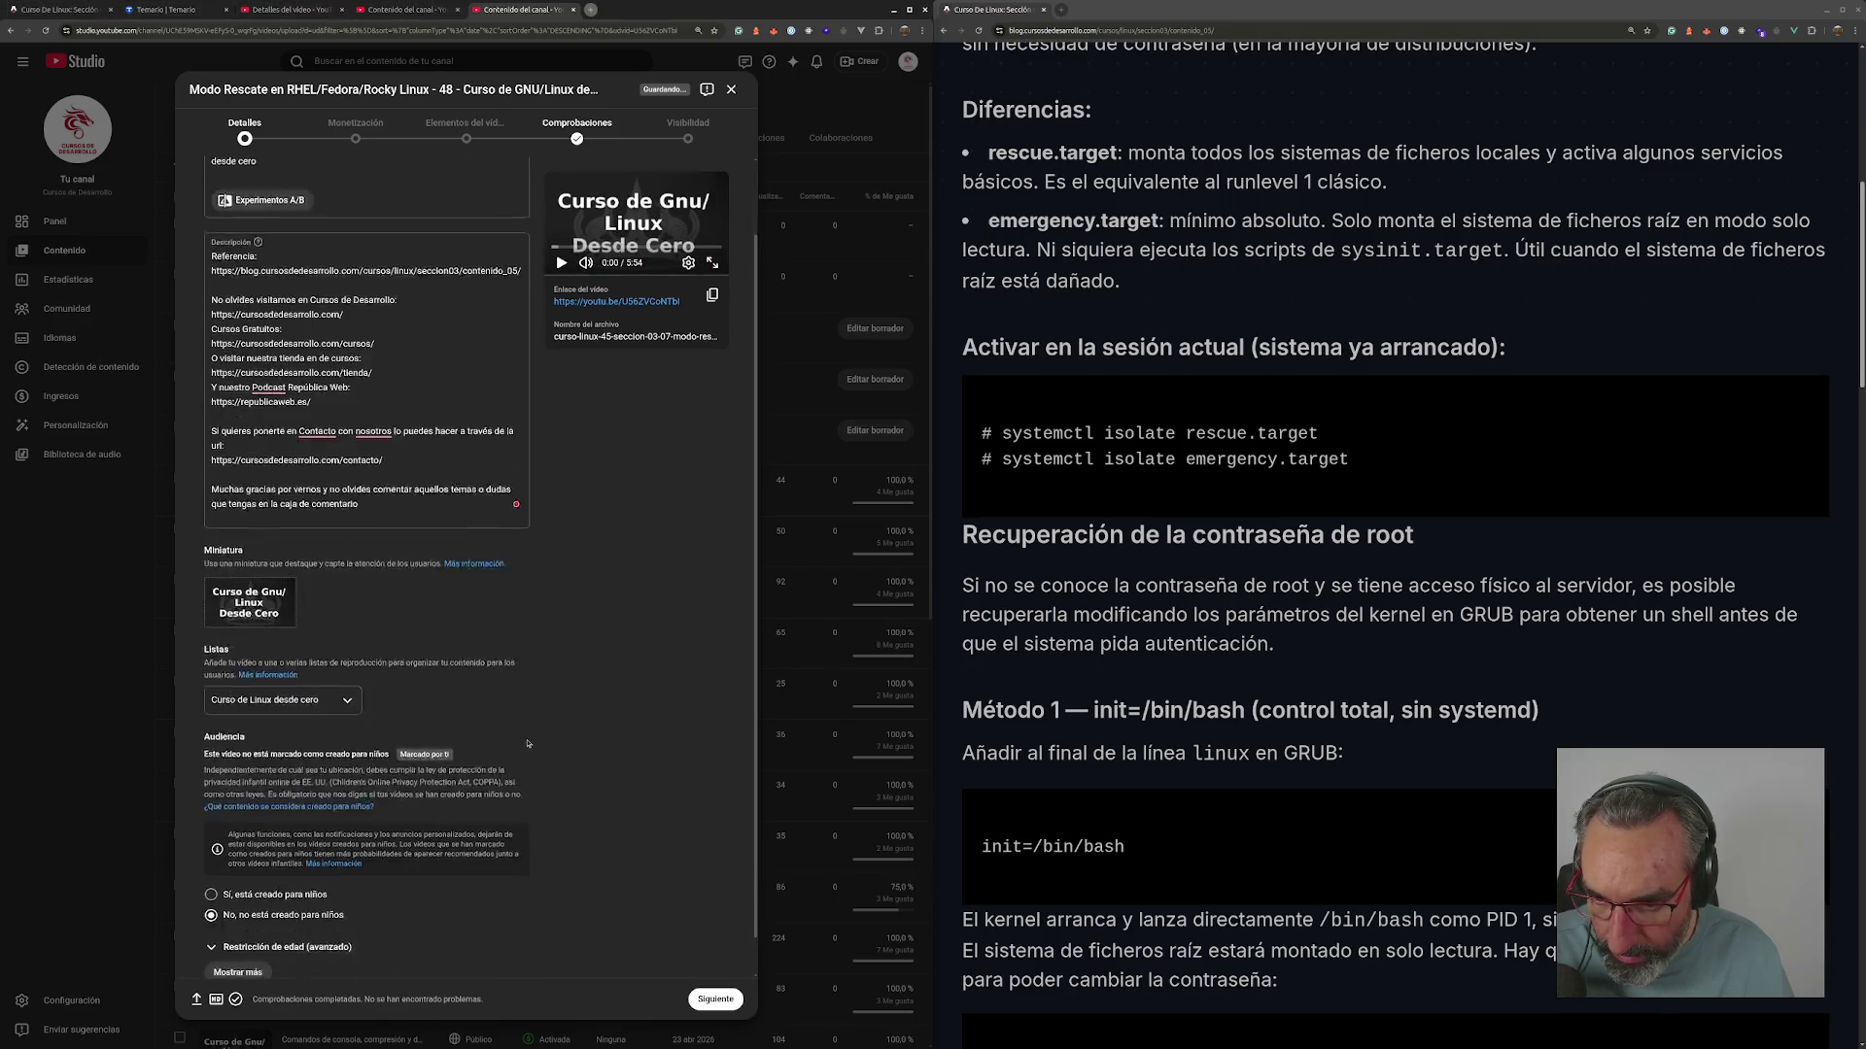
- Under Mostrar más, enter tags emergency, mode, rhel, rocky, linux, fedora, modo, rescate, emergencia, fixing typos
click(247, 916)
scroll(331, 856, down, 8)
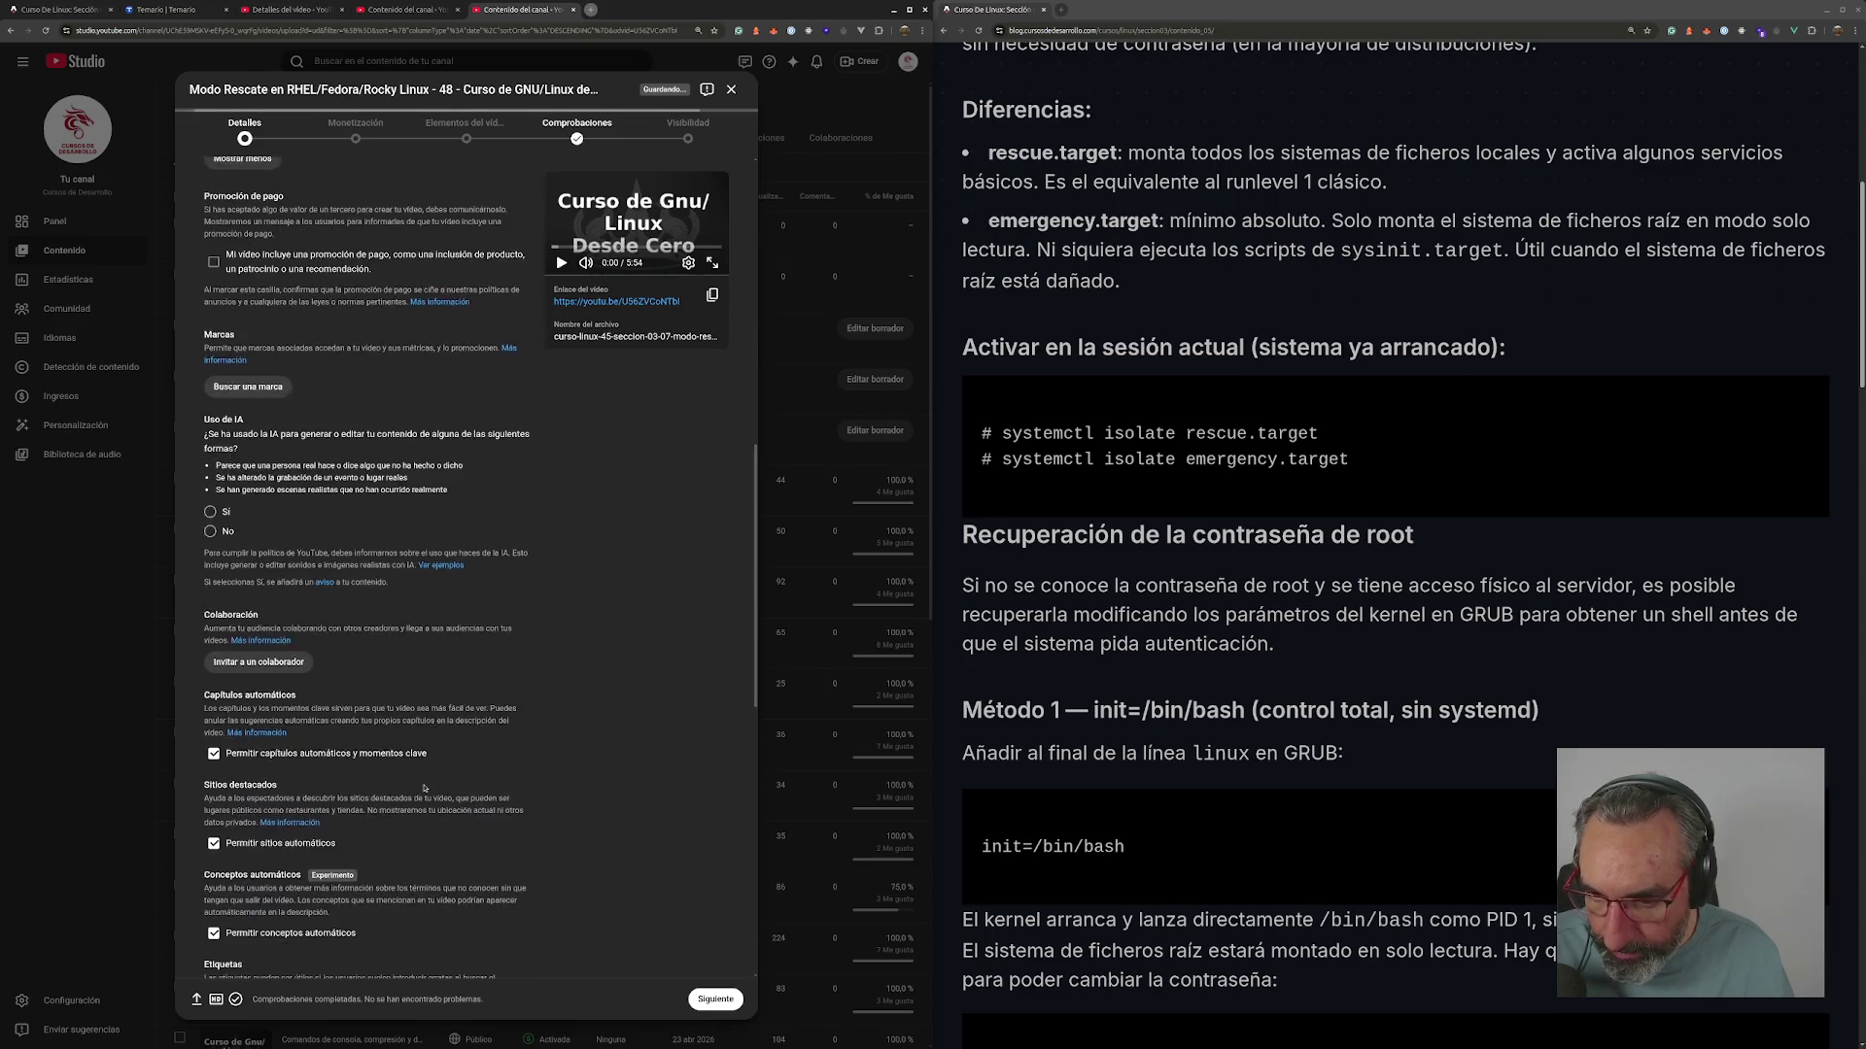
scroll(421, 784, down, 2)
click(346, 431)
text(r)
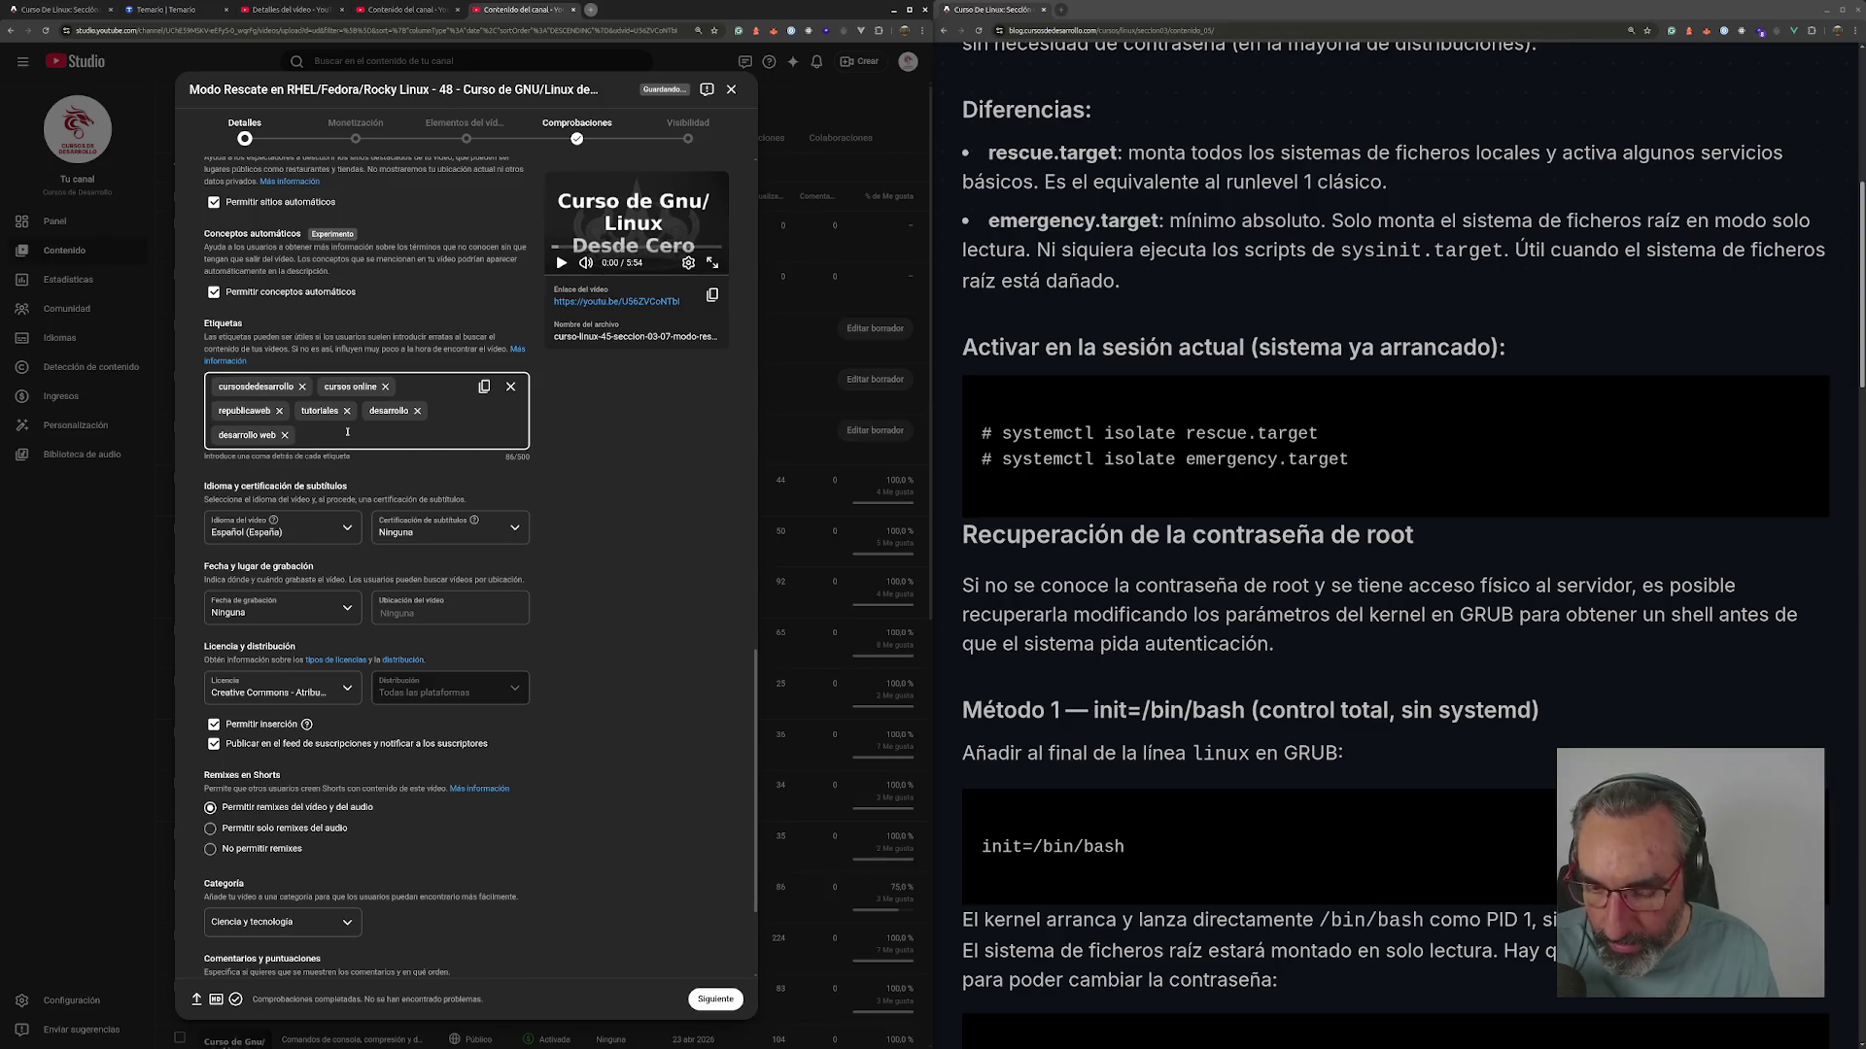
text(,mode,)
key(BackSpace)
key(BackSpace)
key(BackSpace)
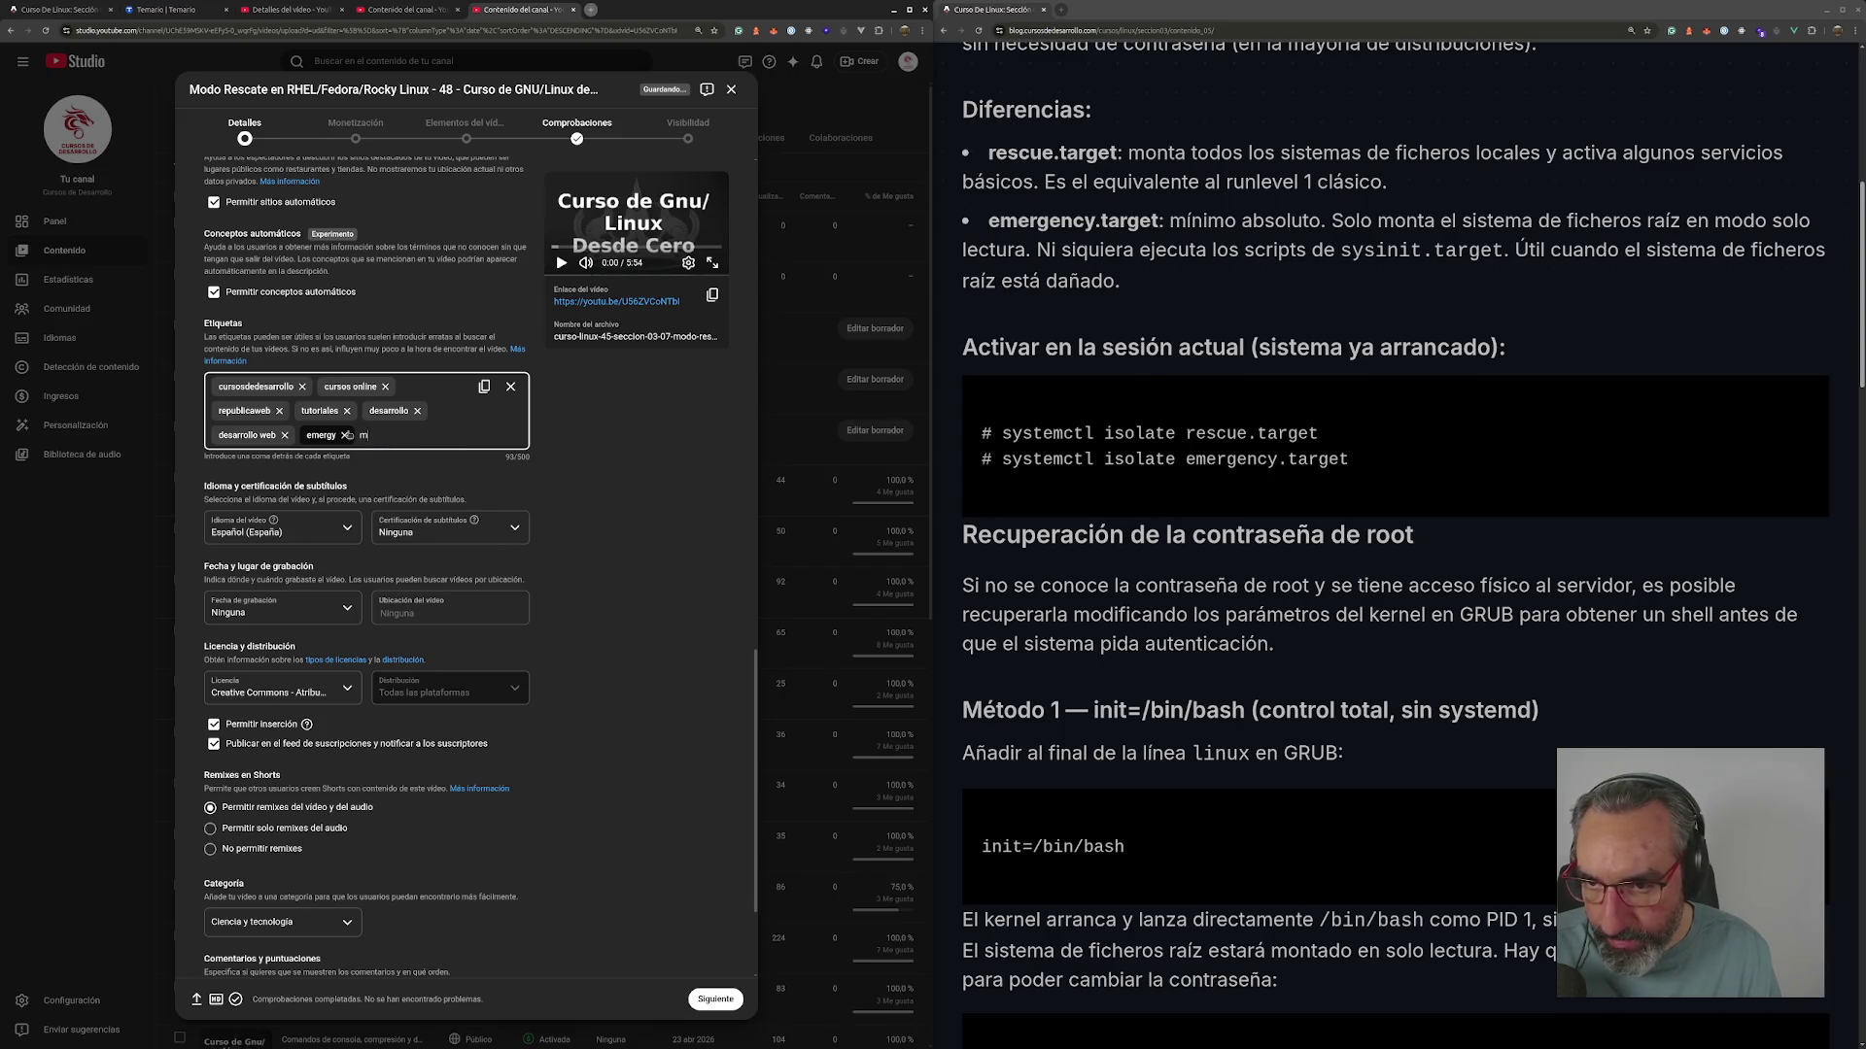
text(,mode, rhe)
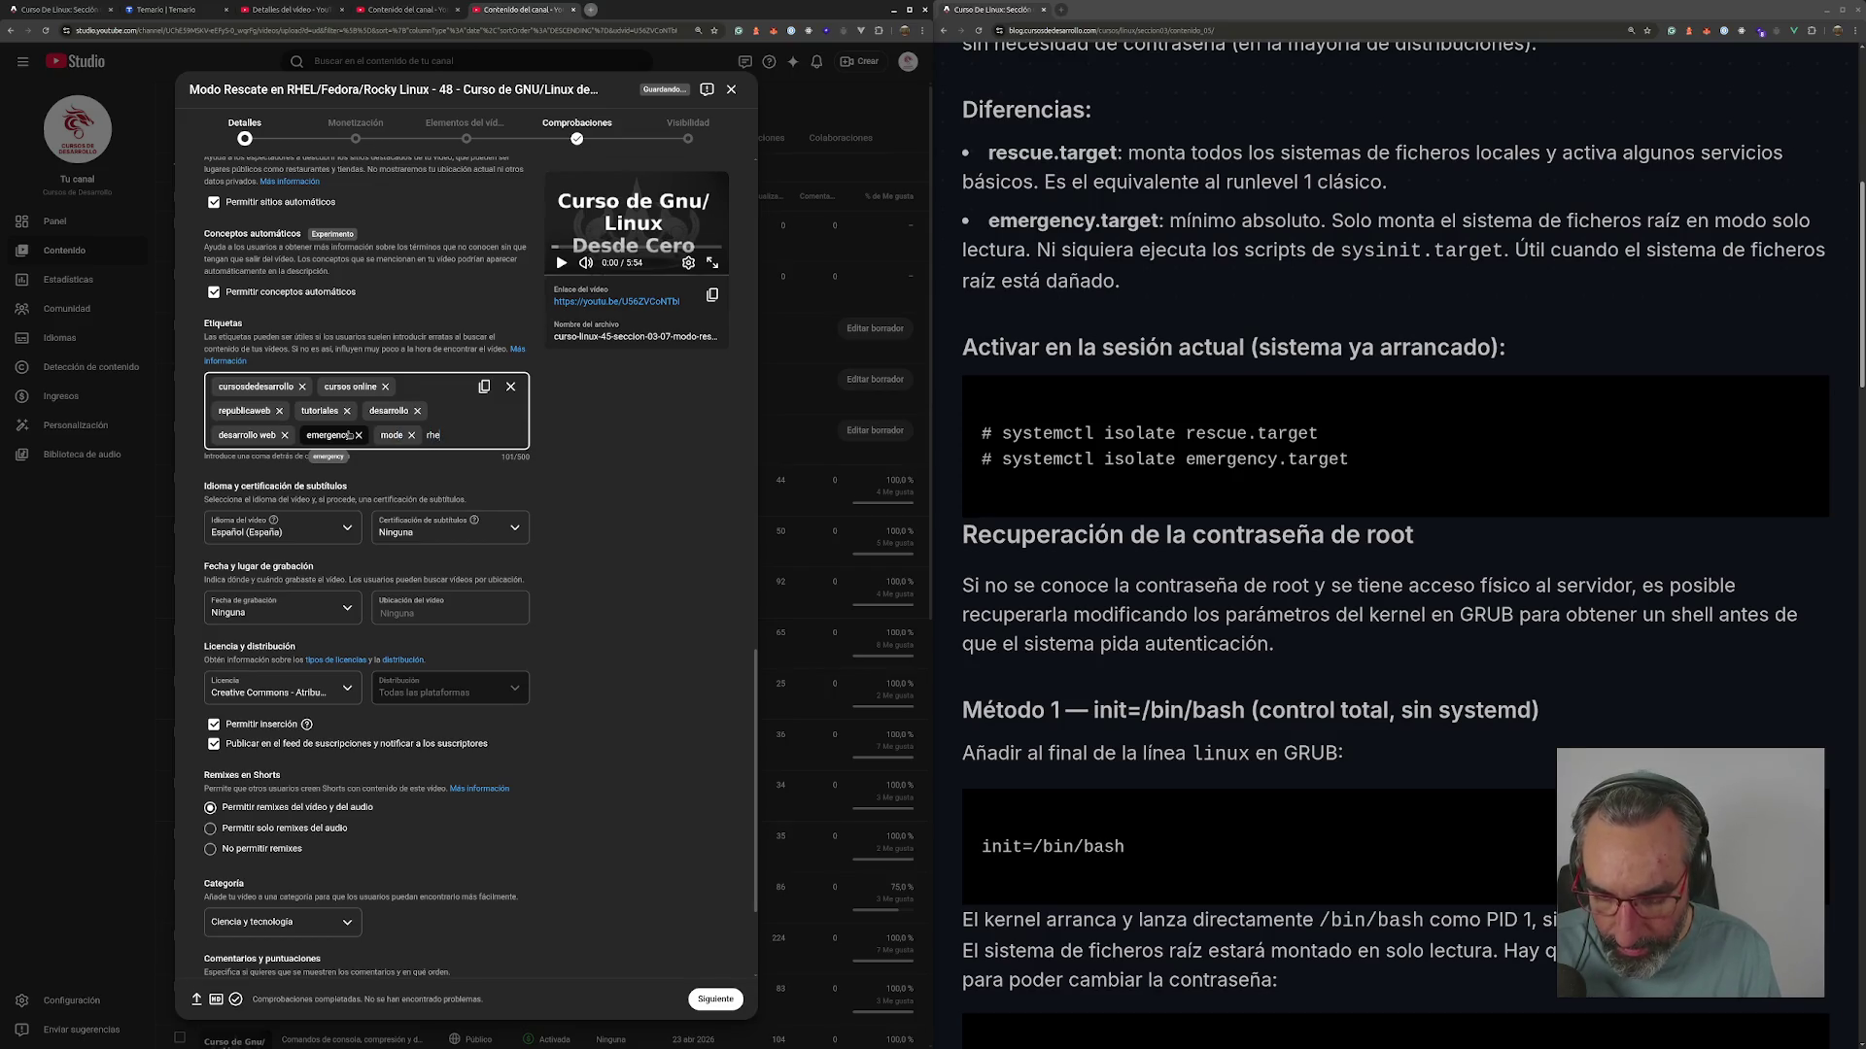
text(l,rock)
text(y,)
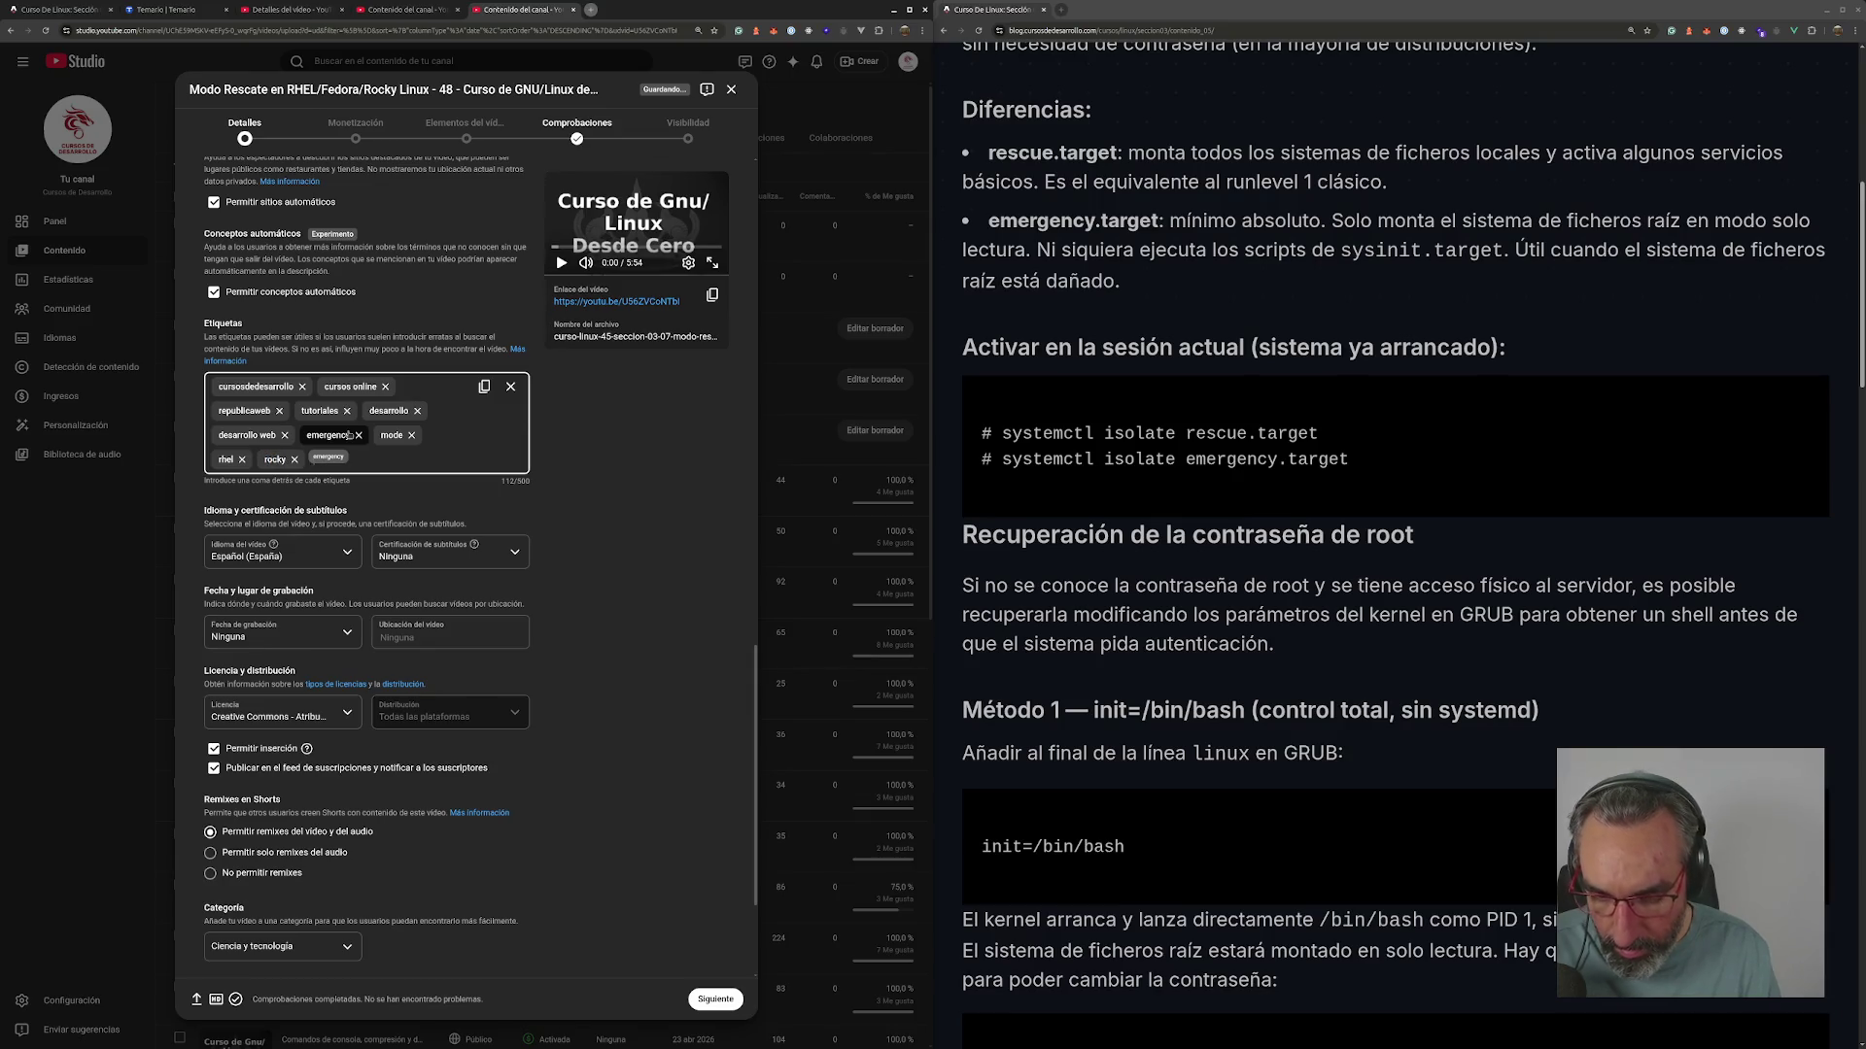
text(rescue)
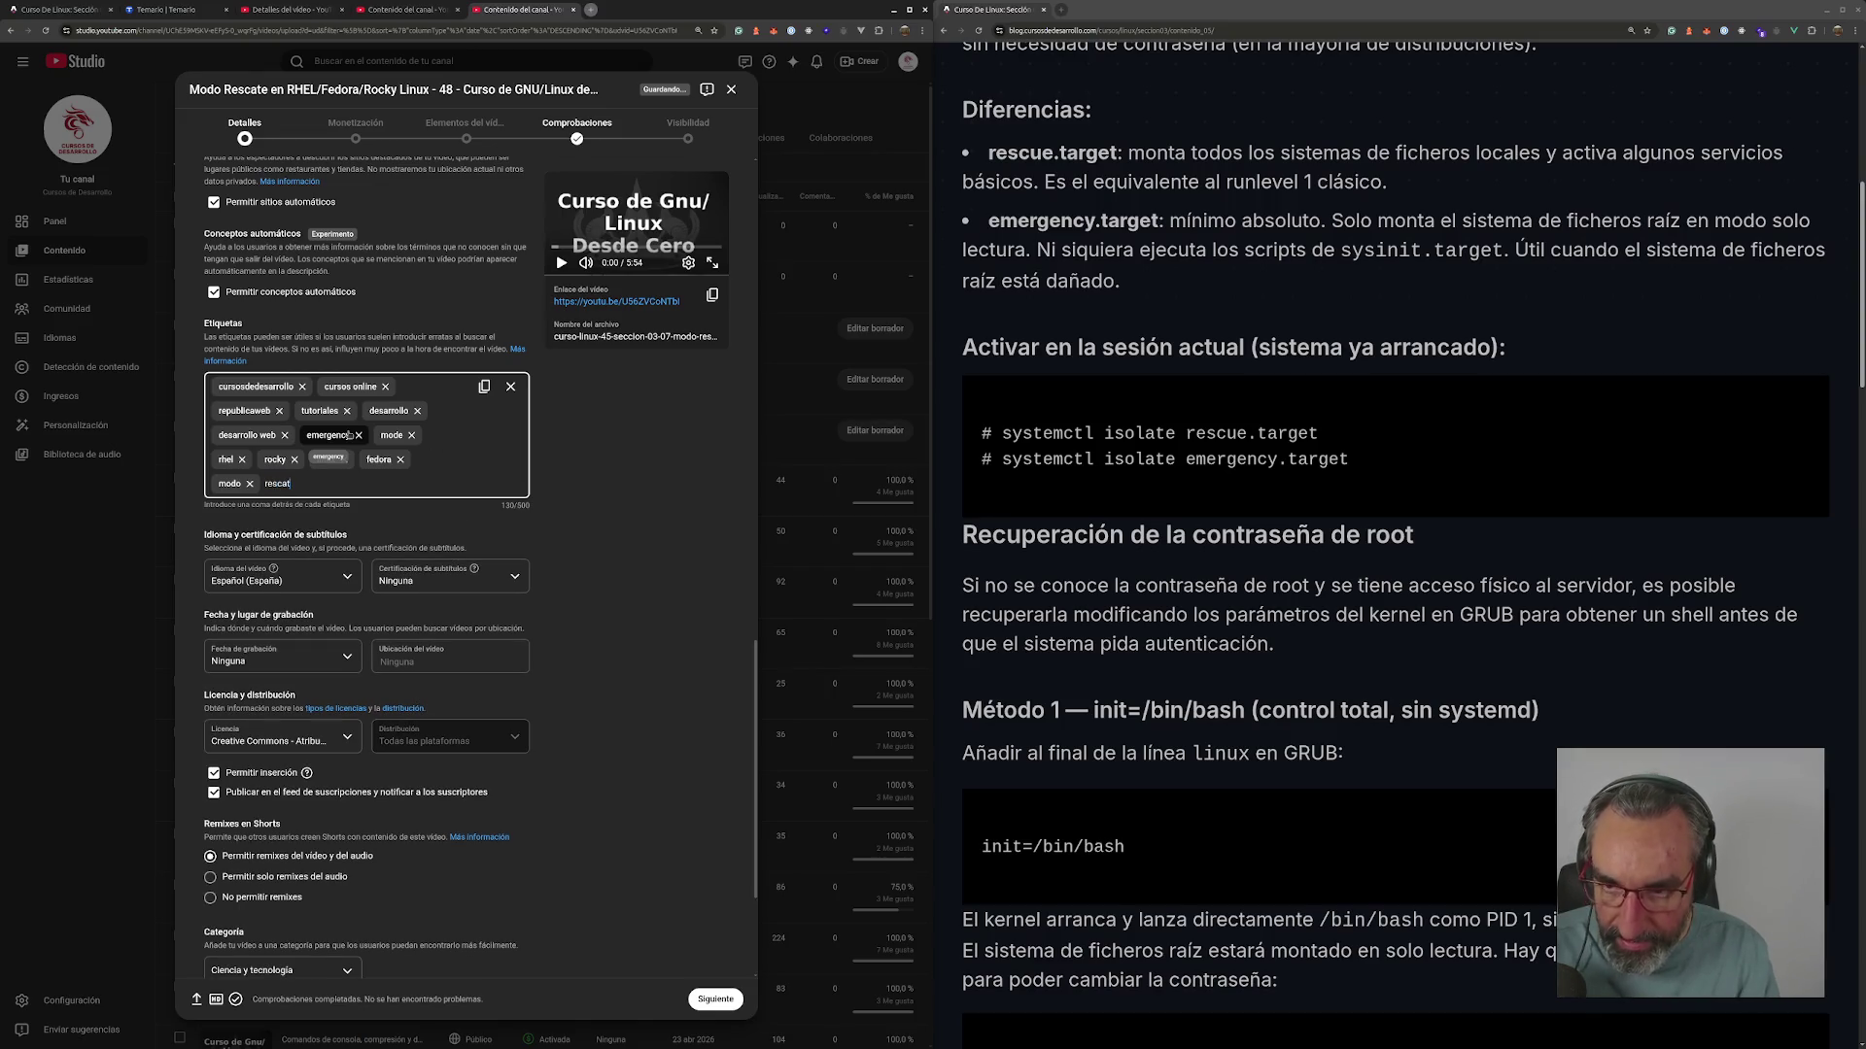
text(e,)
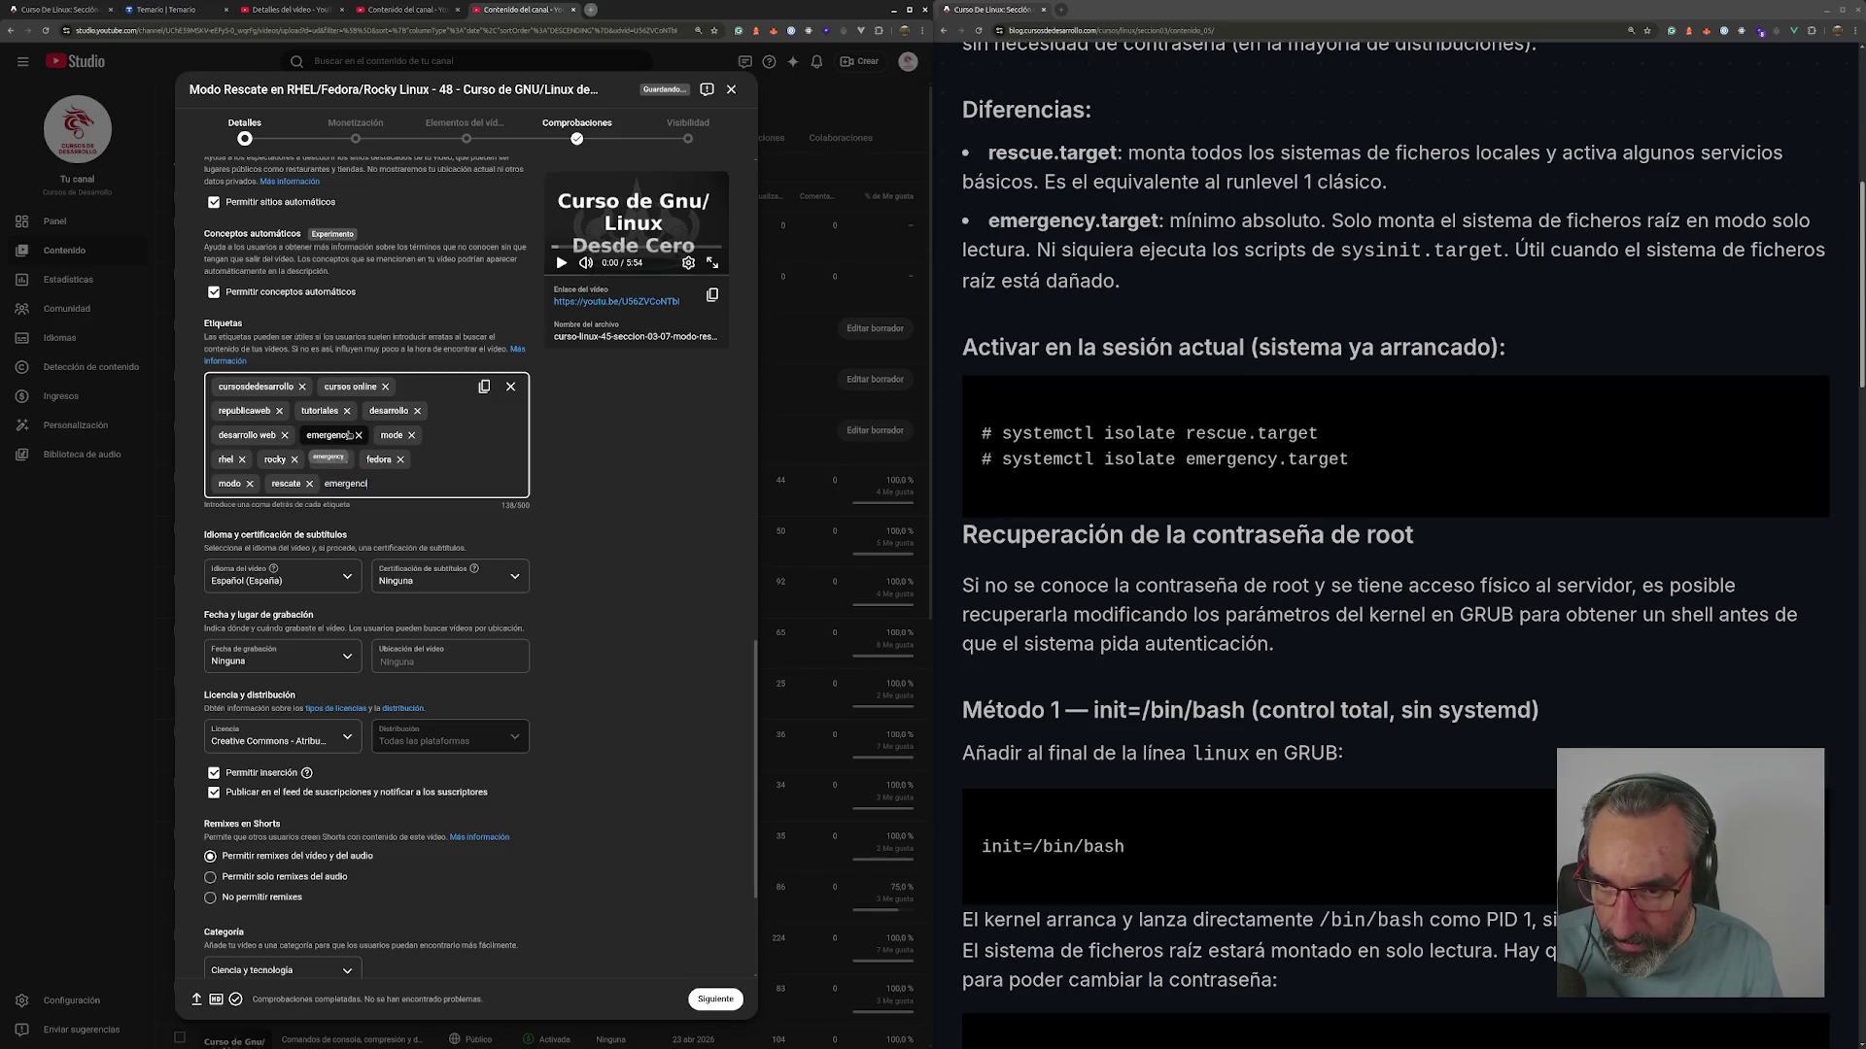
text(,)
drag(349, 436, 336, 442)
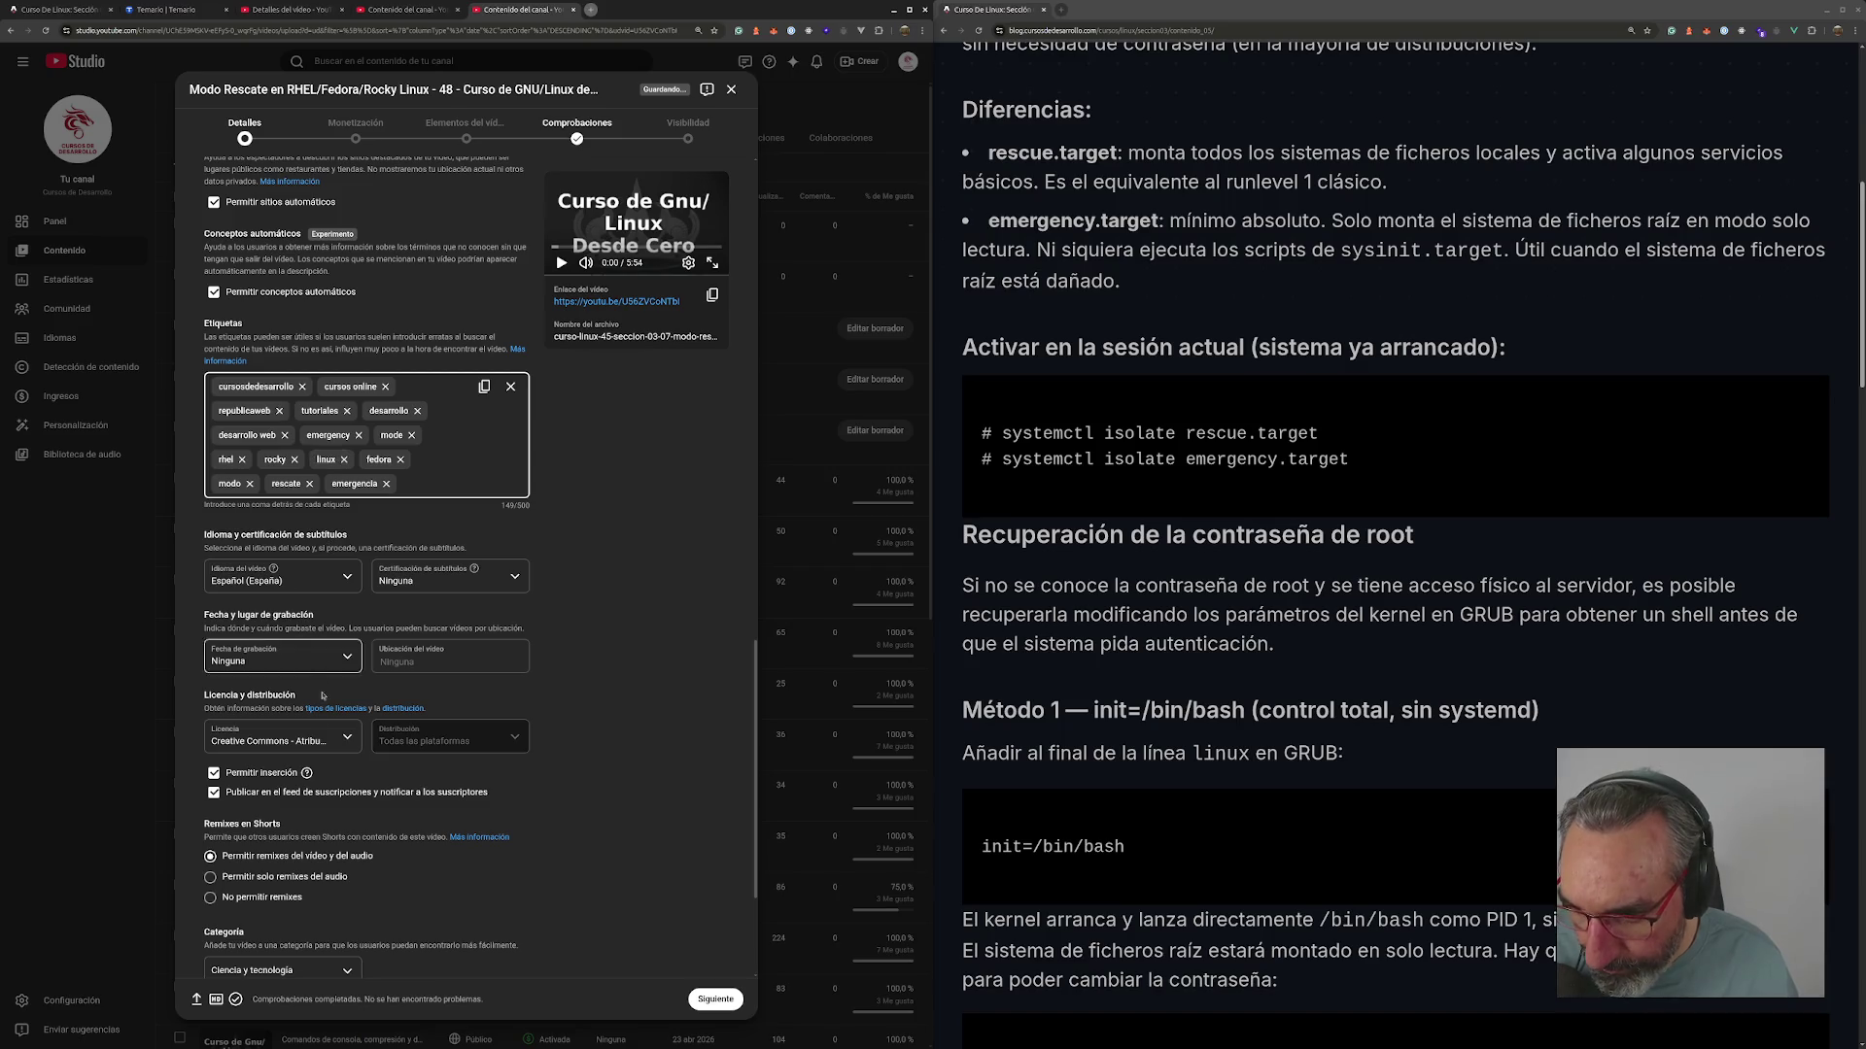
scroll(706, 967, down, 3)
- Advance through the monetization and video elements steps to reach Visibilidad
click(727, 1001)
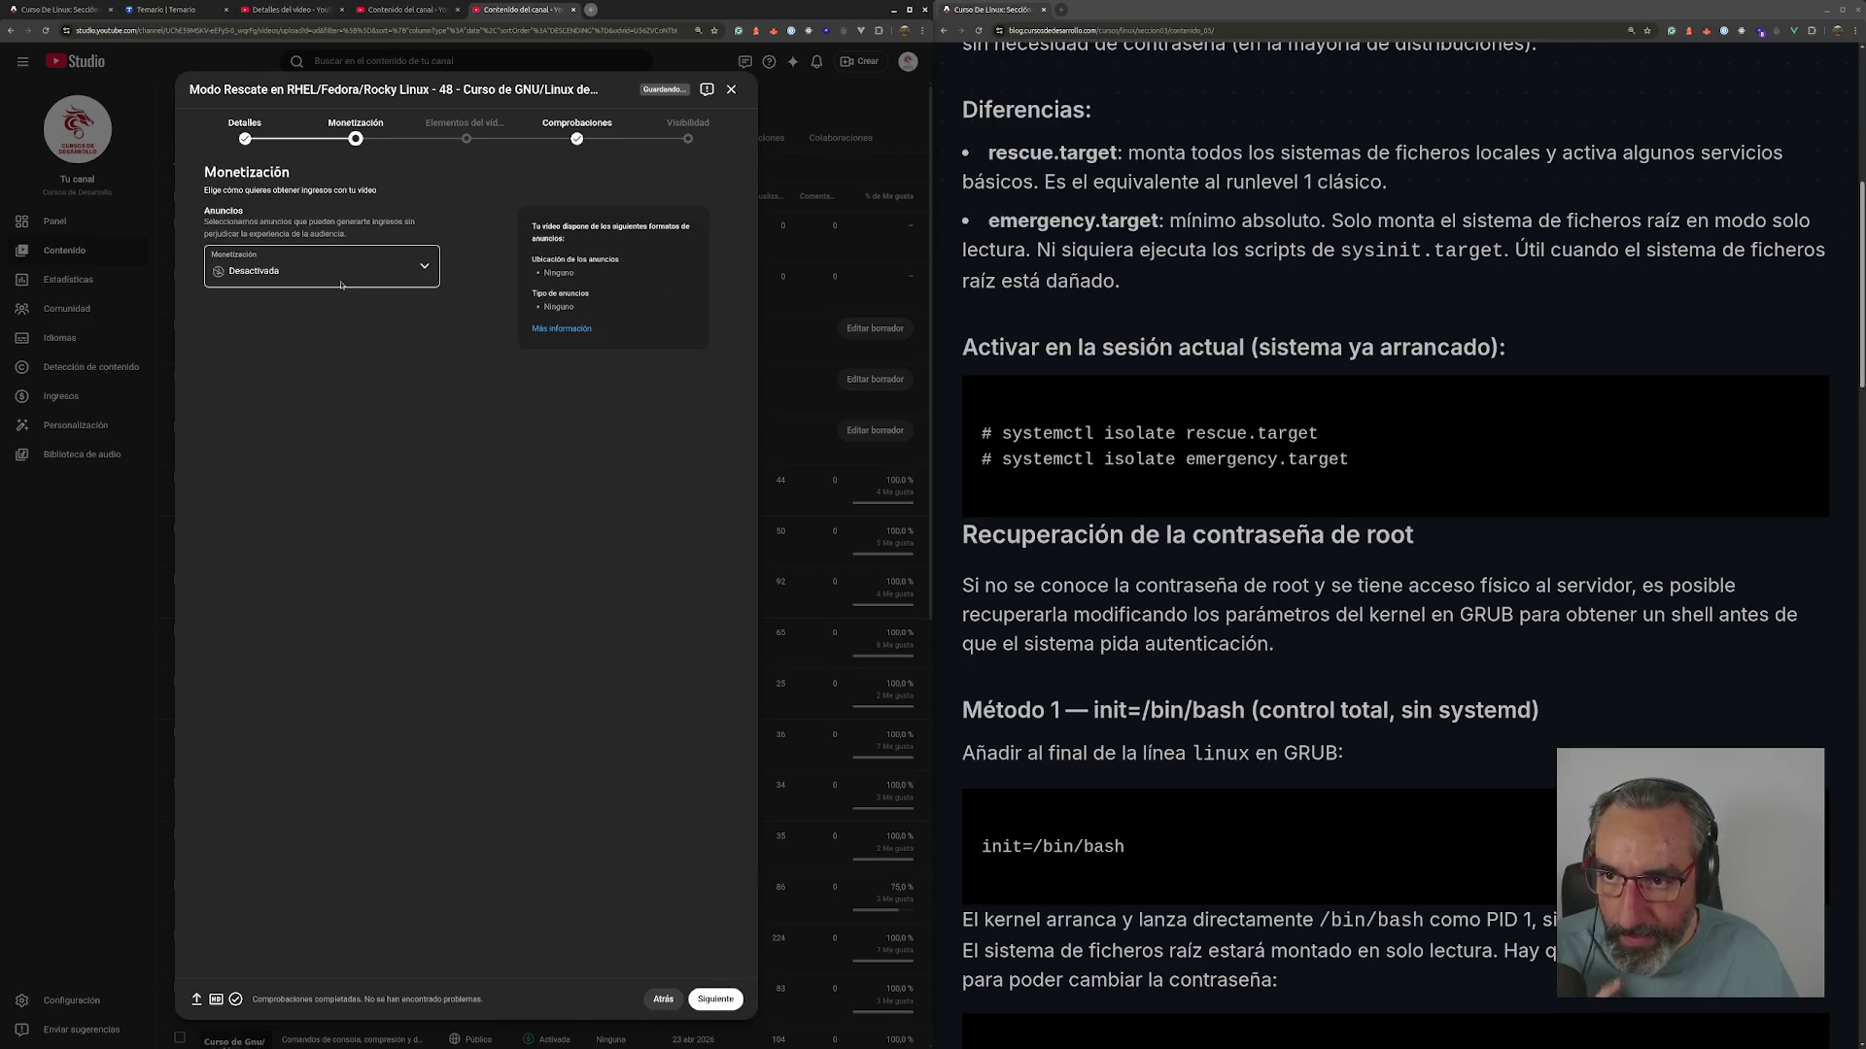
click(732, 1000)
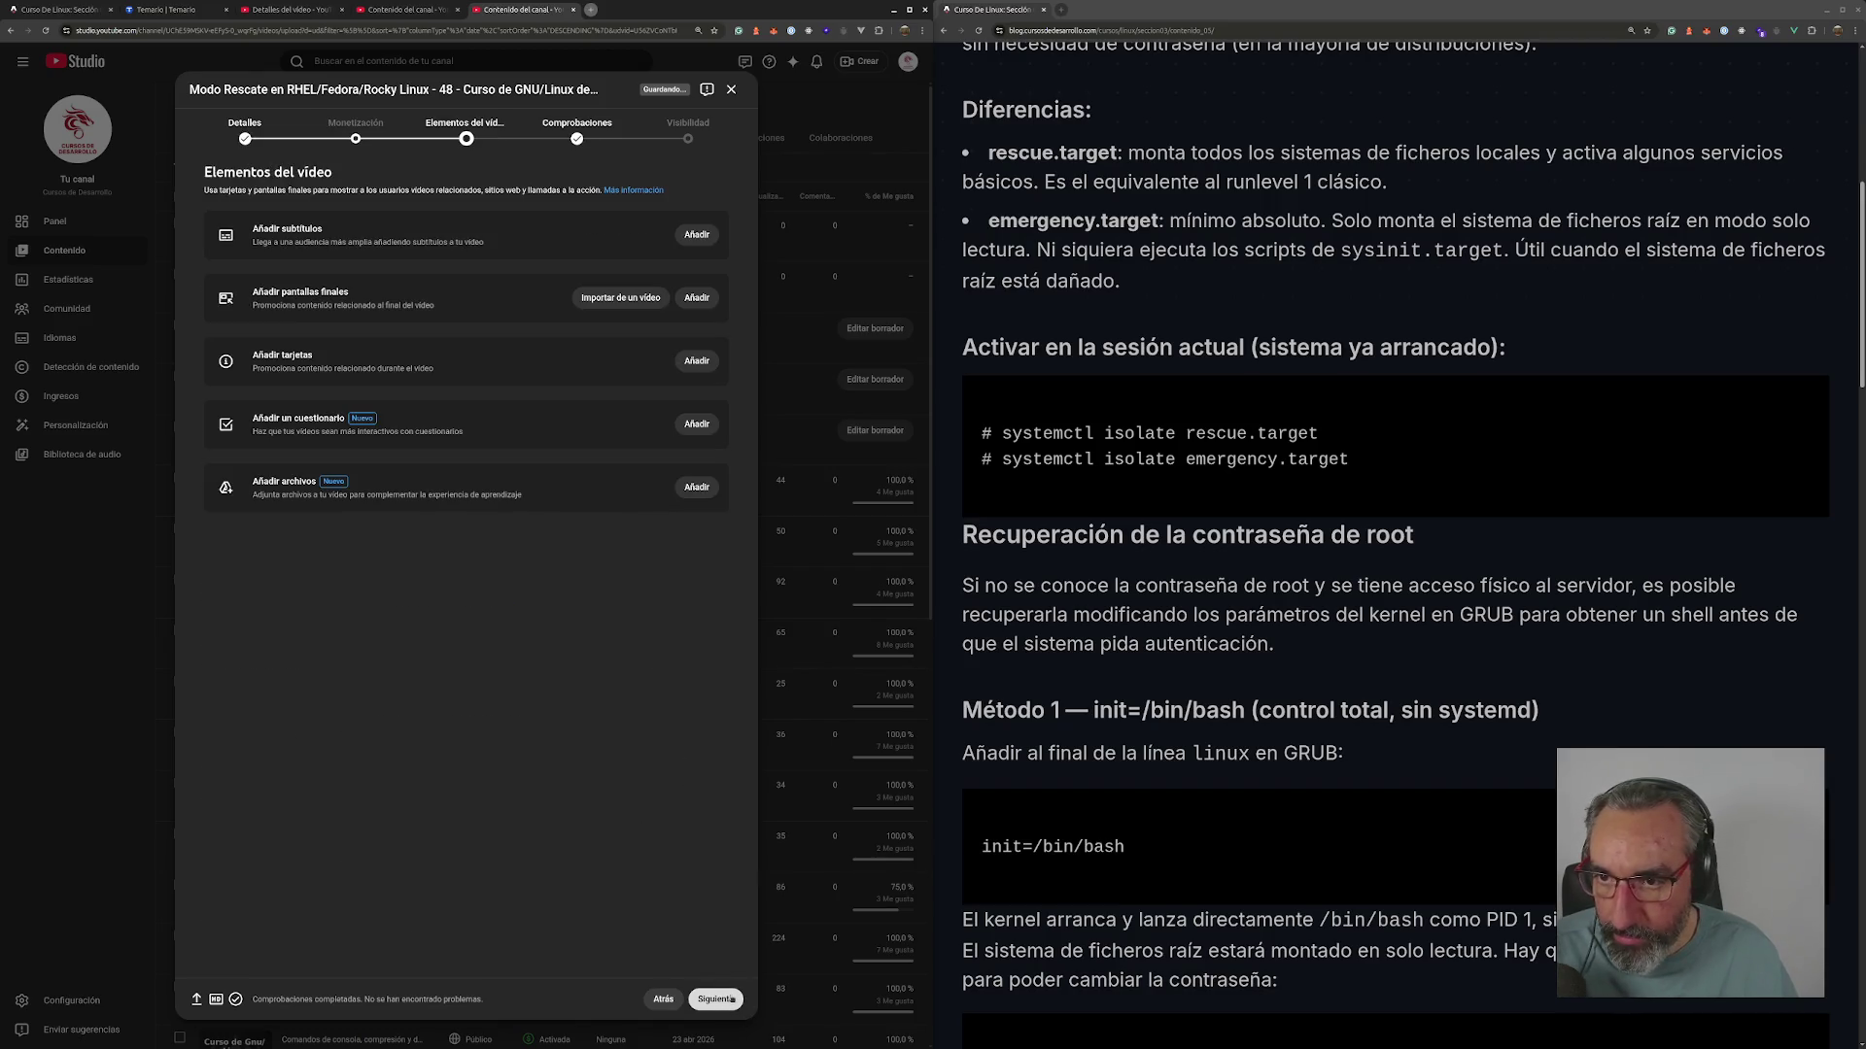
click(732, 1000)
click(732, 1000)
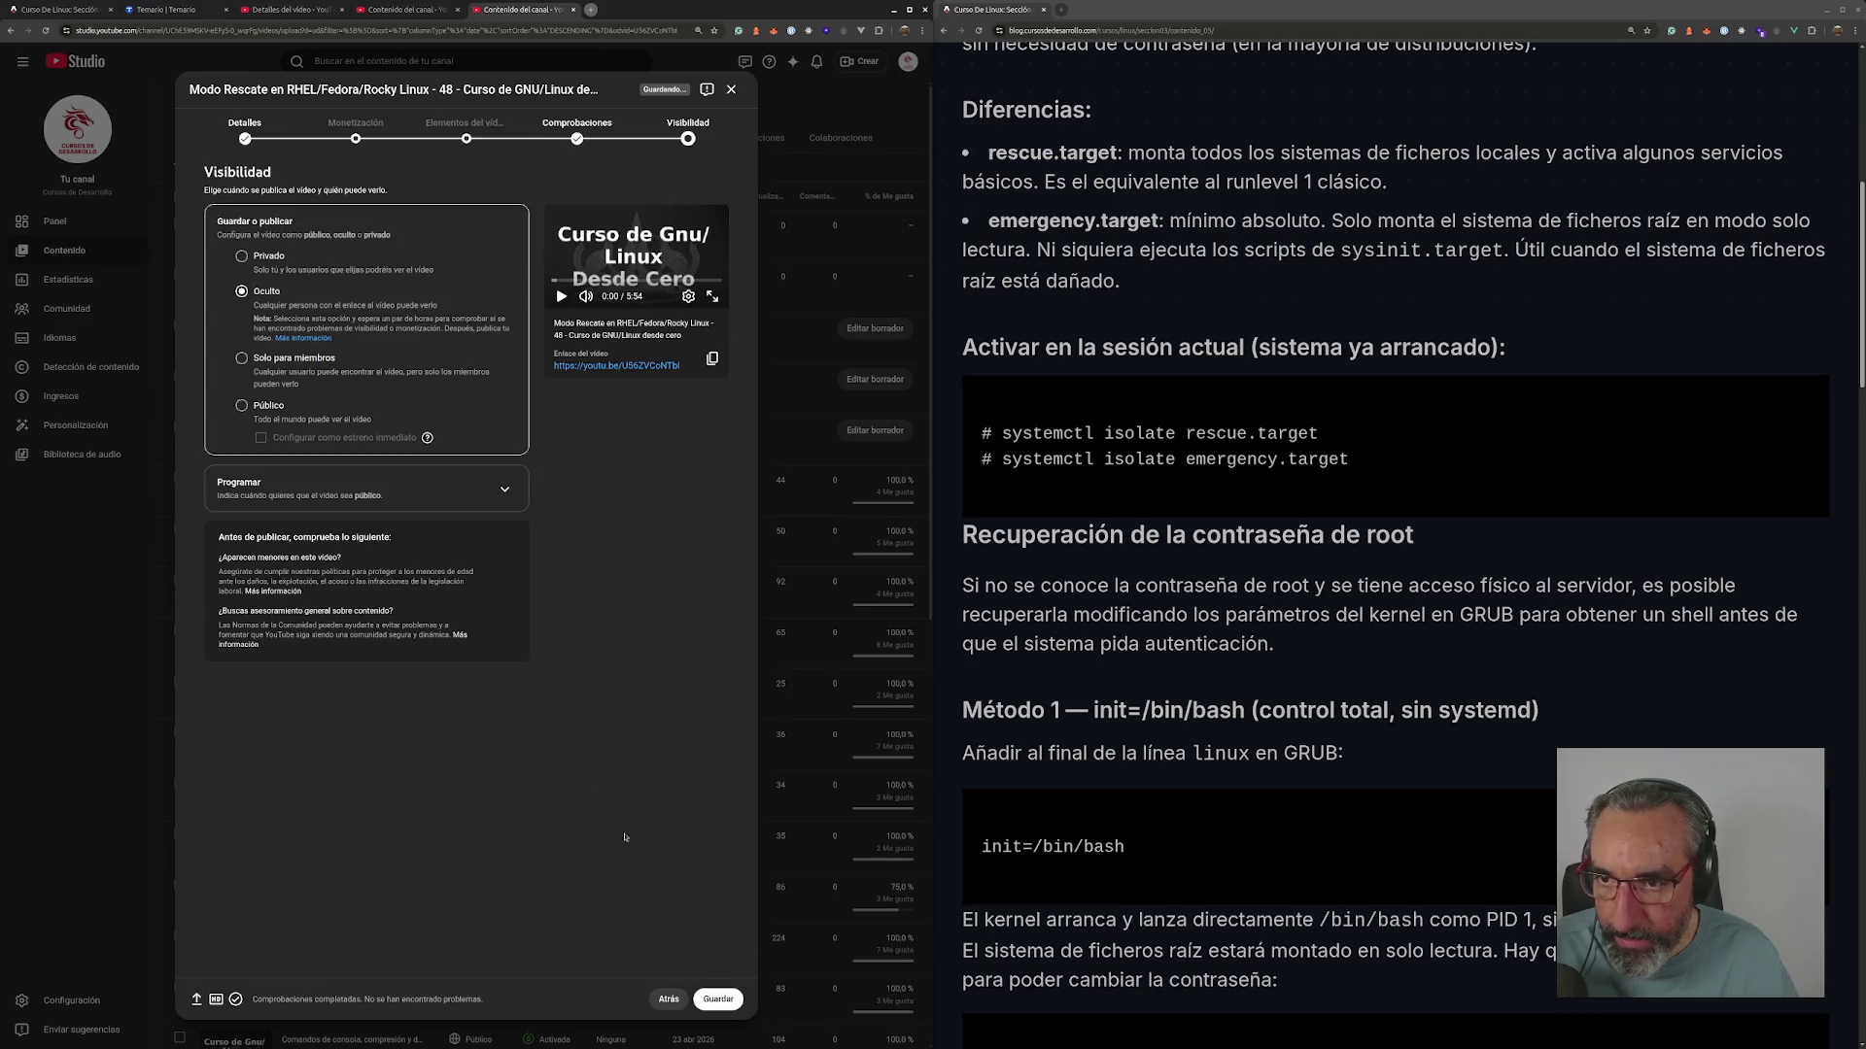
- Schedule De exclusivo para miembros a público for 16 jun 2026 at 19:00, then close the confirmation
click(303, 486)
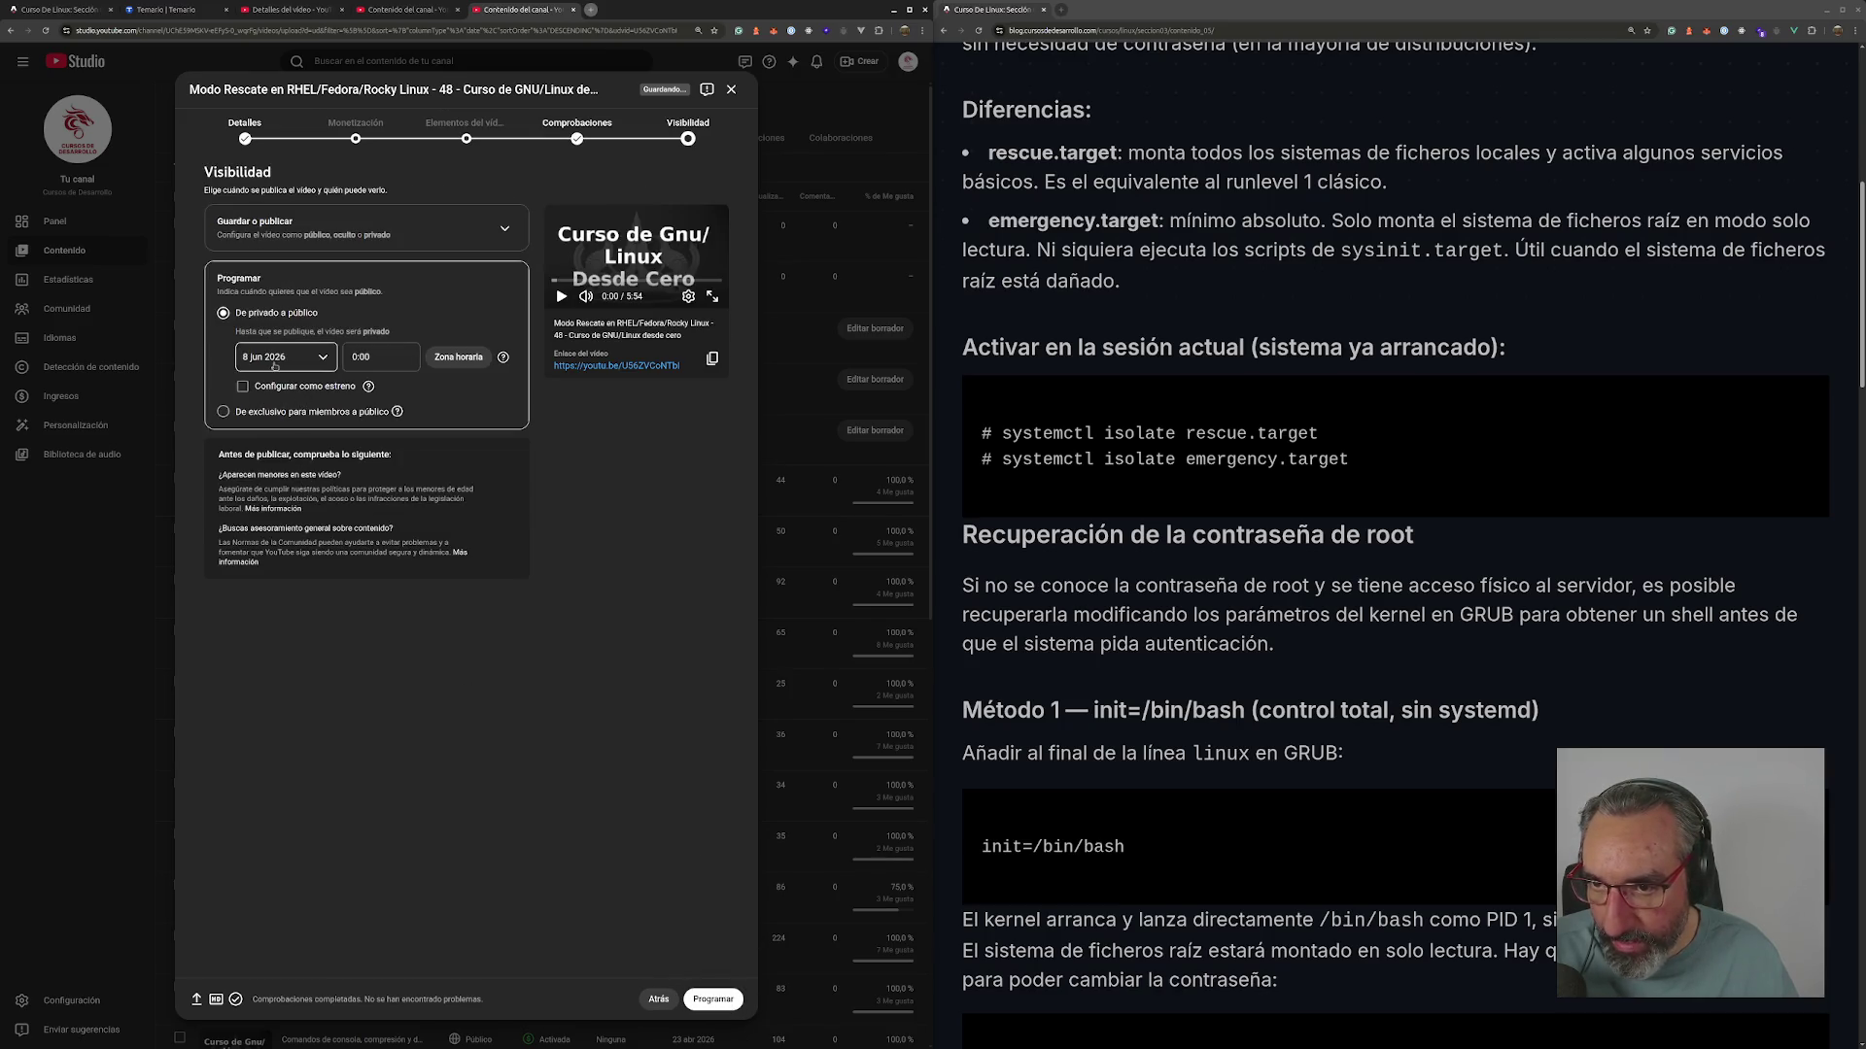
click(292, 411)
click(296, 433)
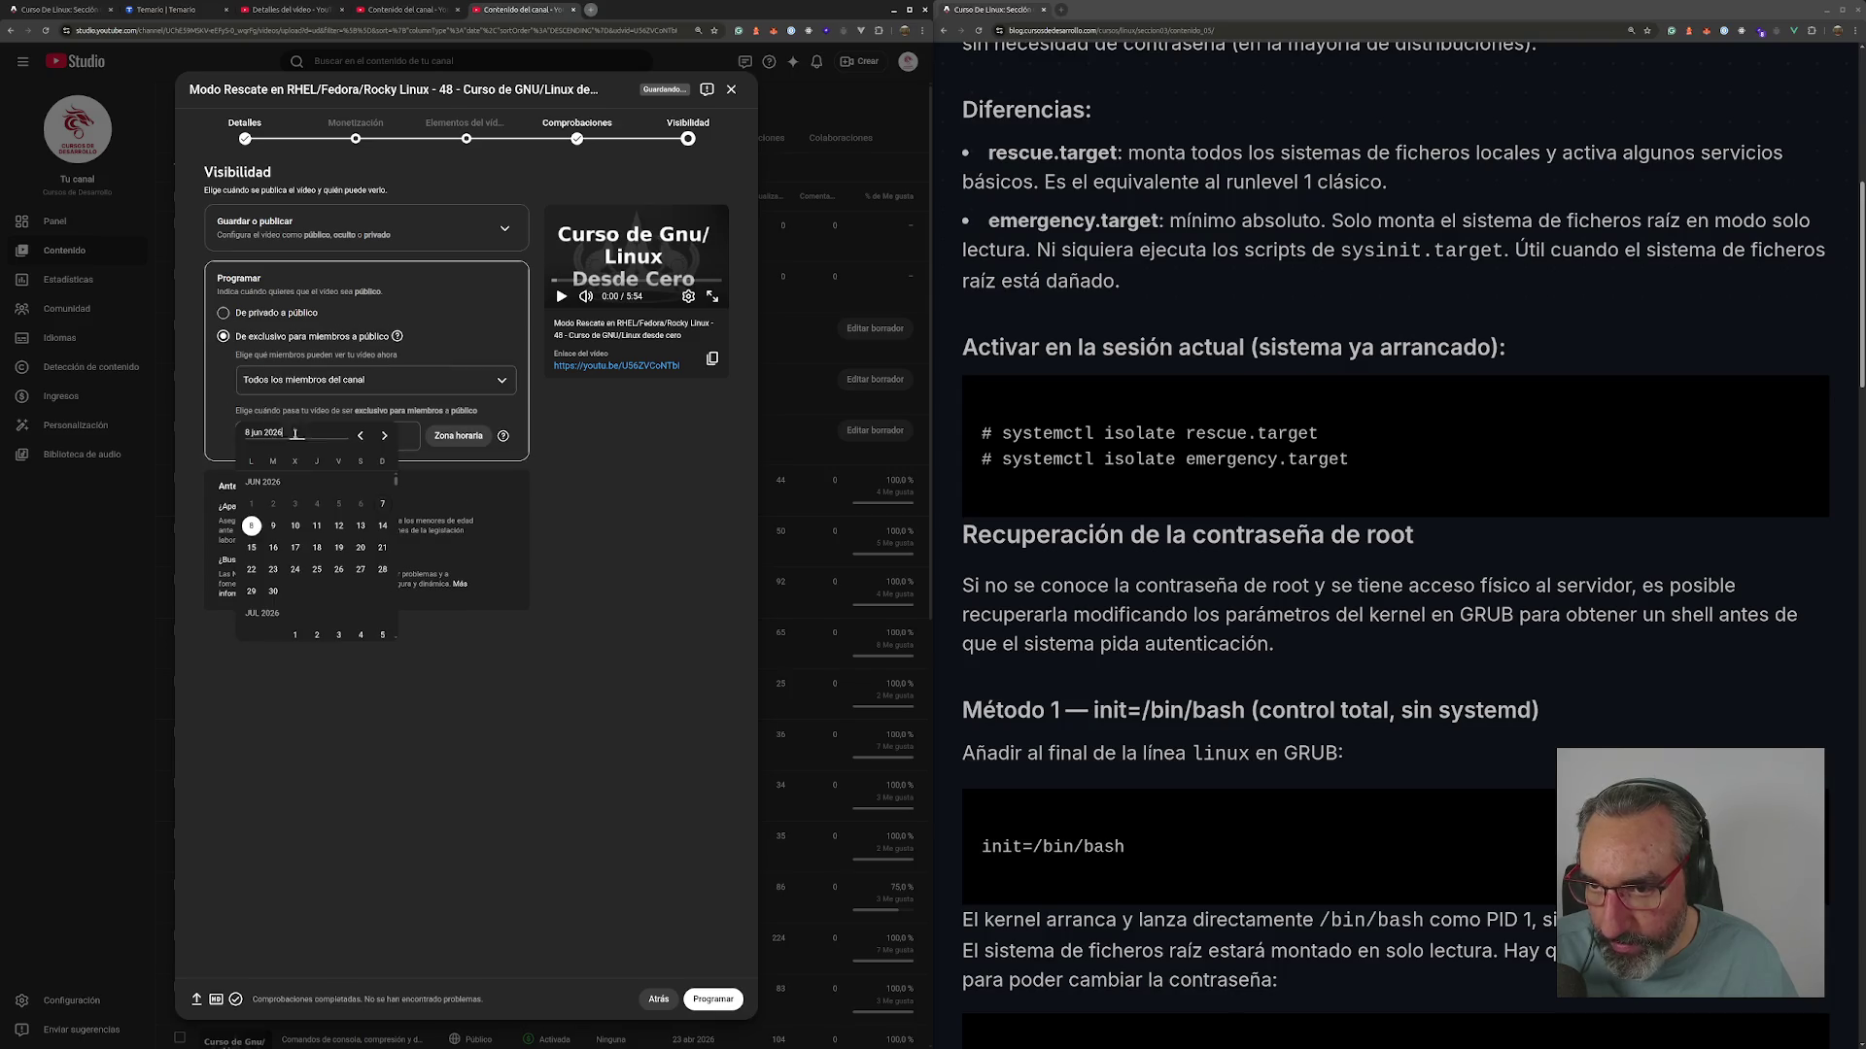
click(273, 549)
click(379, 435)
scroll(409, 561, down, 2)
click(393, 593)
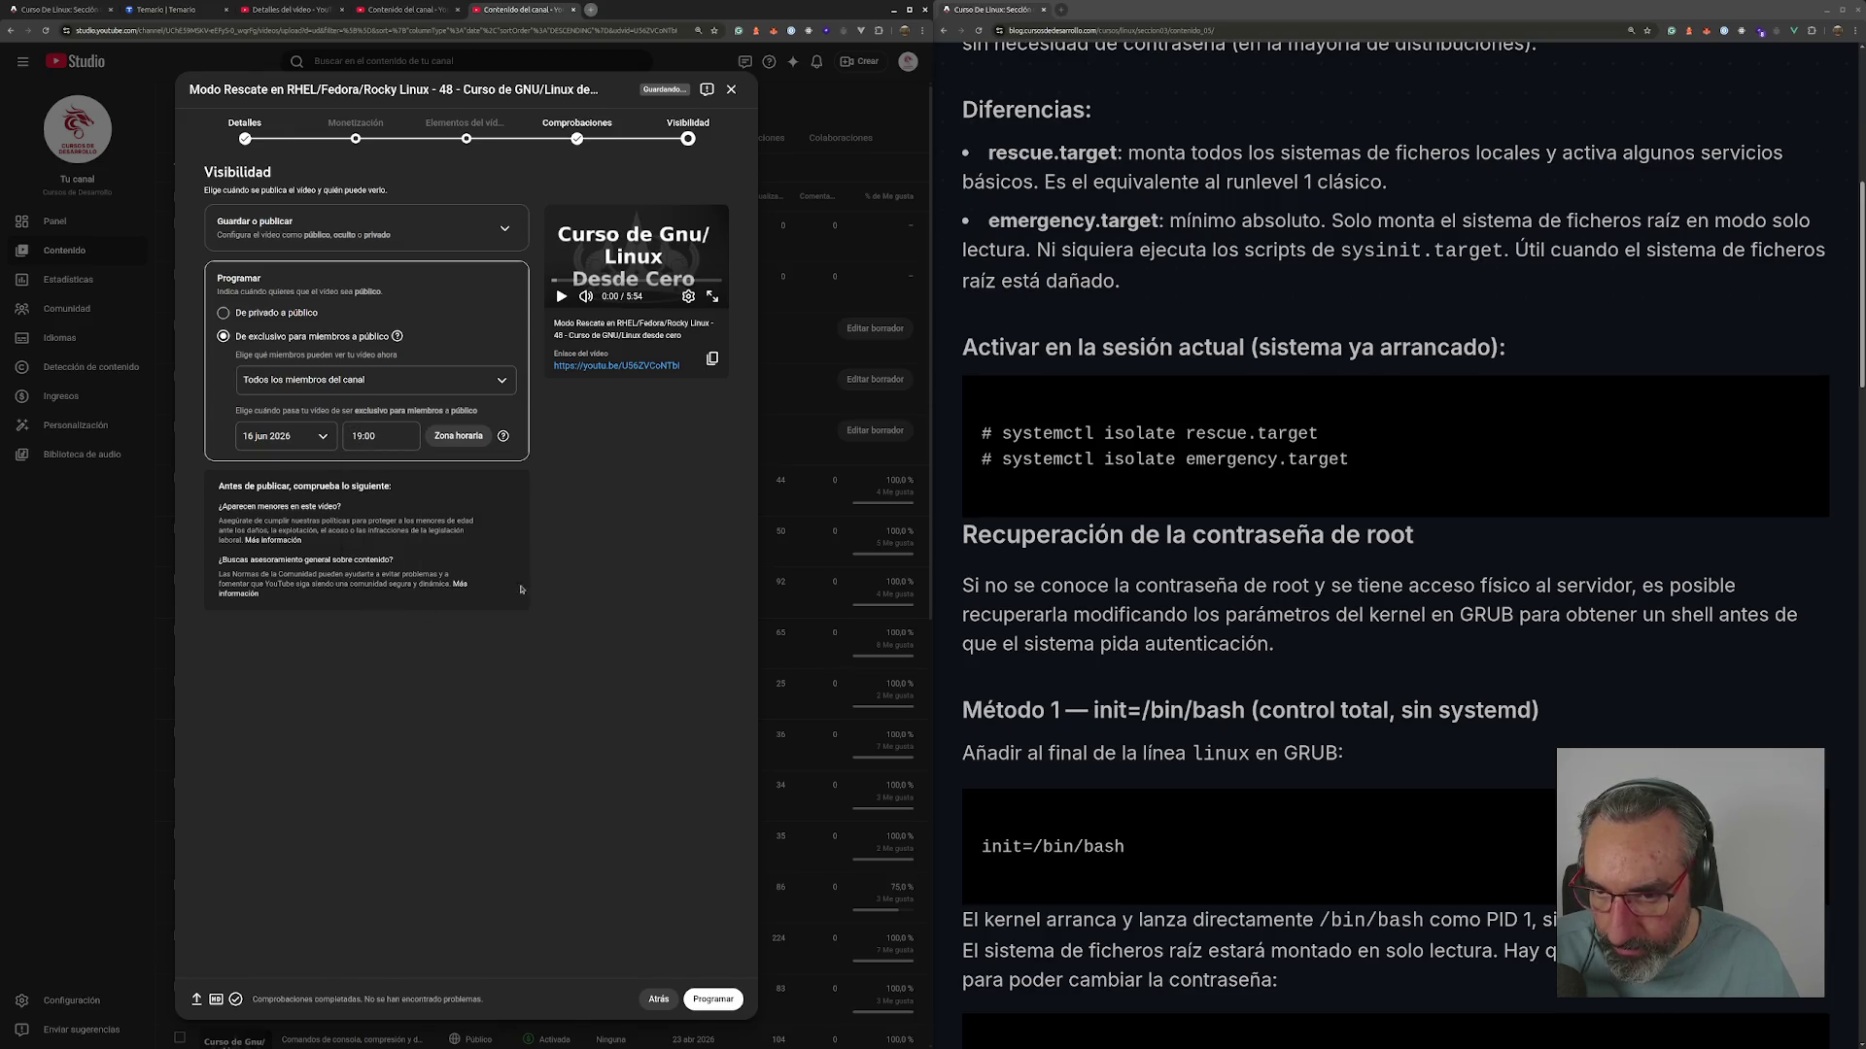
click(714, 1000)
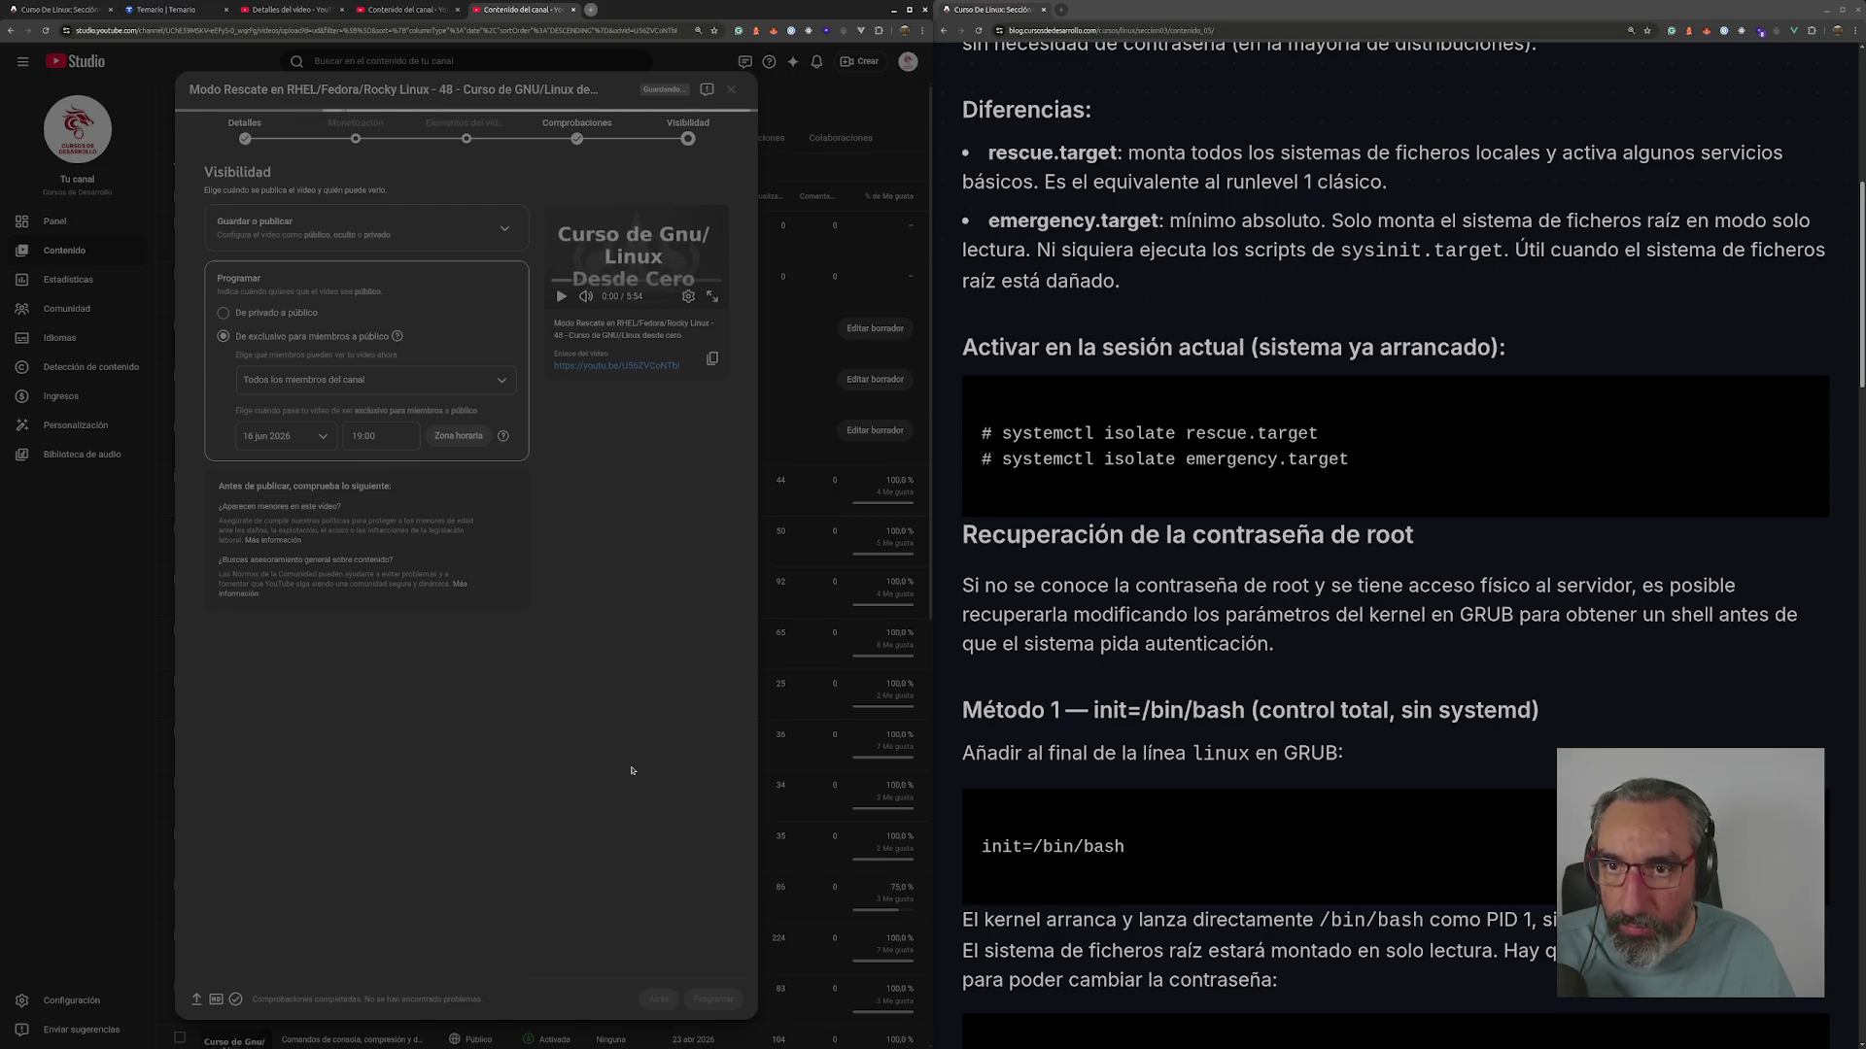
click(585, 621)
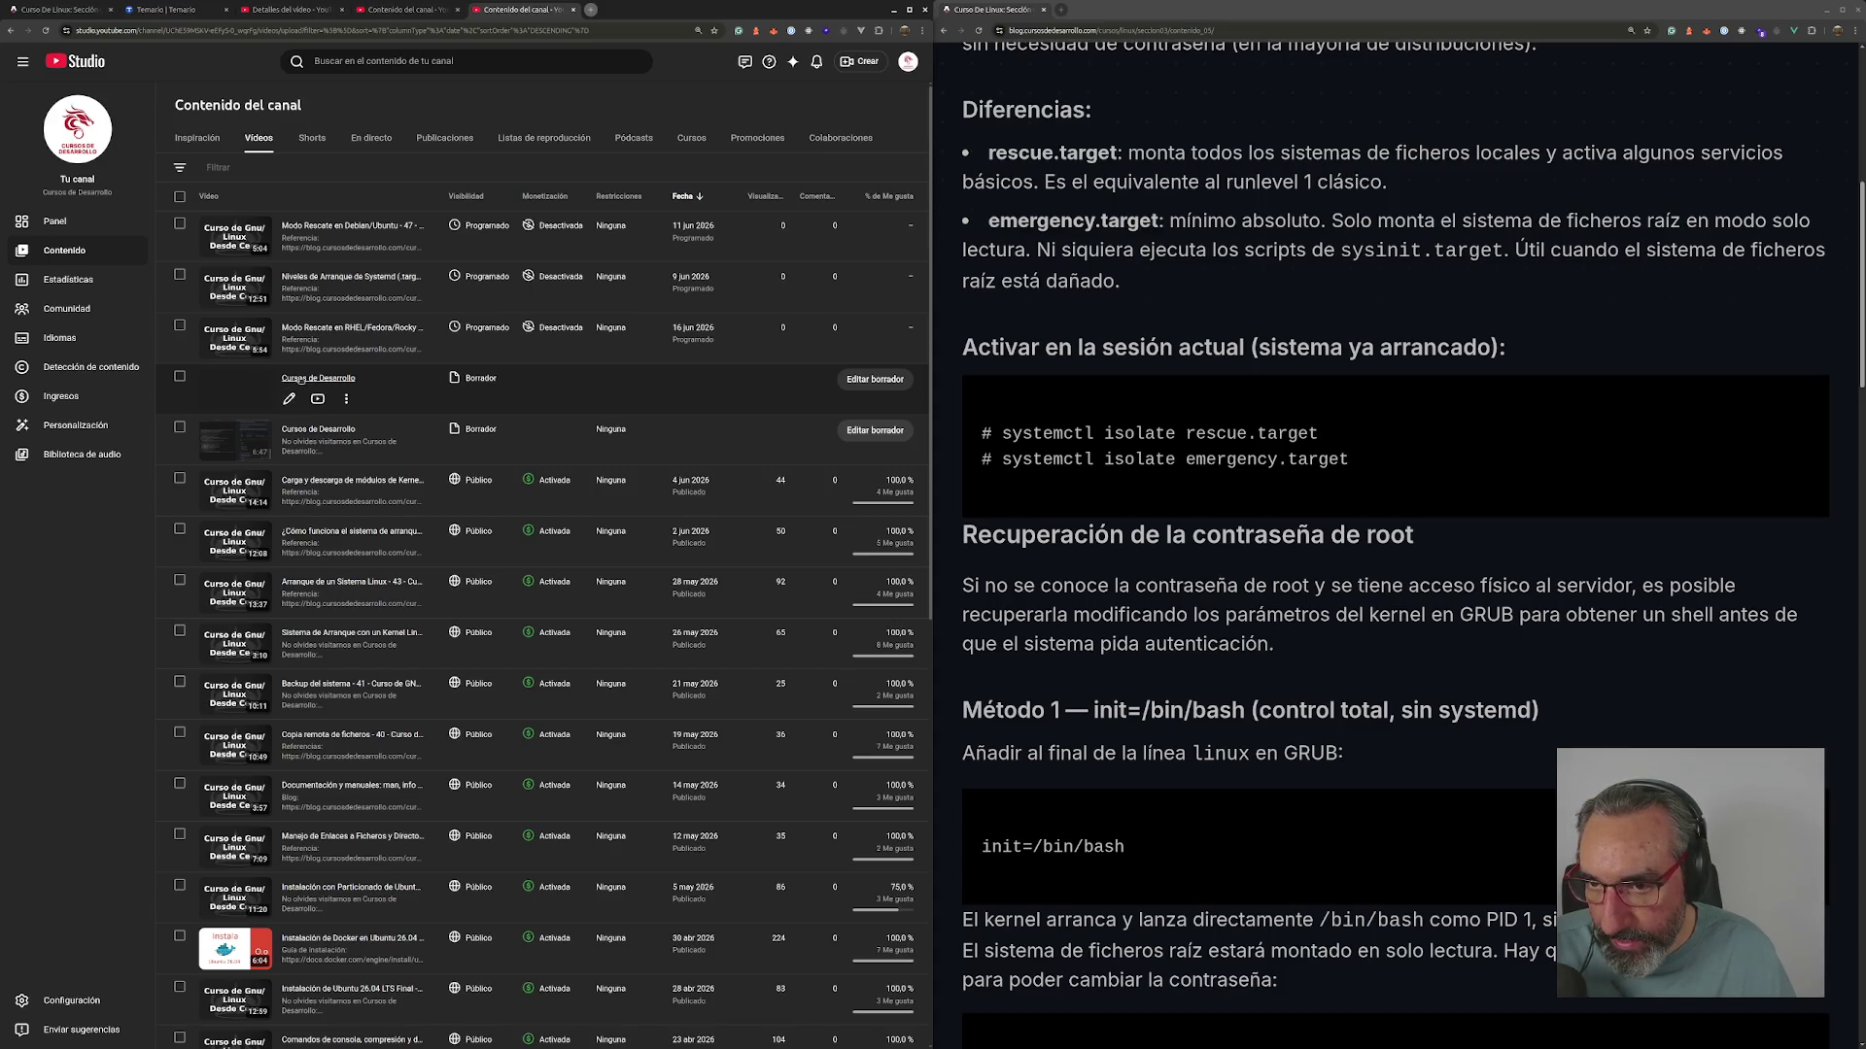
- Open the draft and replace its placeholder title with episode 47's copied title
click(248, 382)
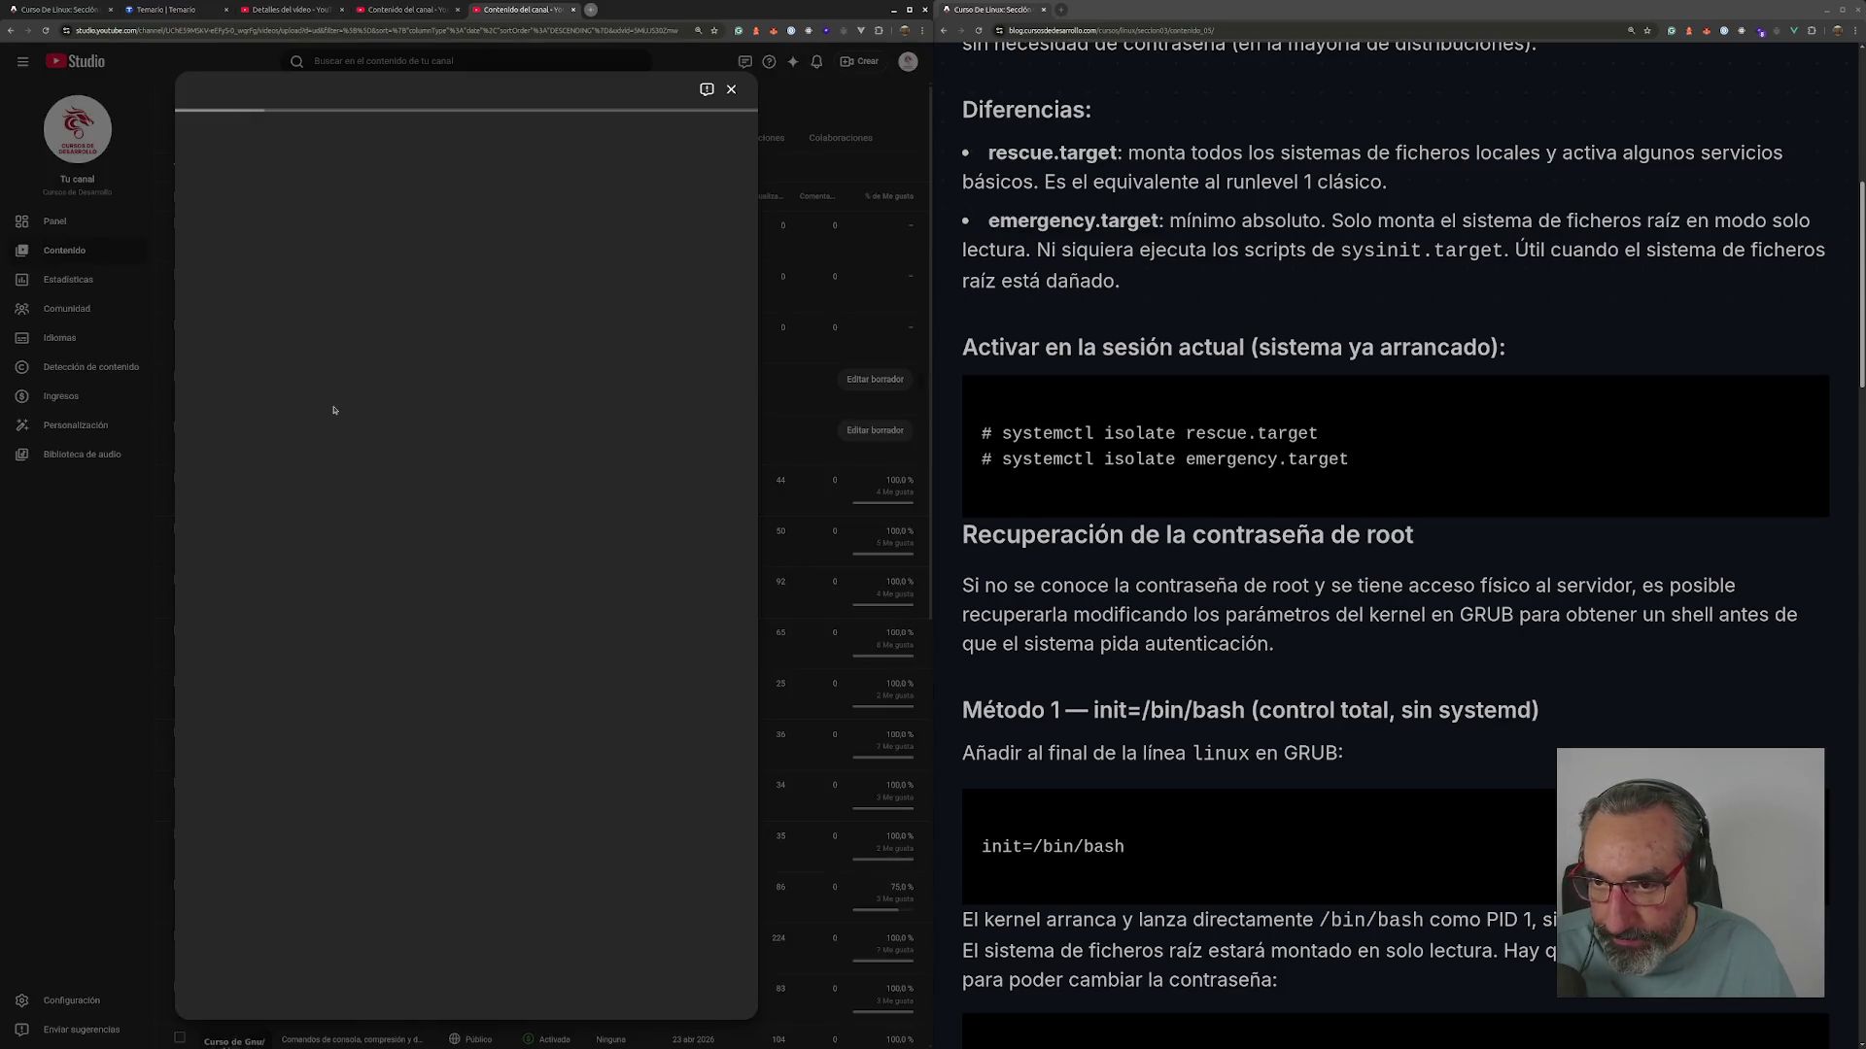
drag(376, 14, 292, 13)
click(403, 14)
drag(467, 145, 174, 141)
key(ctrl+c)
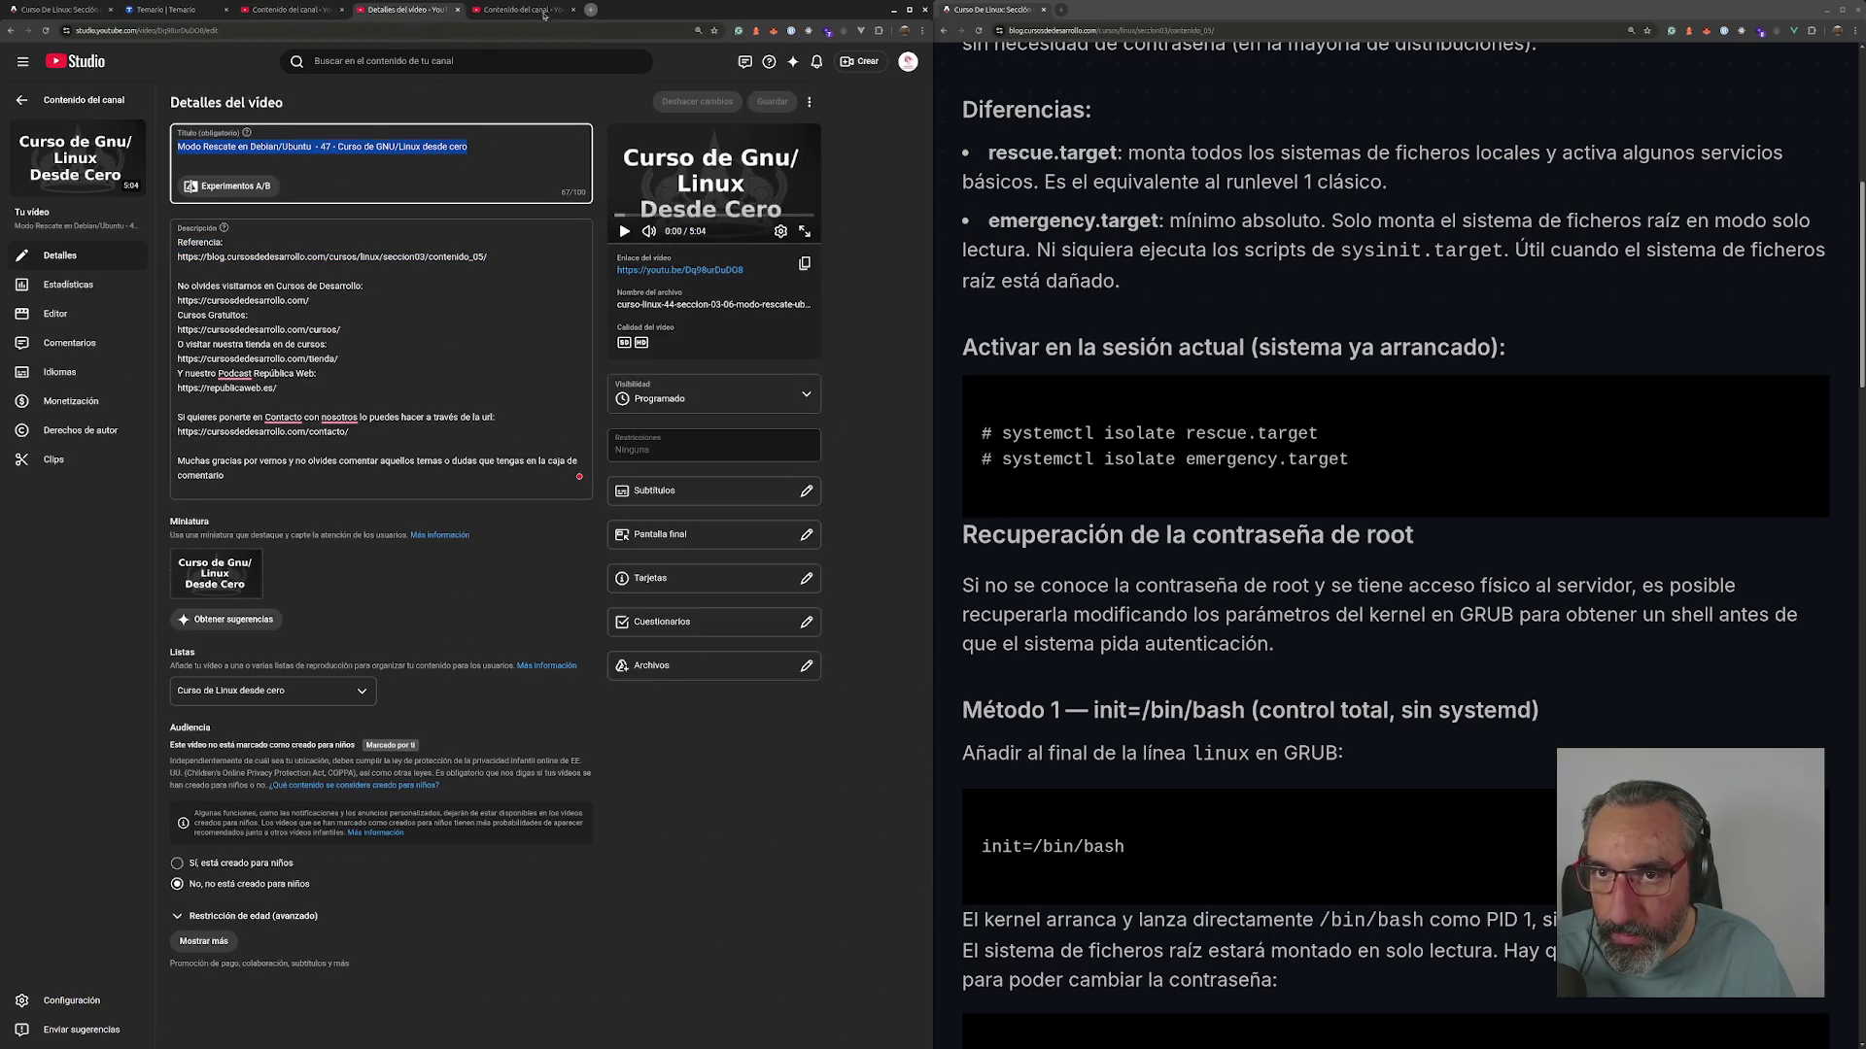
click(547, 14)
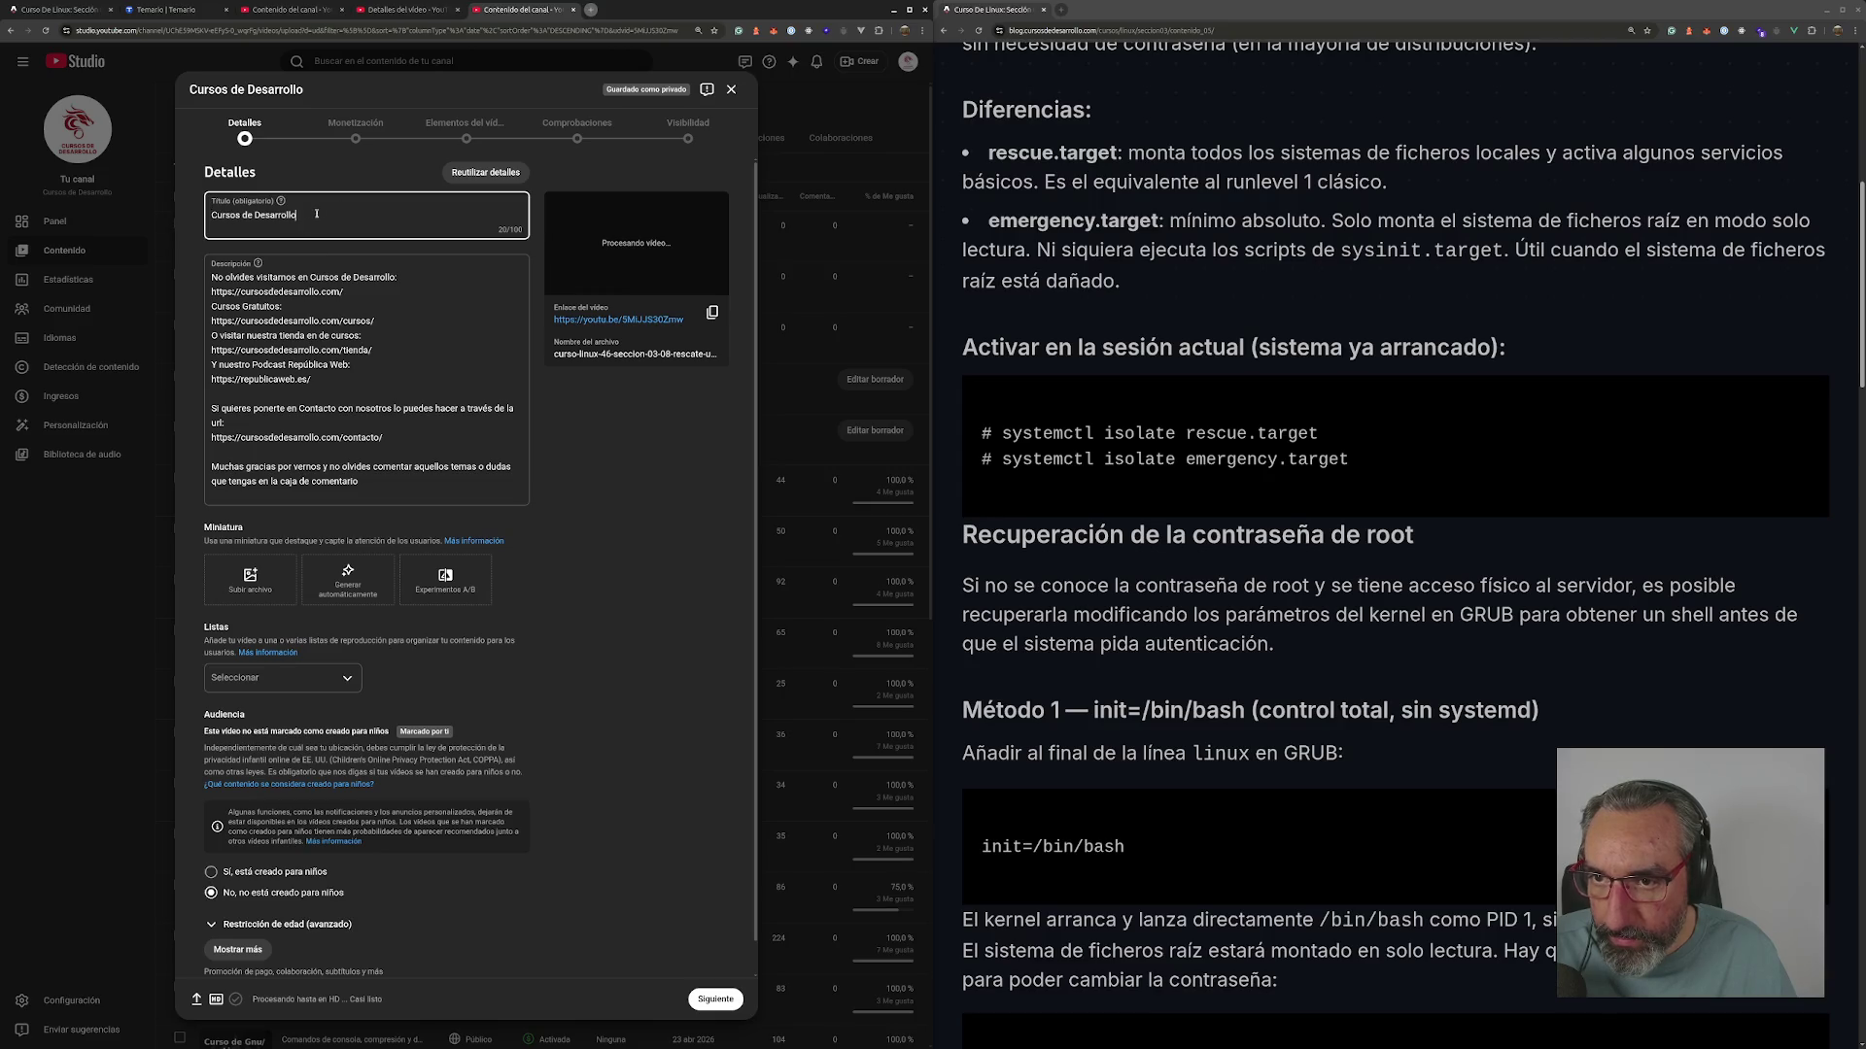
drag(318, 212, 192, 206)
key(ctrl+v)
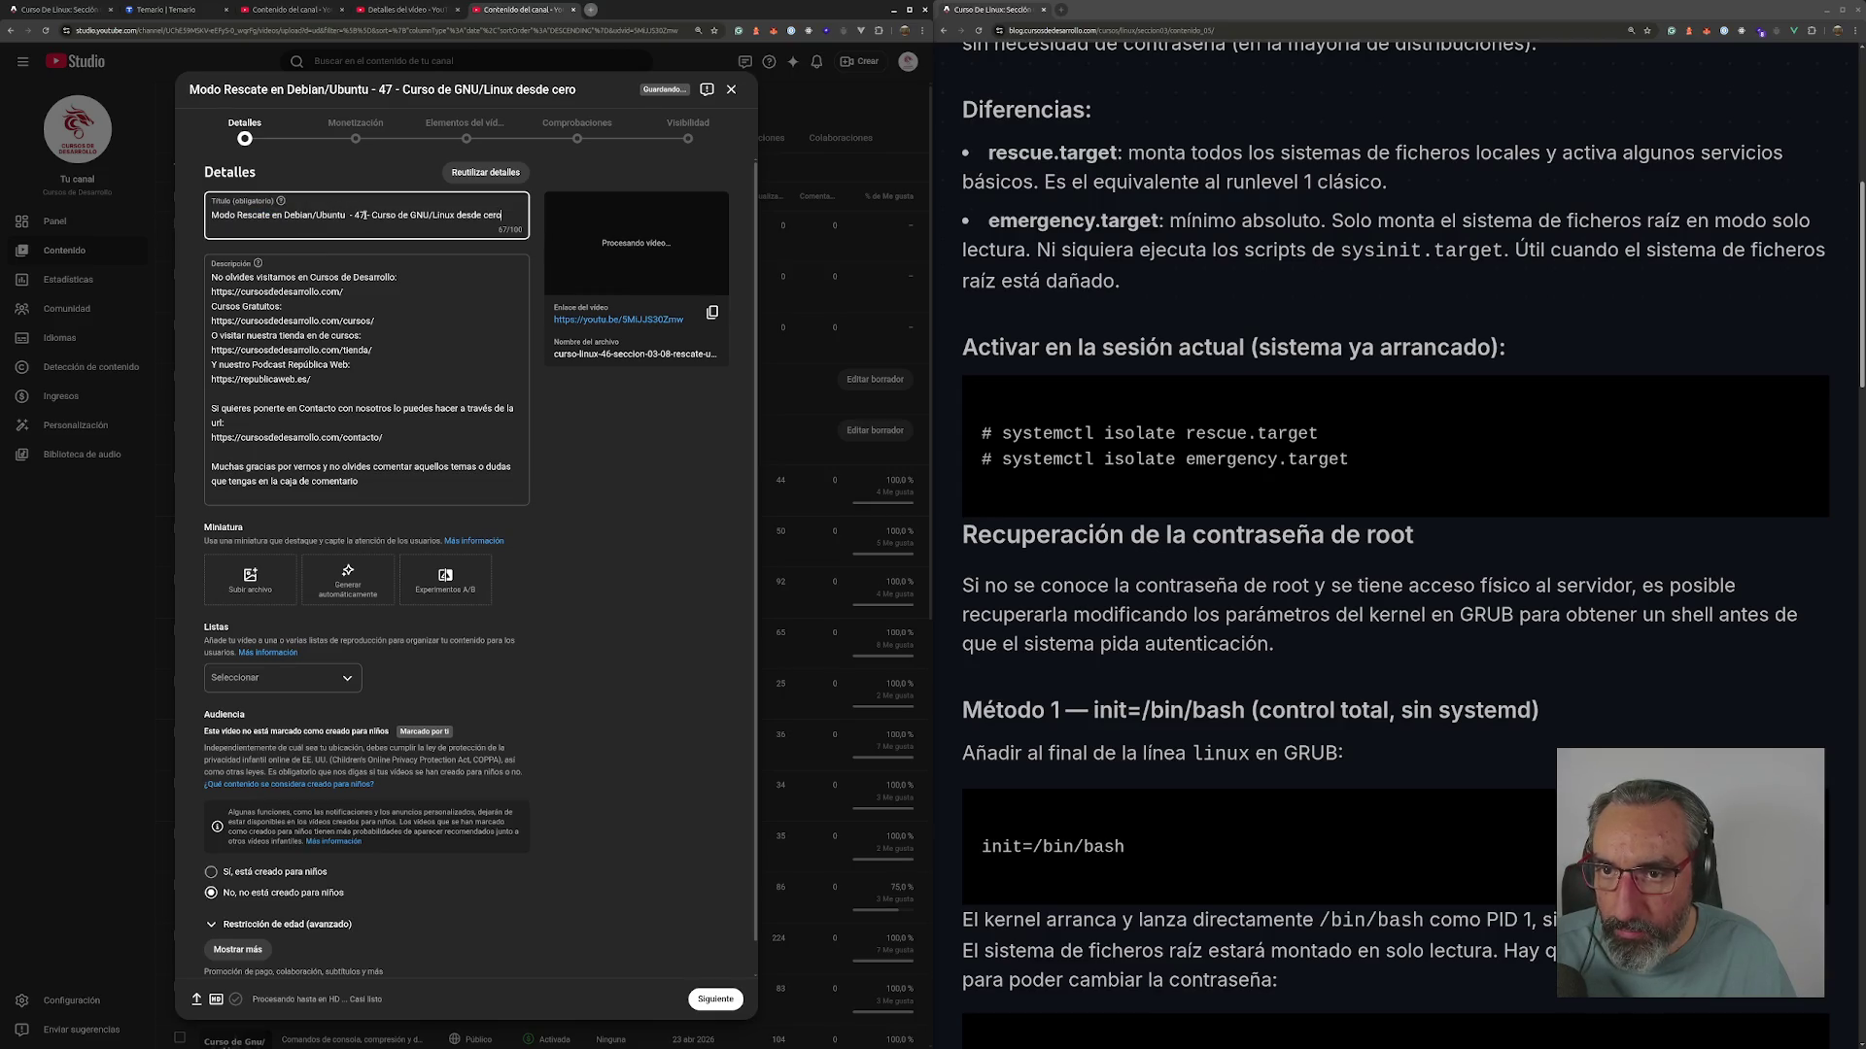
key(BackSpace)
- Return from episode 47's details page to the channel's video list
click(381, 9)
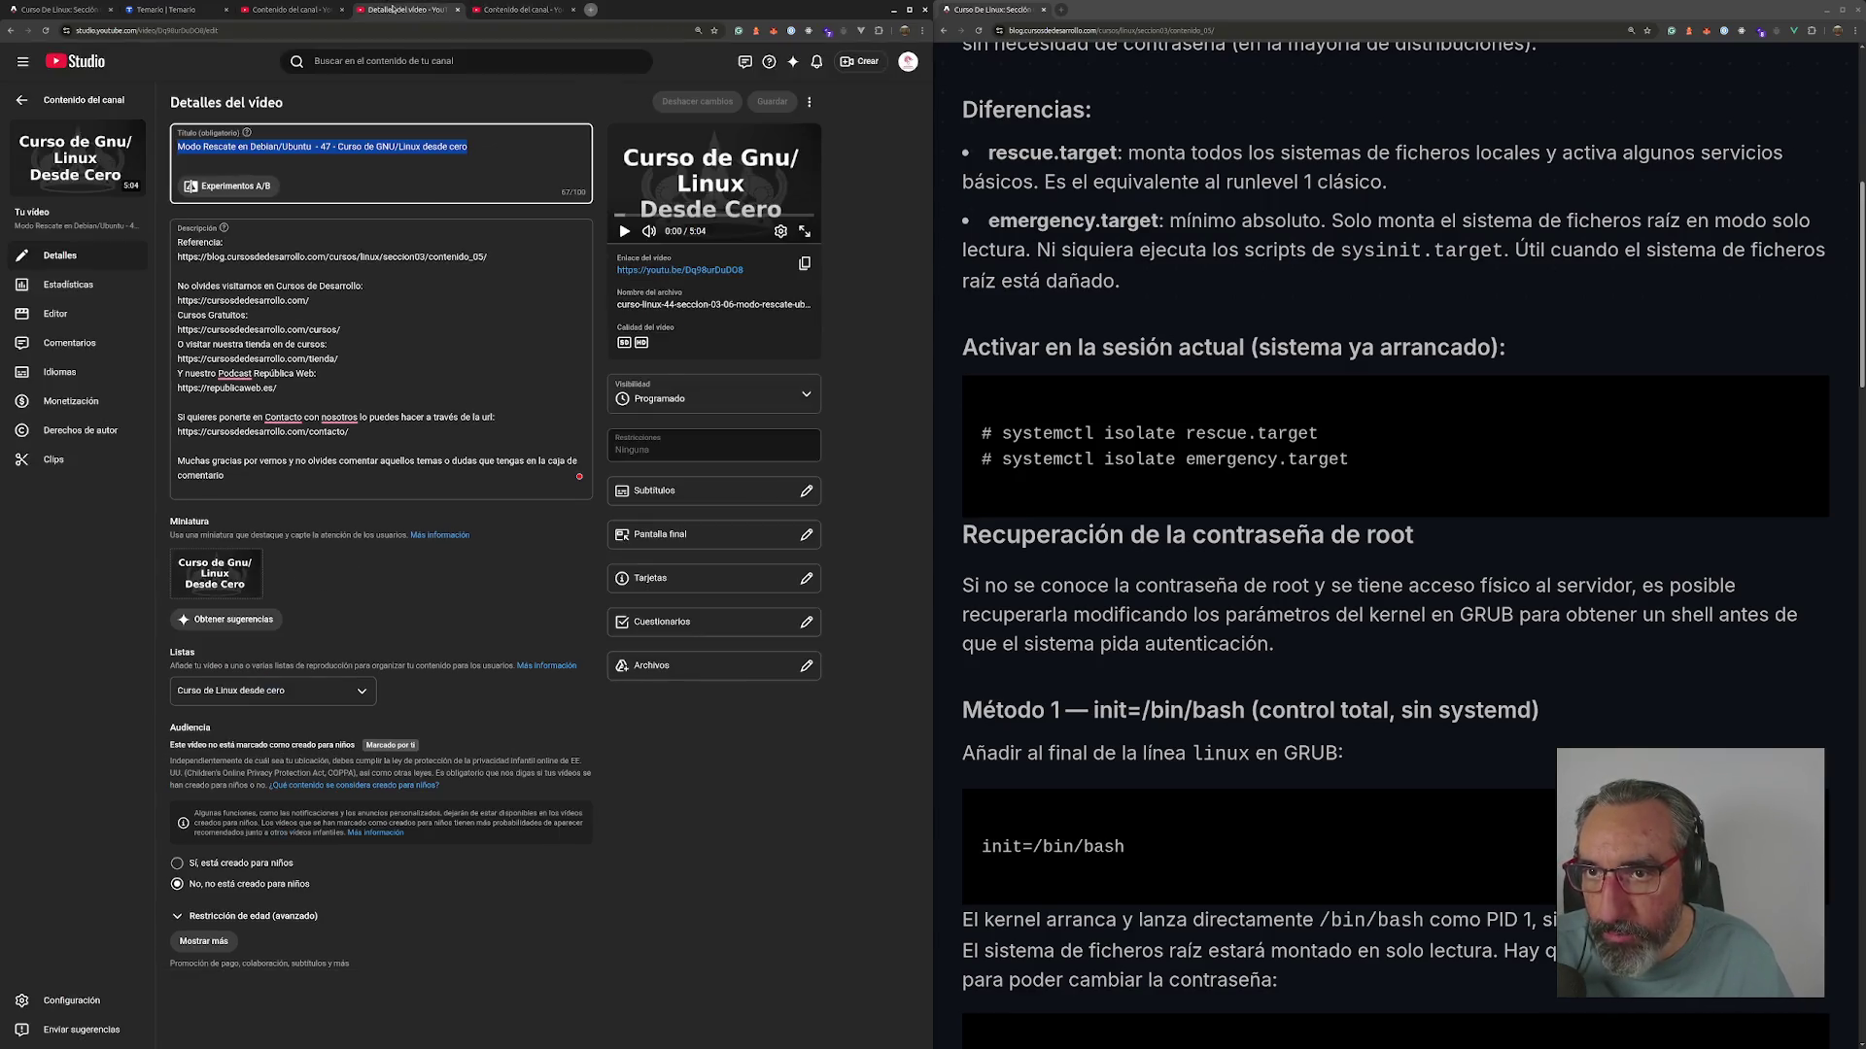
click(85, 100)
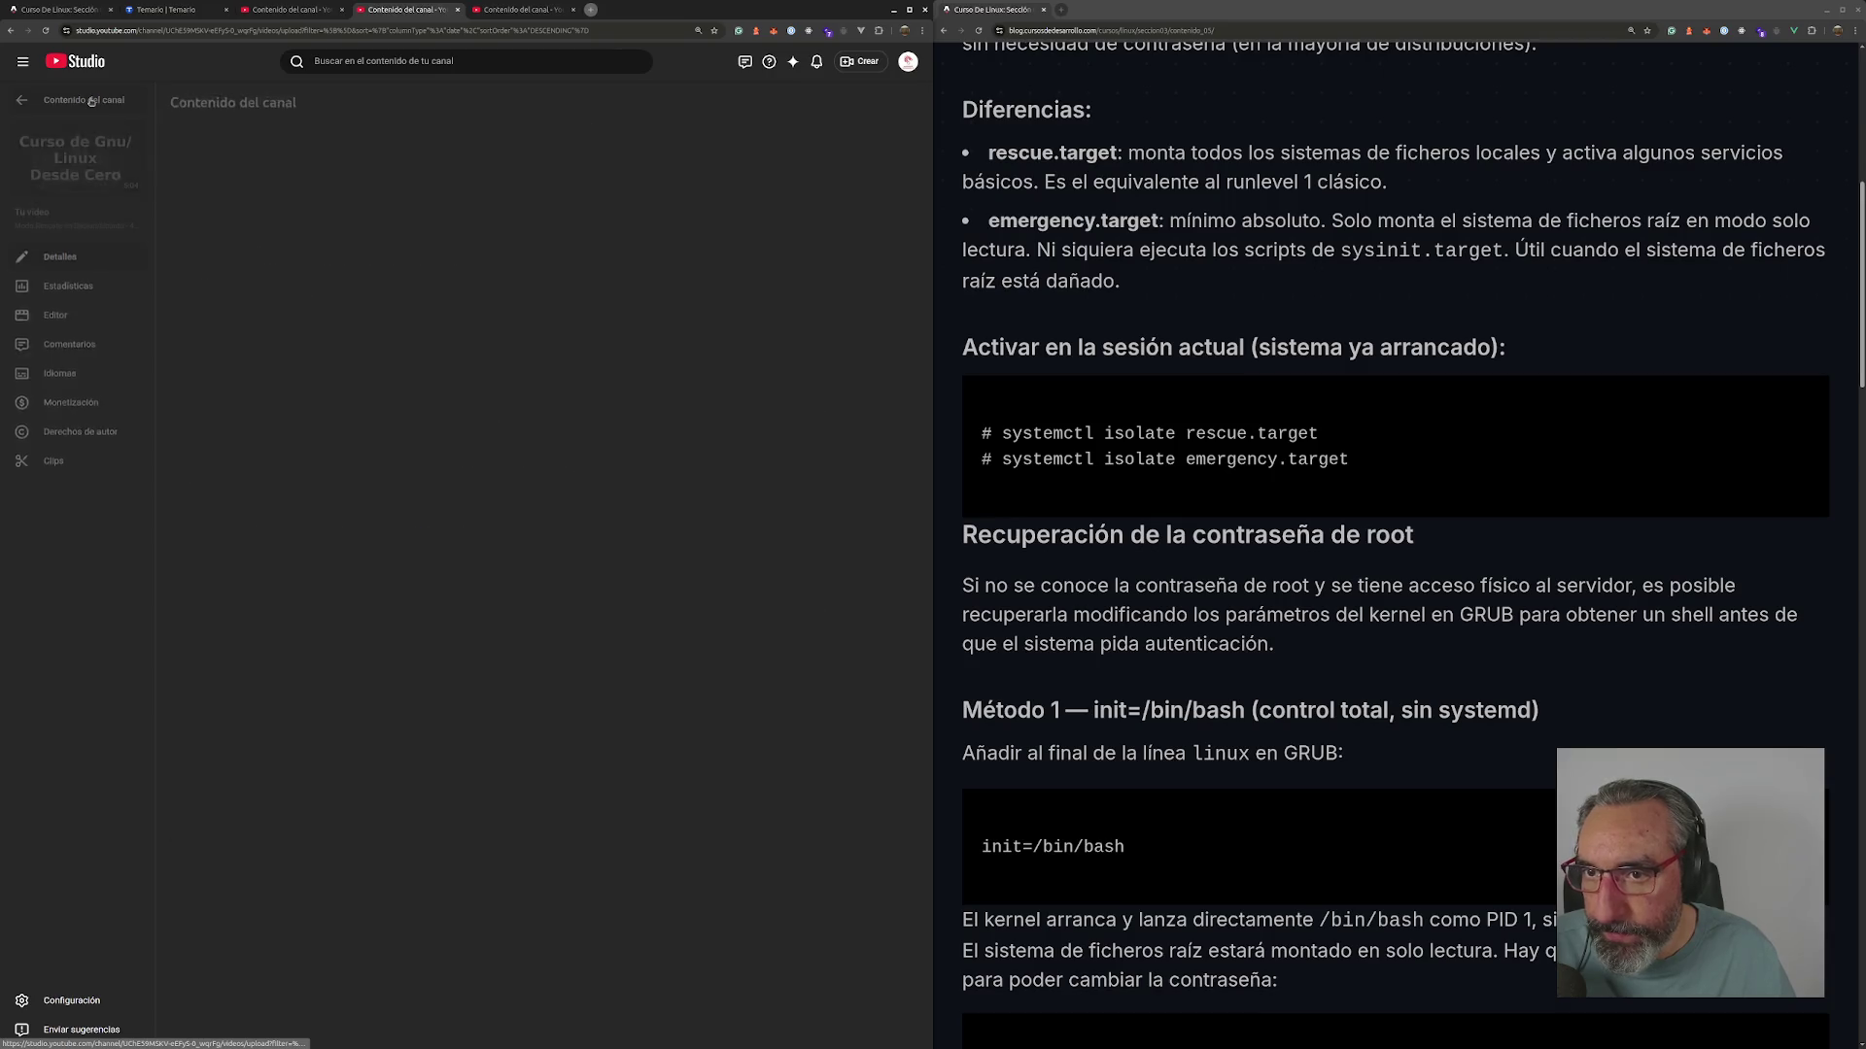
mouse_move(405, 288)
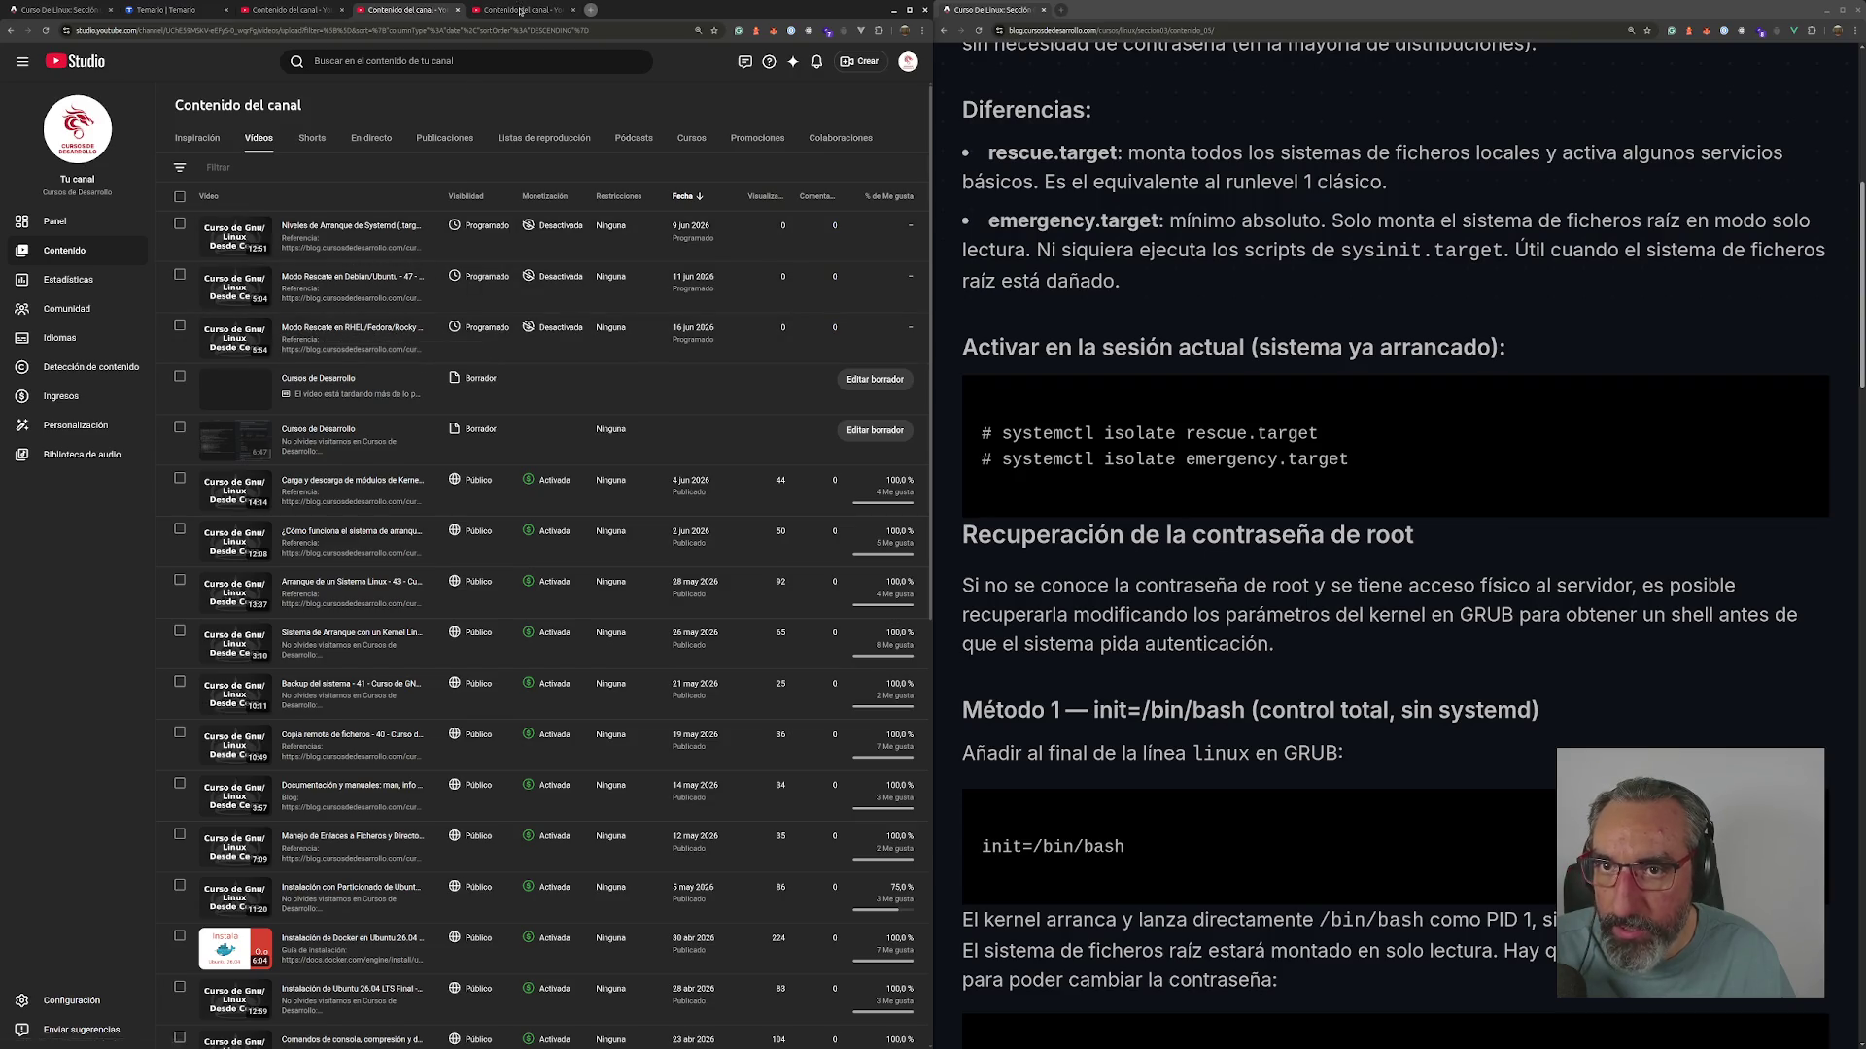
- Retitle the rescue upload 'Rescate con un USB Live Linux - 49 - Curso de GNU/Linux desde cero'
click(352, 277)
text(9)
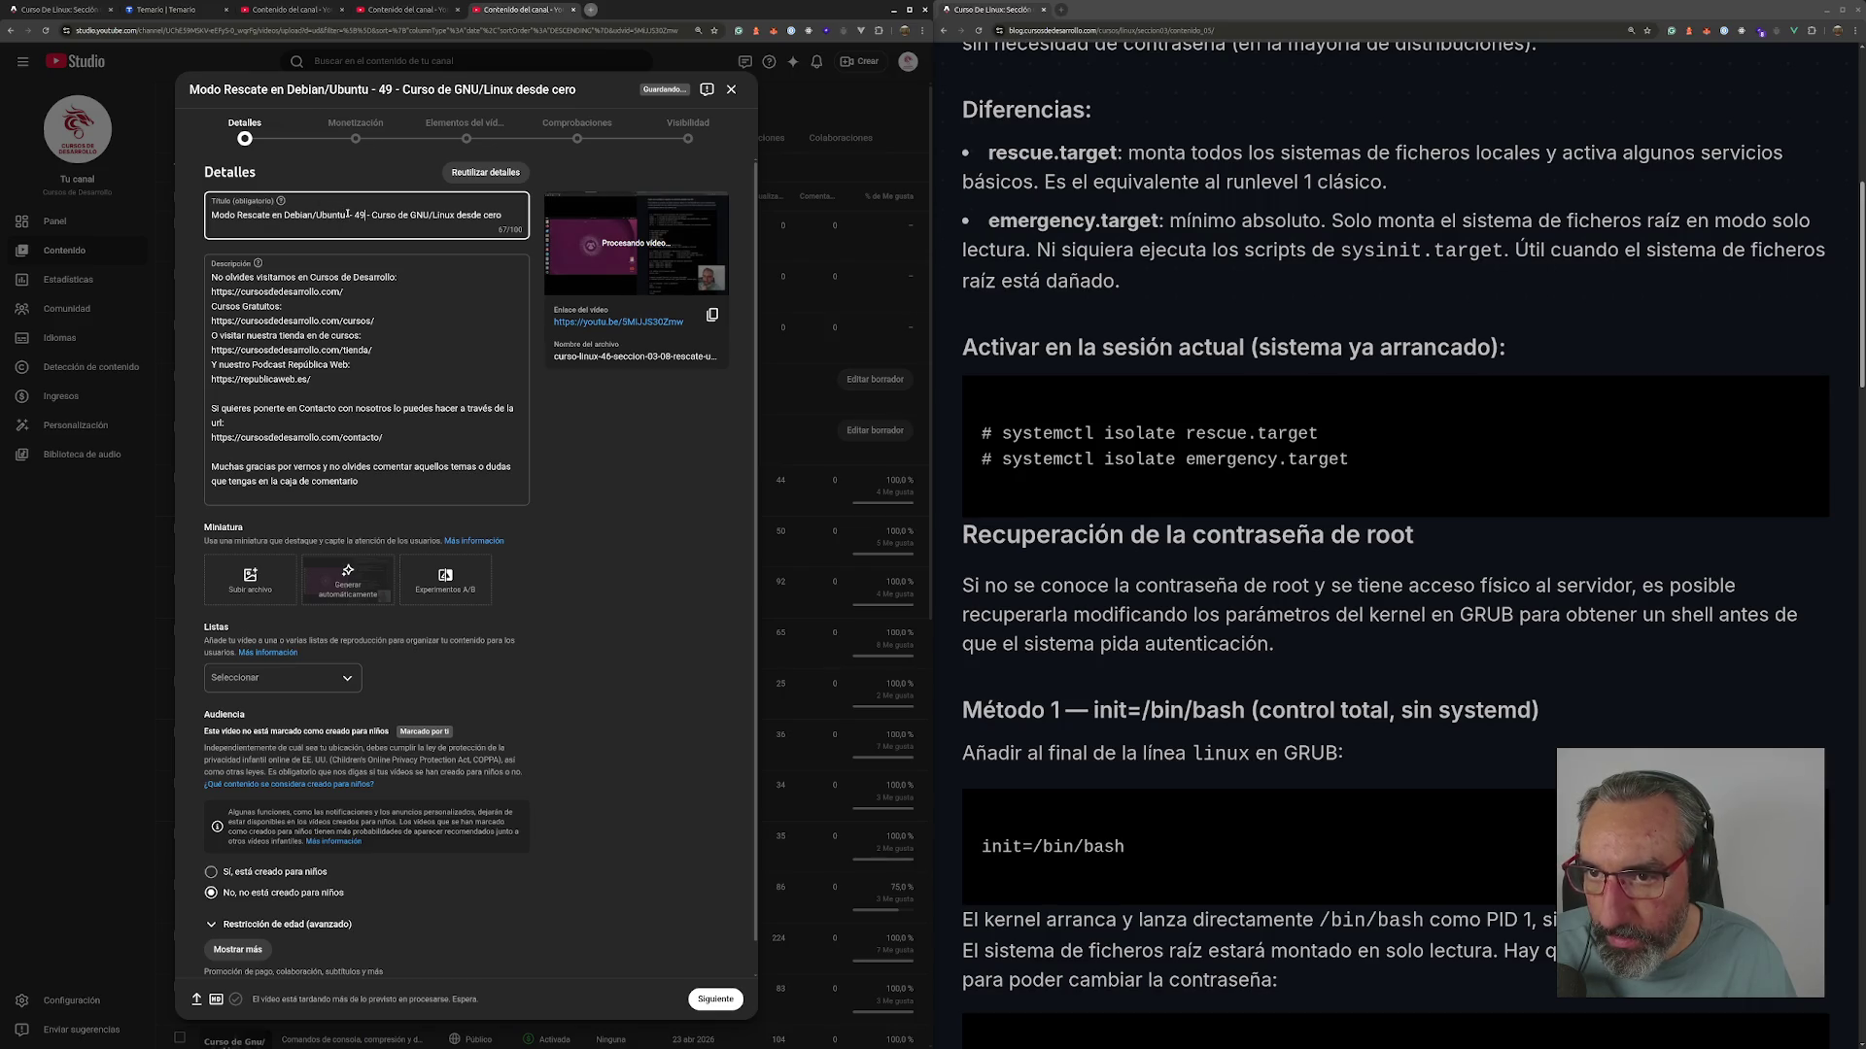
drag(344, 214, 199, 215)
text(Recate)
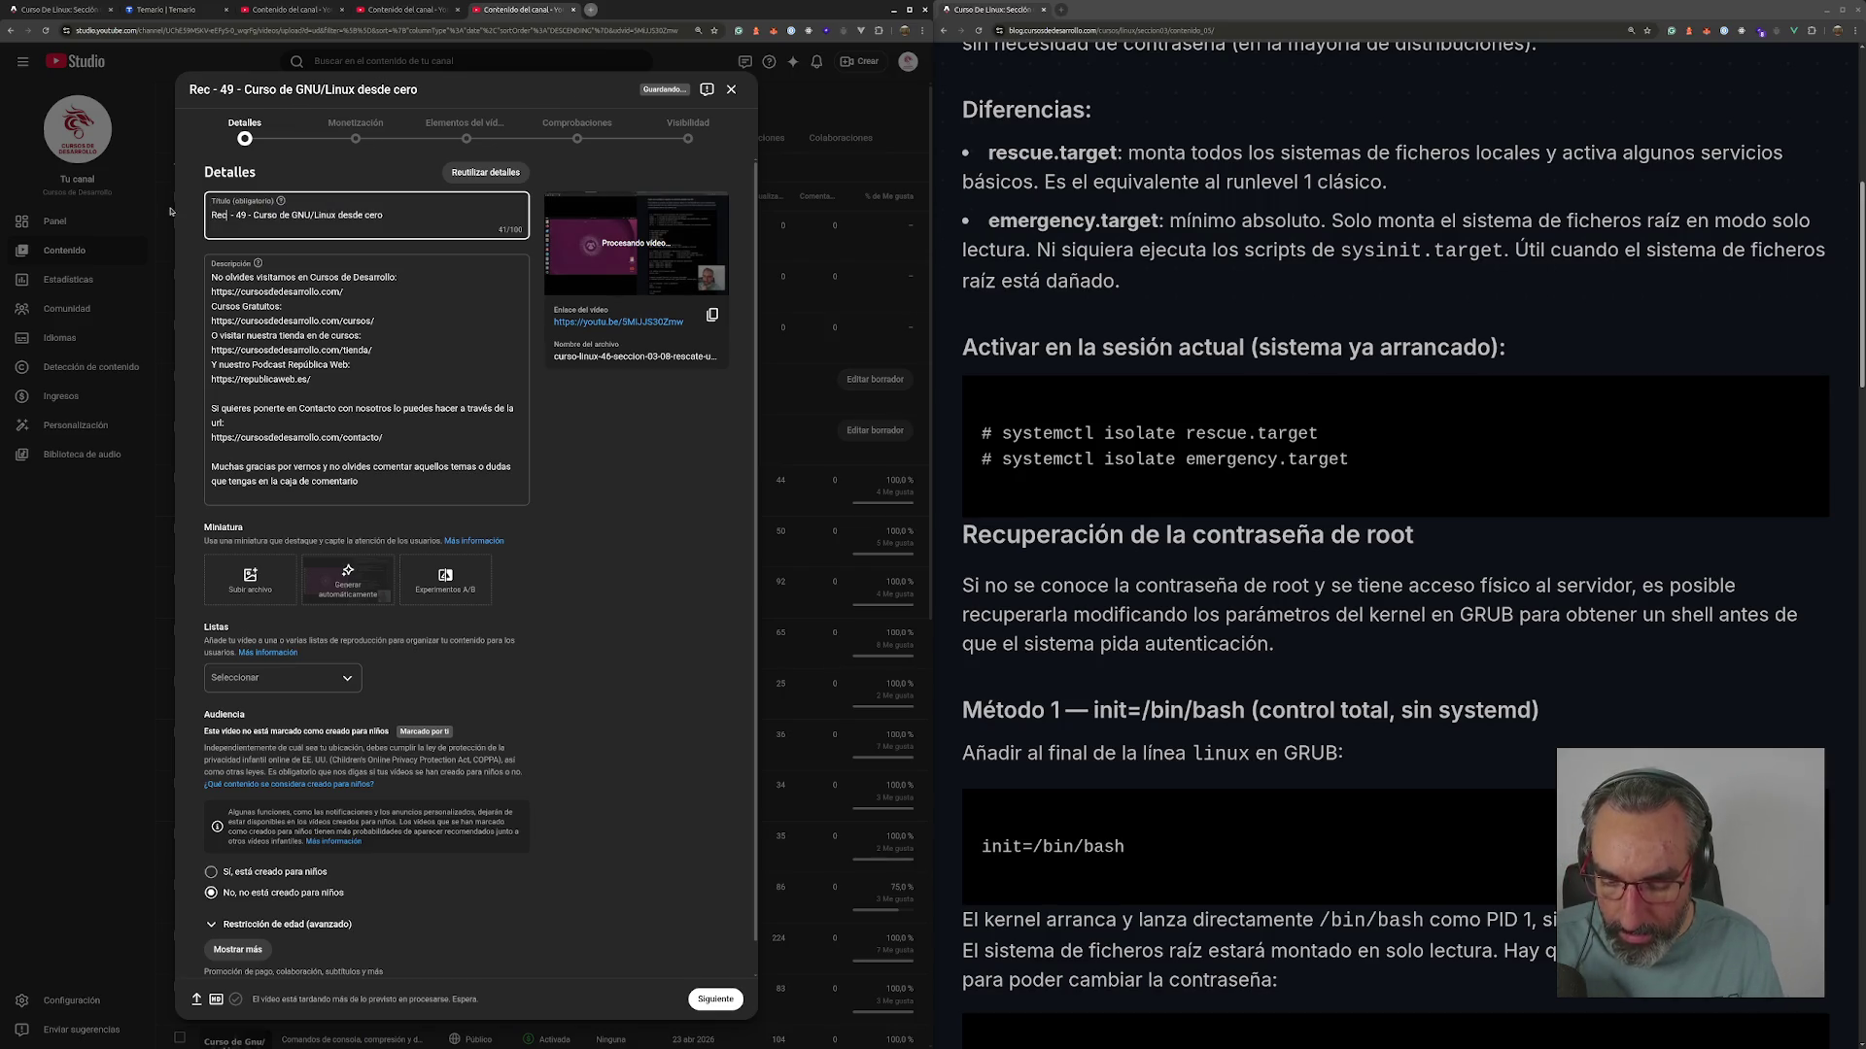
key(BackSpace)
key(BackSpace)
key(BackSpace)
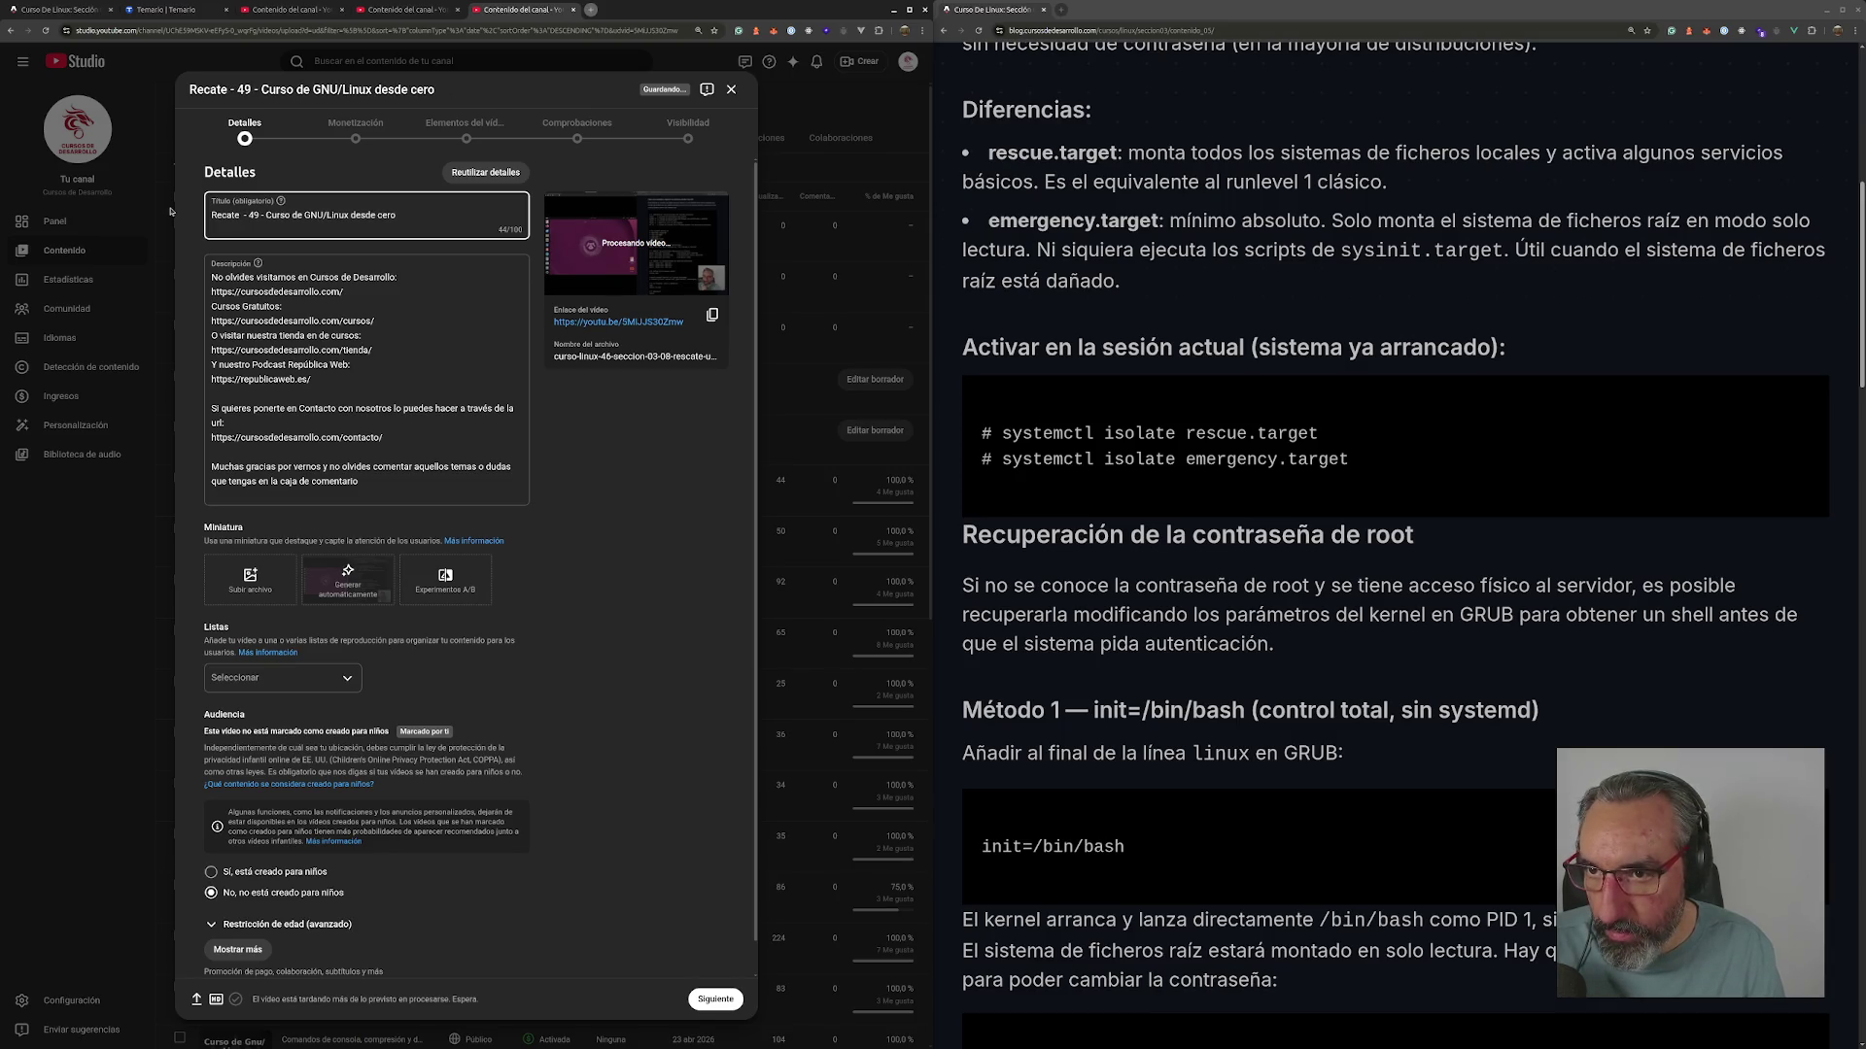
key(BackSpace)
text(scate con un )
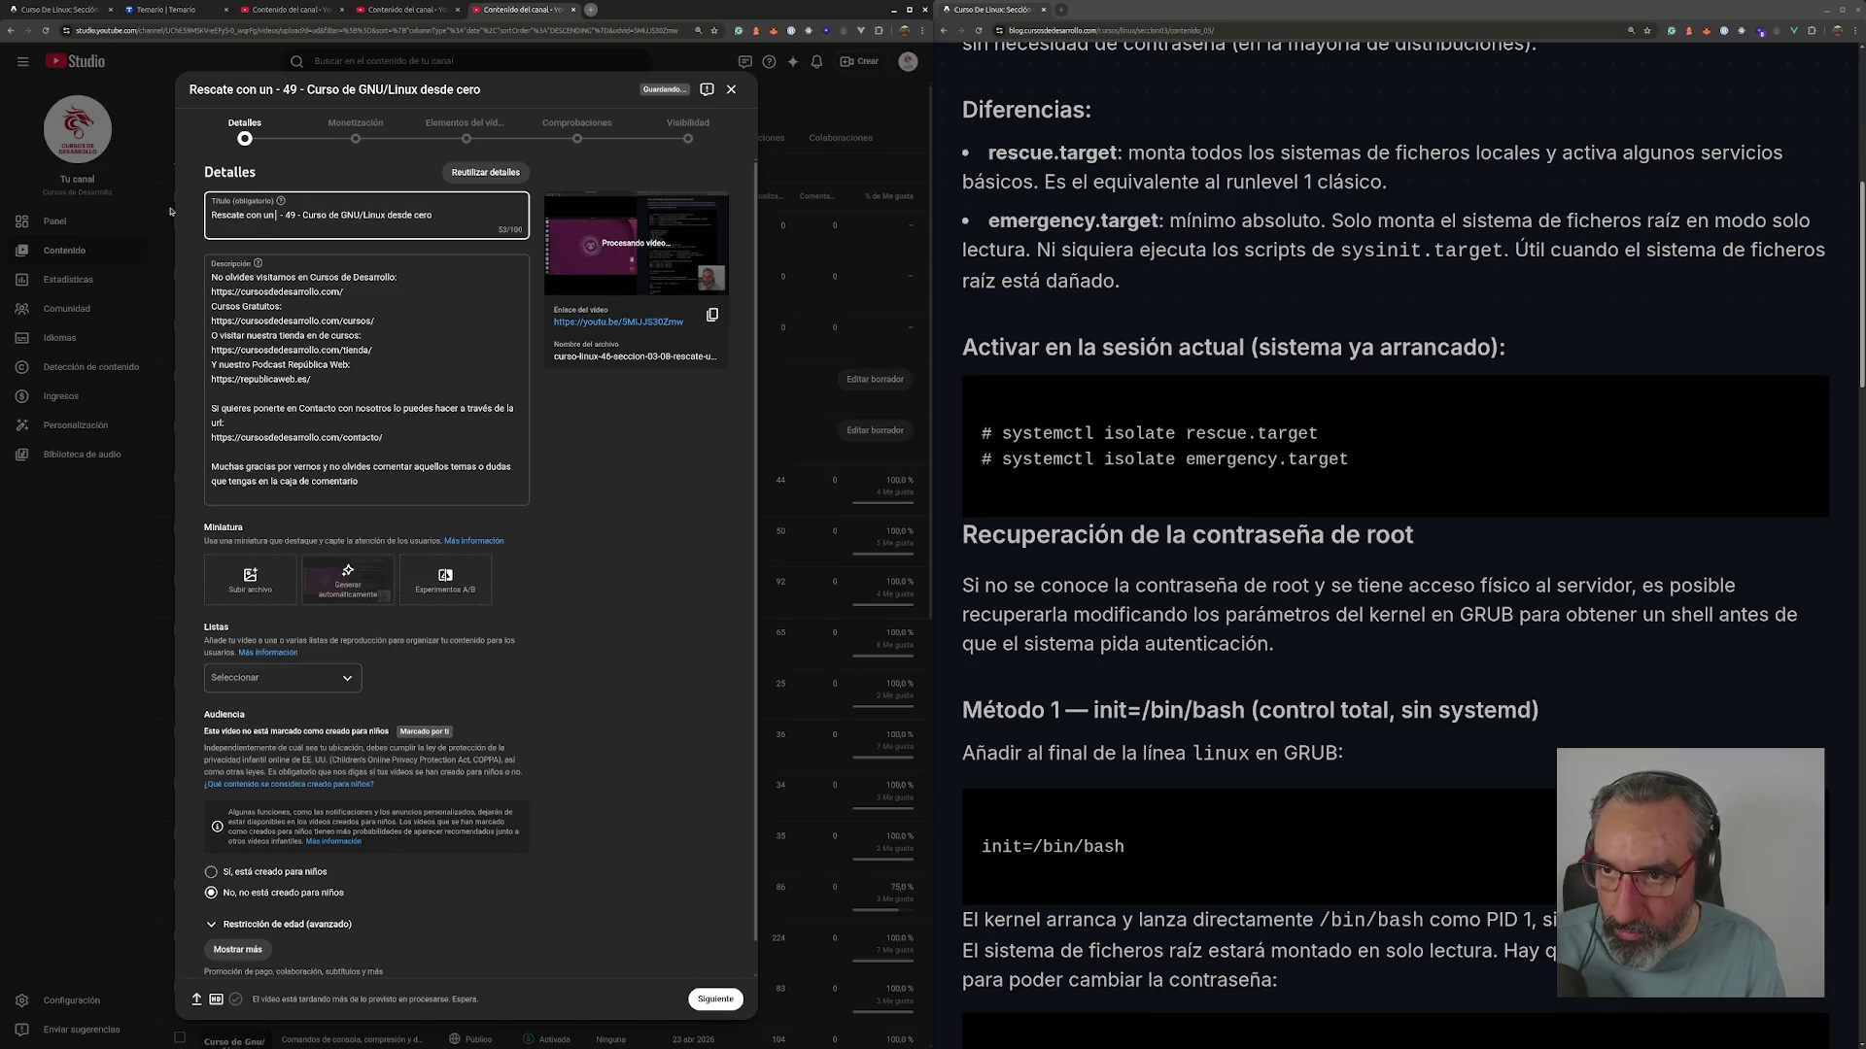
text(USB Live)
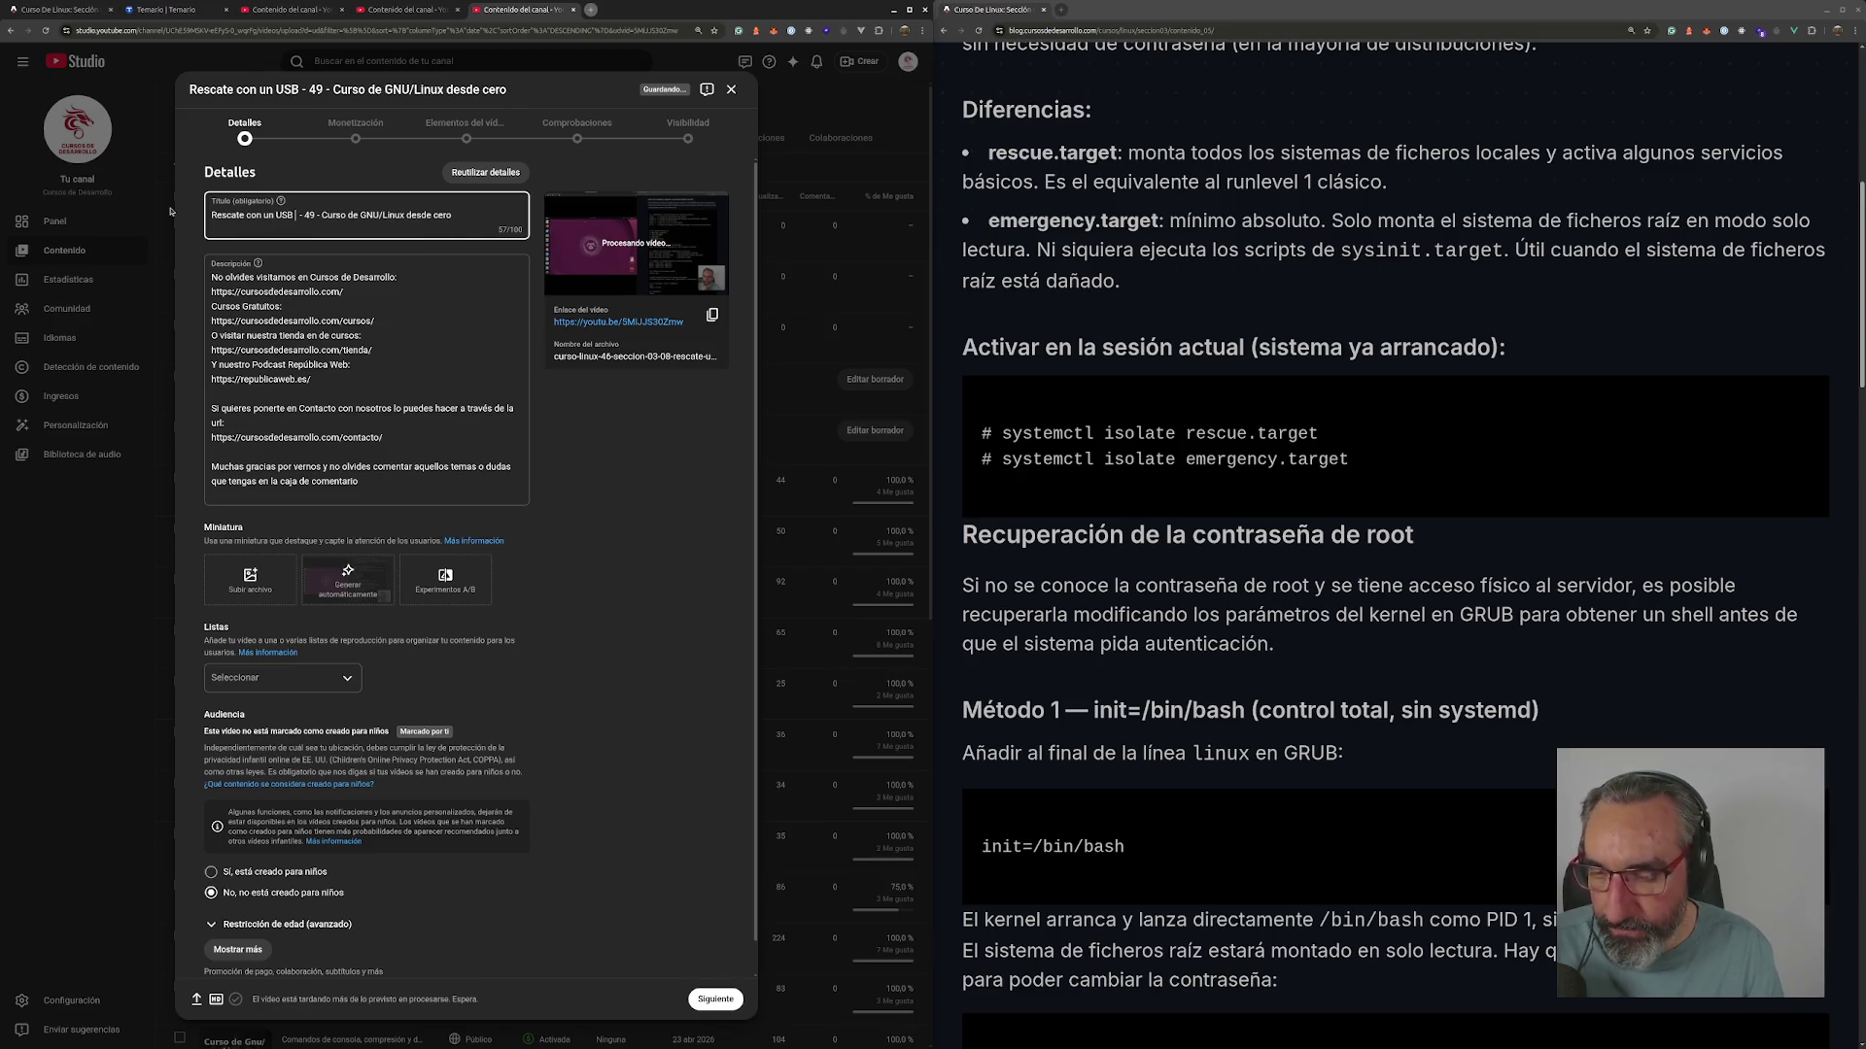
text( Linux)
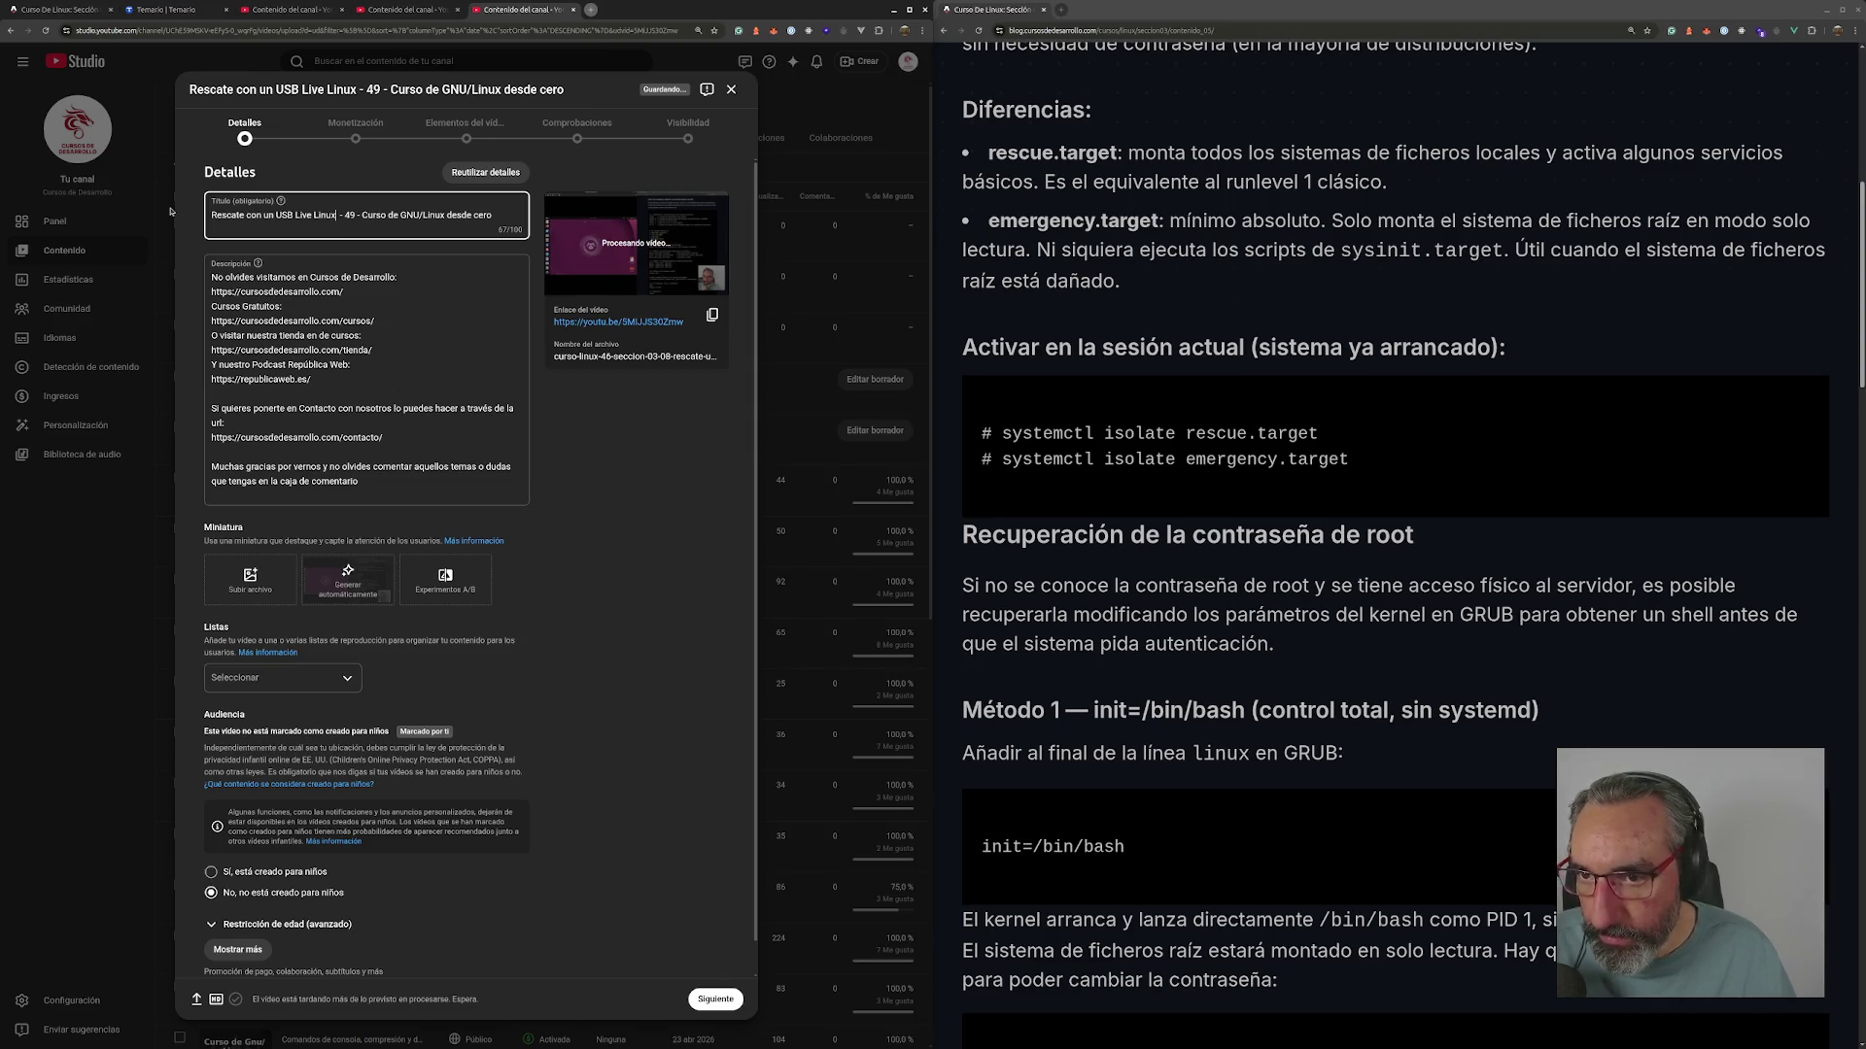
click(318, 11)
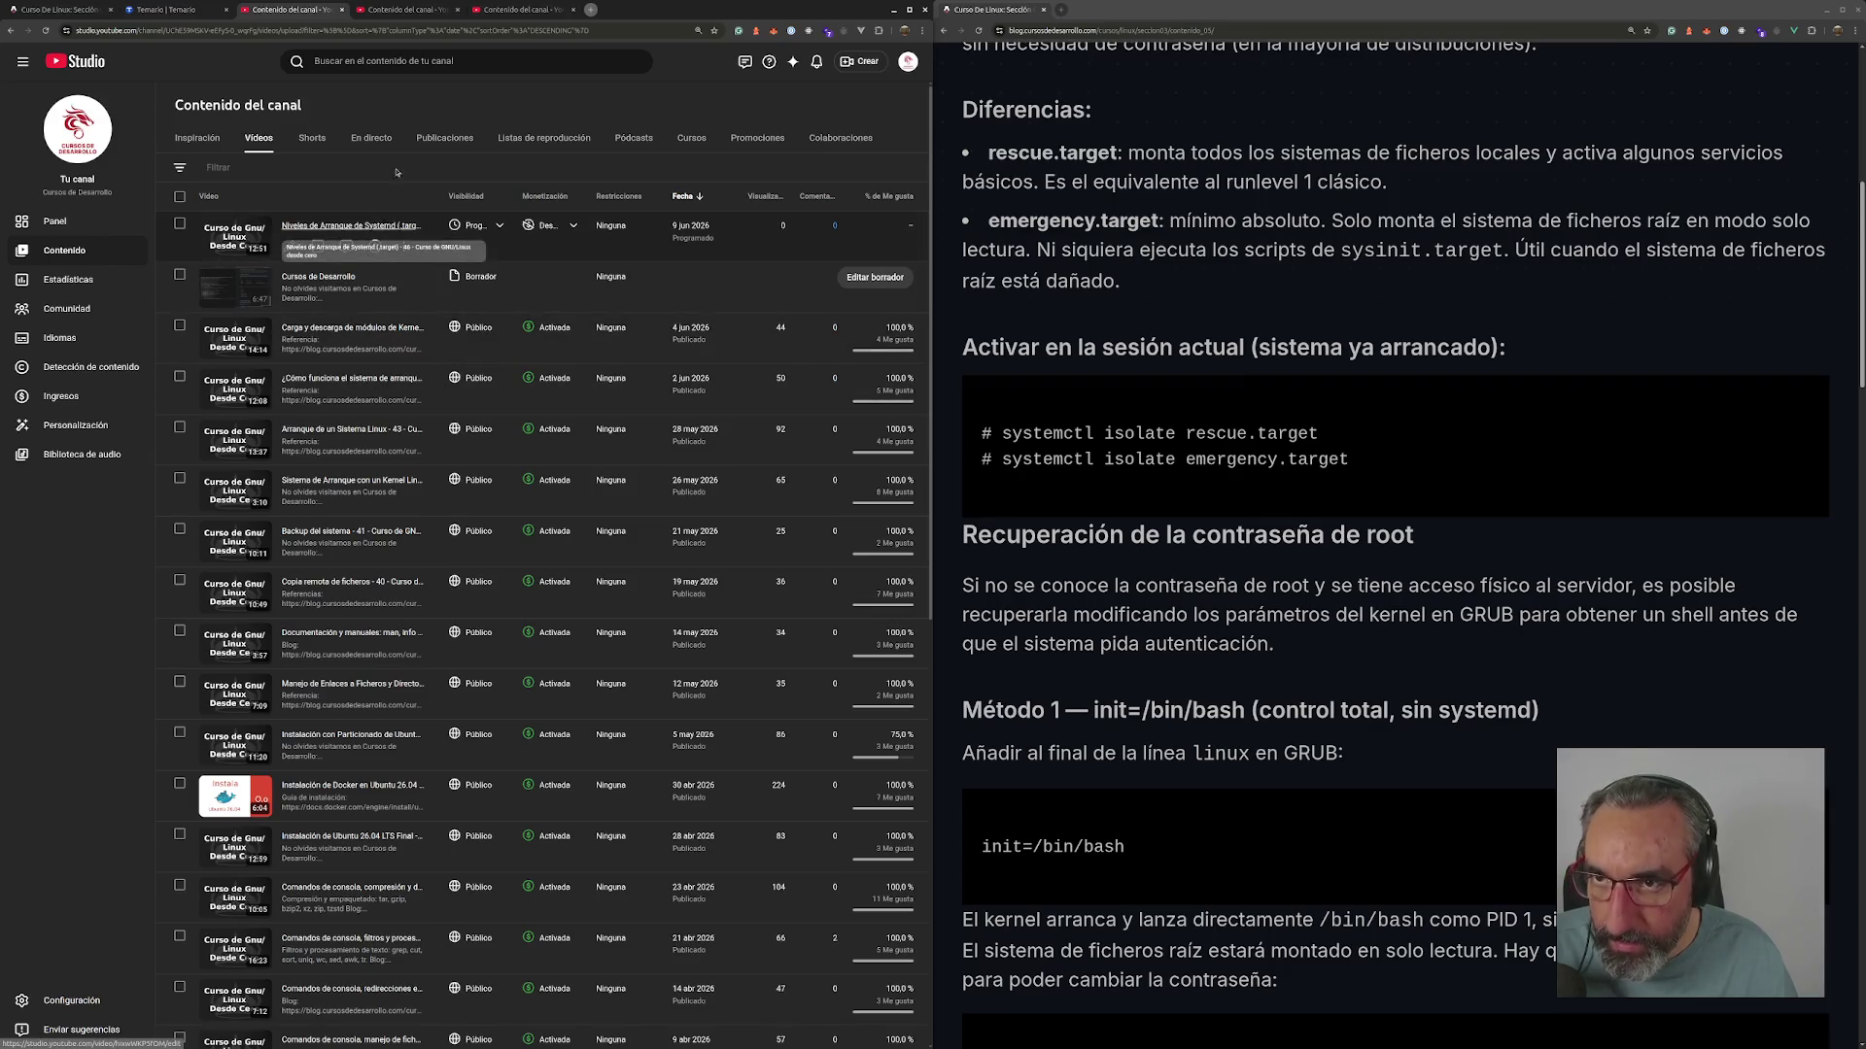
- Copy the Referencia line and blog URL from the Modo Rescate video into the new description's top
click(398, 10)
click(374, 285)
drag(503, 261, 153, 241)
key(ctrl+c)
click(474, 8)
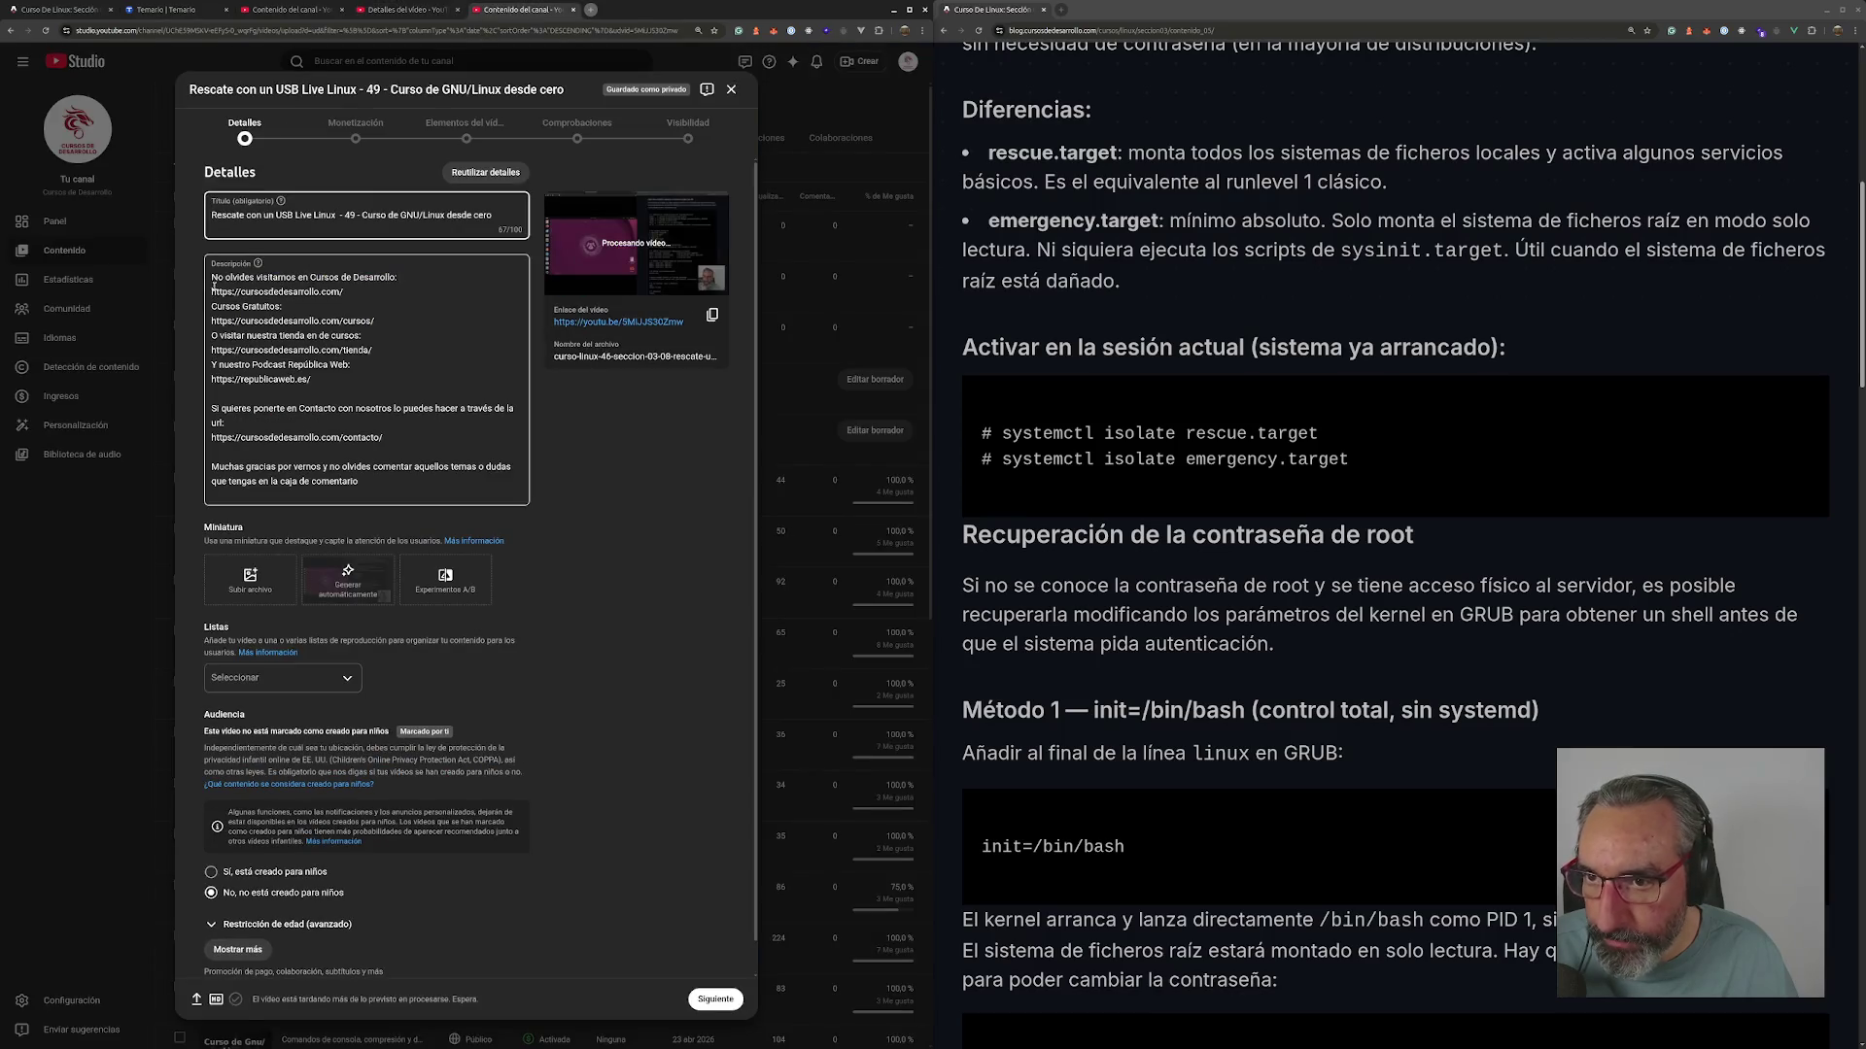
click(212, 277)
key(ctrl+v)
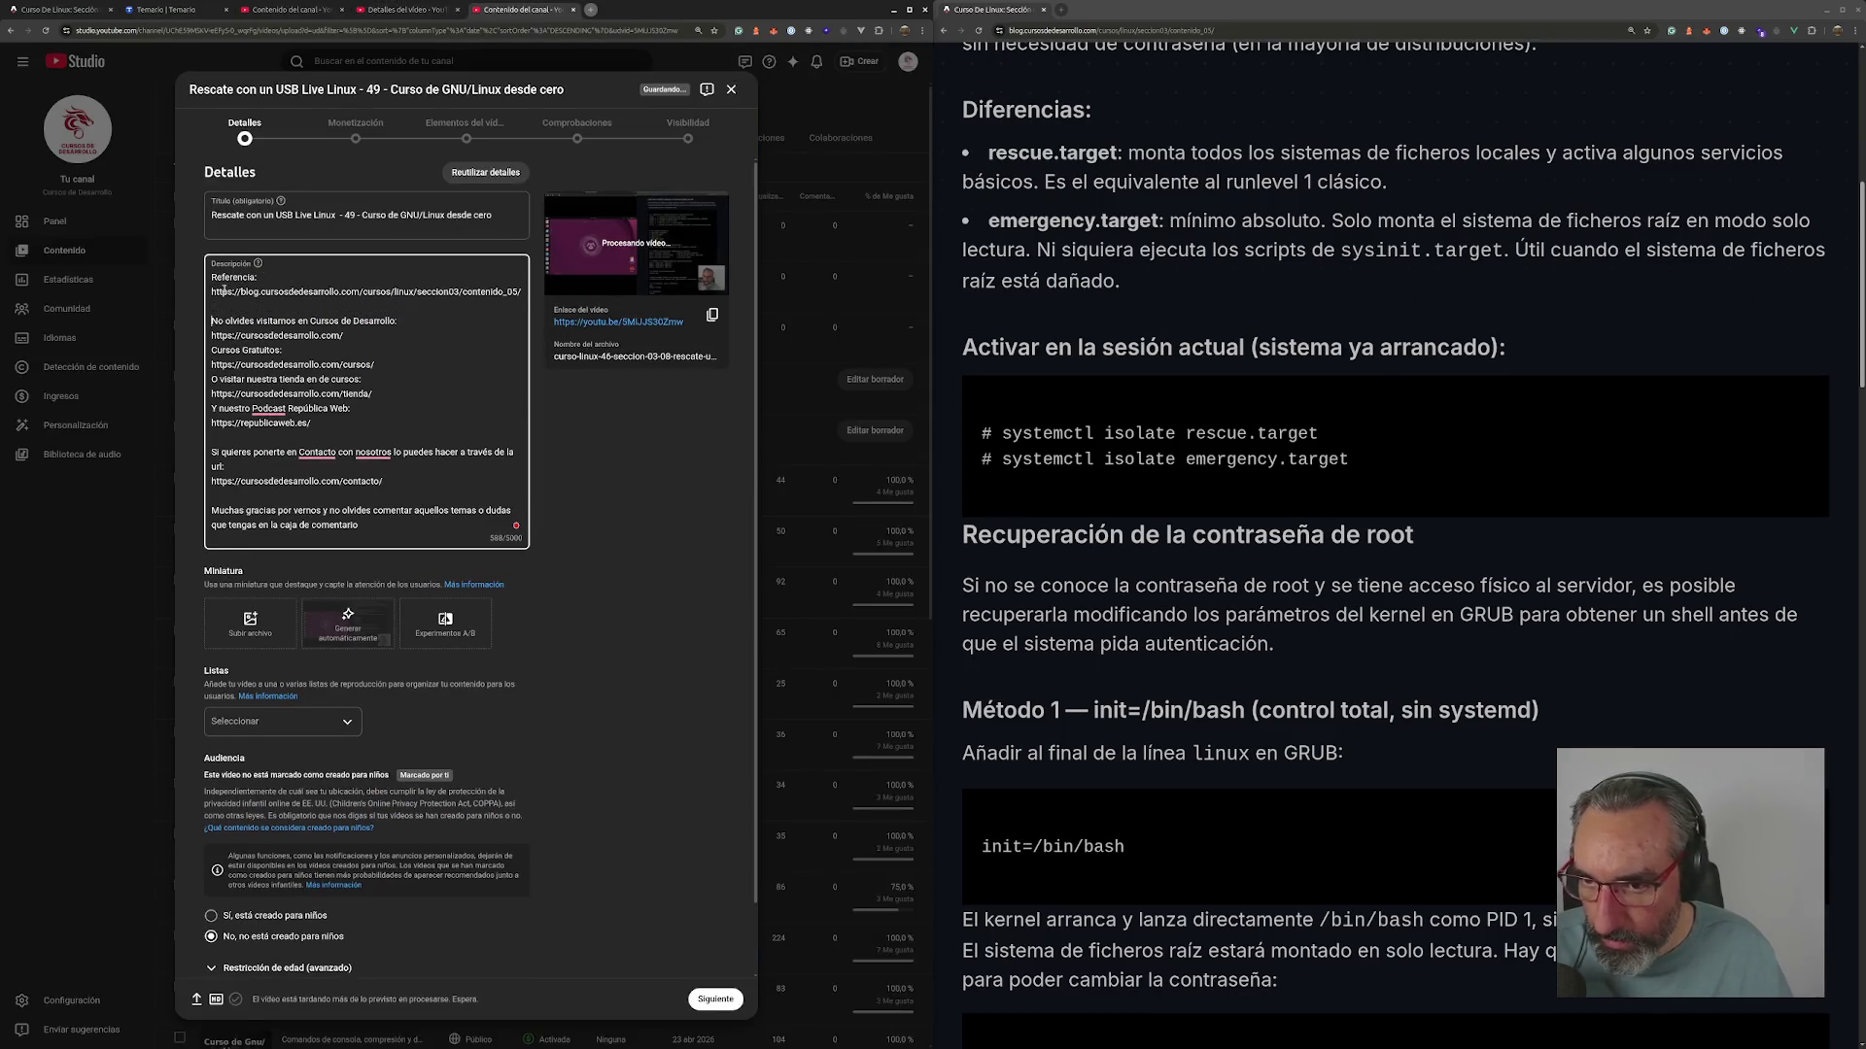
- Set the course thumbnail, add the Curso de Linux desde cero playlist, and expand Mostrar más
drag(347, 621, 250, 622)
click(295, 729)
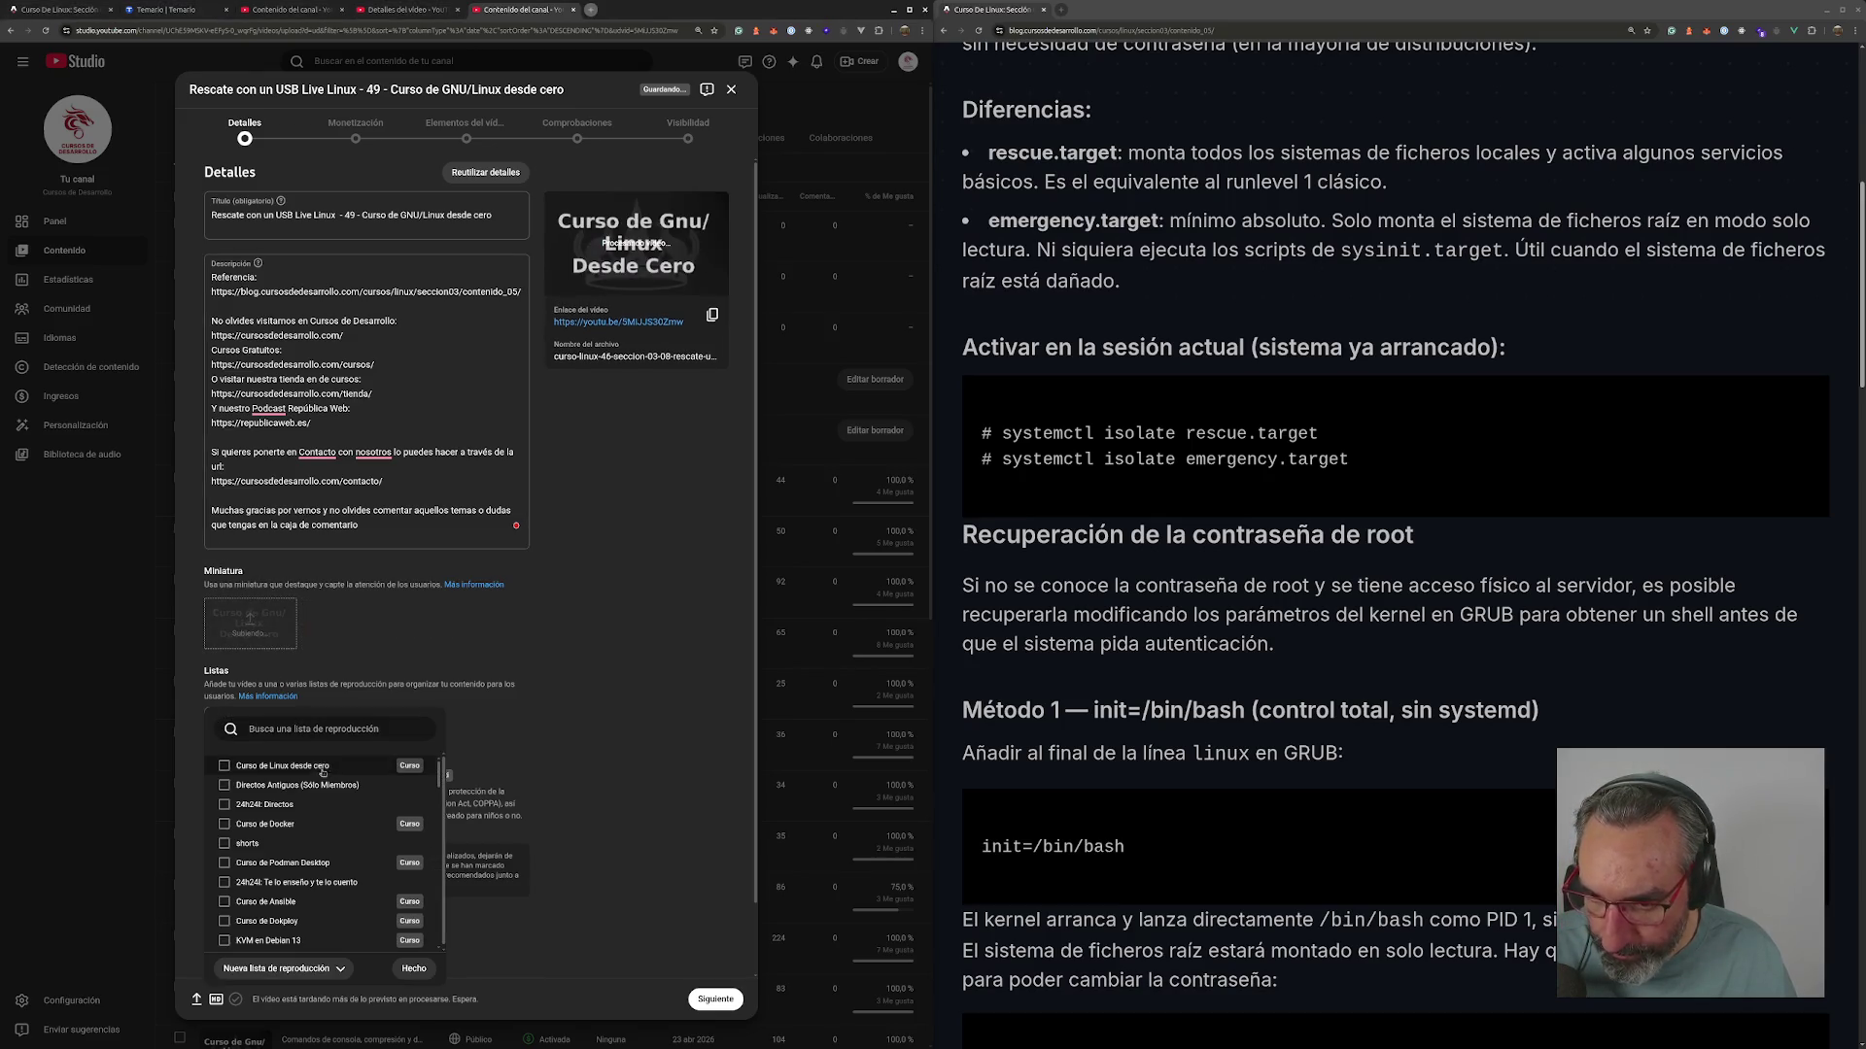
click(224, 765)
click(428, 977)
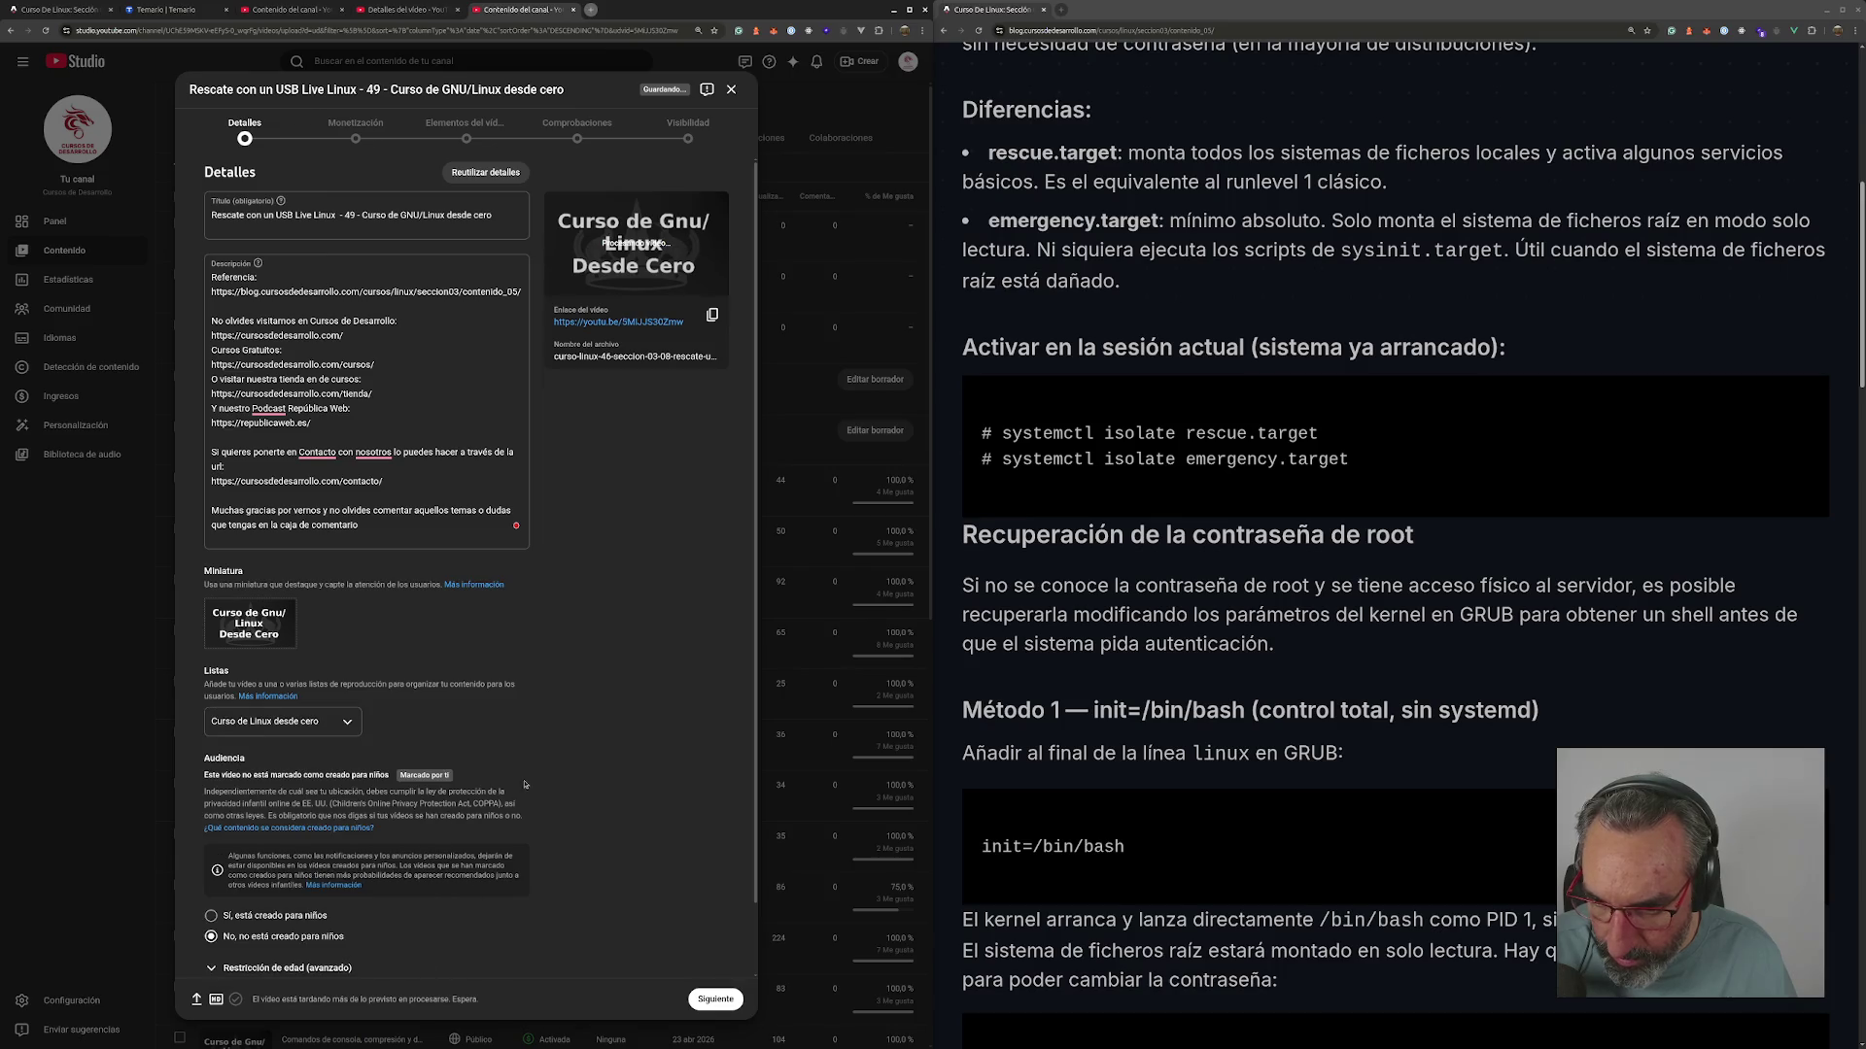
scroll(522, 775, down, 1)
click(238, 917)
scroll(352, 746, down, 10)
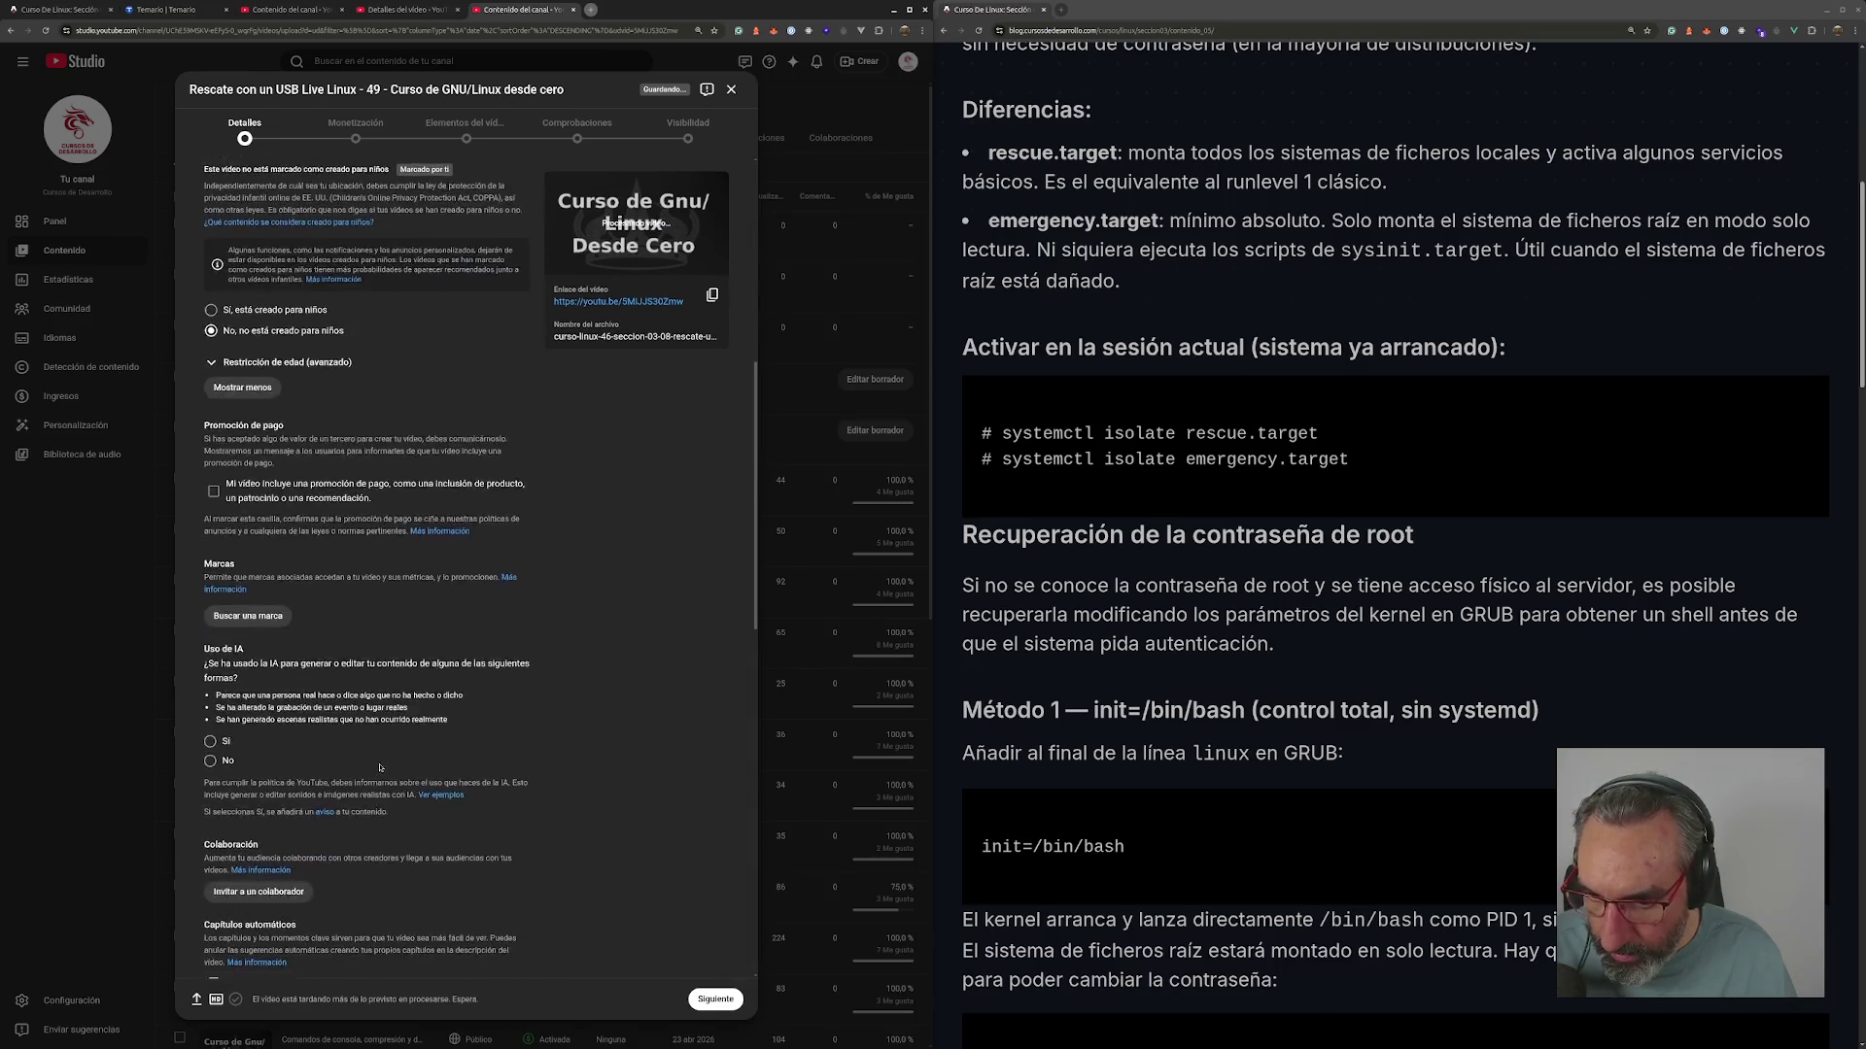
scroll(352, 747, down, 3)
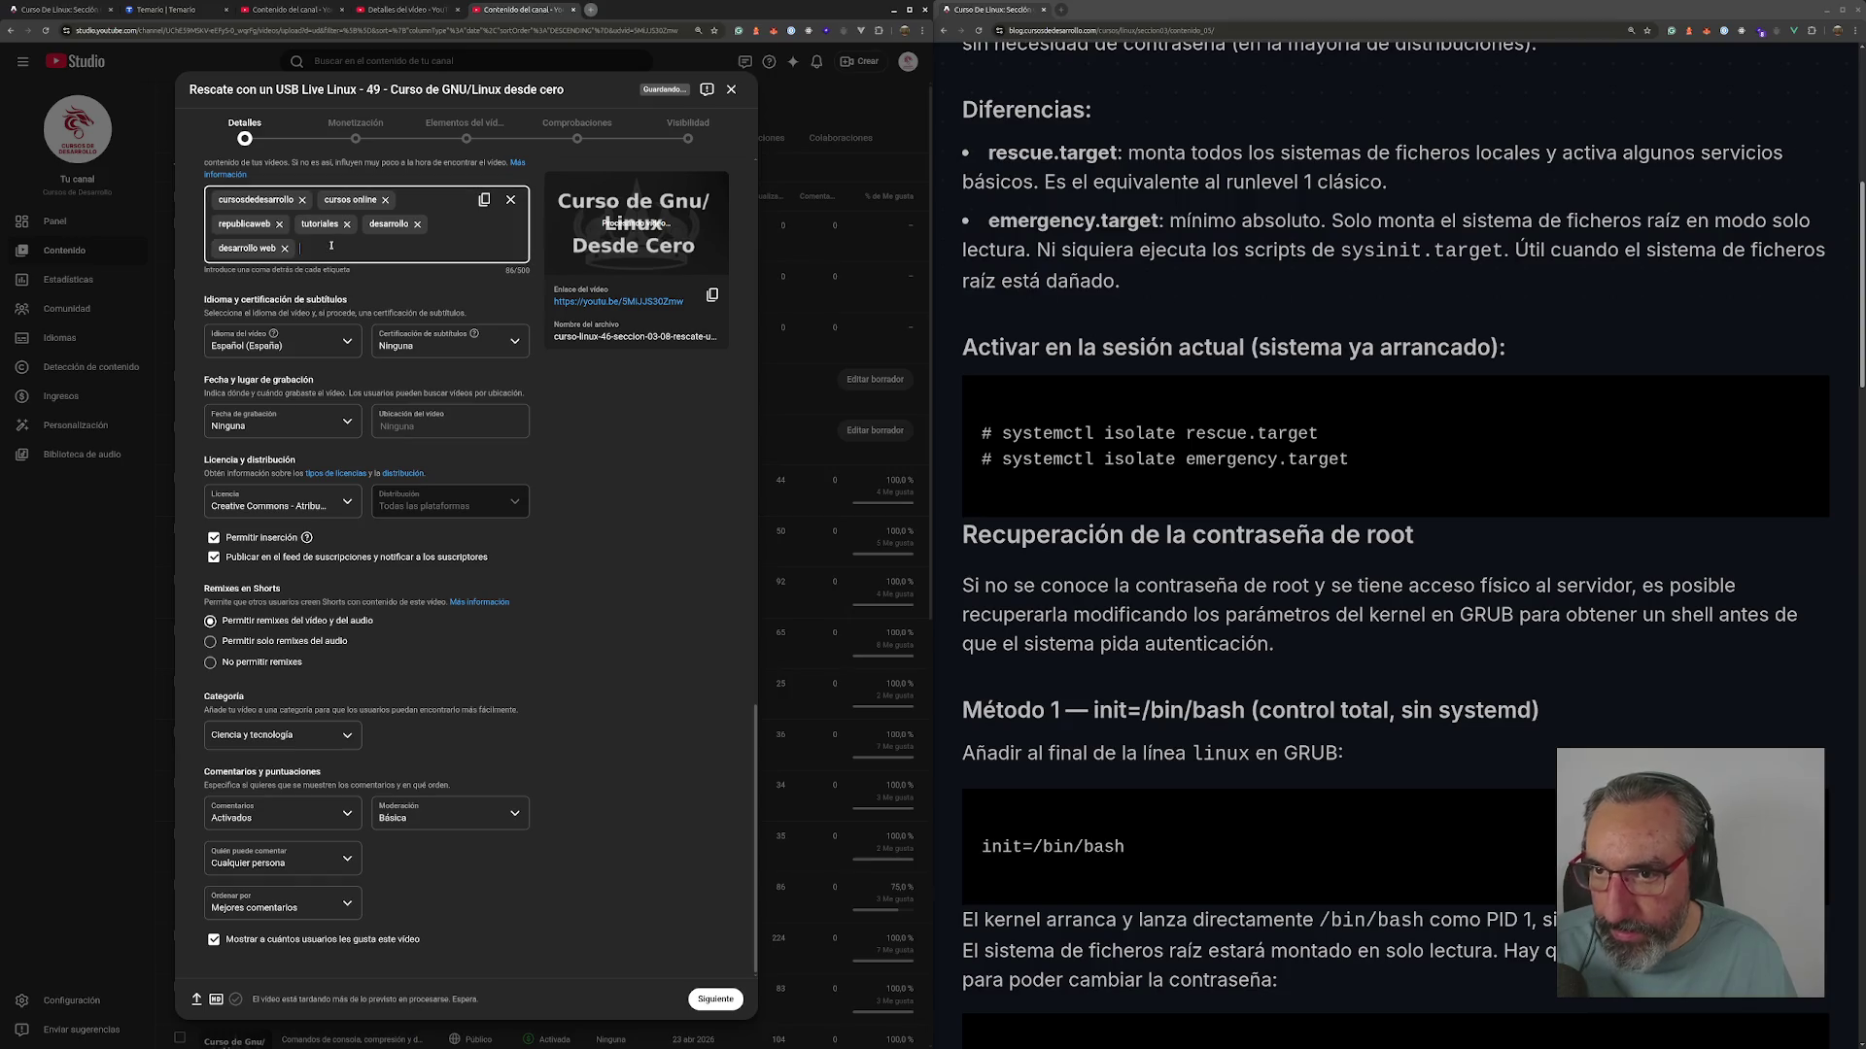
- Enter the tags usb, cd, dvd, live, rescate, linux and rescue, correcting the misspelled recate
text(usb,cd,)
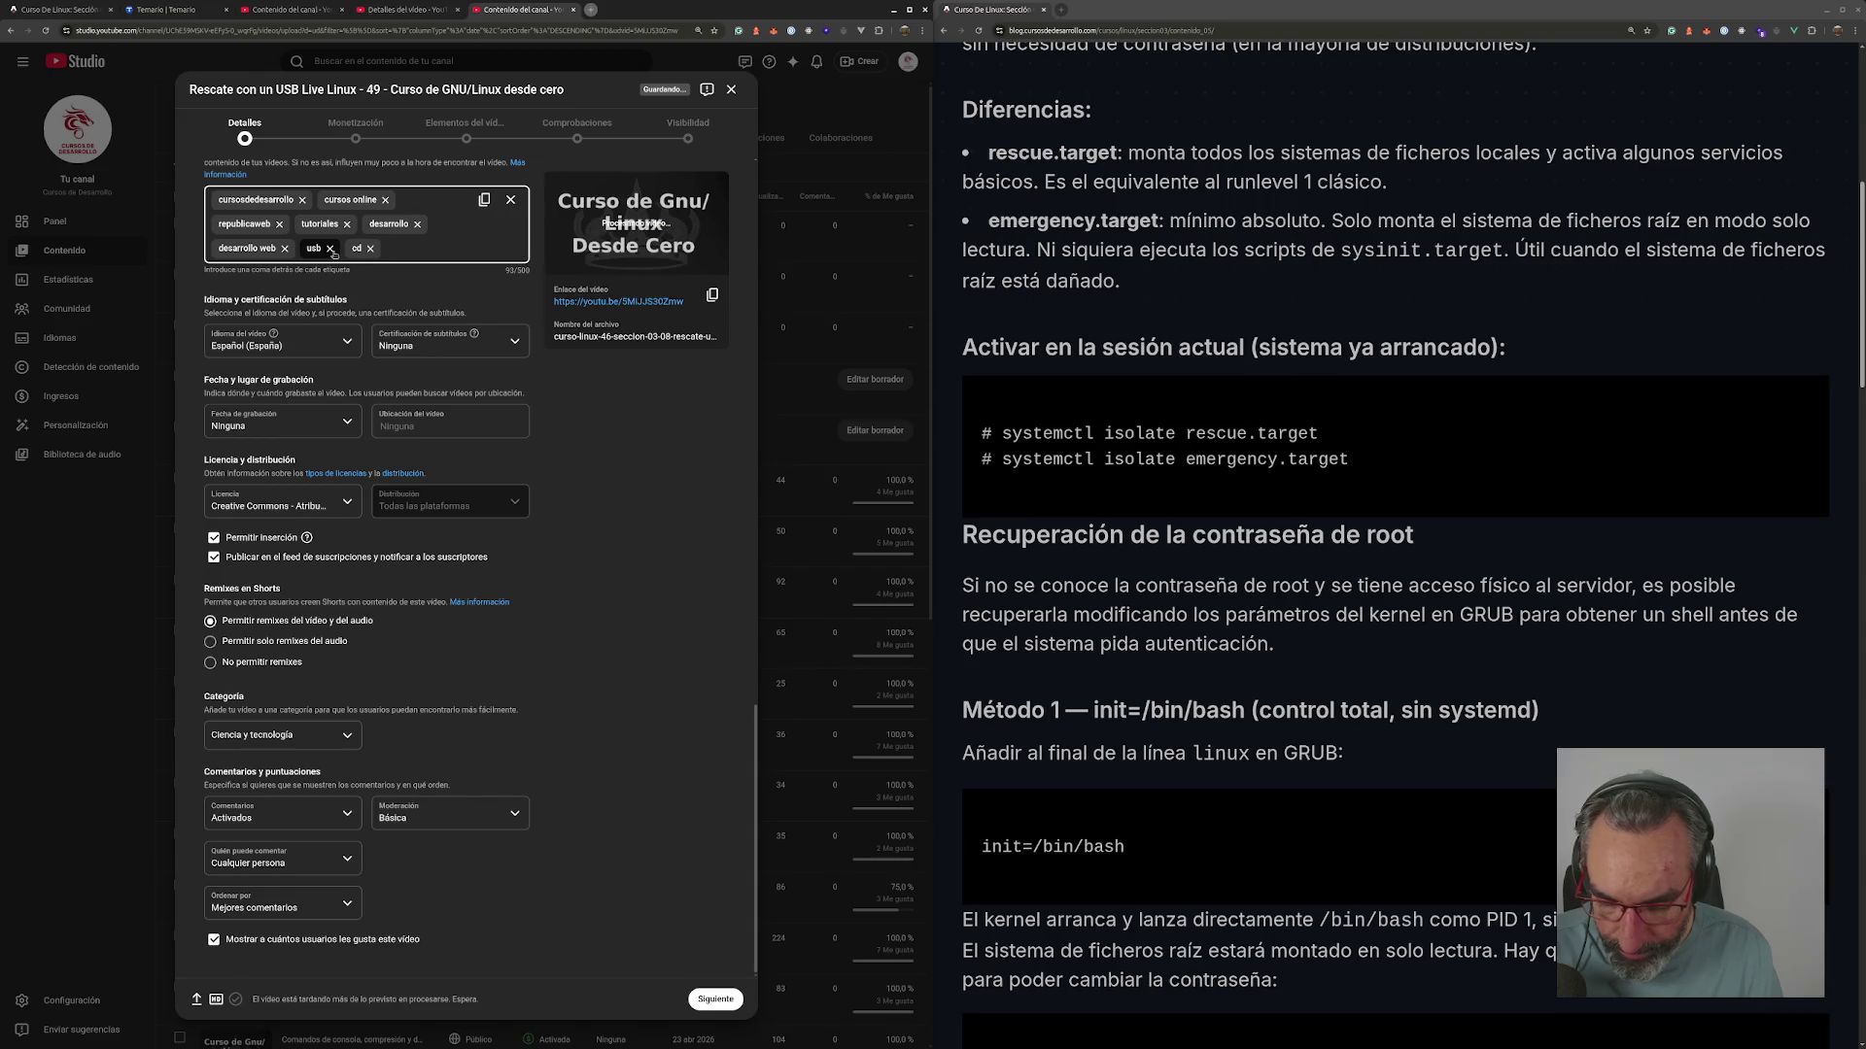
text(,l,)
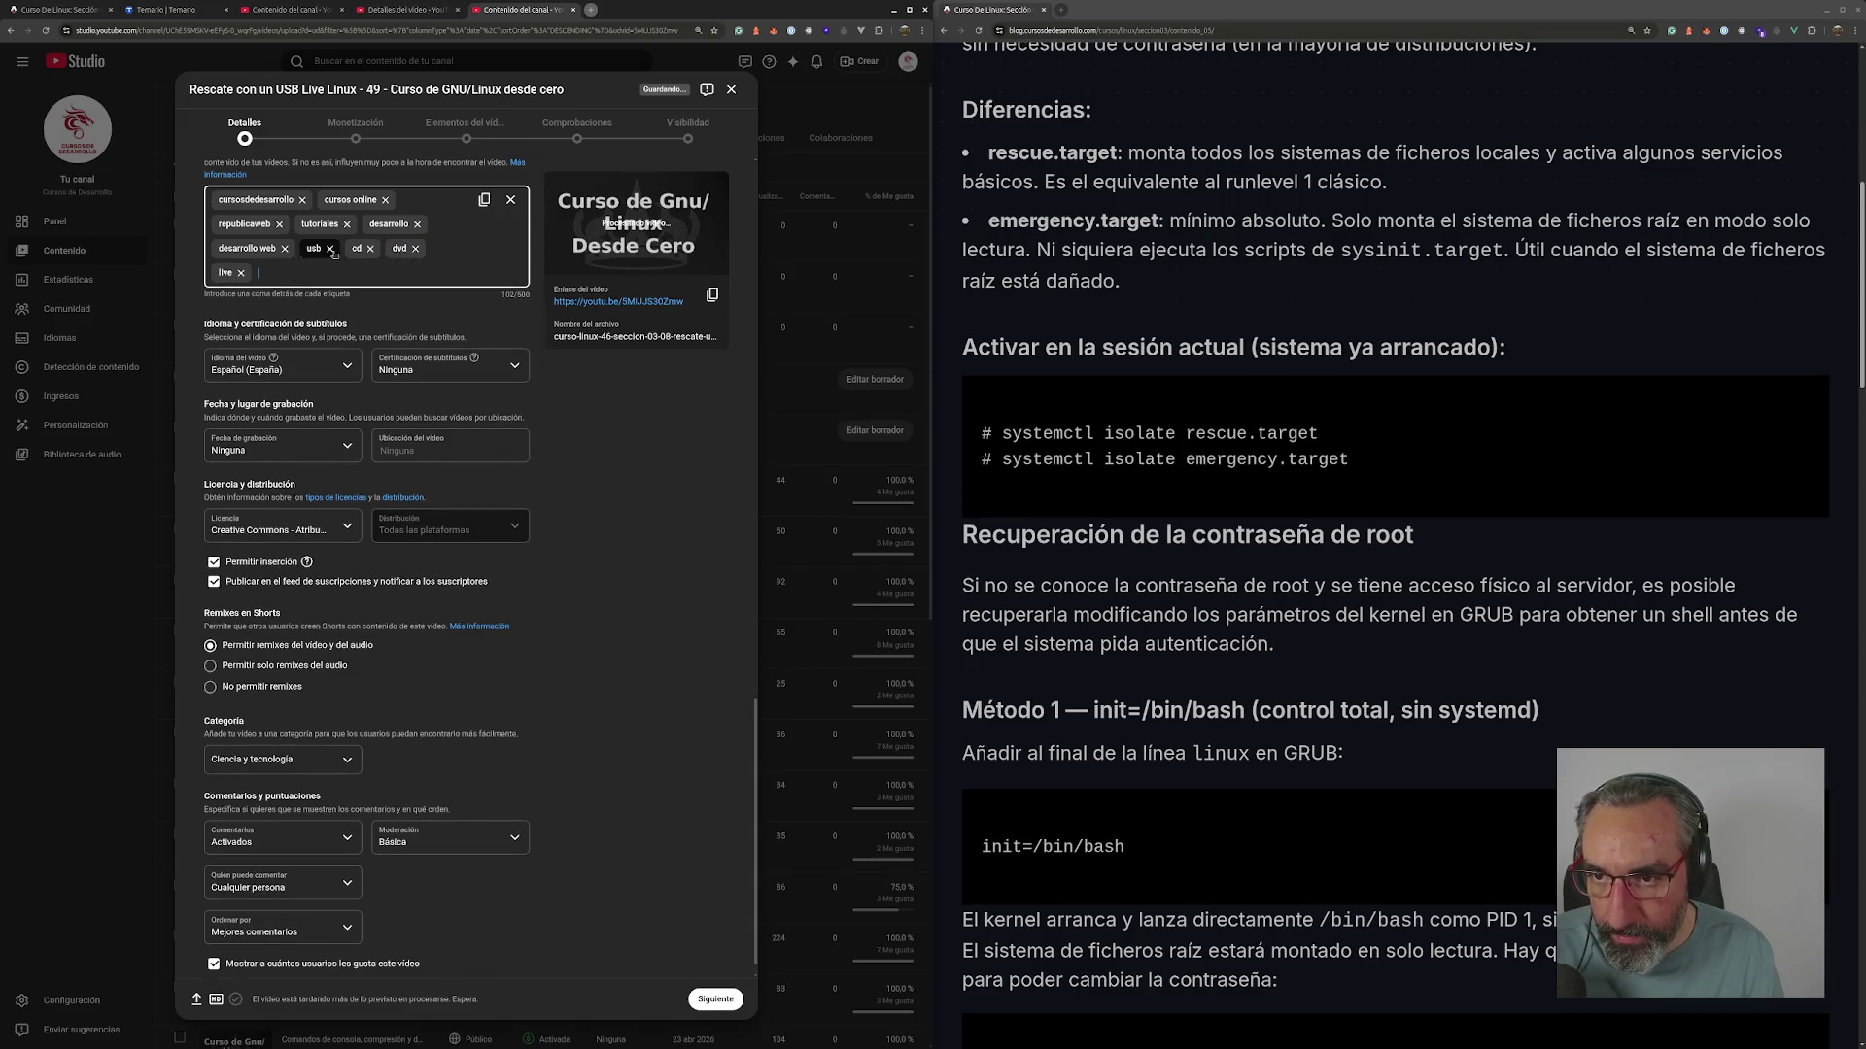
text(te,)
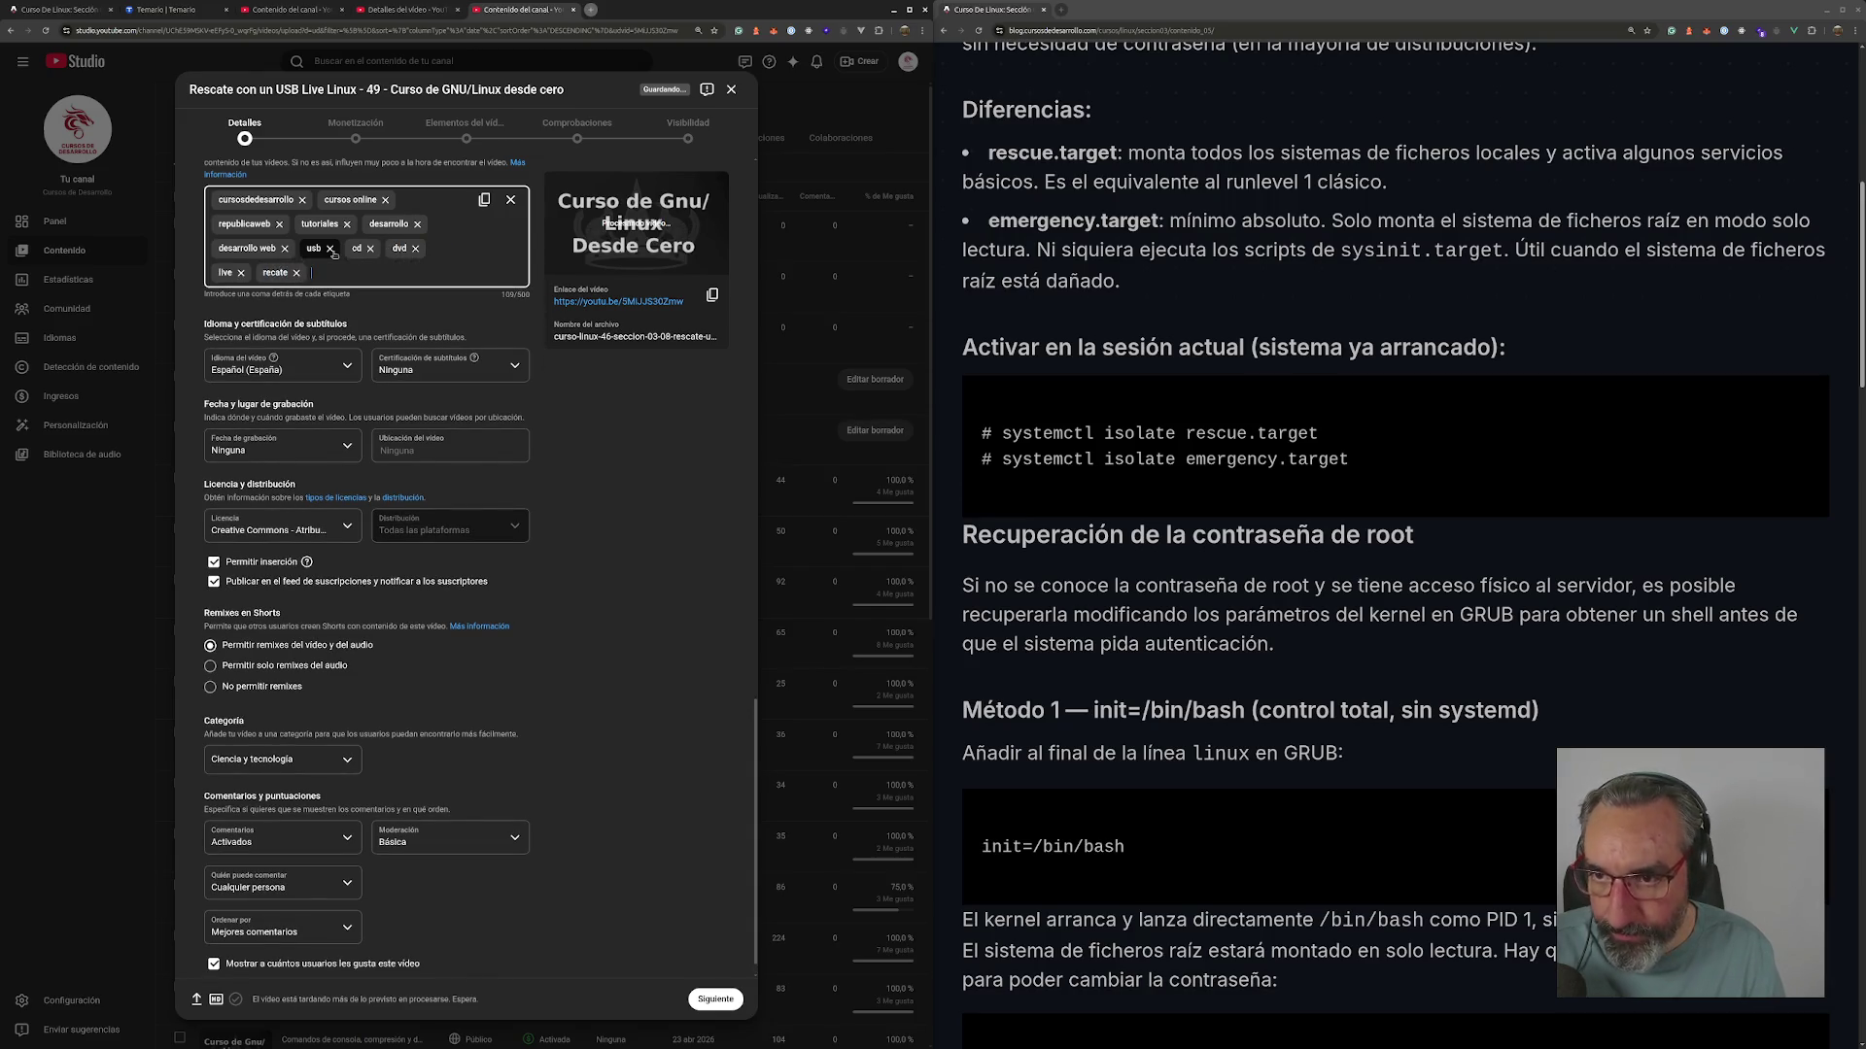
key(BackSpace)
key(BackSpace)
key(BackSpace)
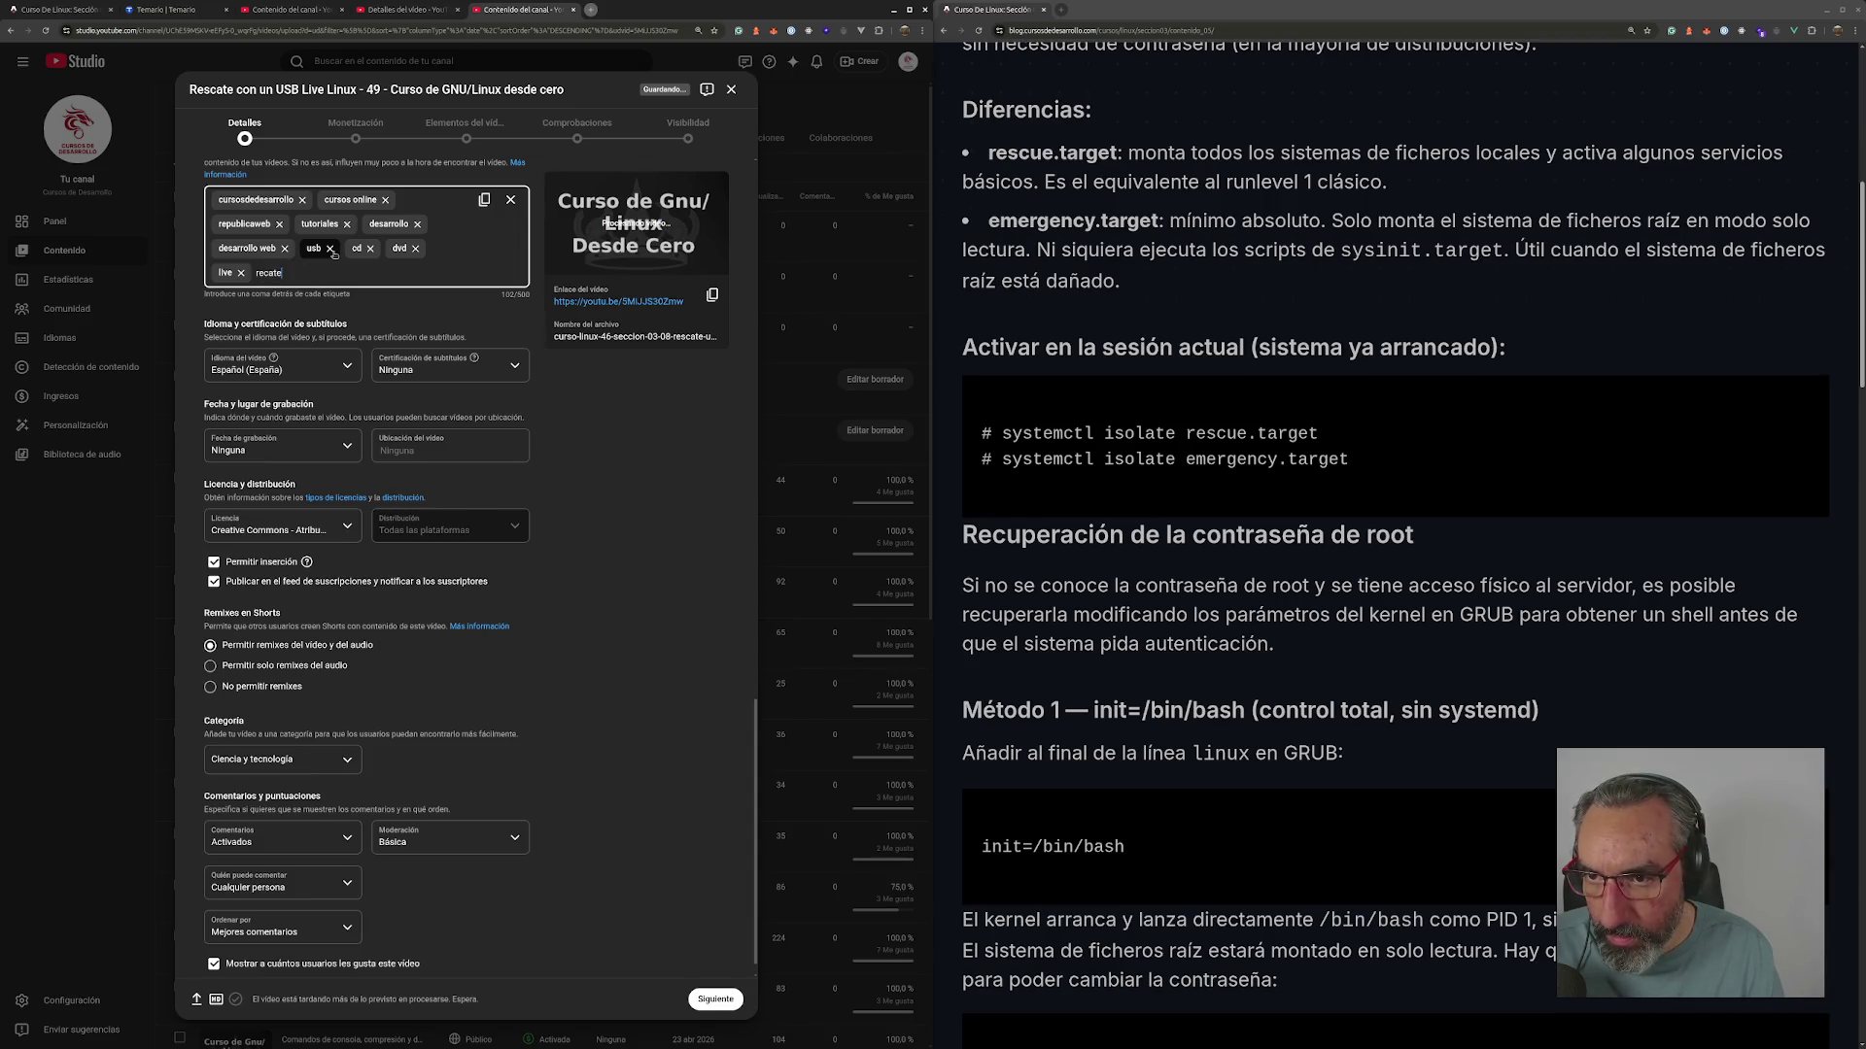
text(, cd)
text(, linux, rescue,)
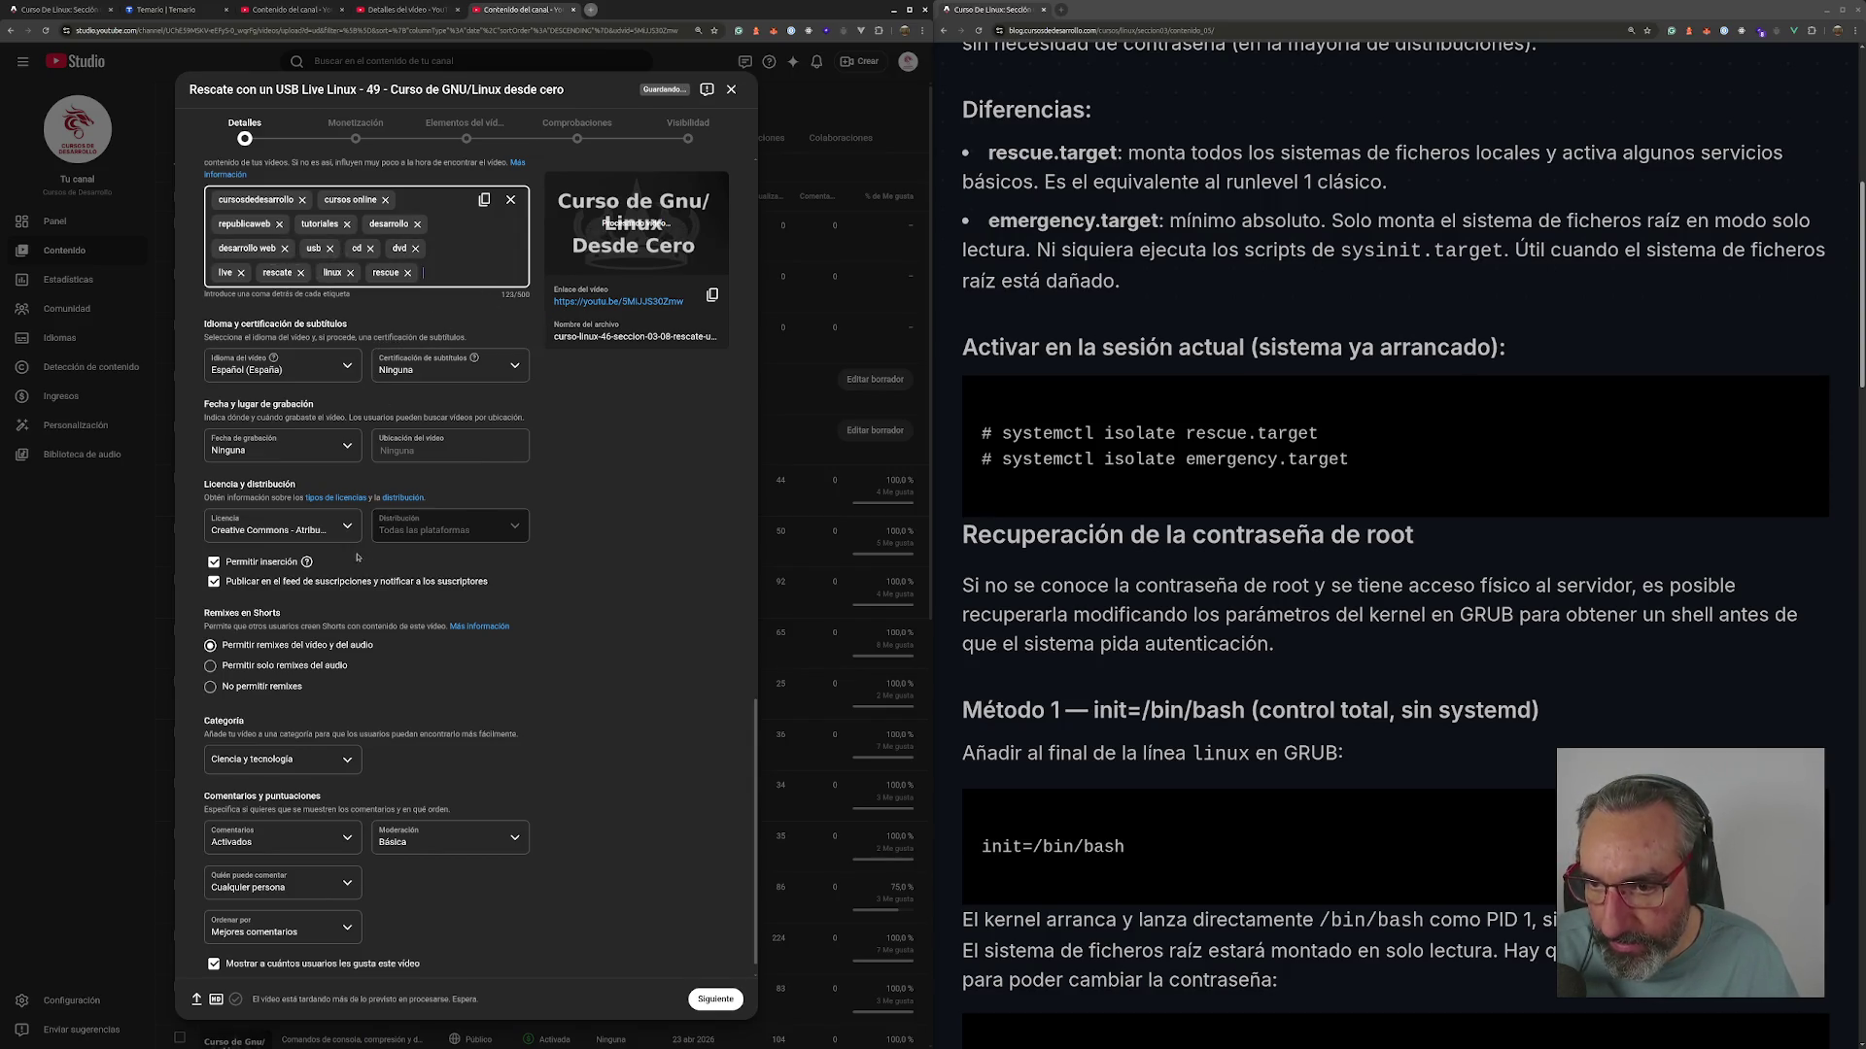
- Disallow embedding and advance past monetisation to the video elements step
click(213, 562)
scroll(437, 777, down, 1)
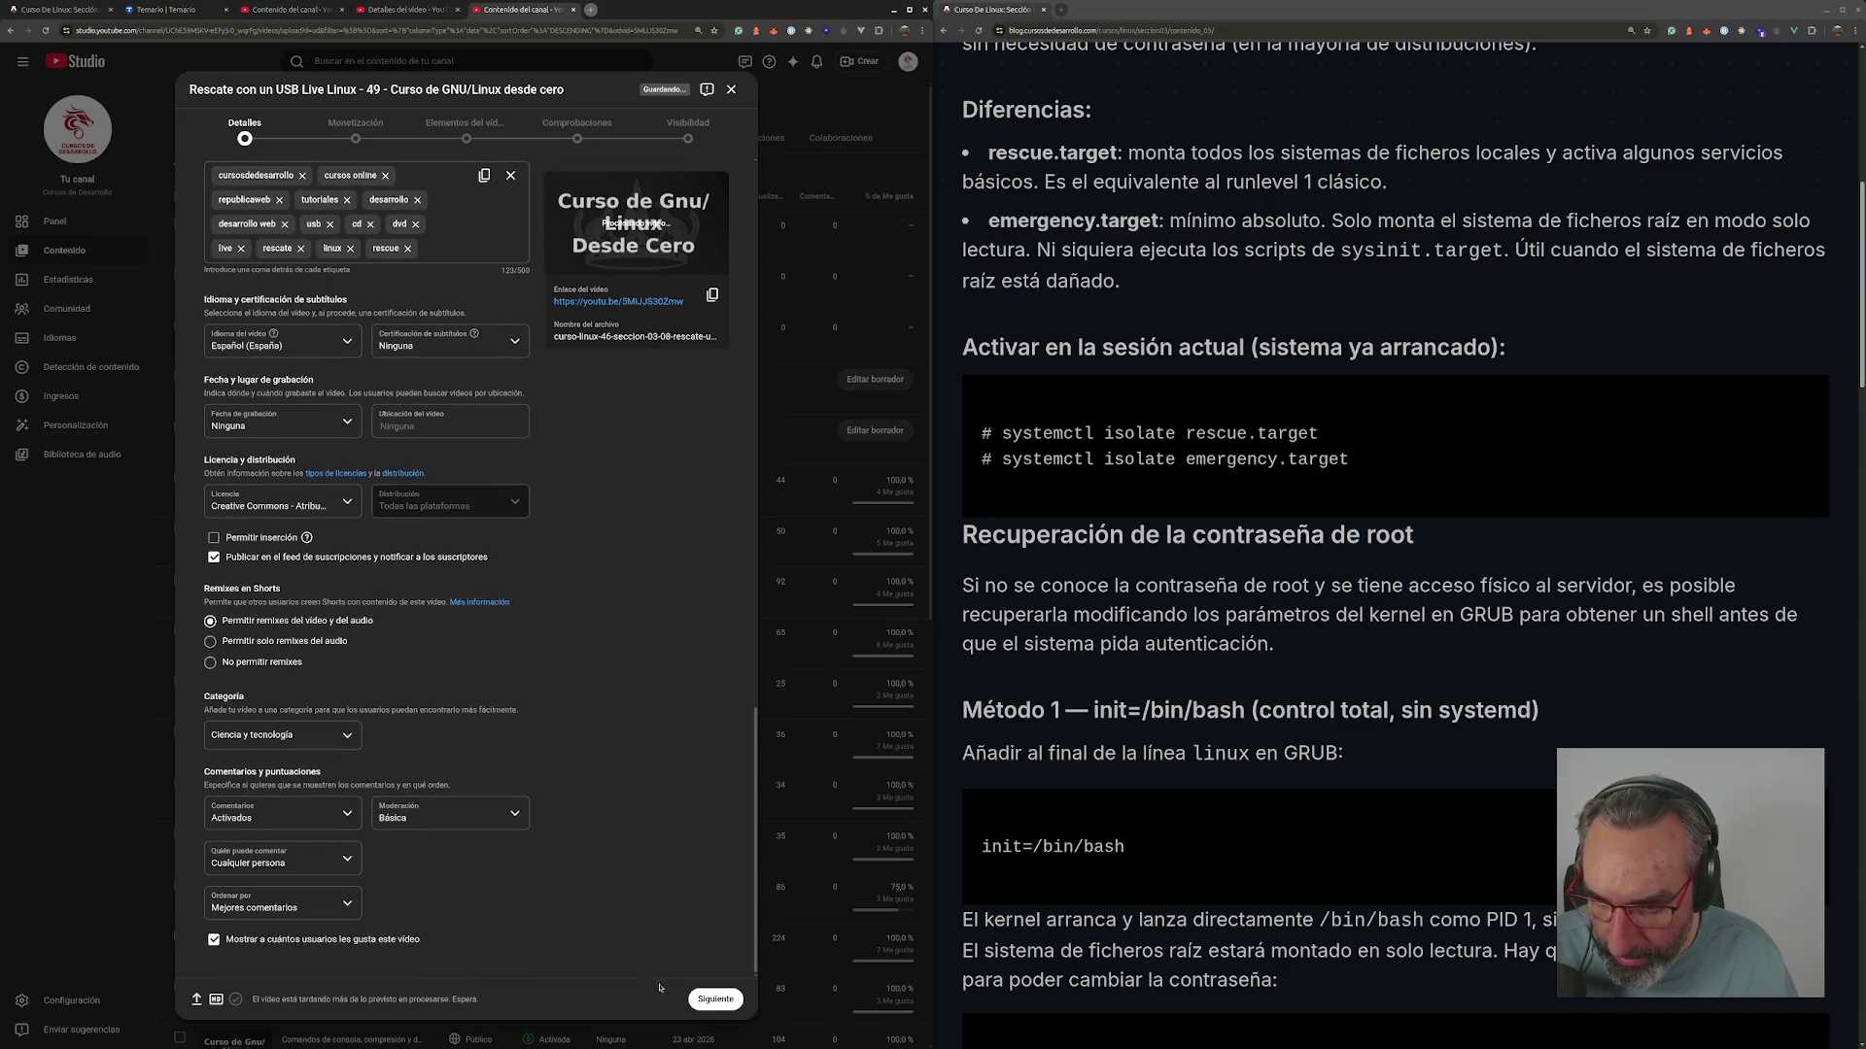
click(730, 999)
click(715, 998)
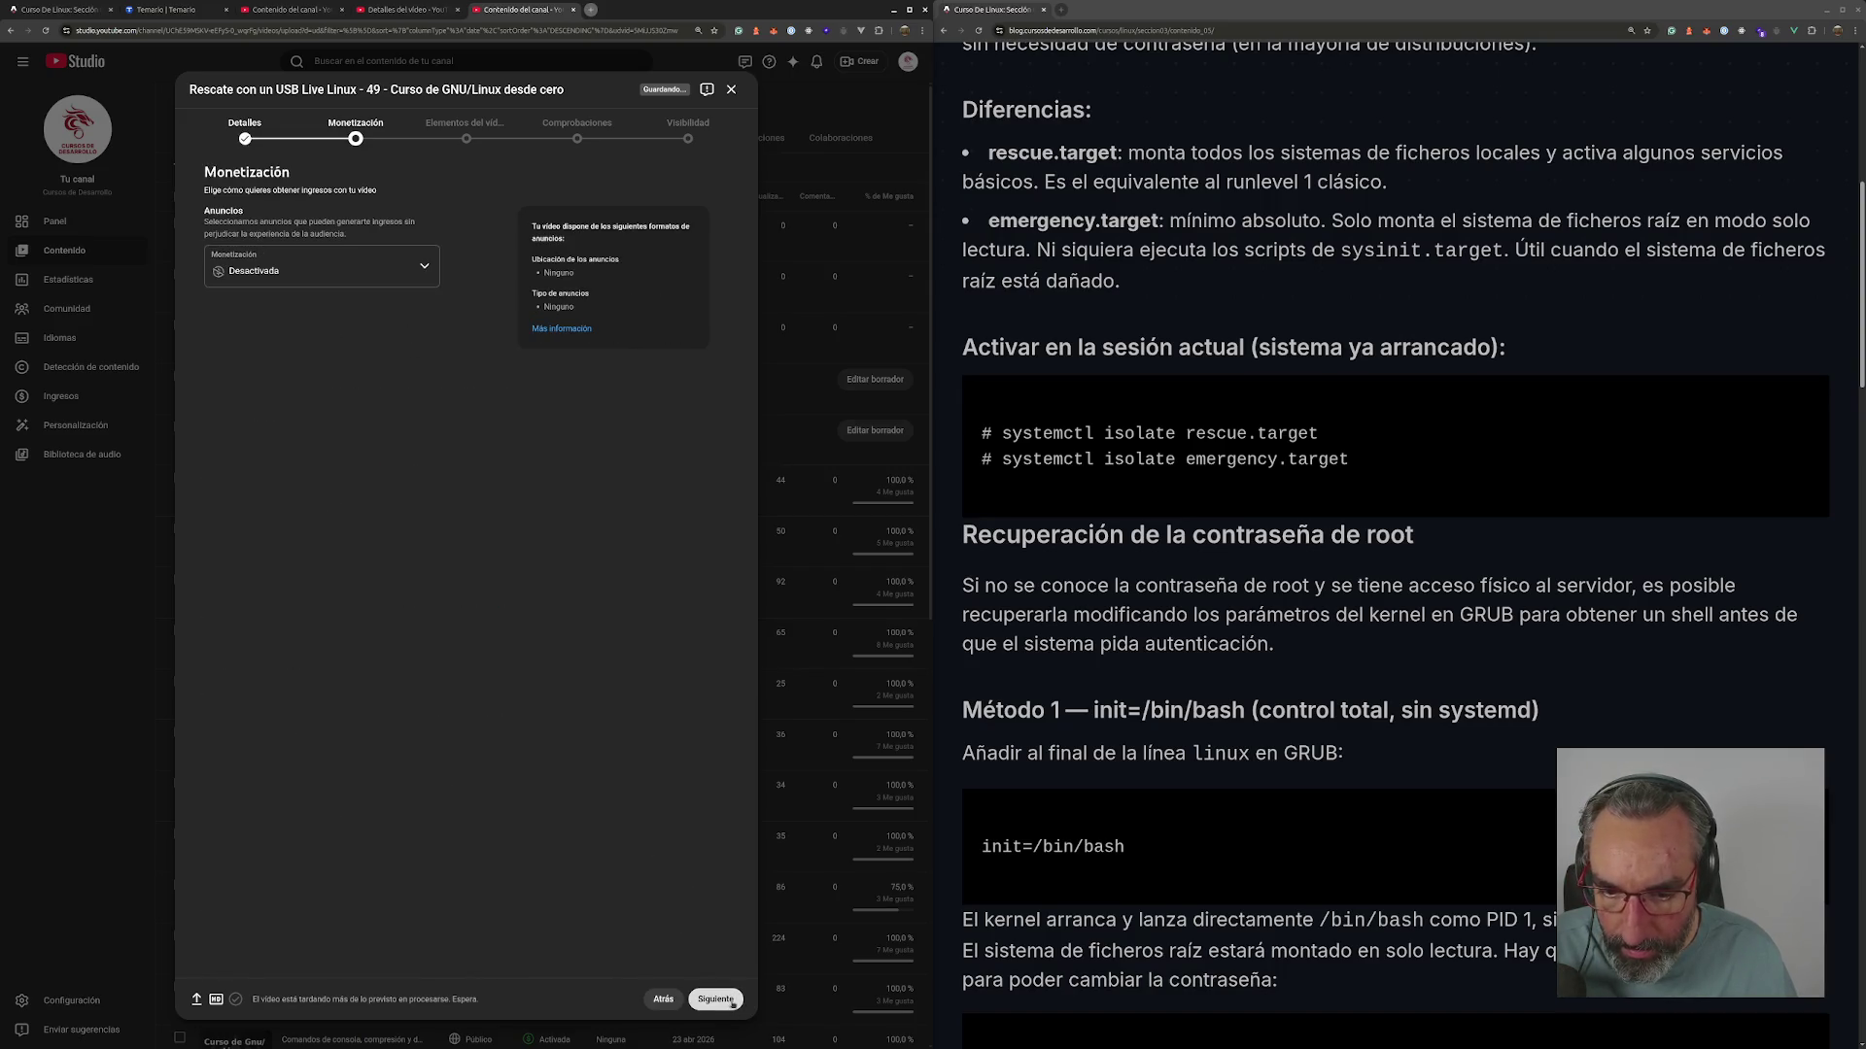
- On Visibilidad, choose De exclusivo para miembros a público with release date 18 jun 2026
click(718, 996)
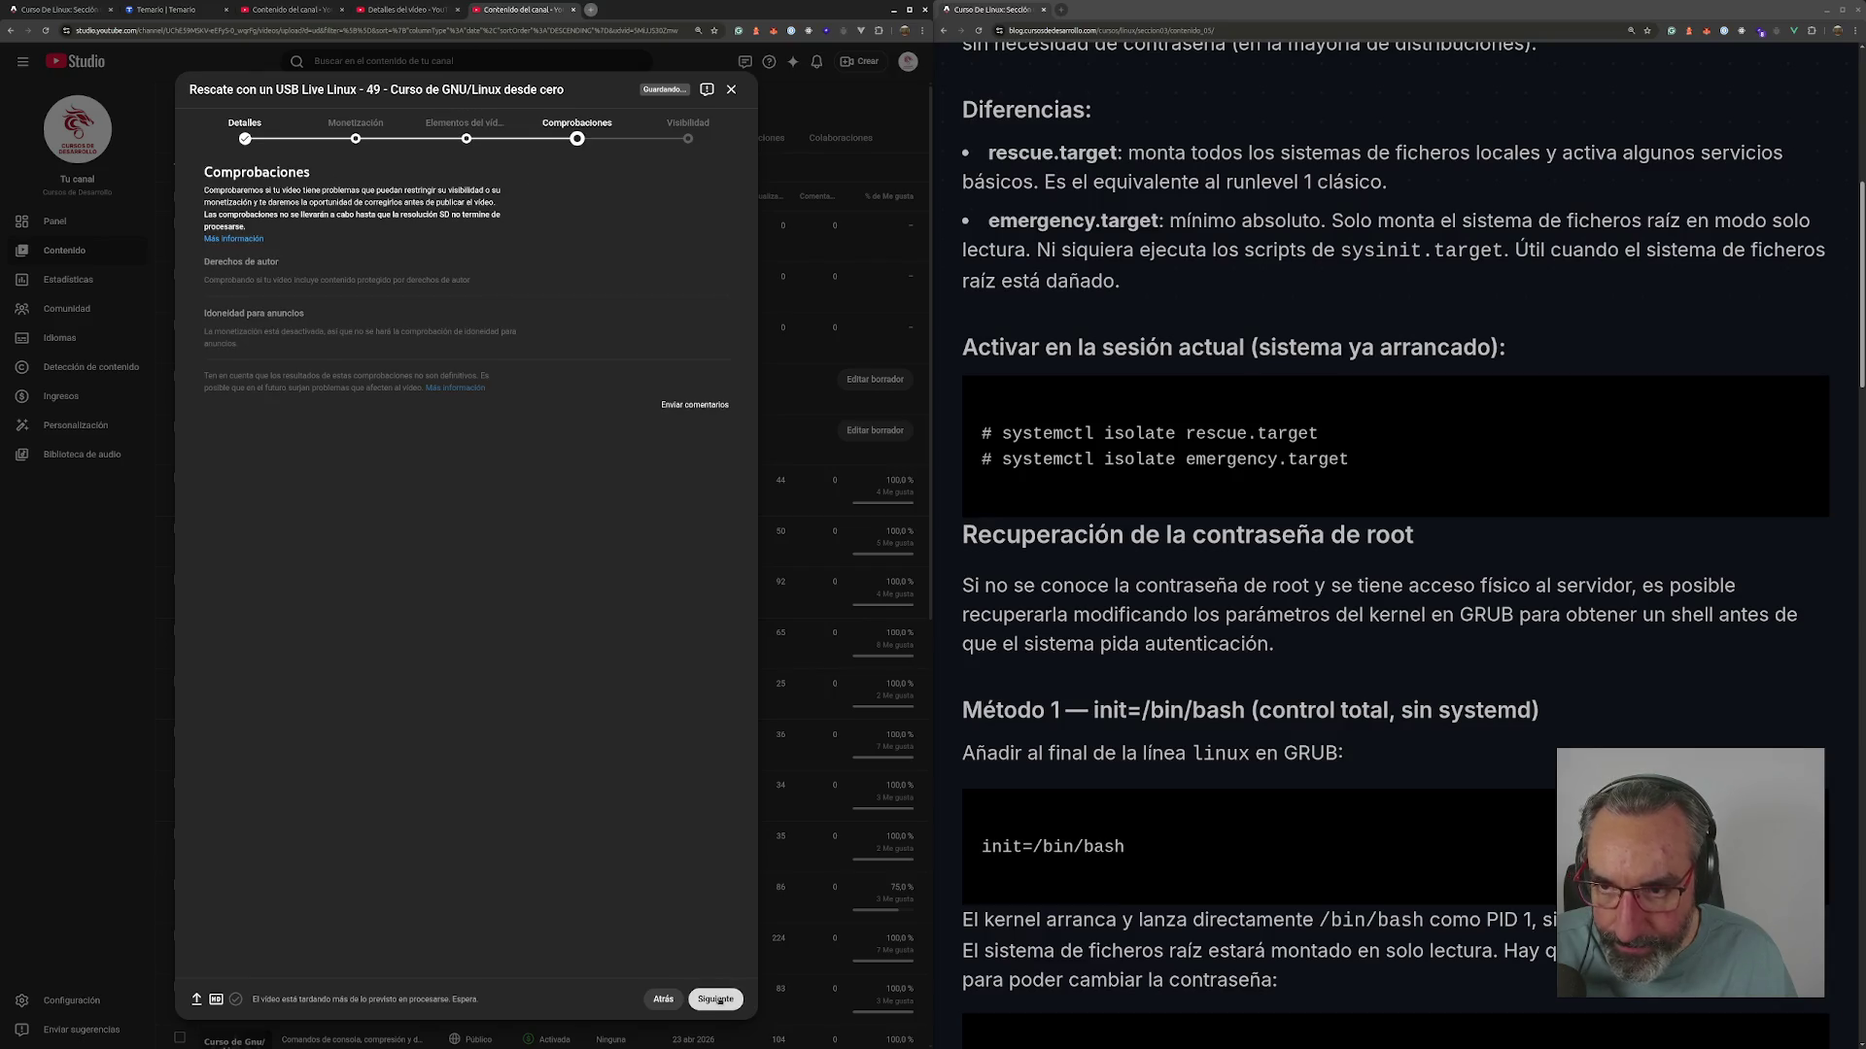
click(738, 999)
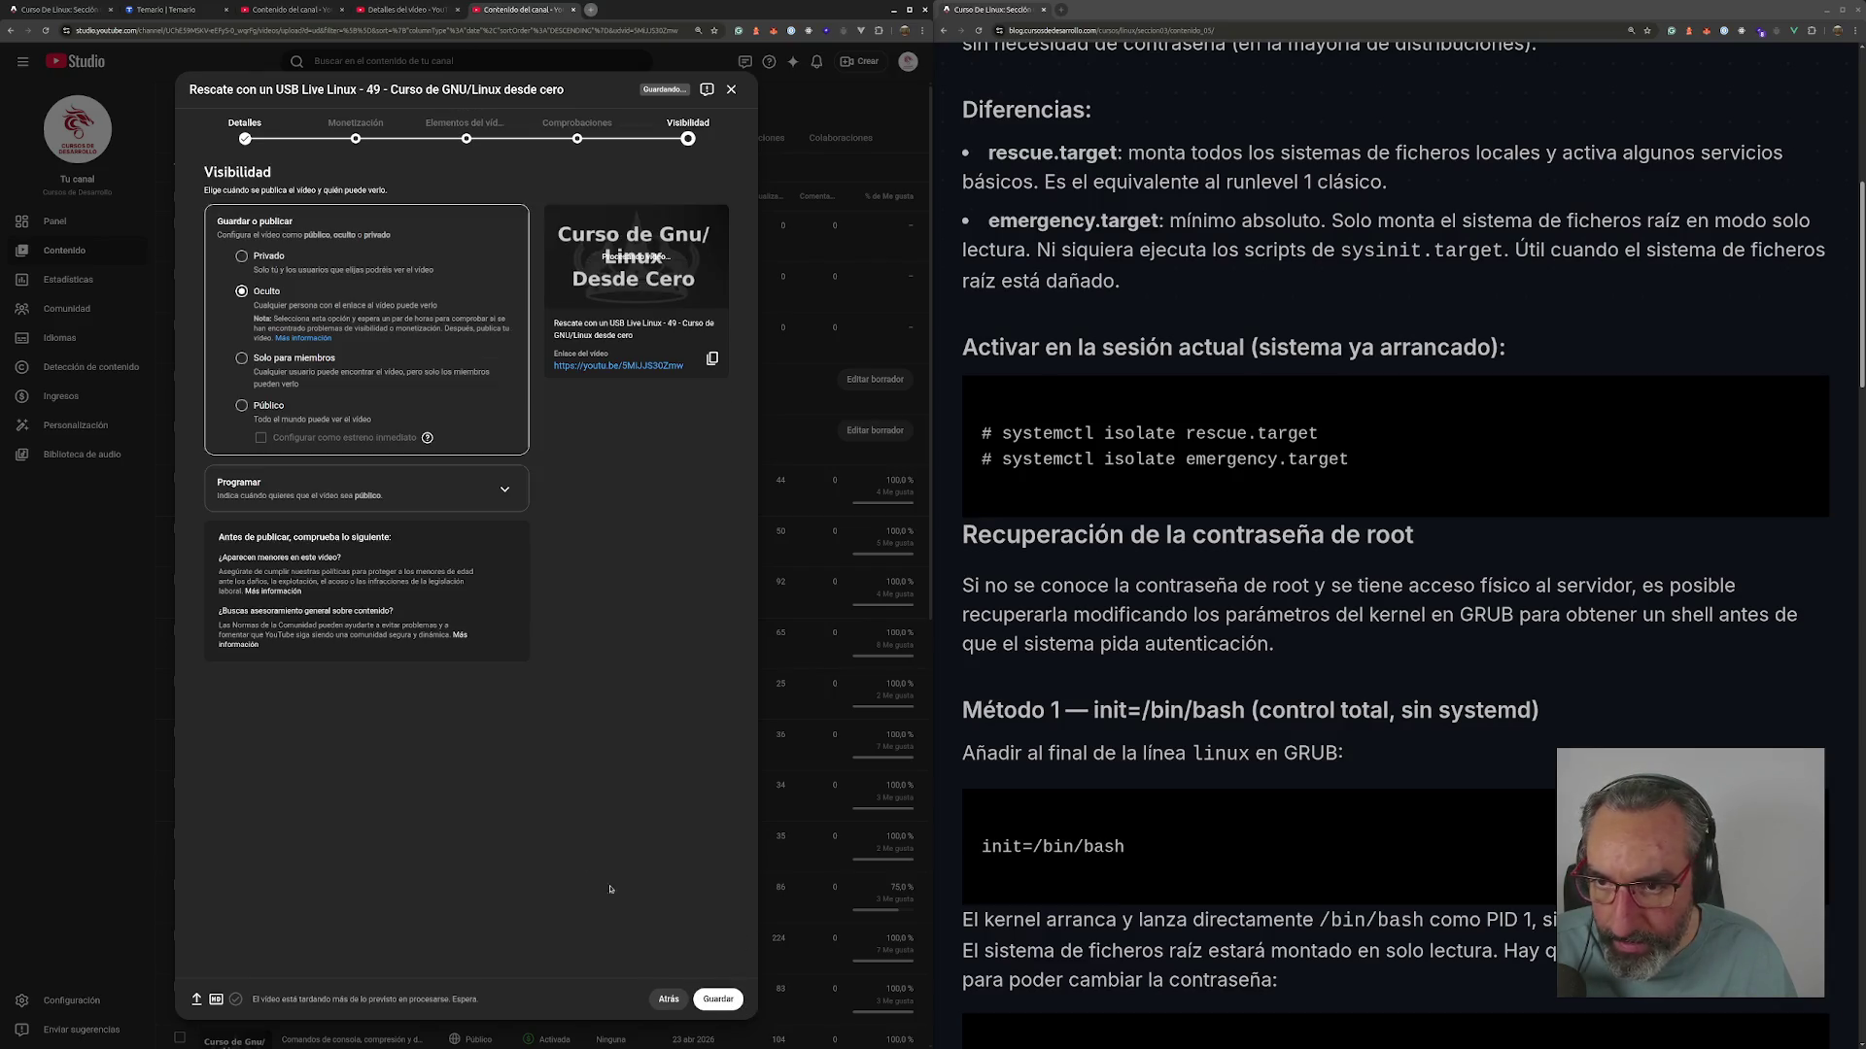
click(307, 509)
click(290, 363)
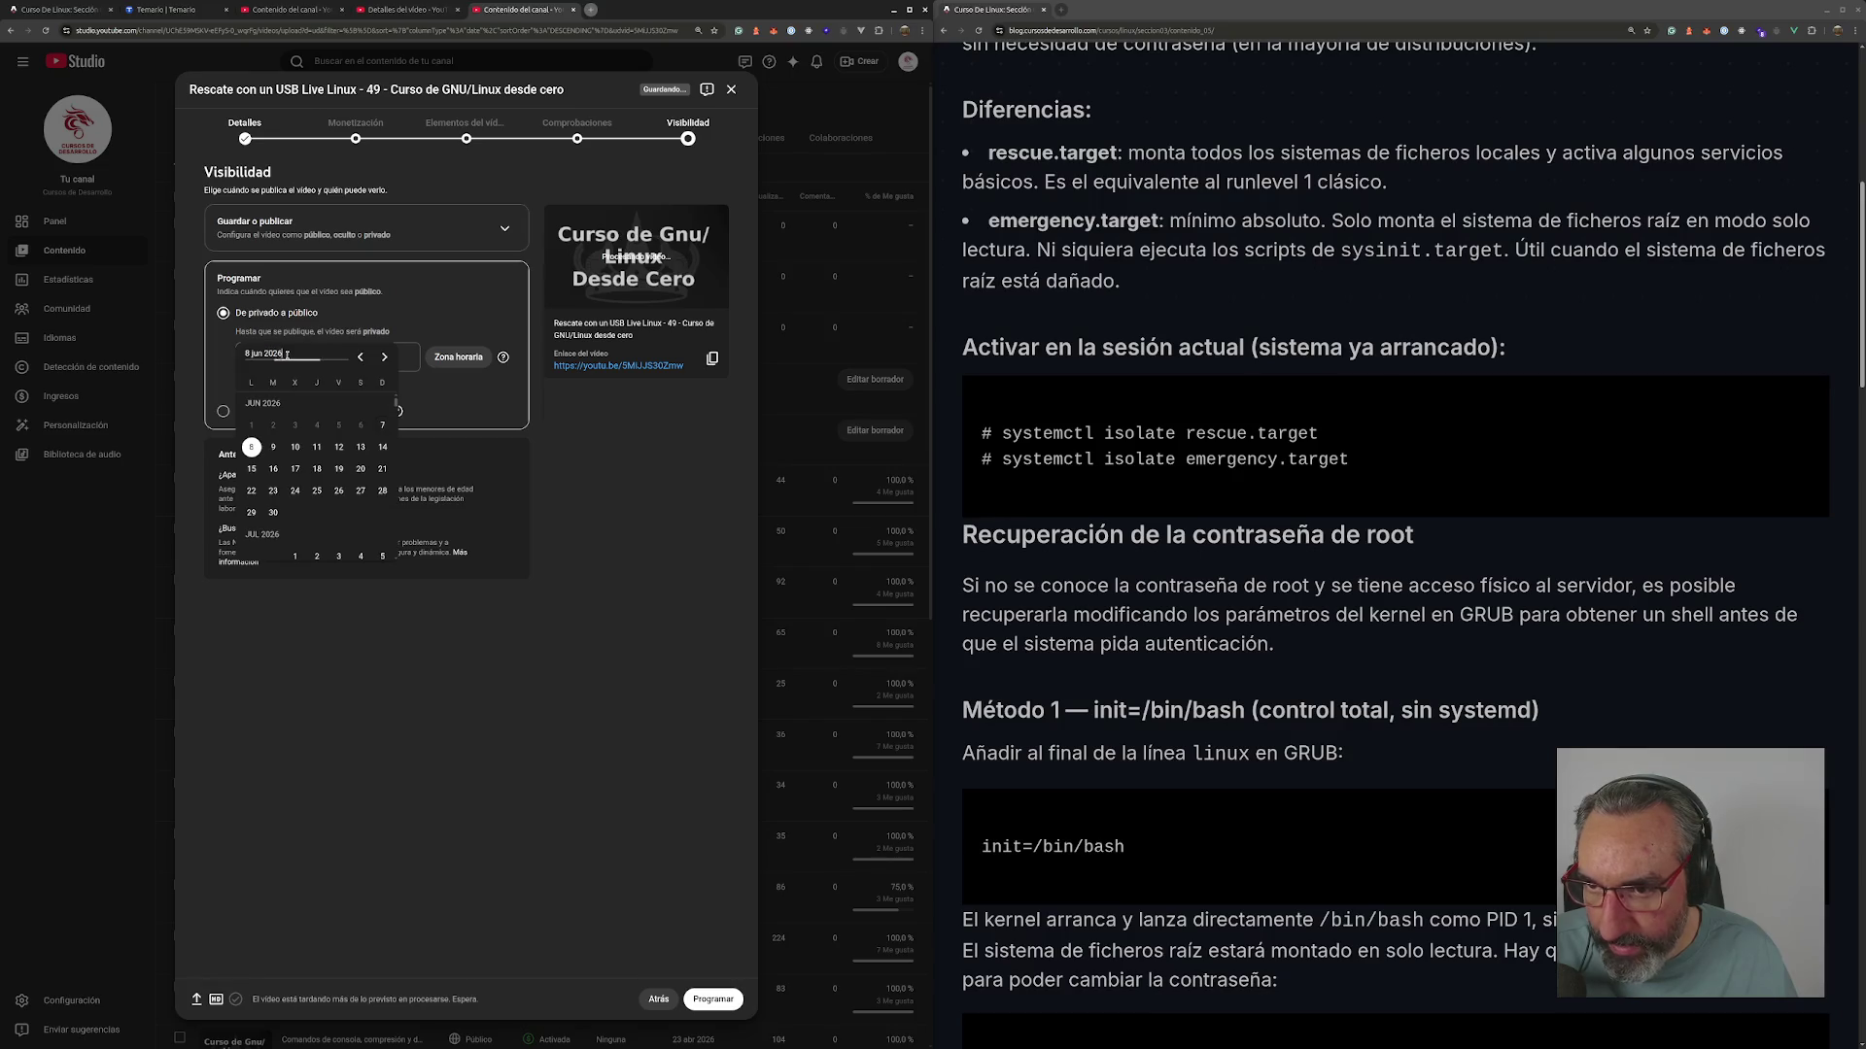
click(318, 471)
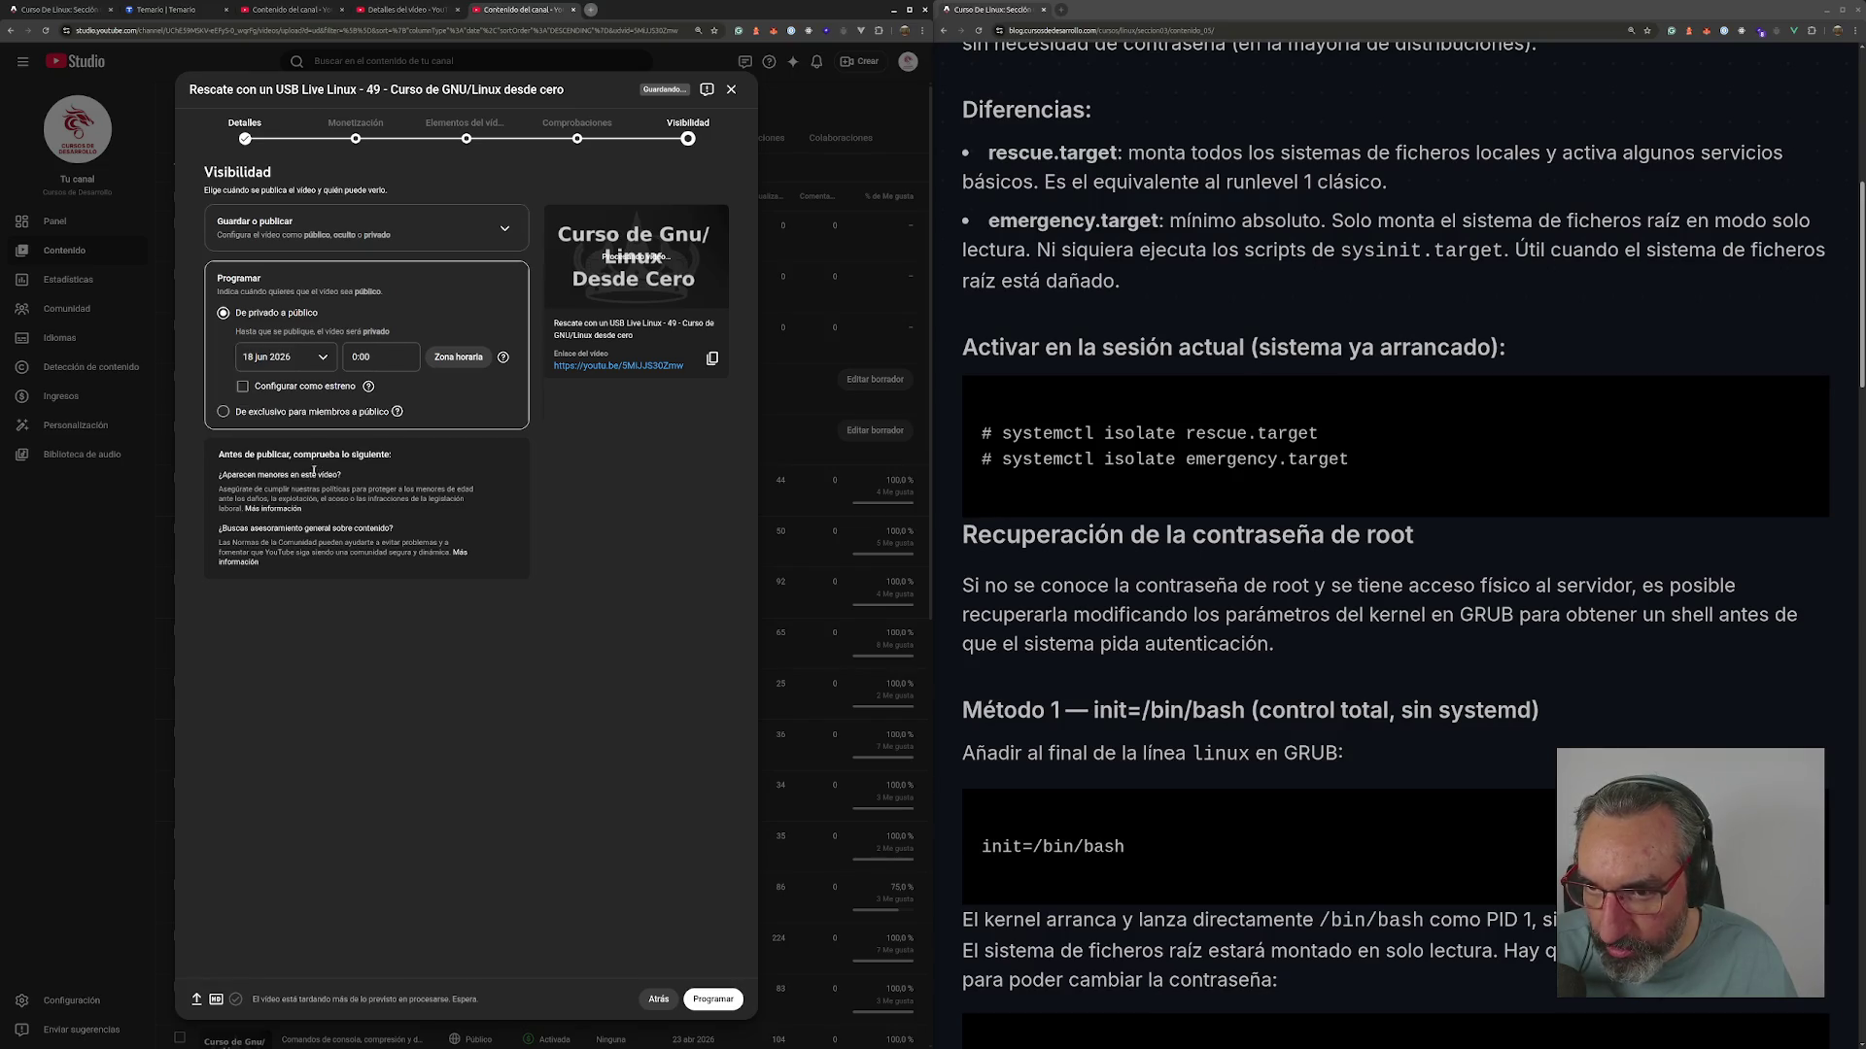
click(286, 412)
click(290, 435)
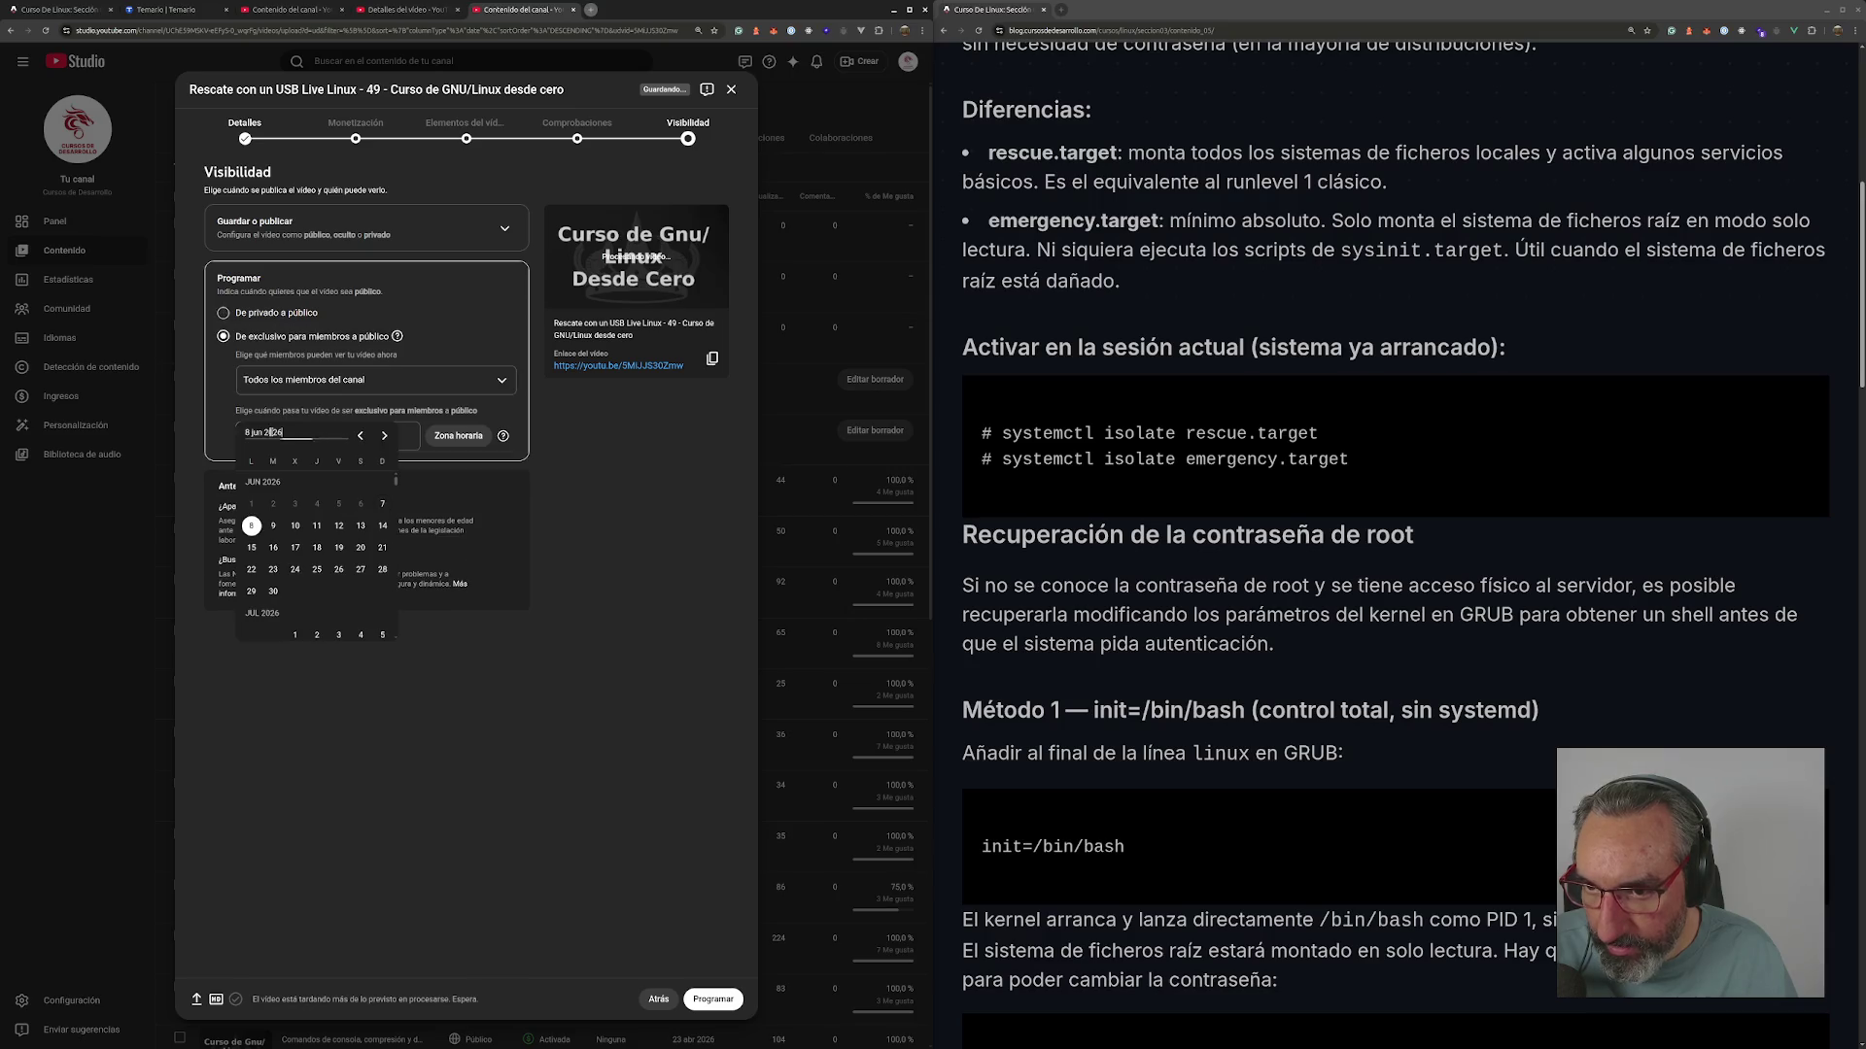
click(319, 549)
- Set the release time to 19:00, confirm the schedule, and dismiss both notices
click(367, 436)
scroll(391, 550, down, 6)
click(391, 556)
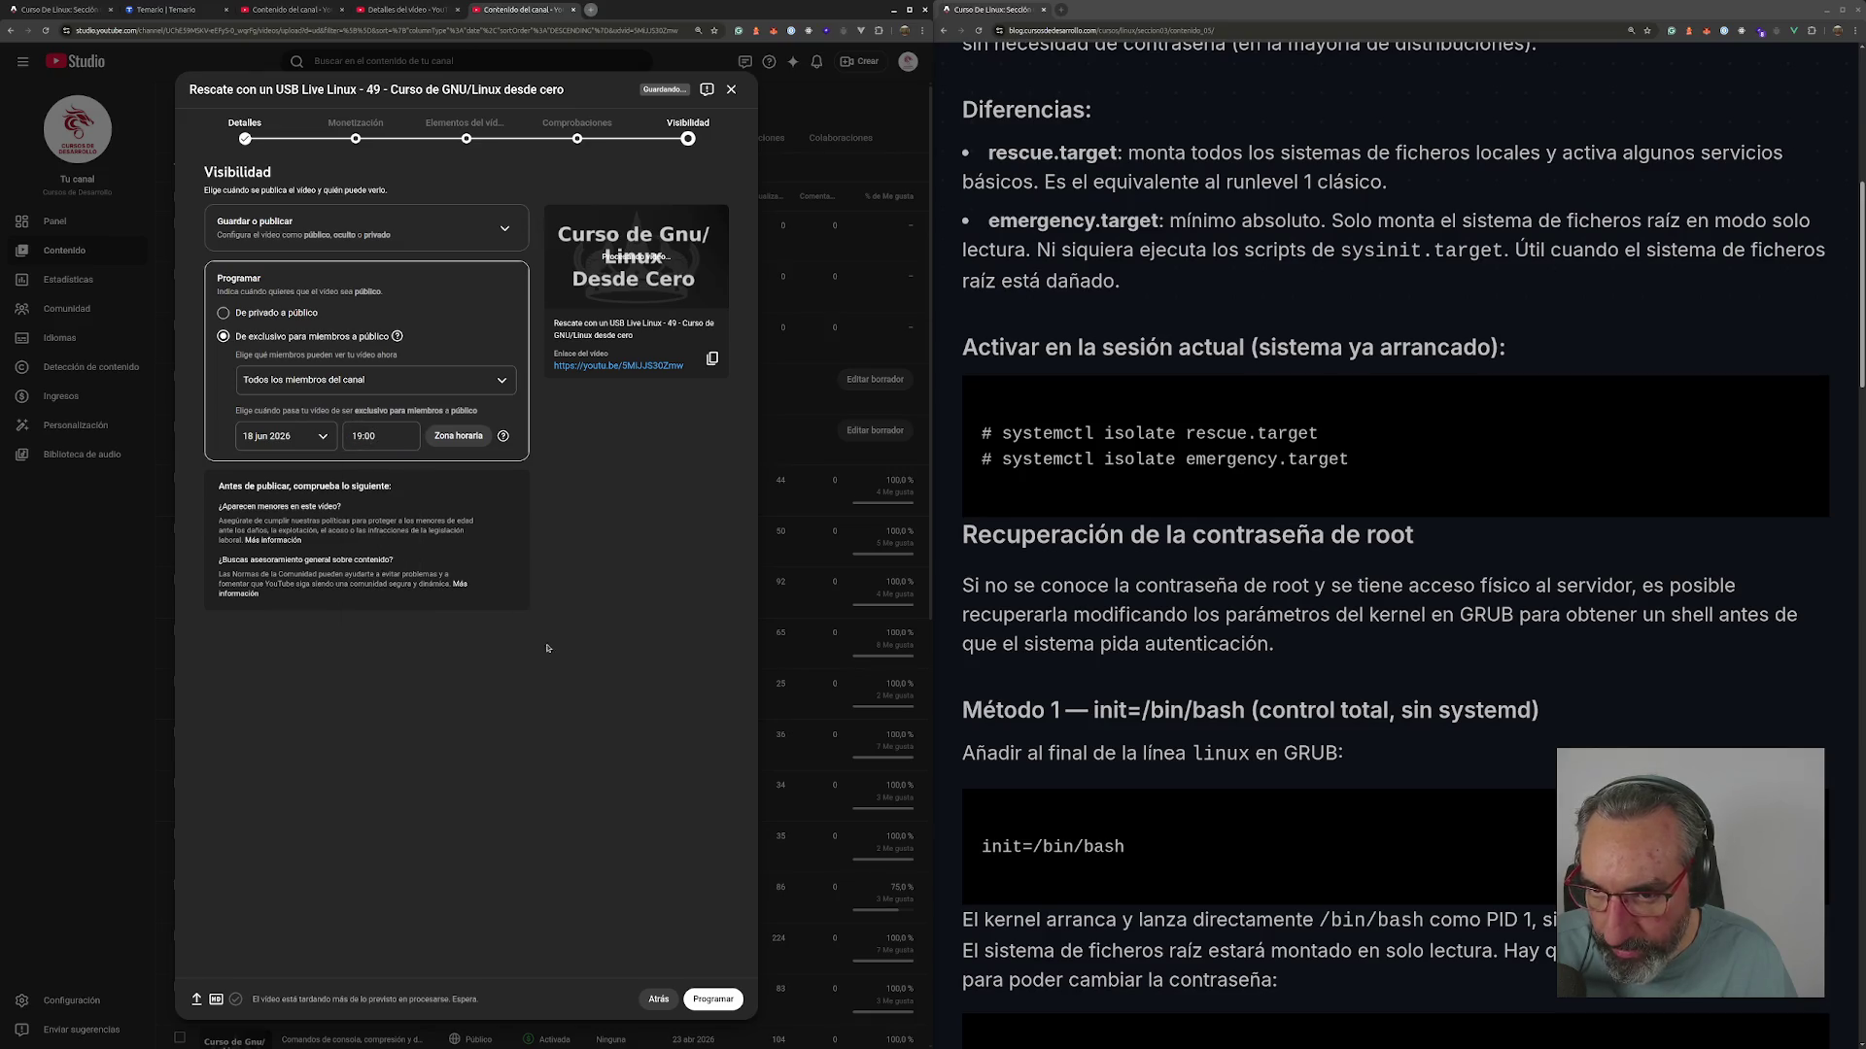
click(712, 999)
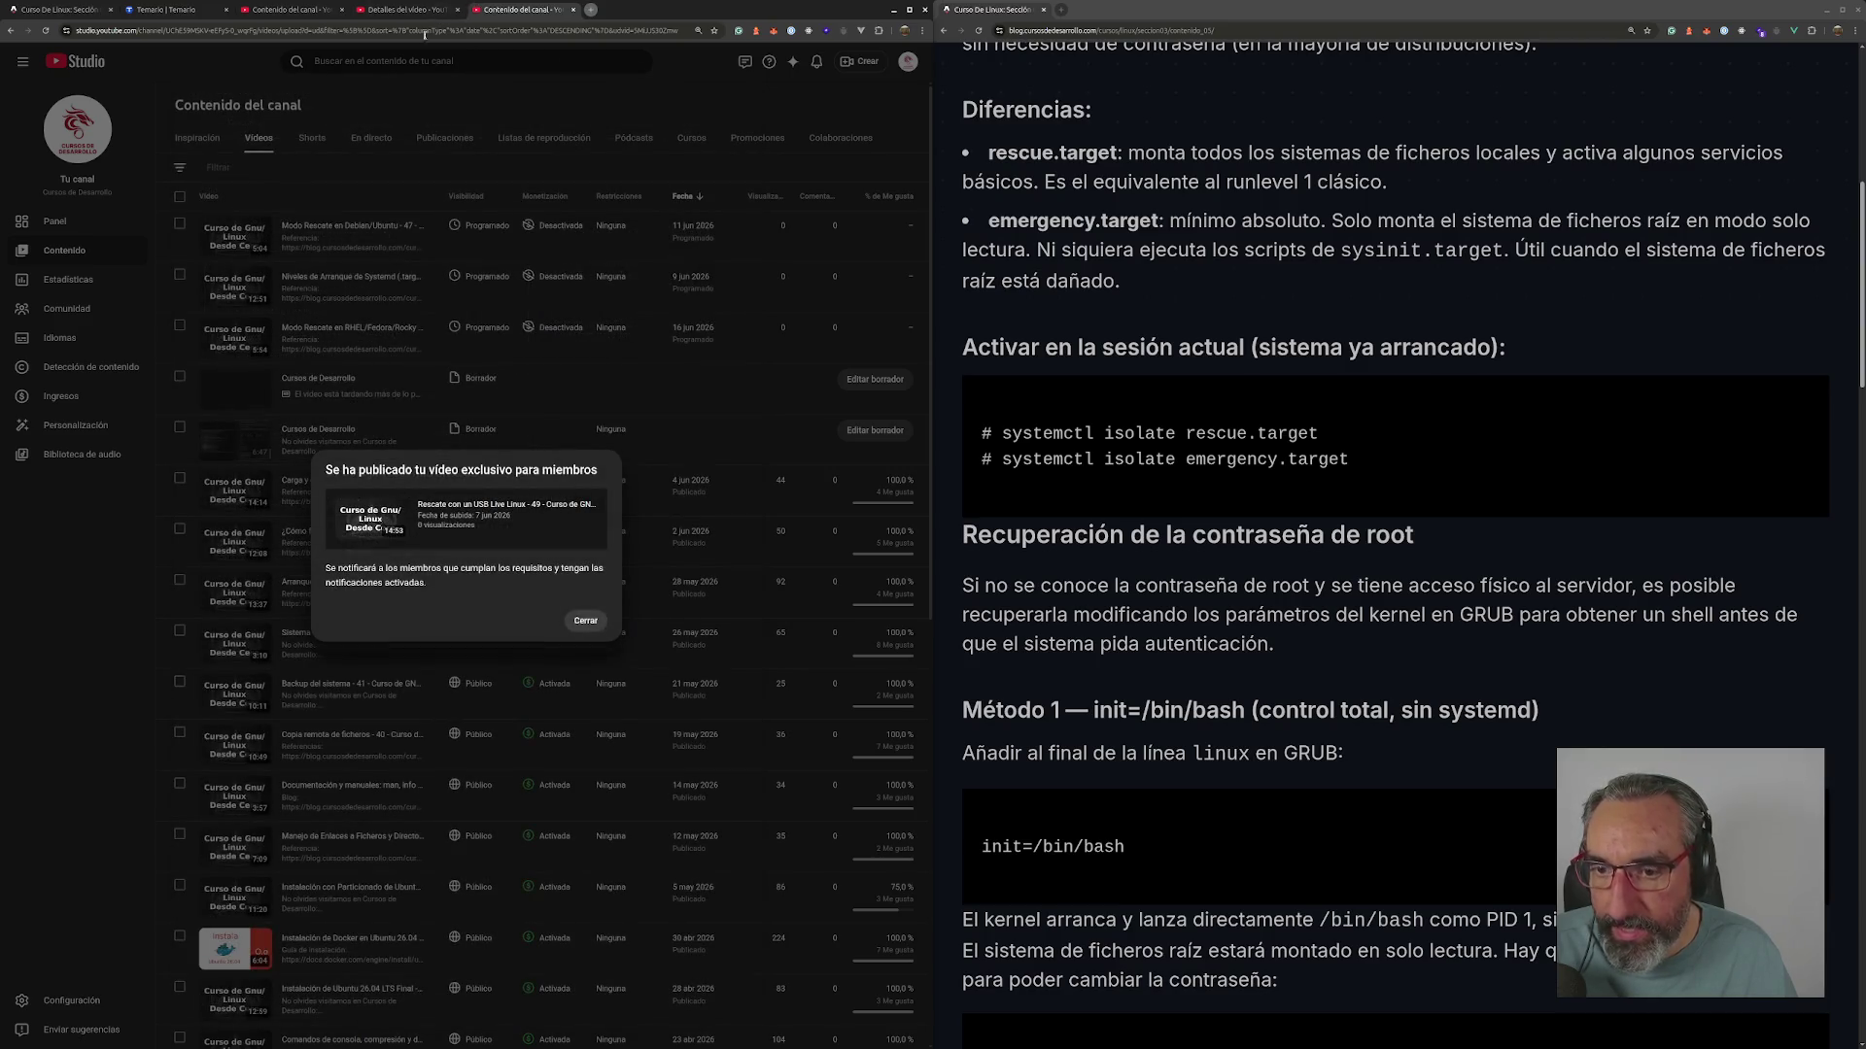
click(590, 620)
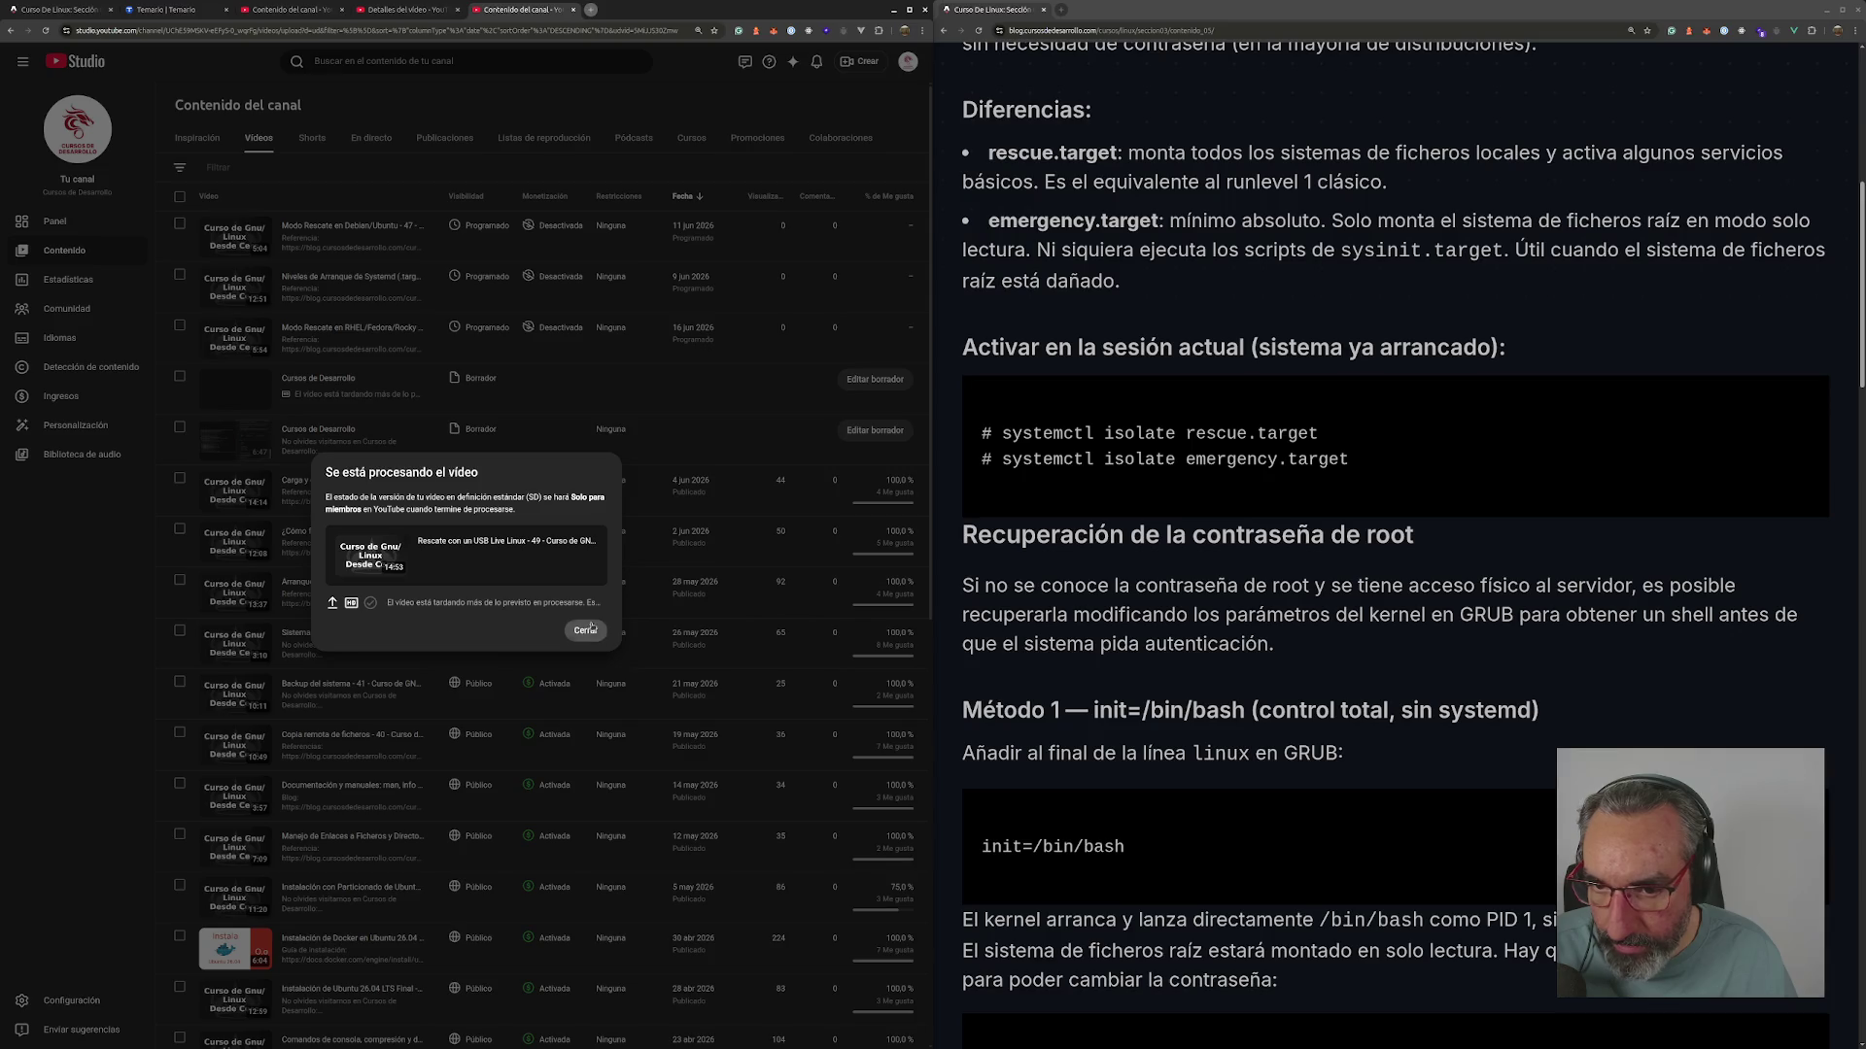
click(589, 627)
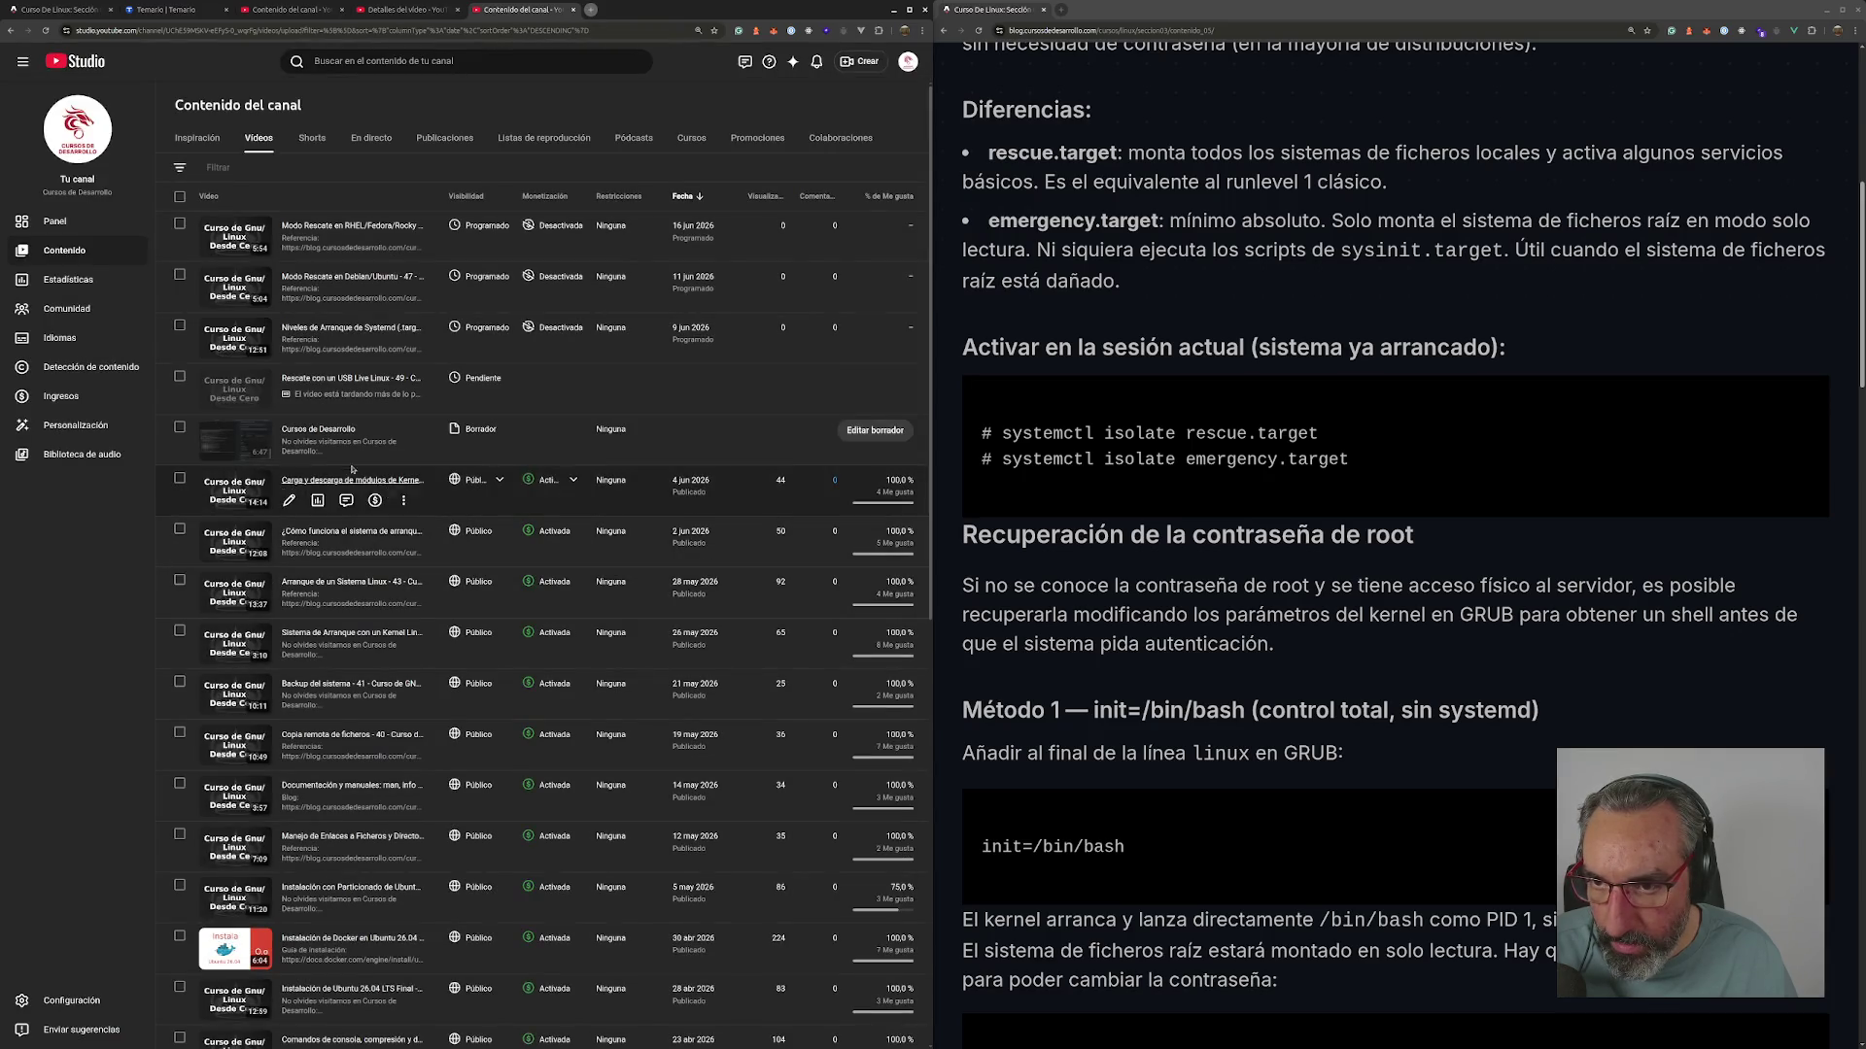
- Paste the previous video's title into the draft and edit it to 'Apagado y Reinicios programados - 50'
click(321, 429)
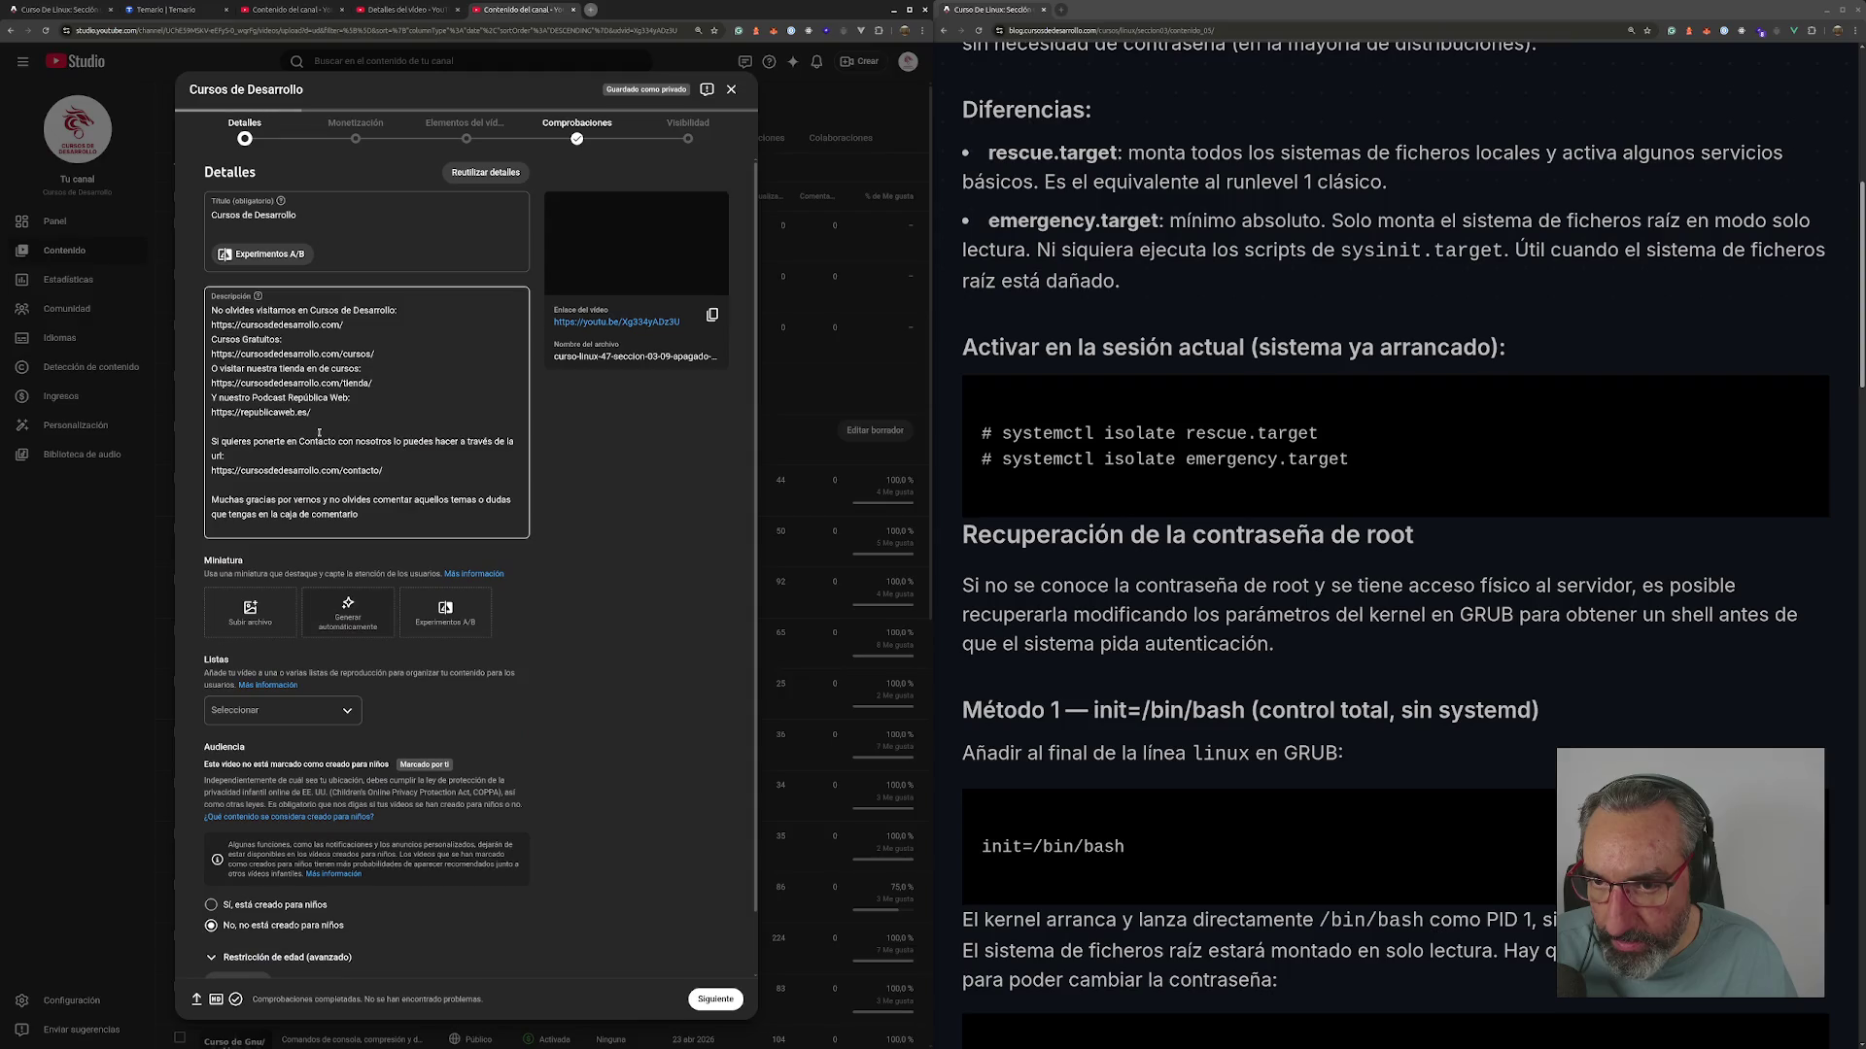
click(381, 10)
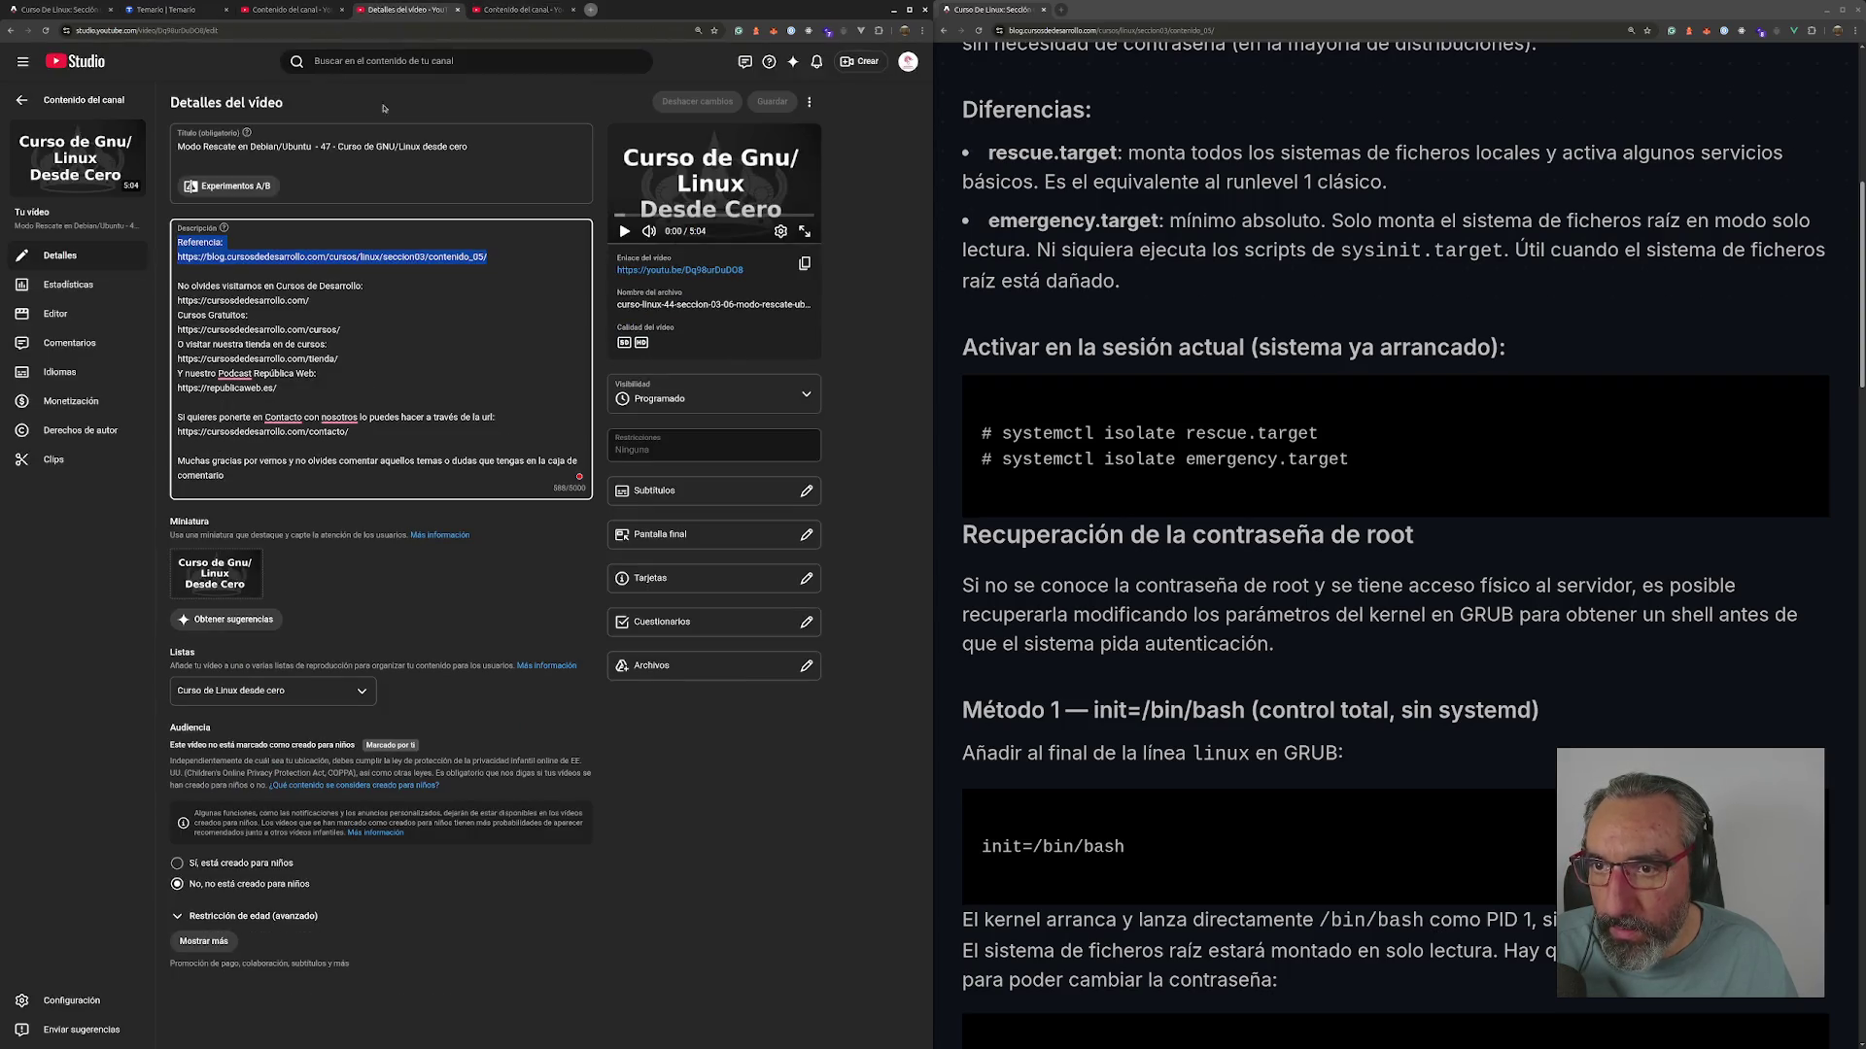
click(500, 9)
click(355, 226)
key(ctrl+a)
text(Modo Rescate en Debian/Ubuntu  - 47 - Curso de GNU/Linux desde cero)
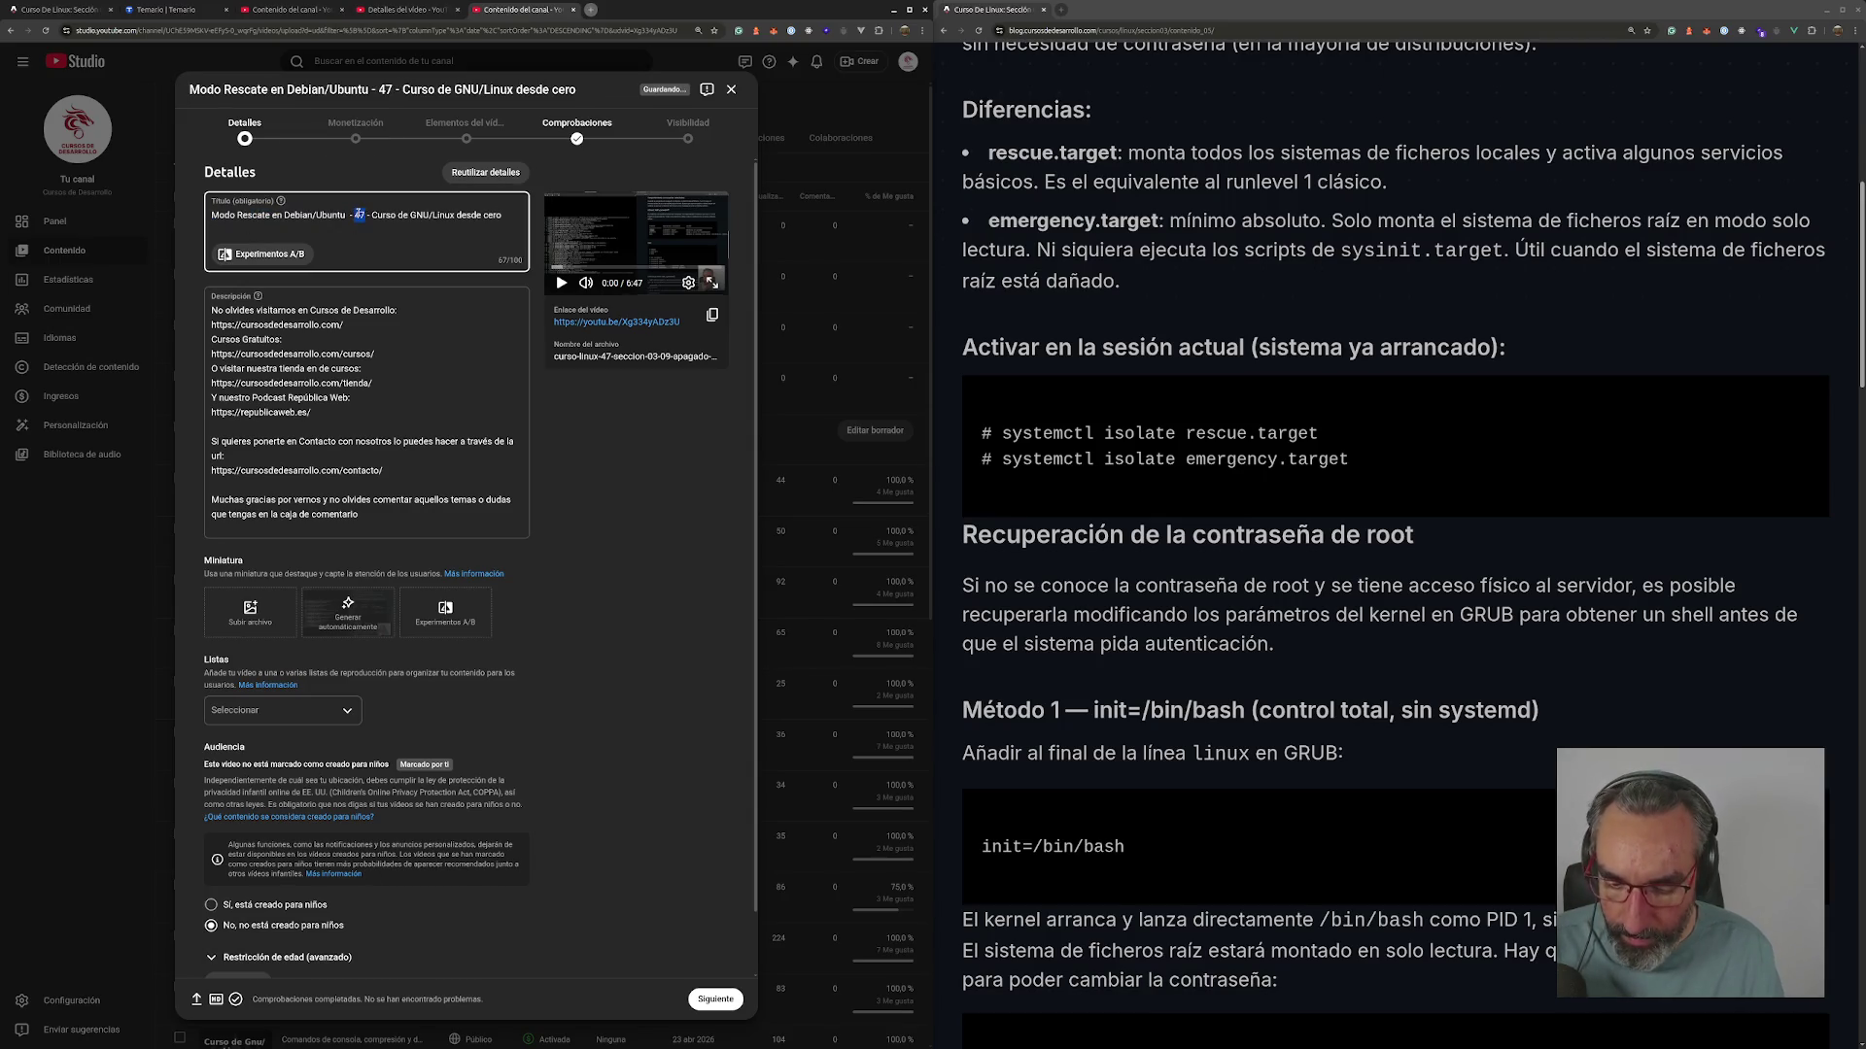
text(5)
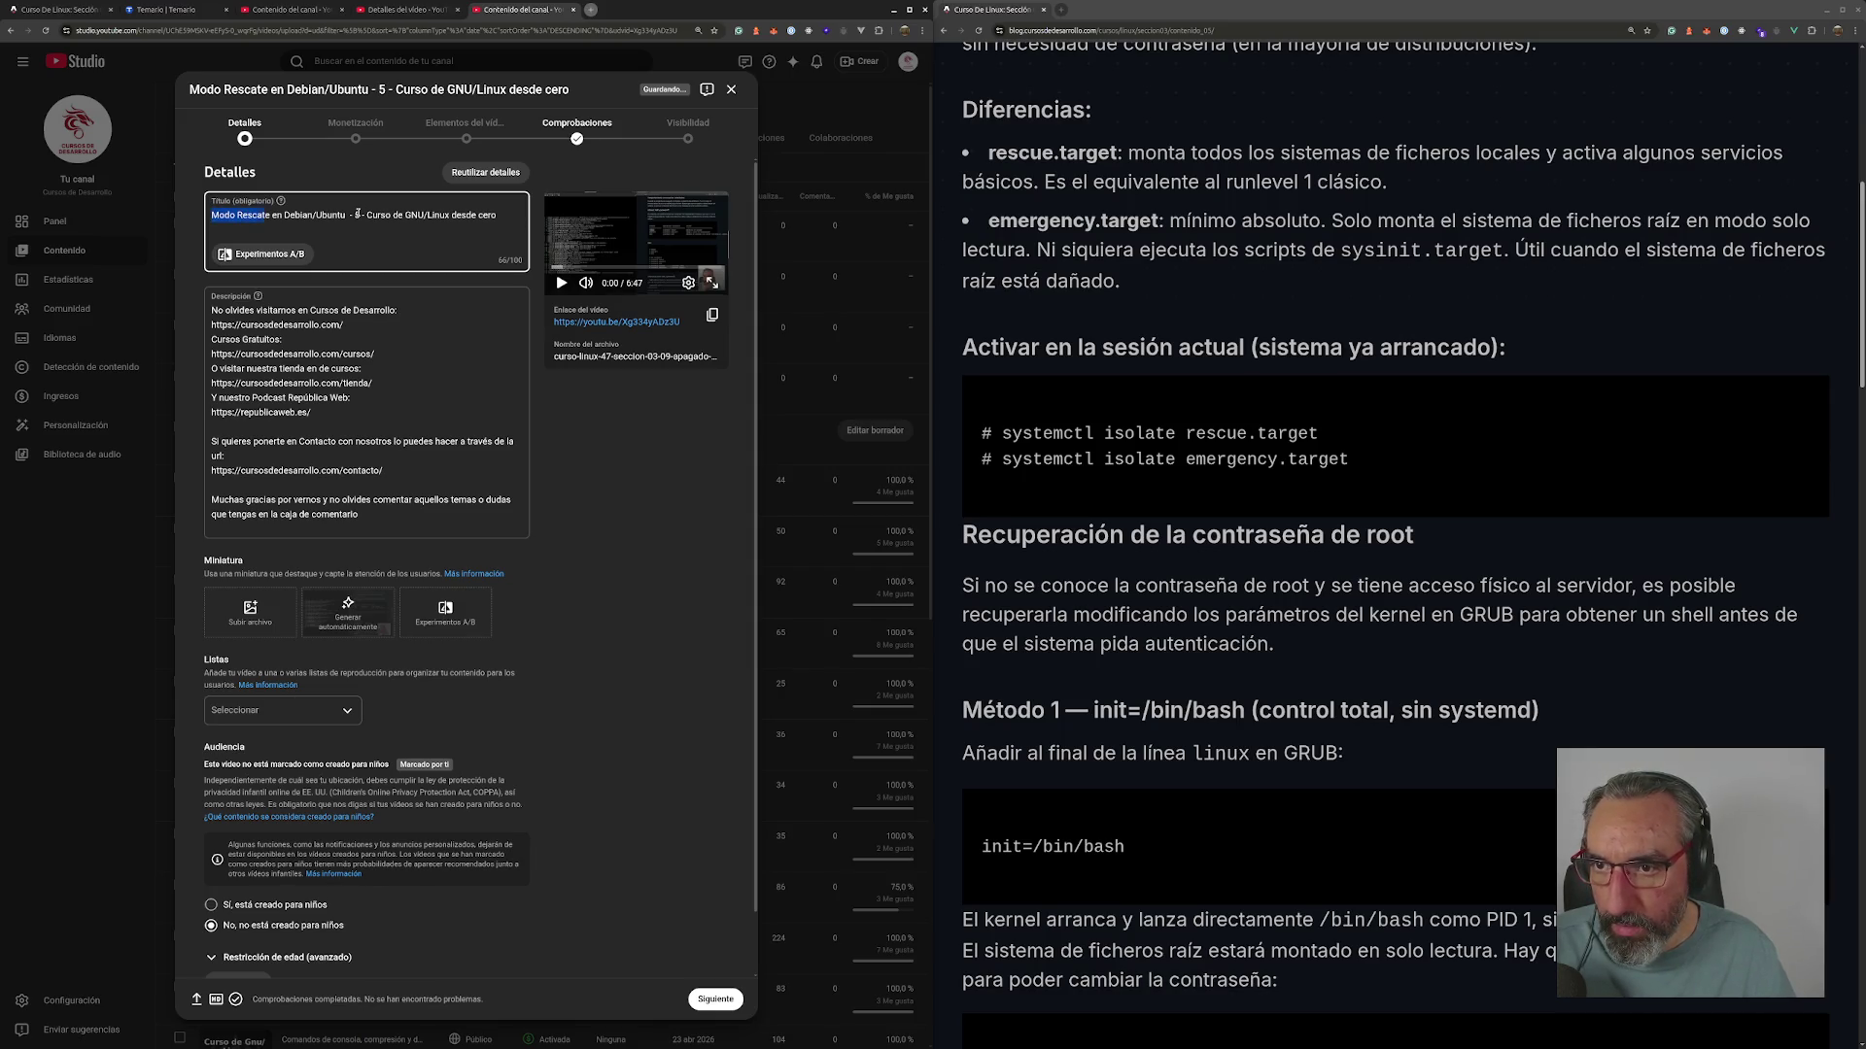
text(Apag)
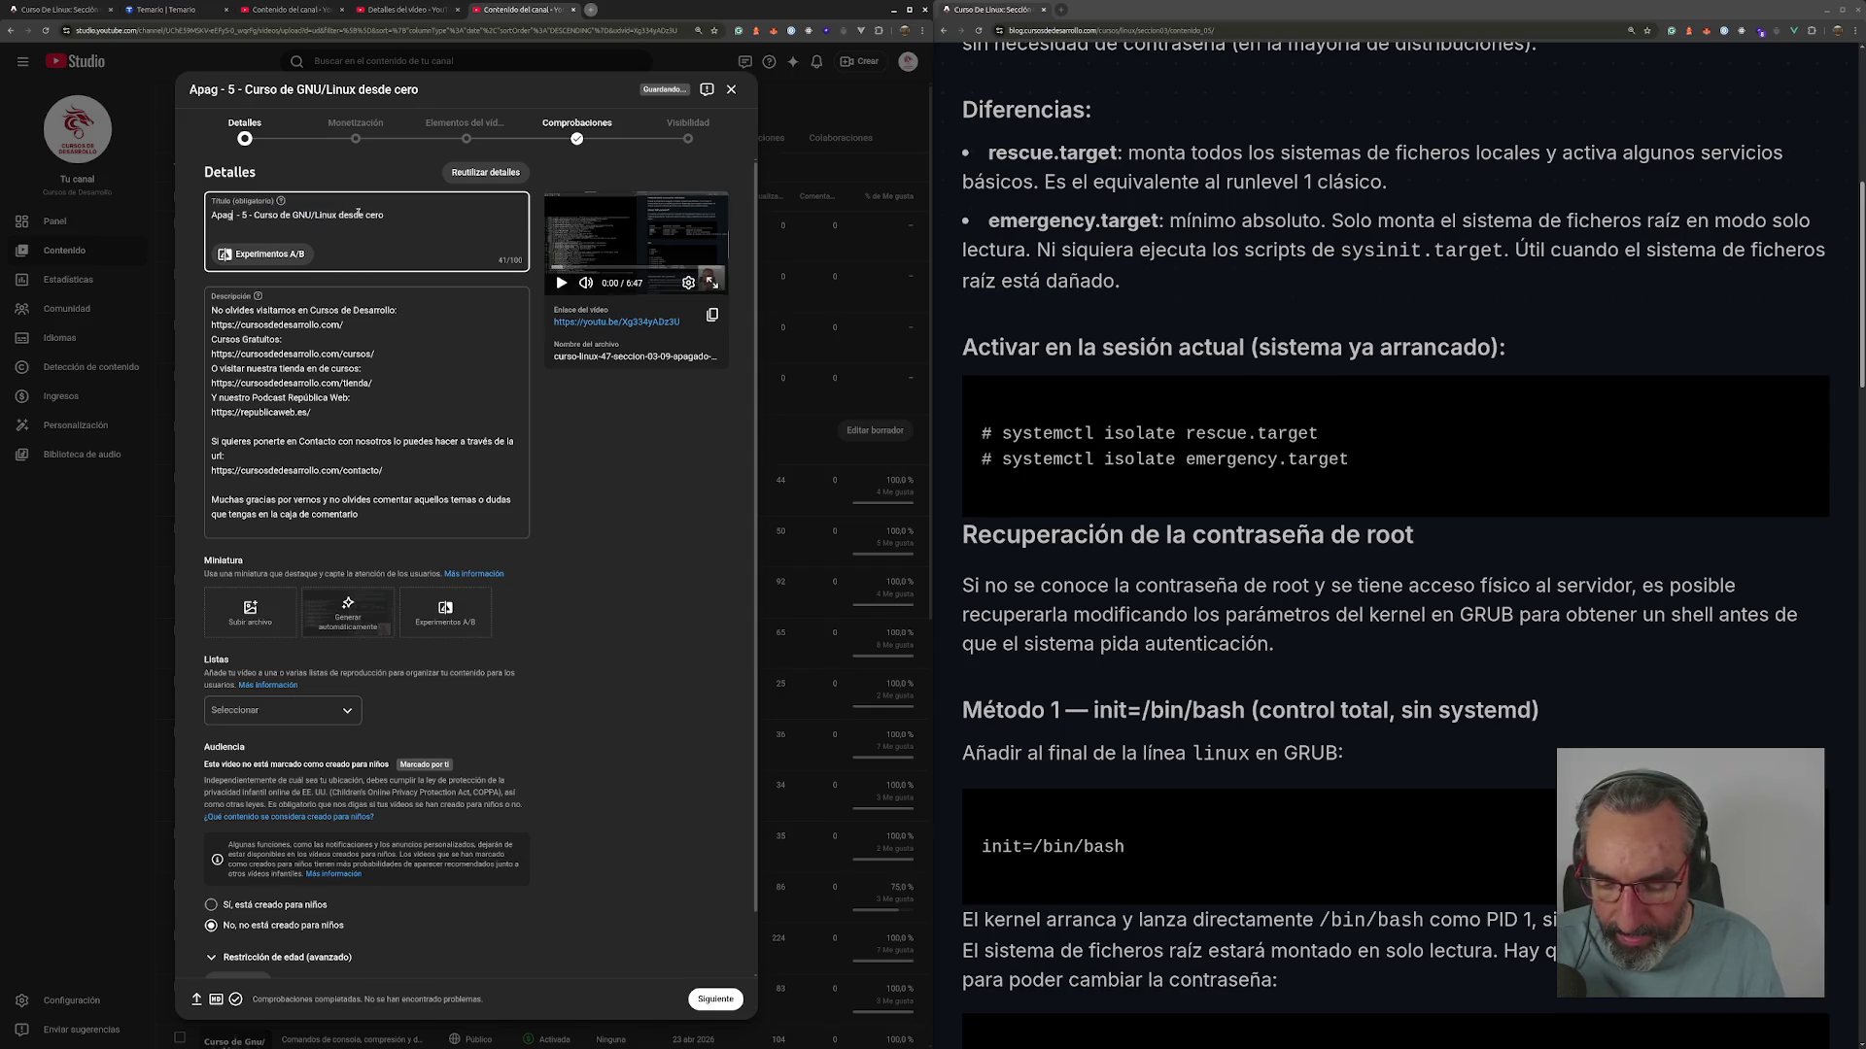
text(ado y Reiuni)
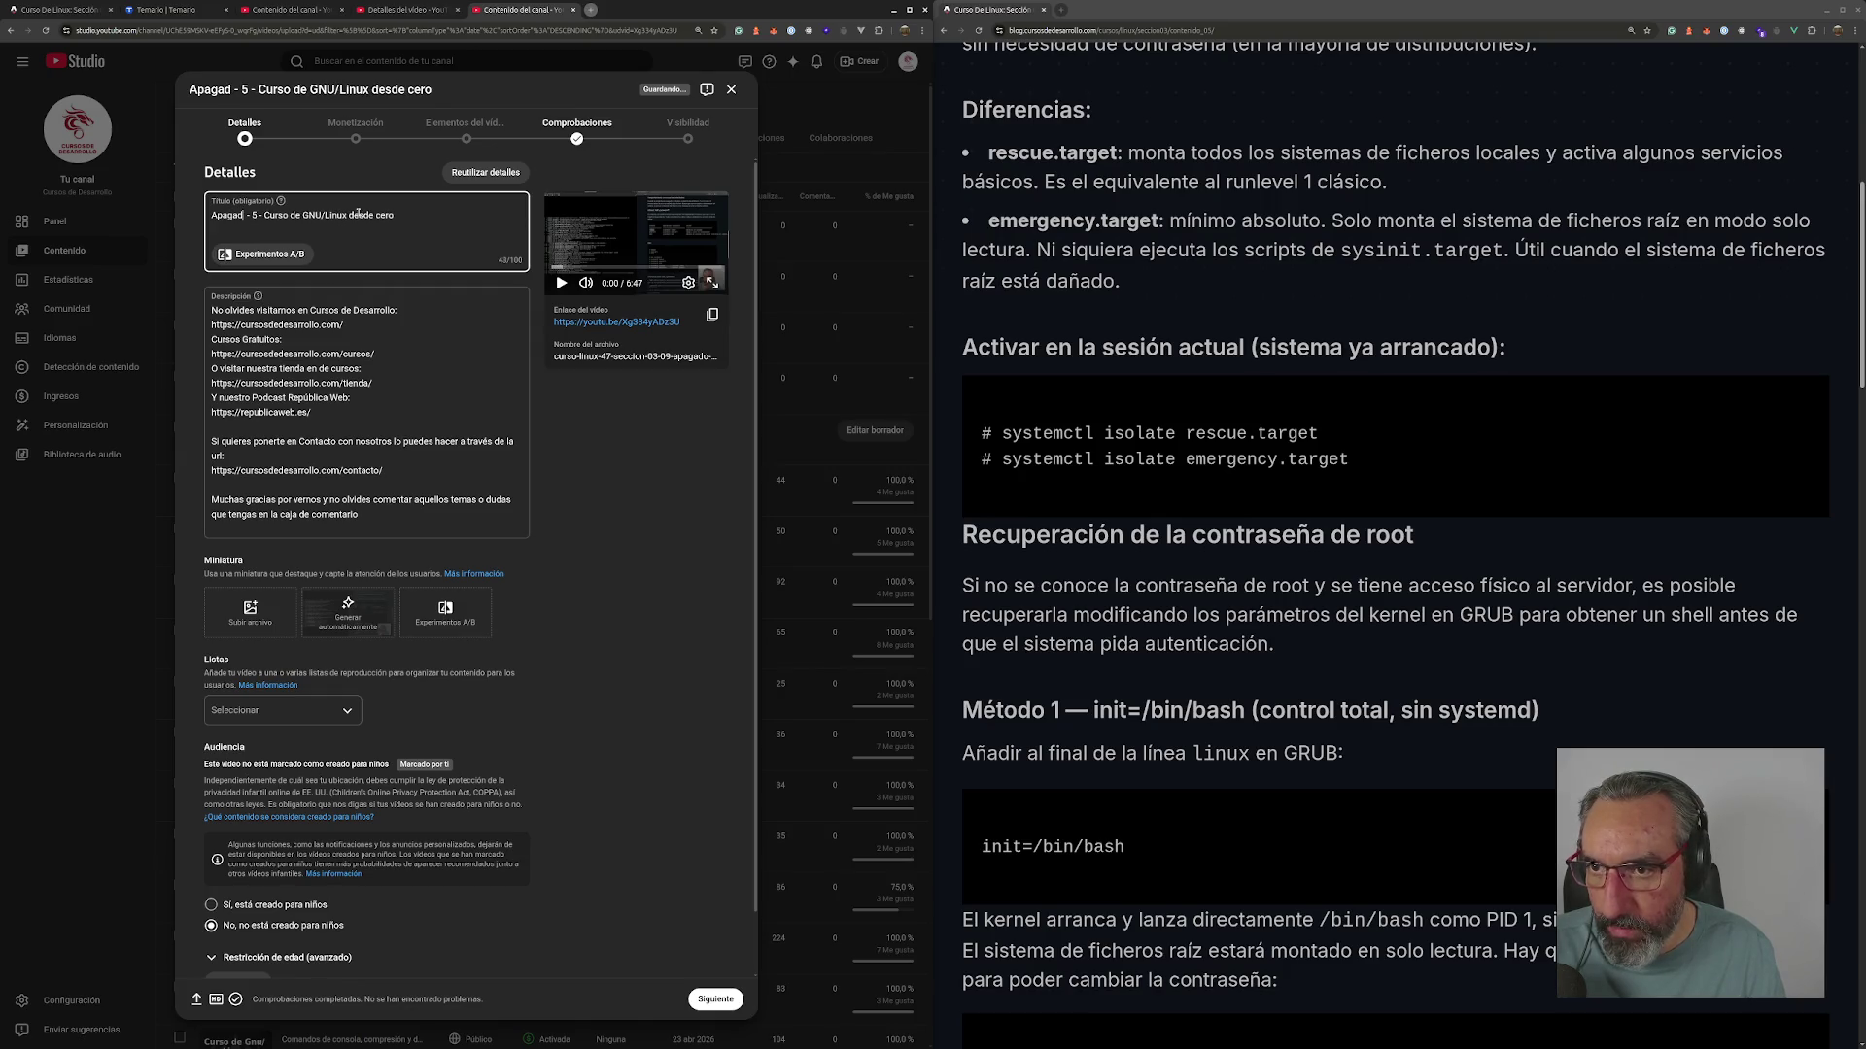
key(BackSpace)
key(BackSpace)
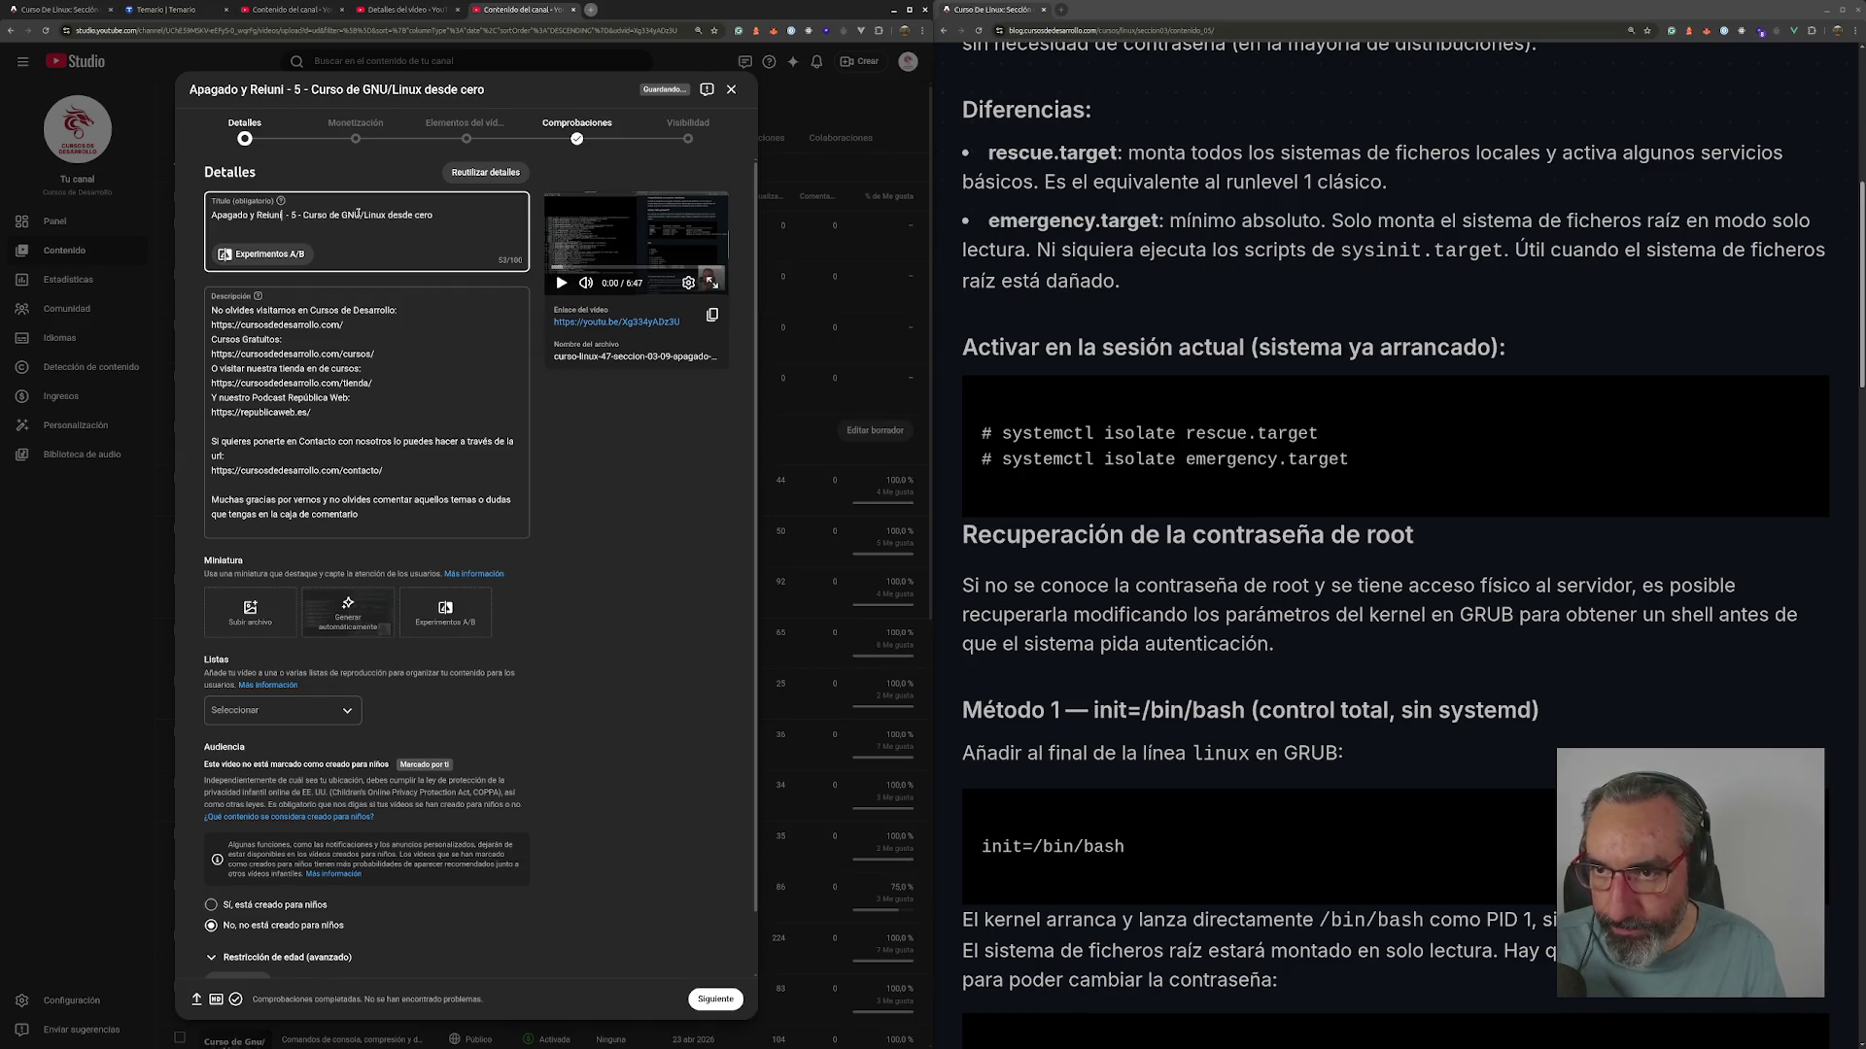
text(i)
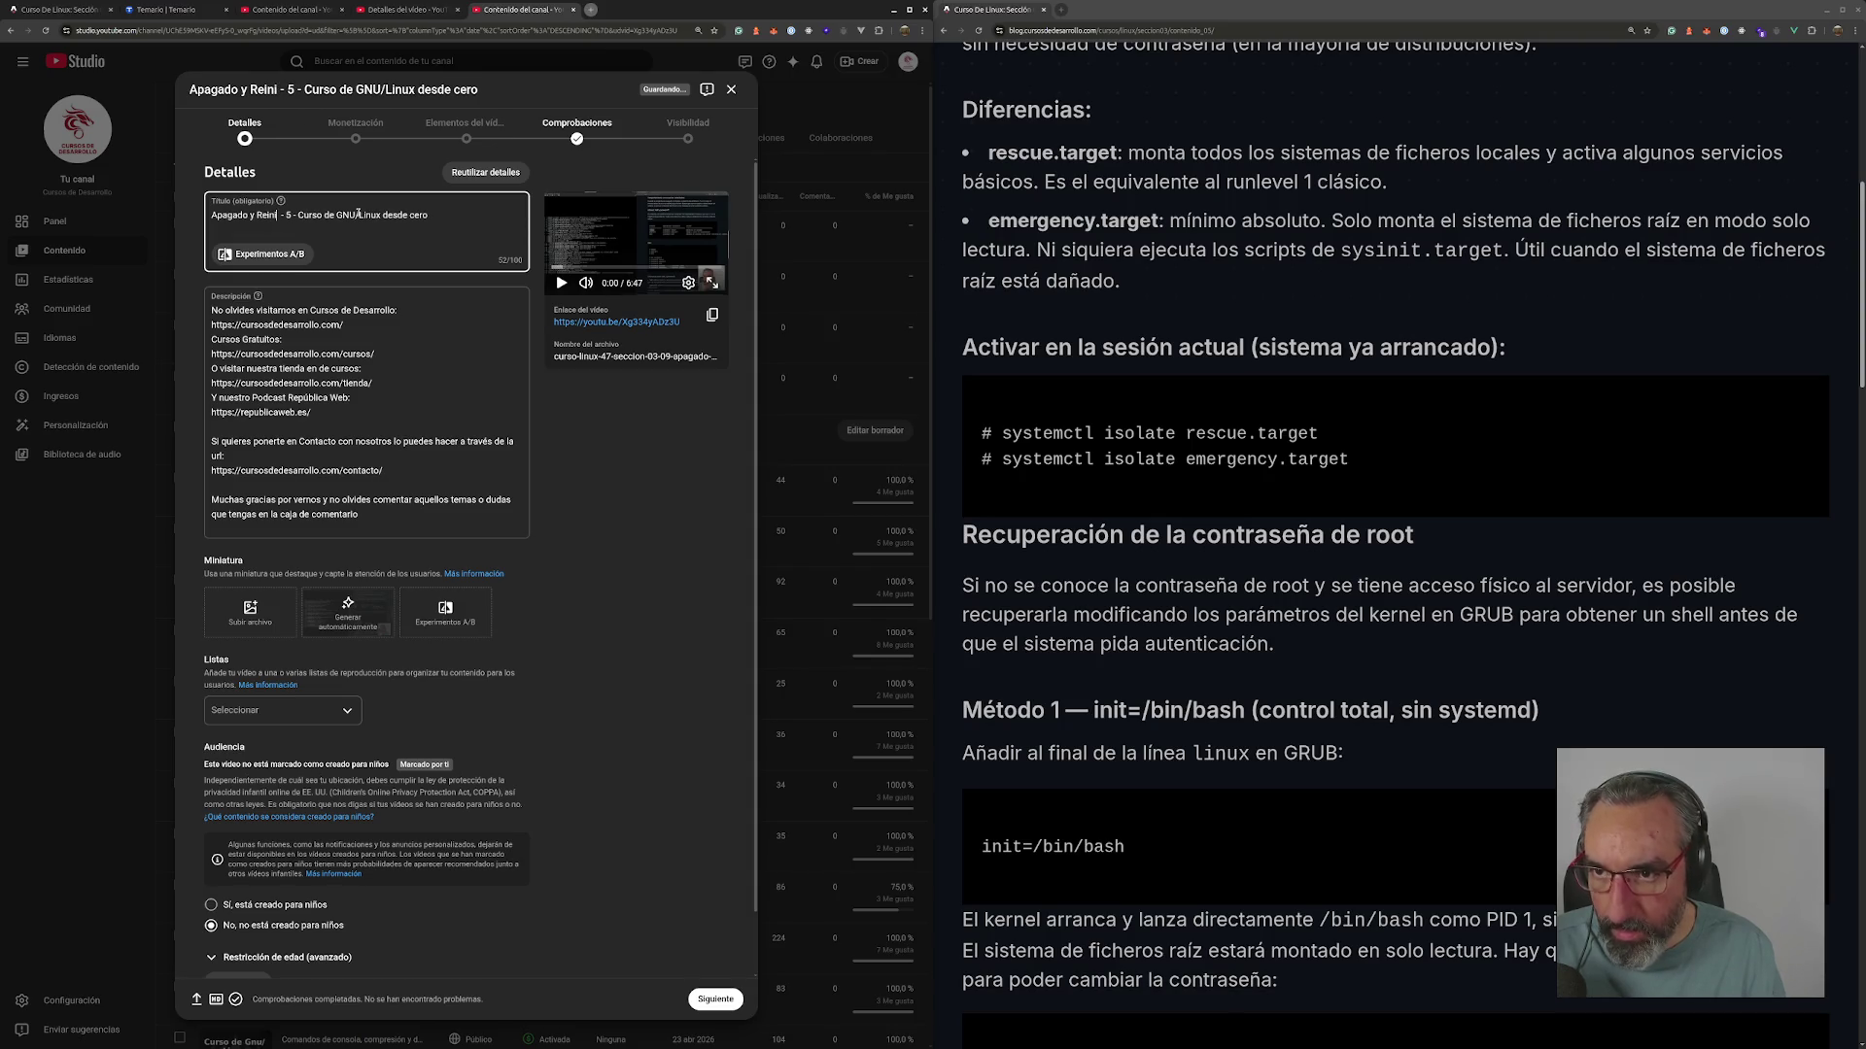
text(cios program)
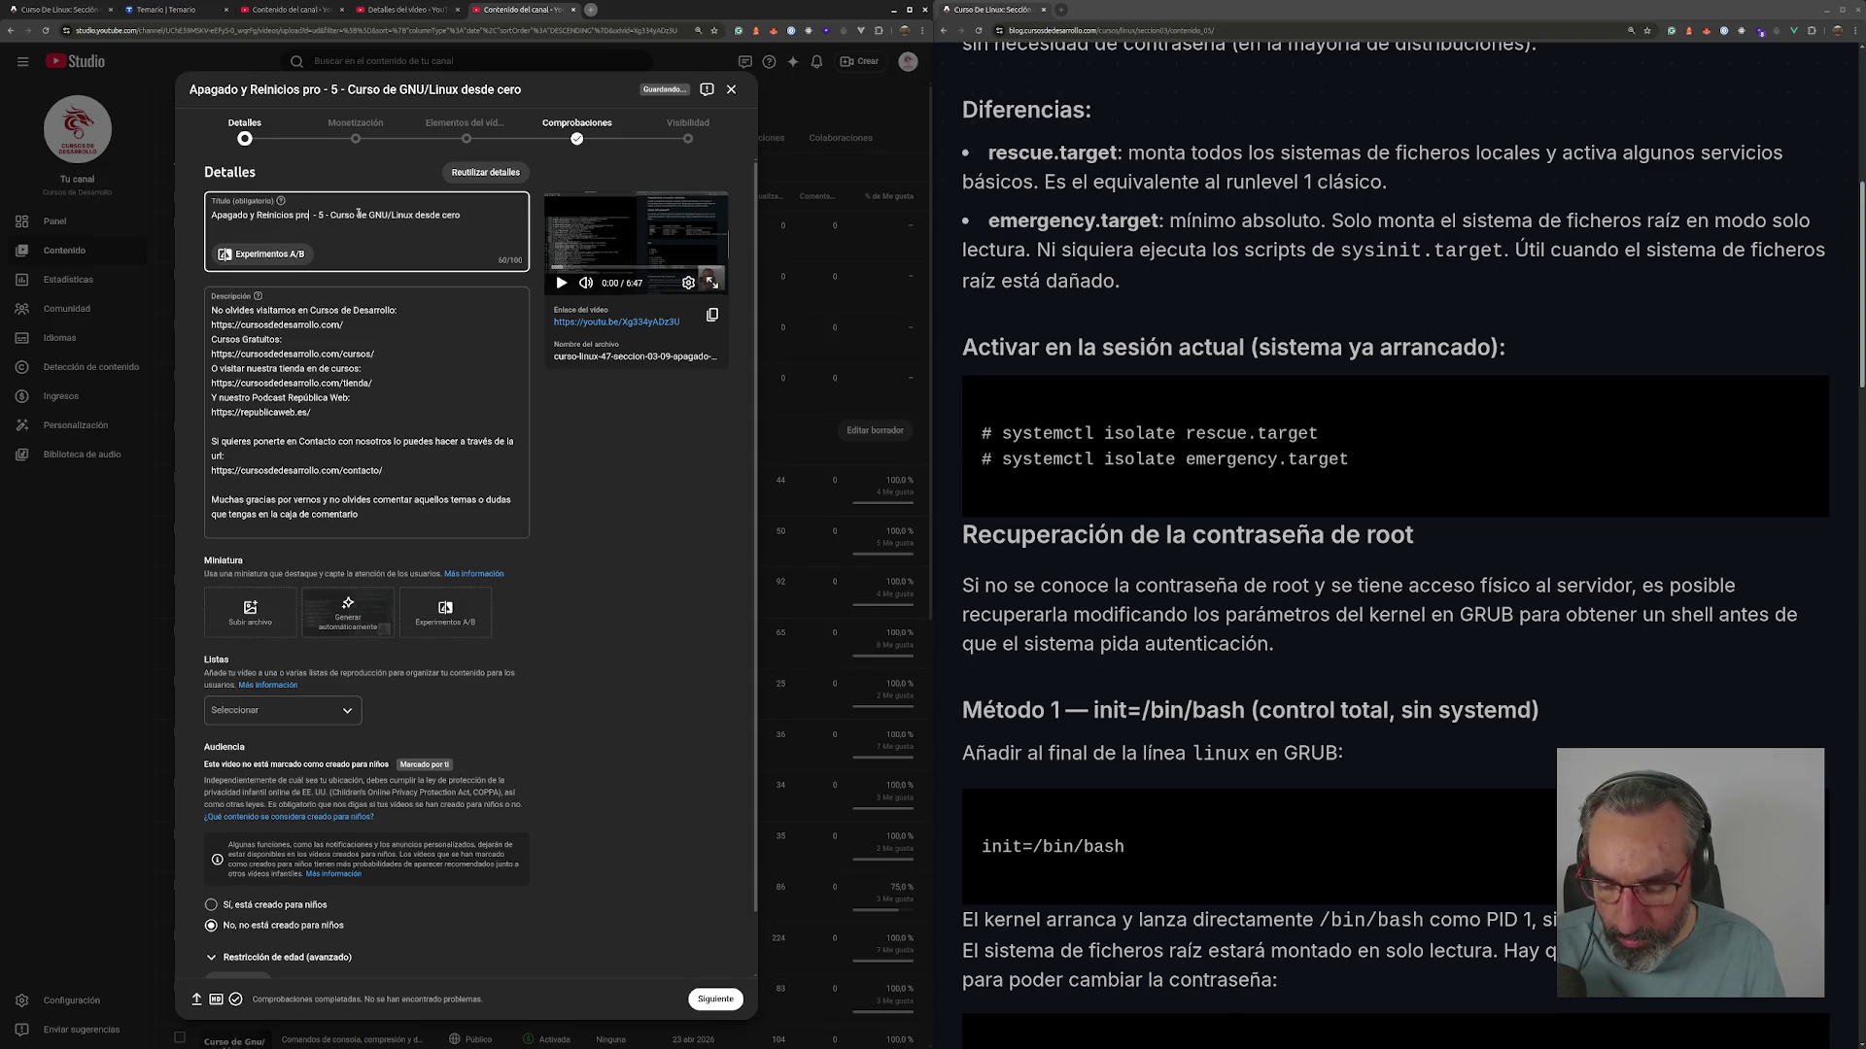
text(ados - 5)
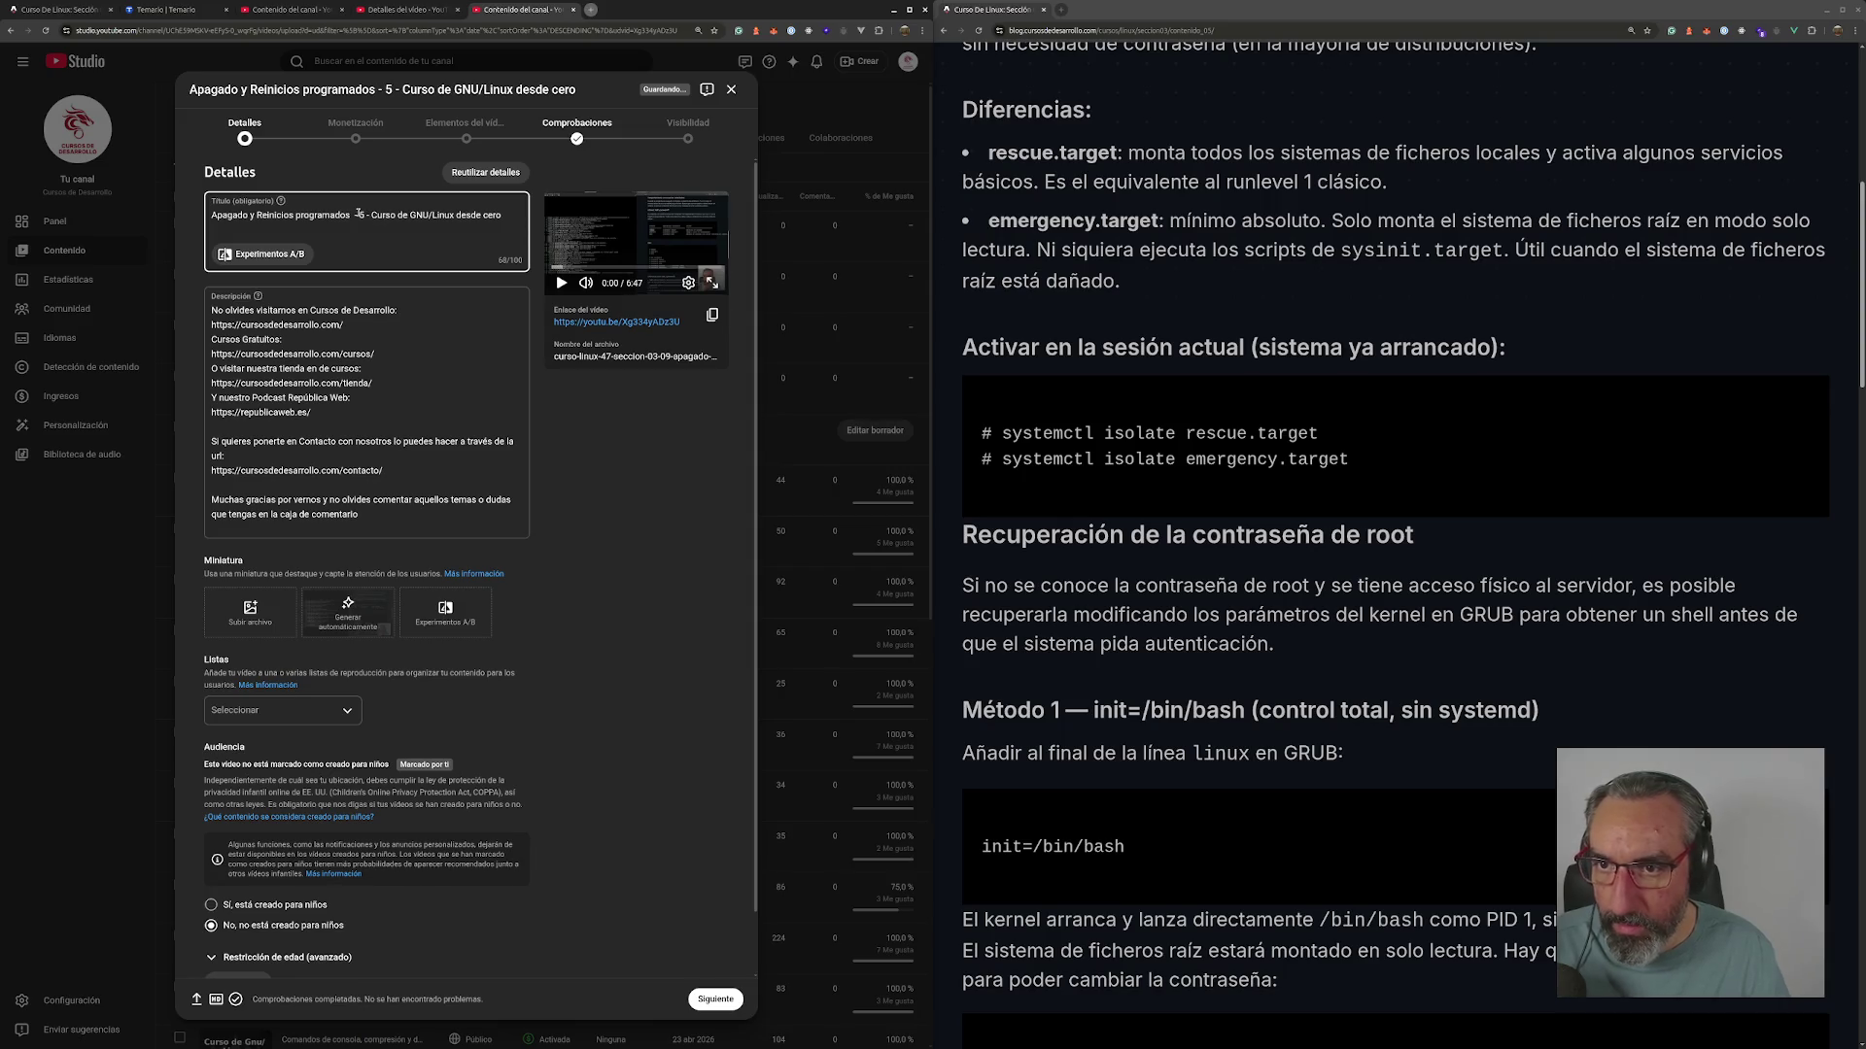
text(0)
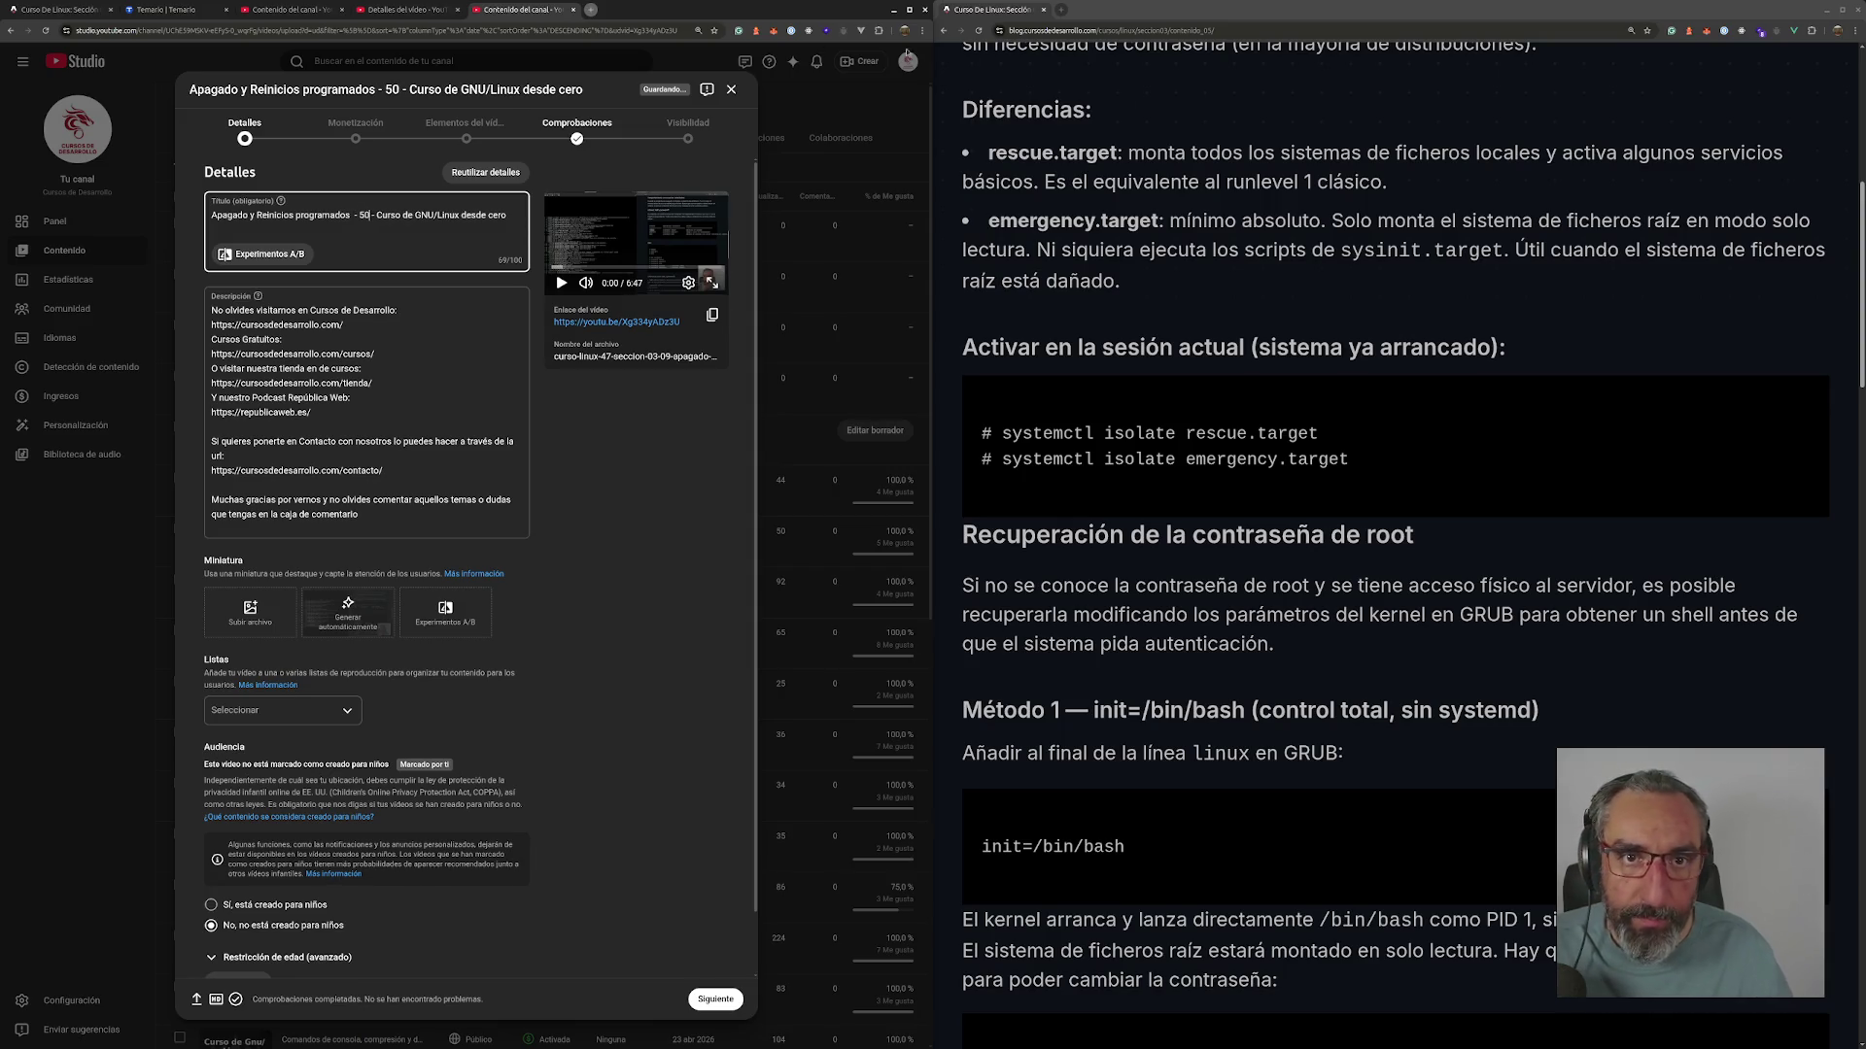
click(1167, 170)
scroll(1167, 170, up, 7)
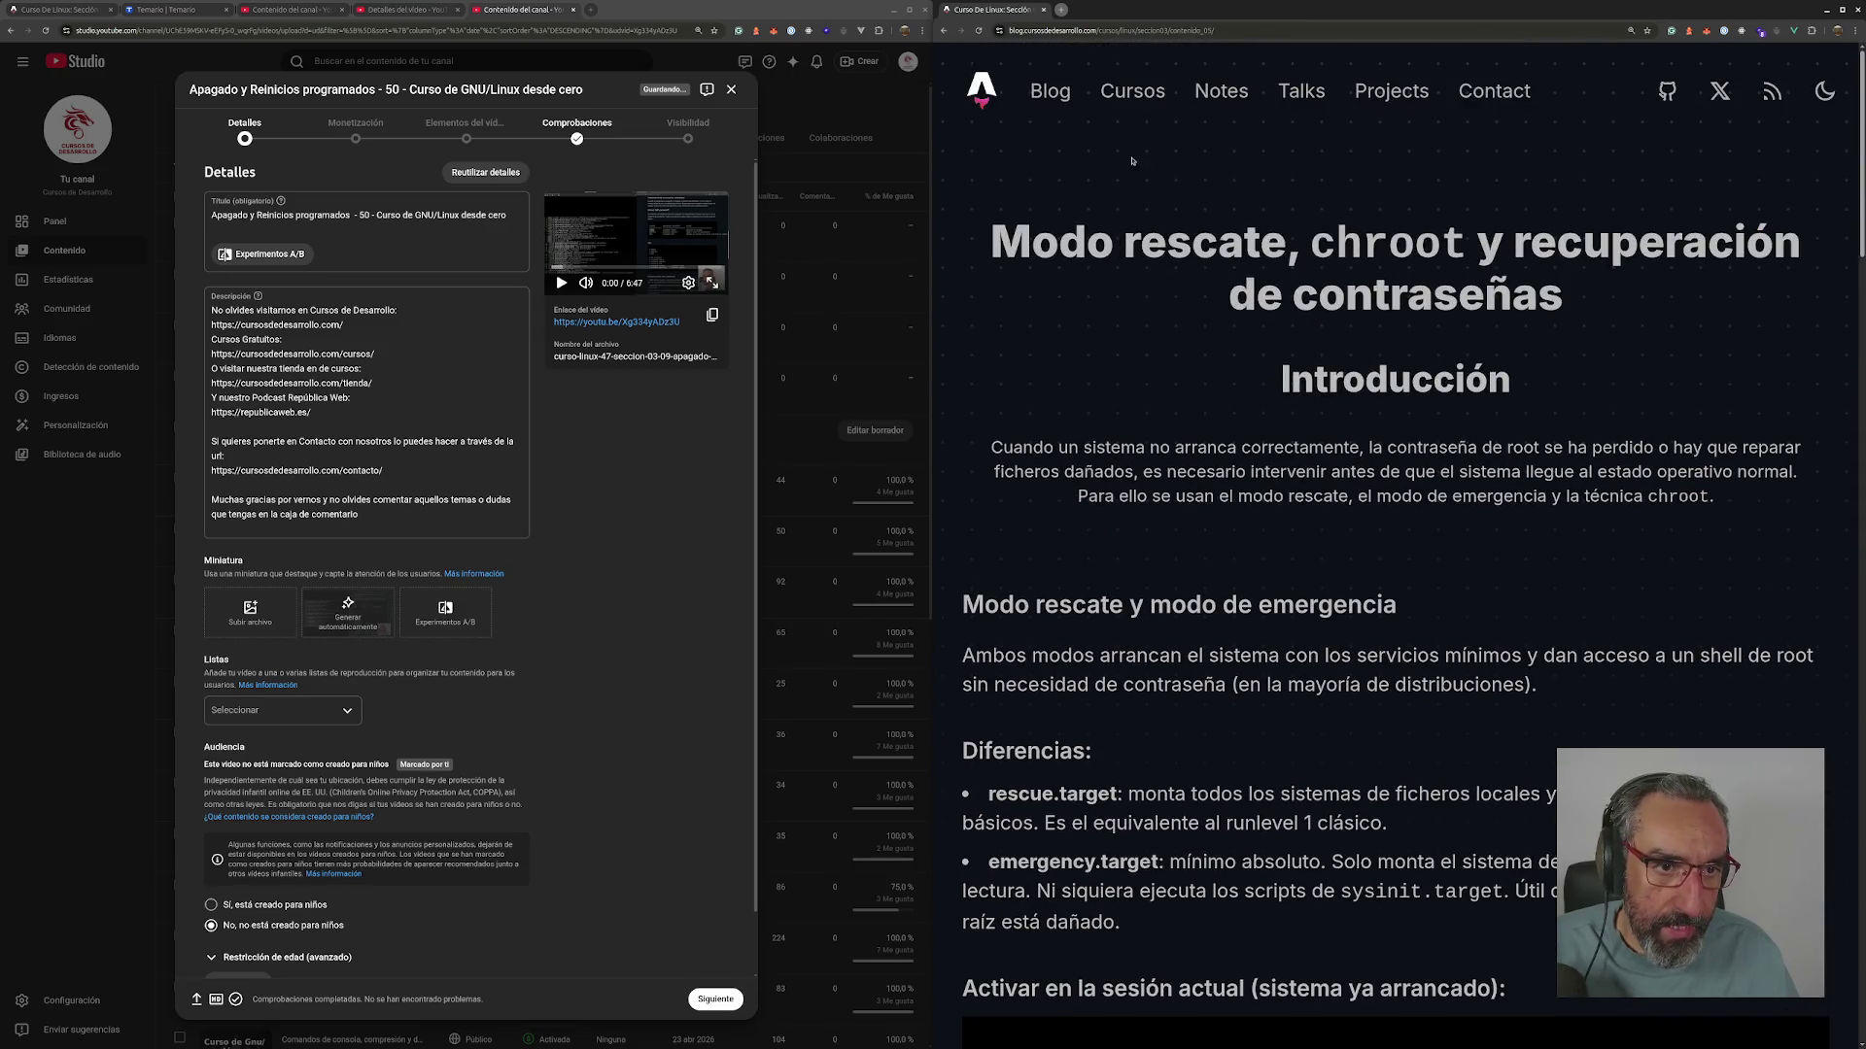
- Find the Comandos de apagado y reinicio article in the blog's Linux course and copy its URL
click(1132, 90)
click(1281, 430)
scroll(1389, 503, down, 15)
scroll(1389, 503, up, 1)
click(1230, 304)
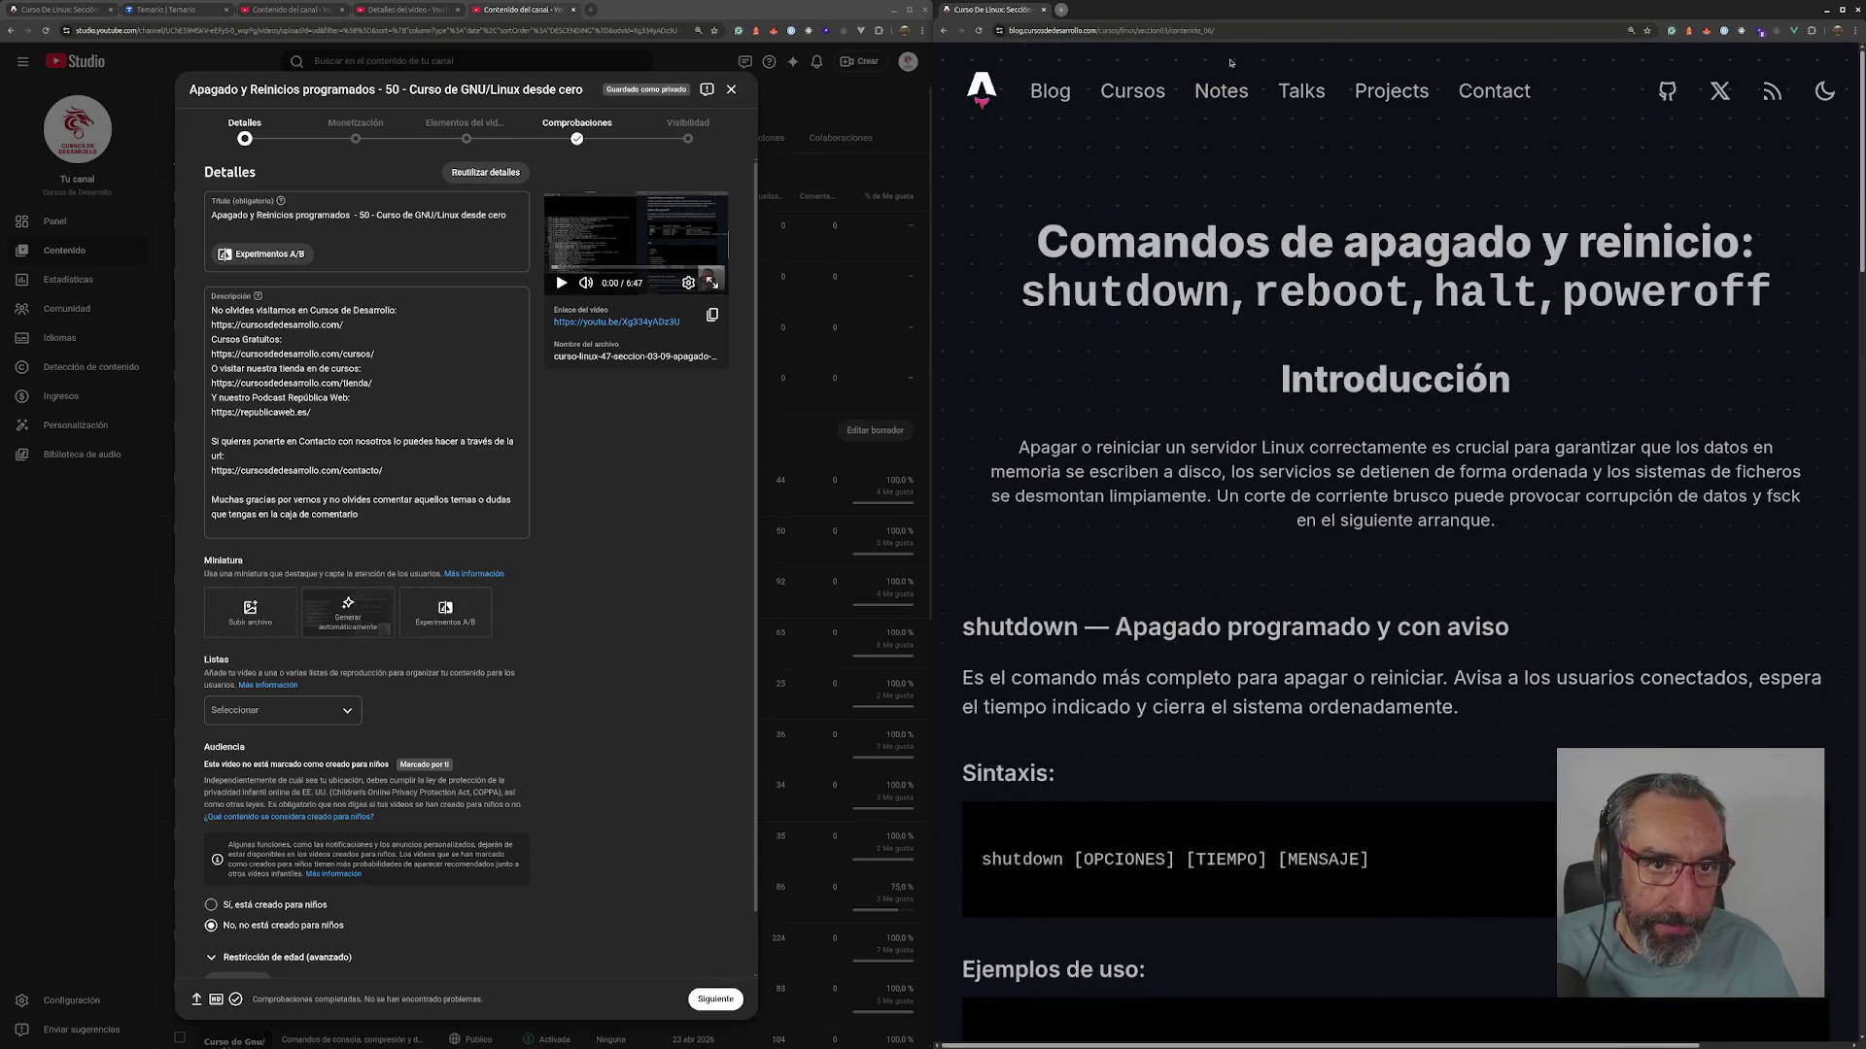
click(1242, 35)
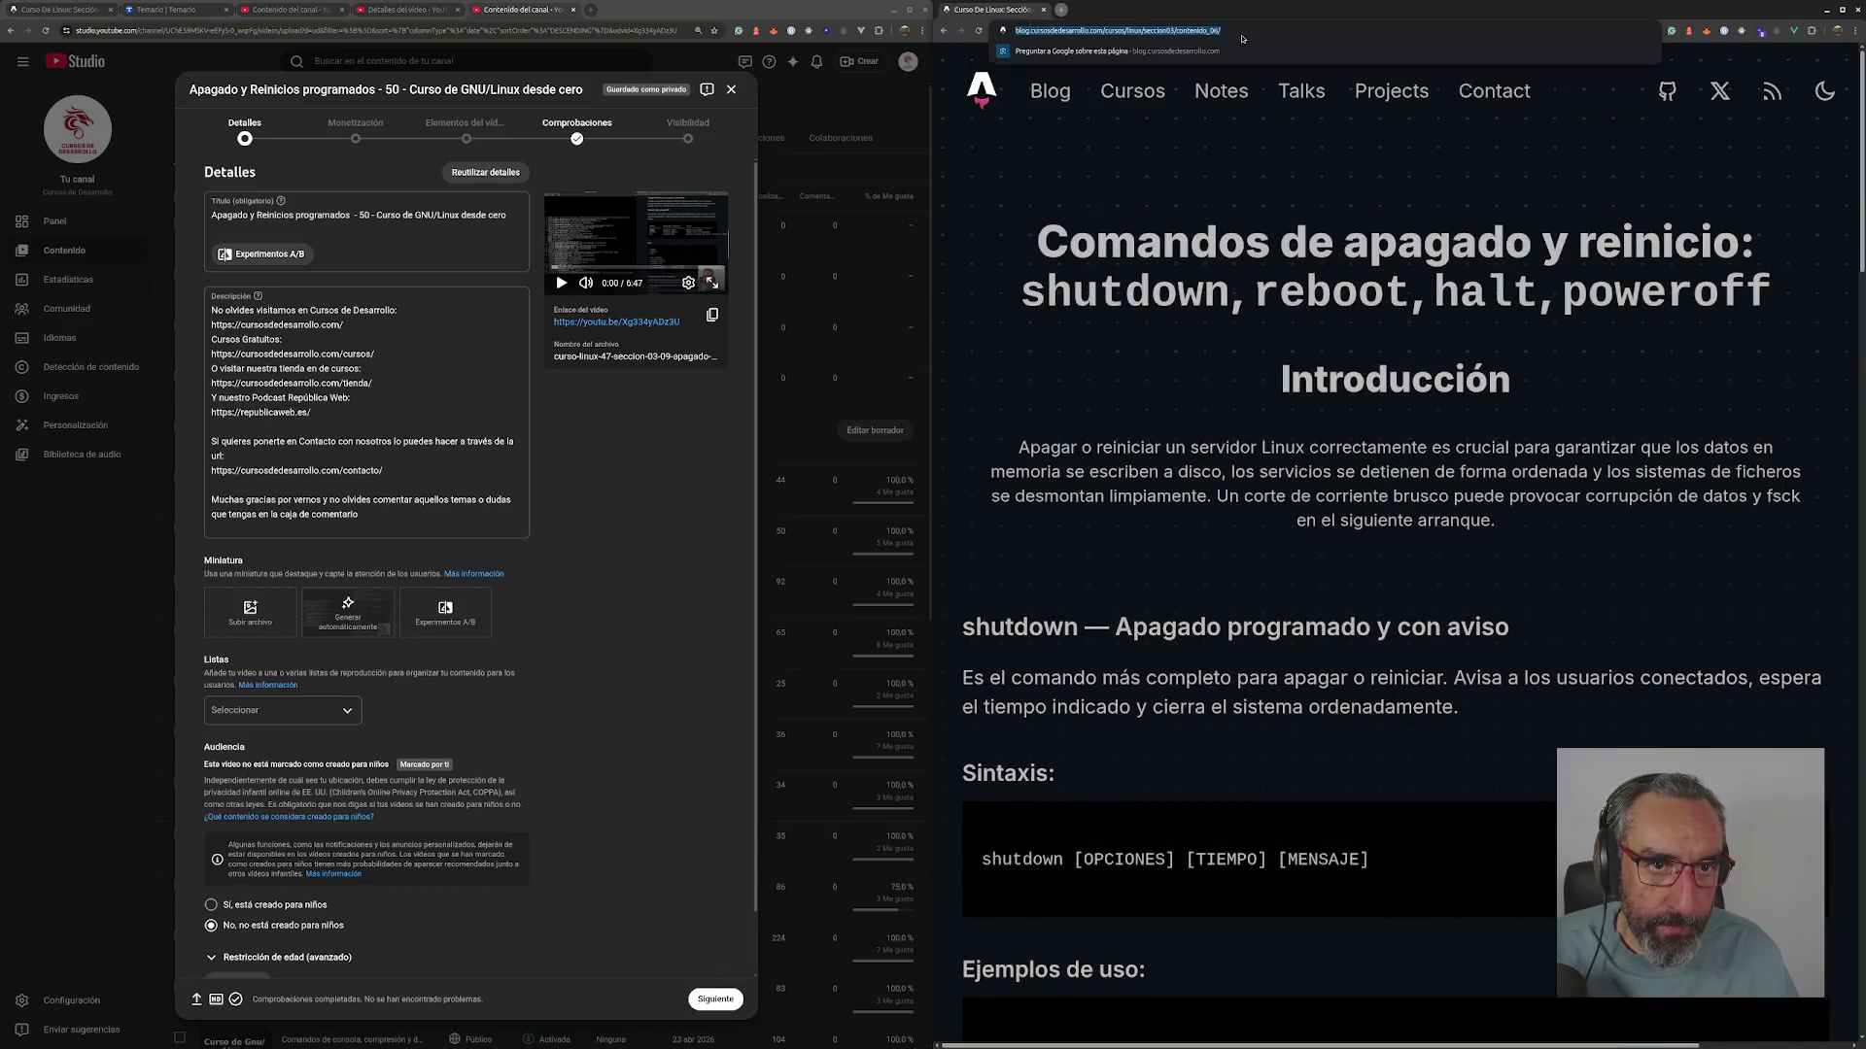
- Start the description with 'Referencia:' and the article link, then upload the course thumbnail
click(213, 309)
text(Referen)
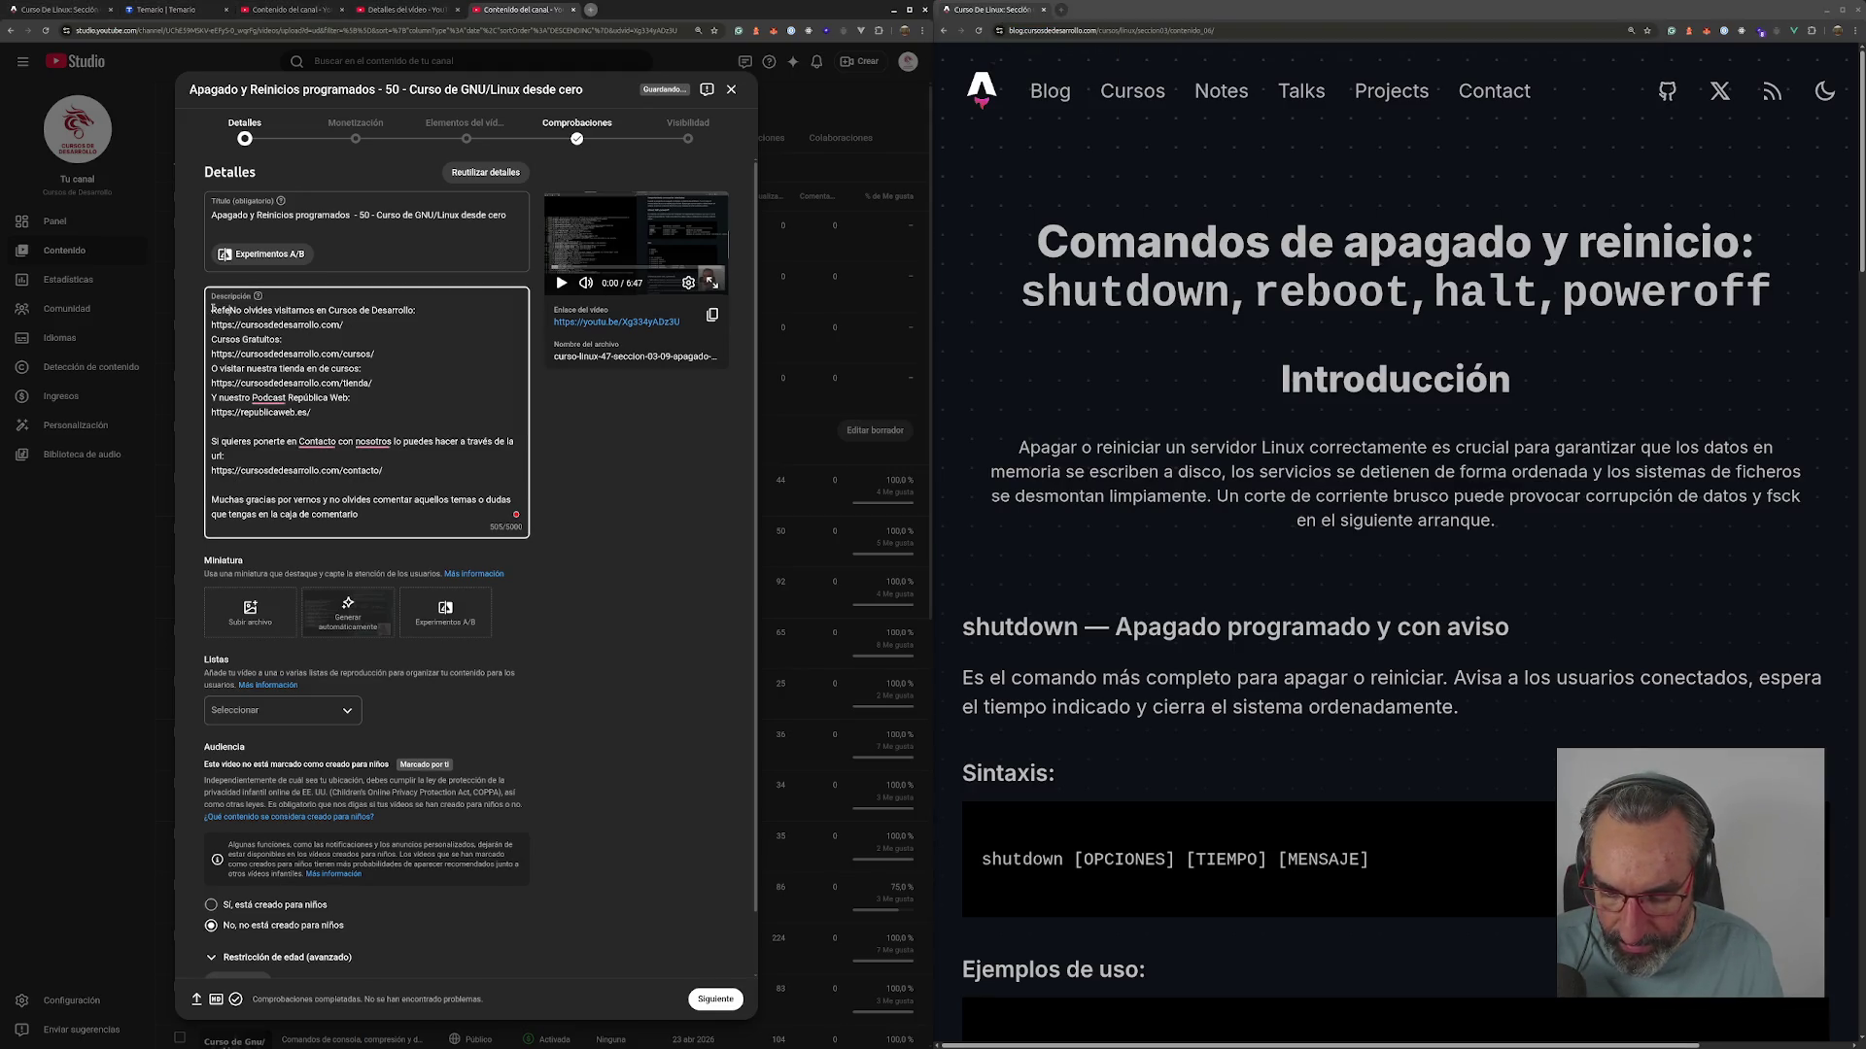
text(cia:)
key(Return)
key(Return)
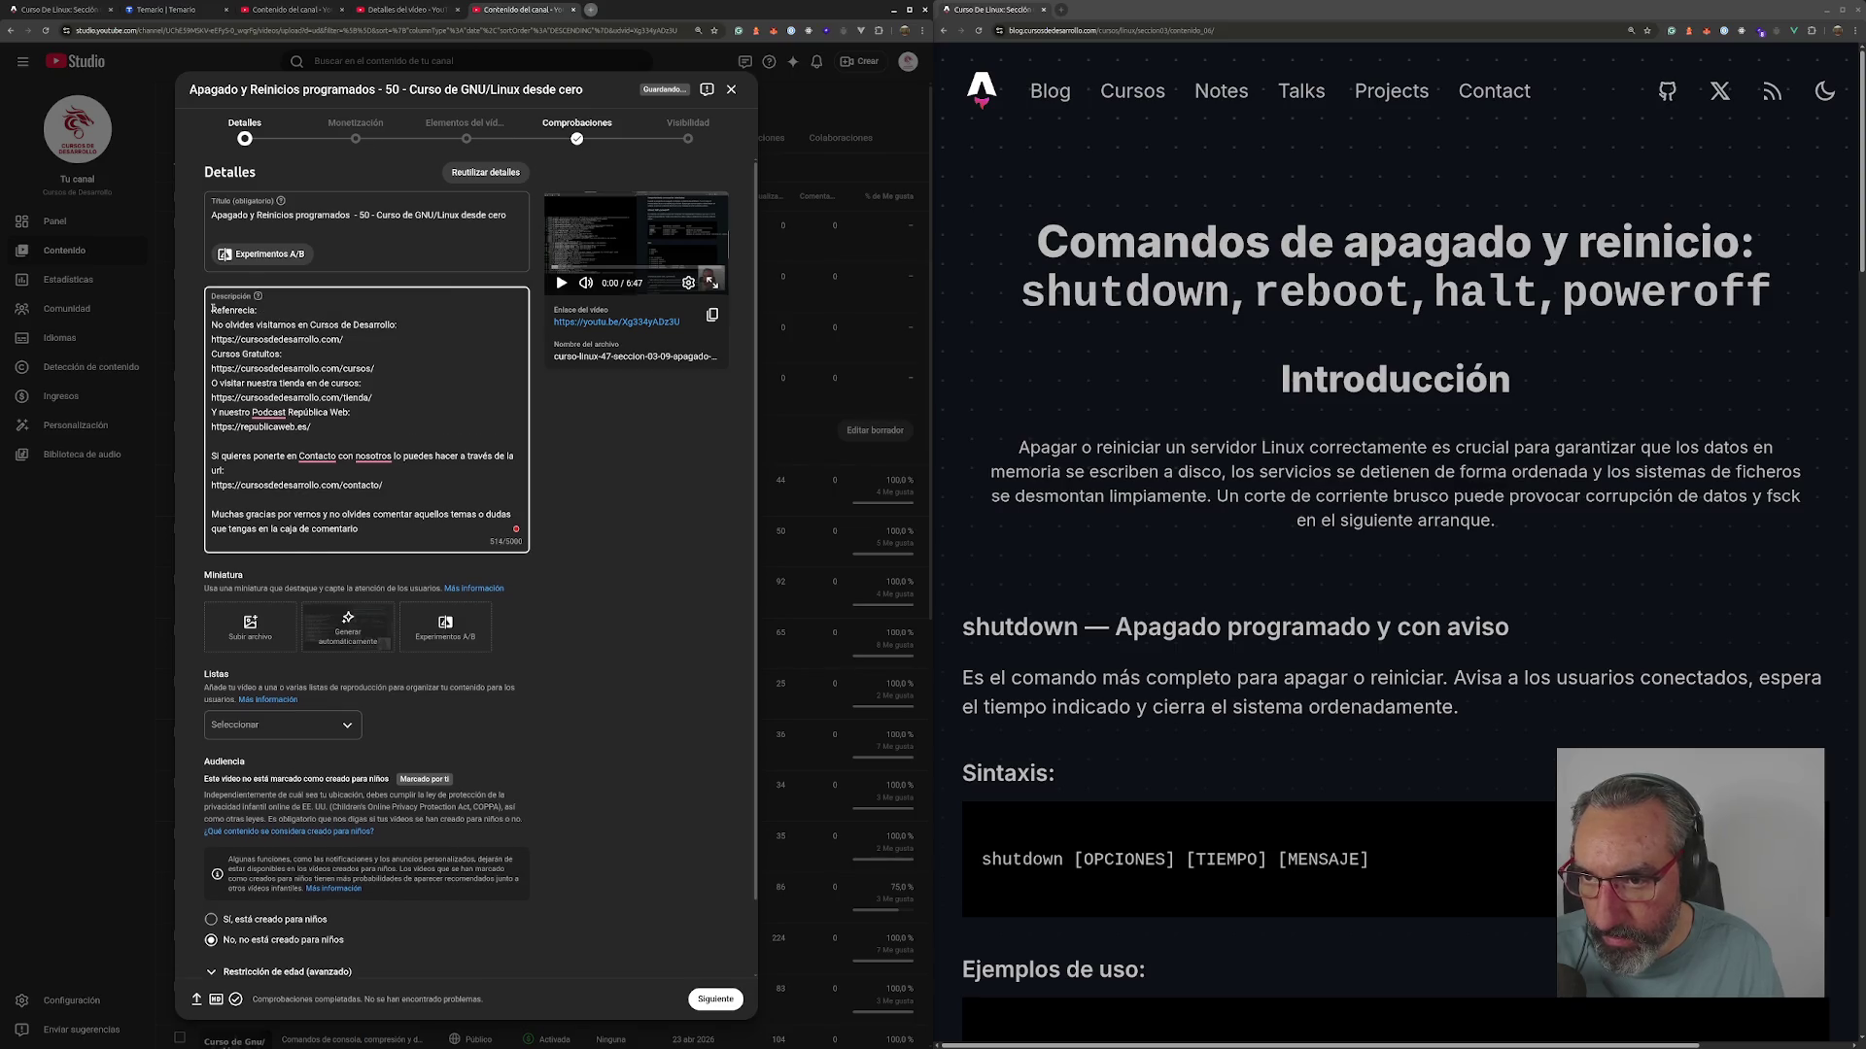
text(https://blog.cursosdedesarrollo.com/cursos/linux/seccion03/contenido_06/)
key(Return)
key(ctrl+z)
text(https://blog.cursosdedesarrollo.com/cursos/linux/seccion03/contenido_06/)
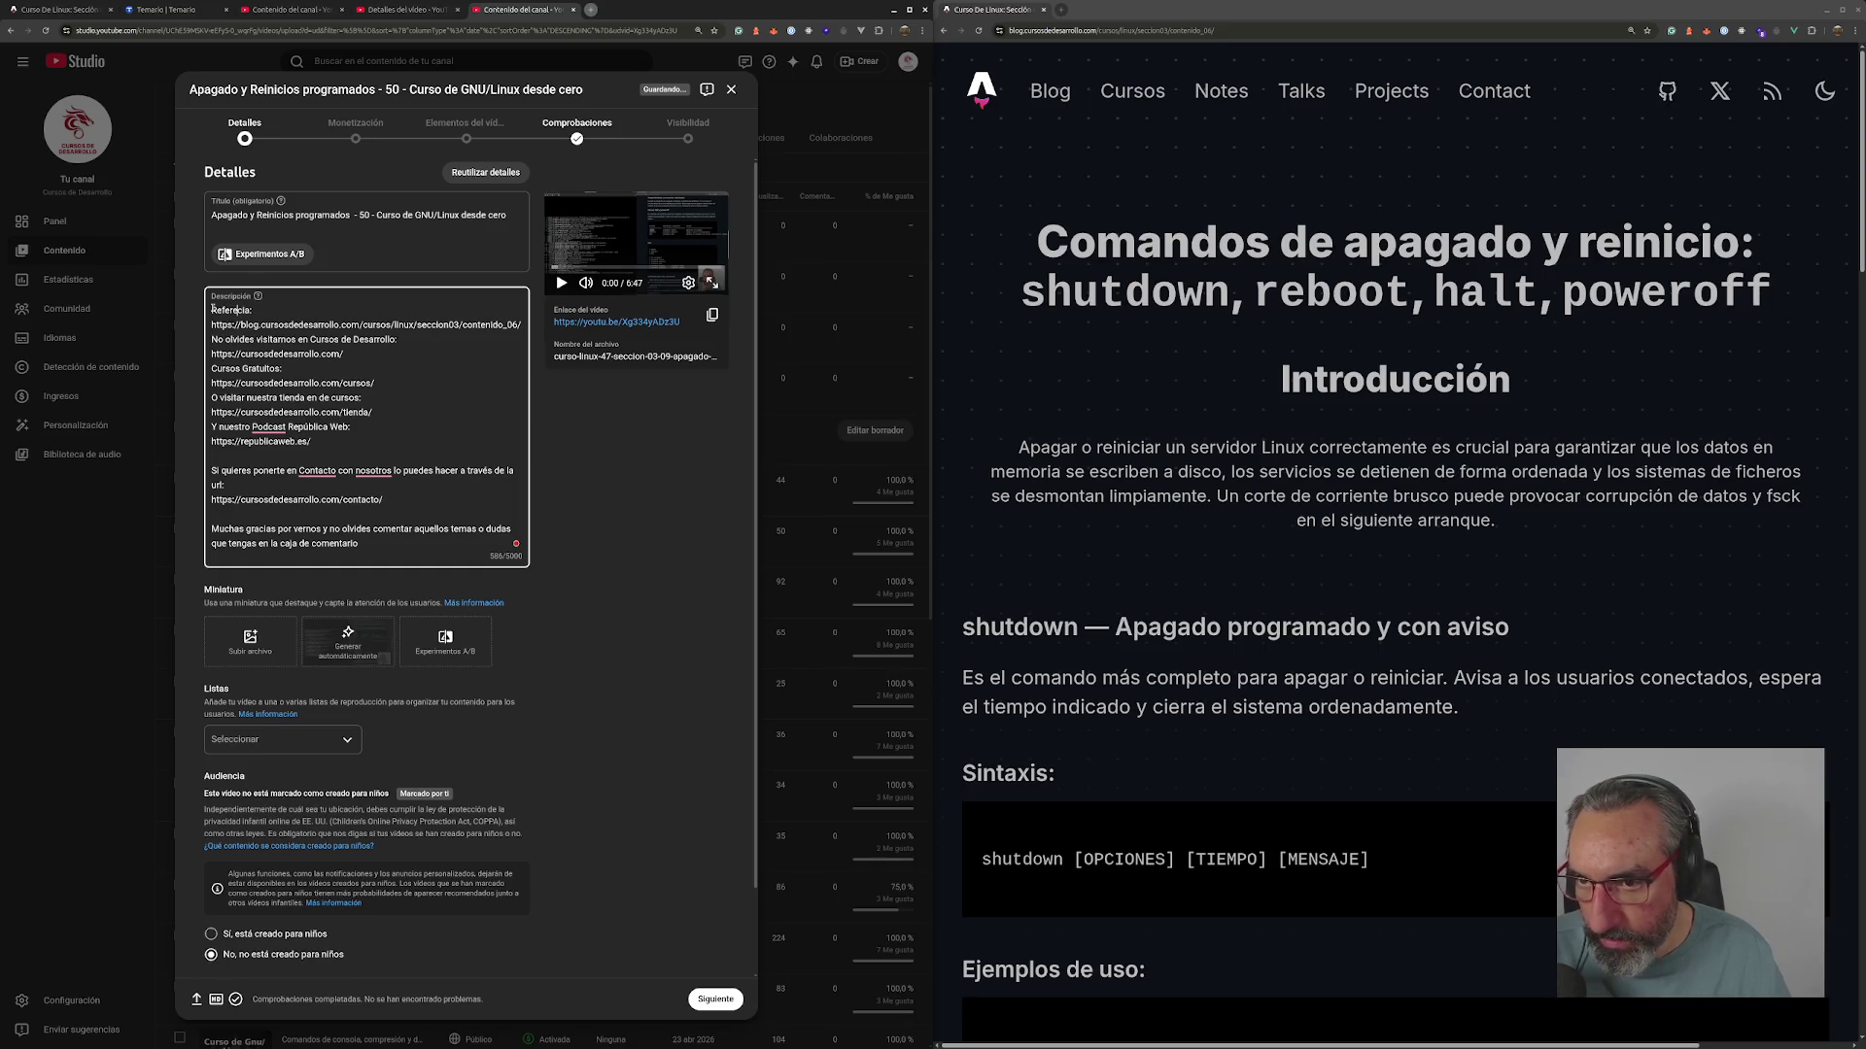
key(Return)
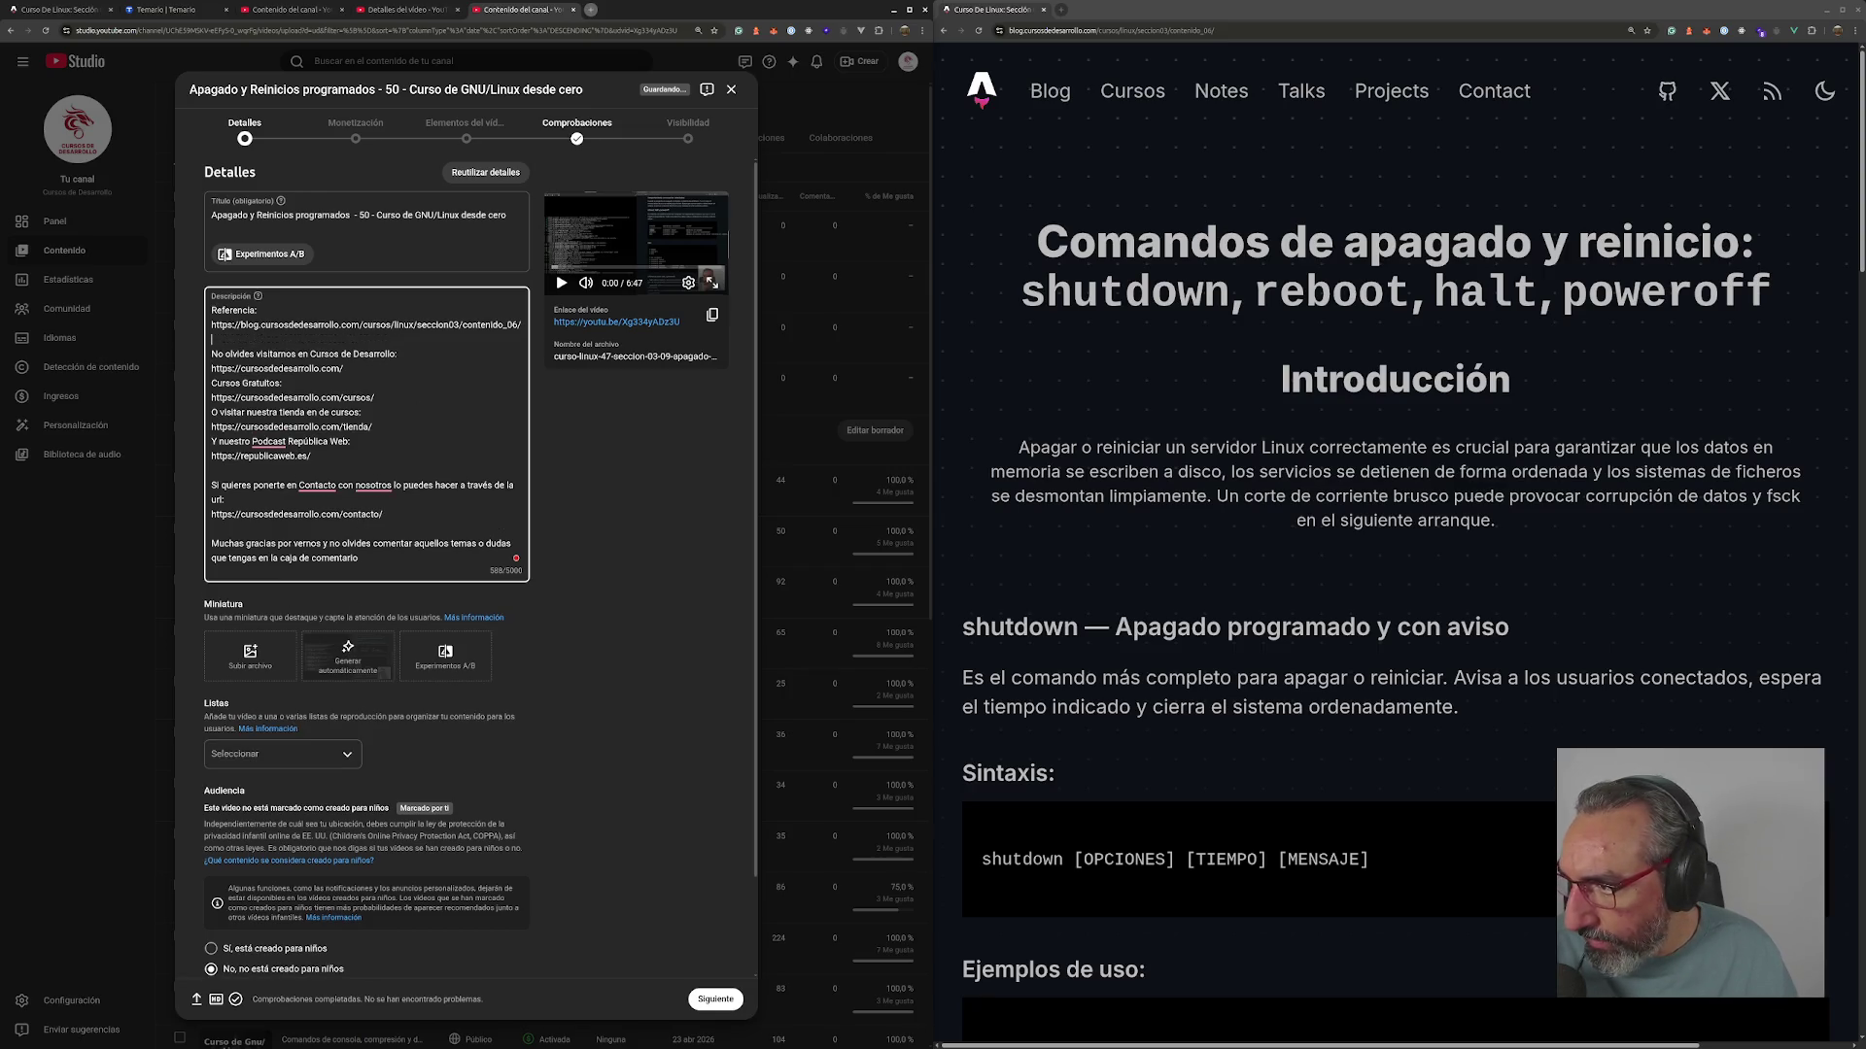
drag(199, 612, 249, 653)
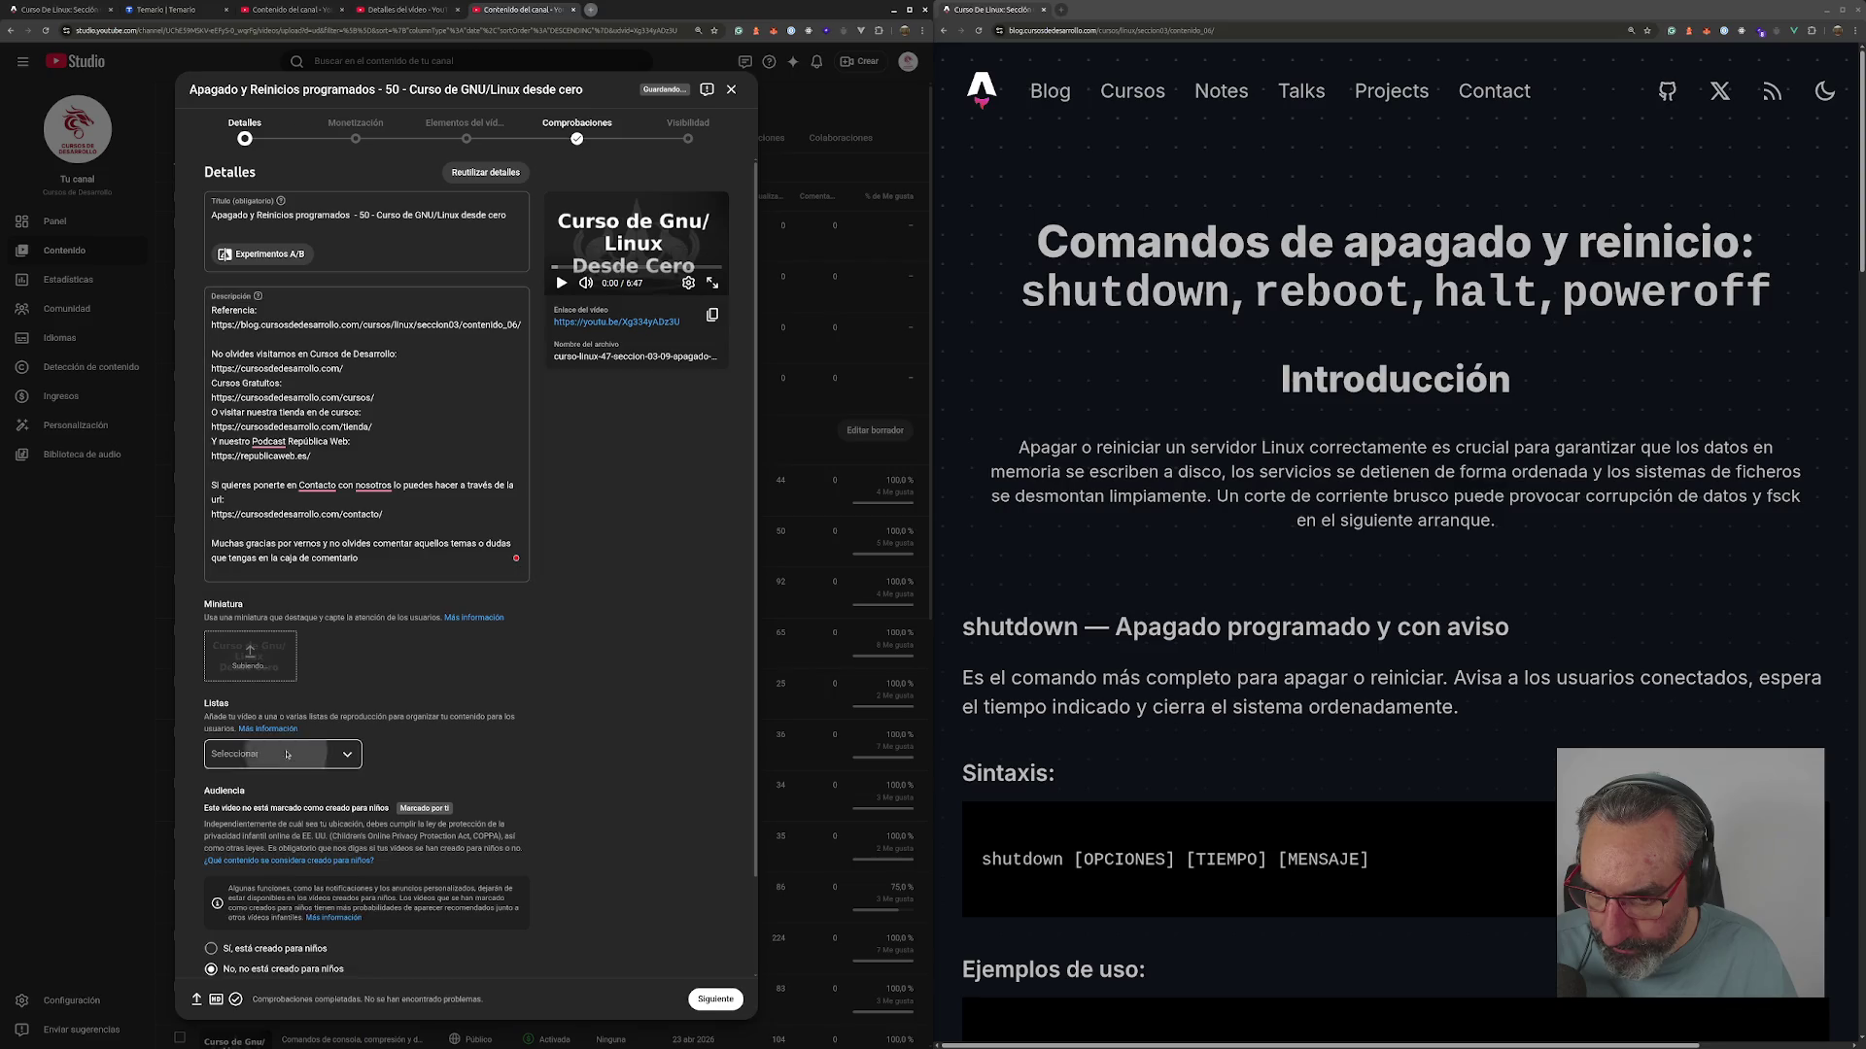
- Tick 'Curso de Linux desde cero' in the Listas dropdown and confirm with Hecho
click(287, 755)
click(225, 798)
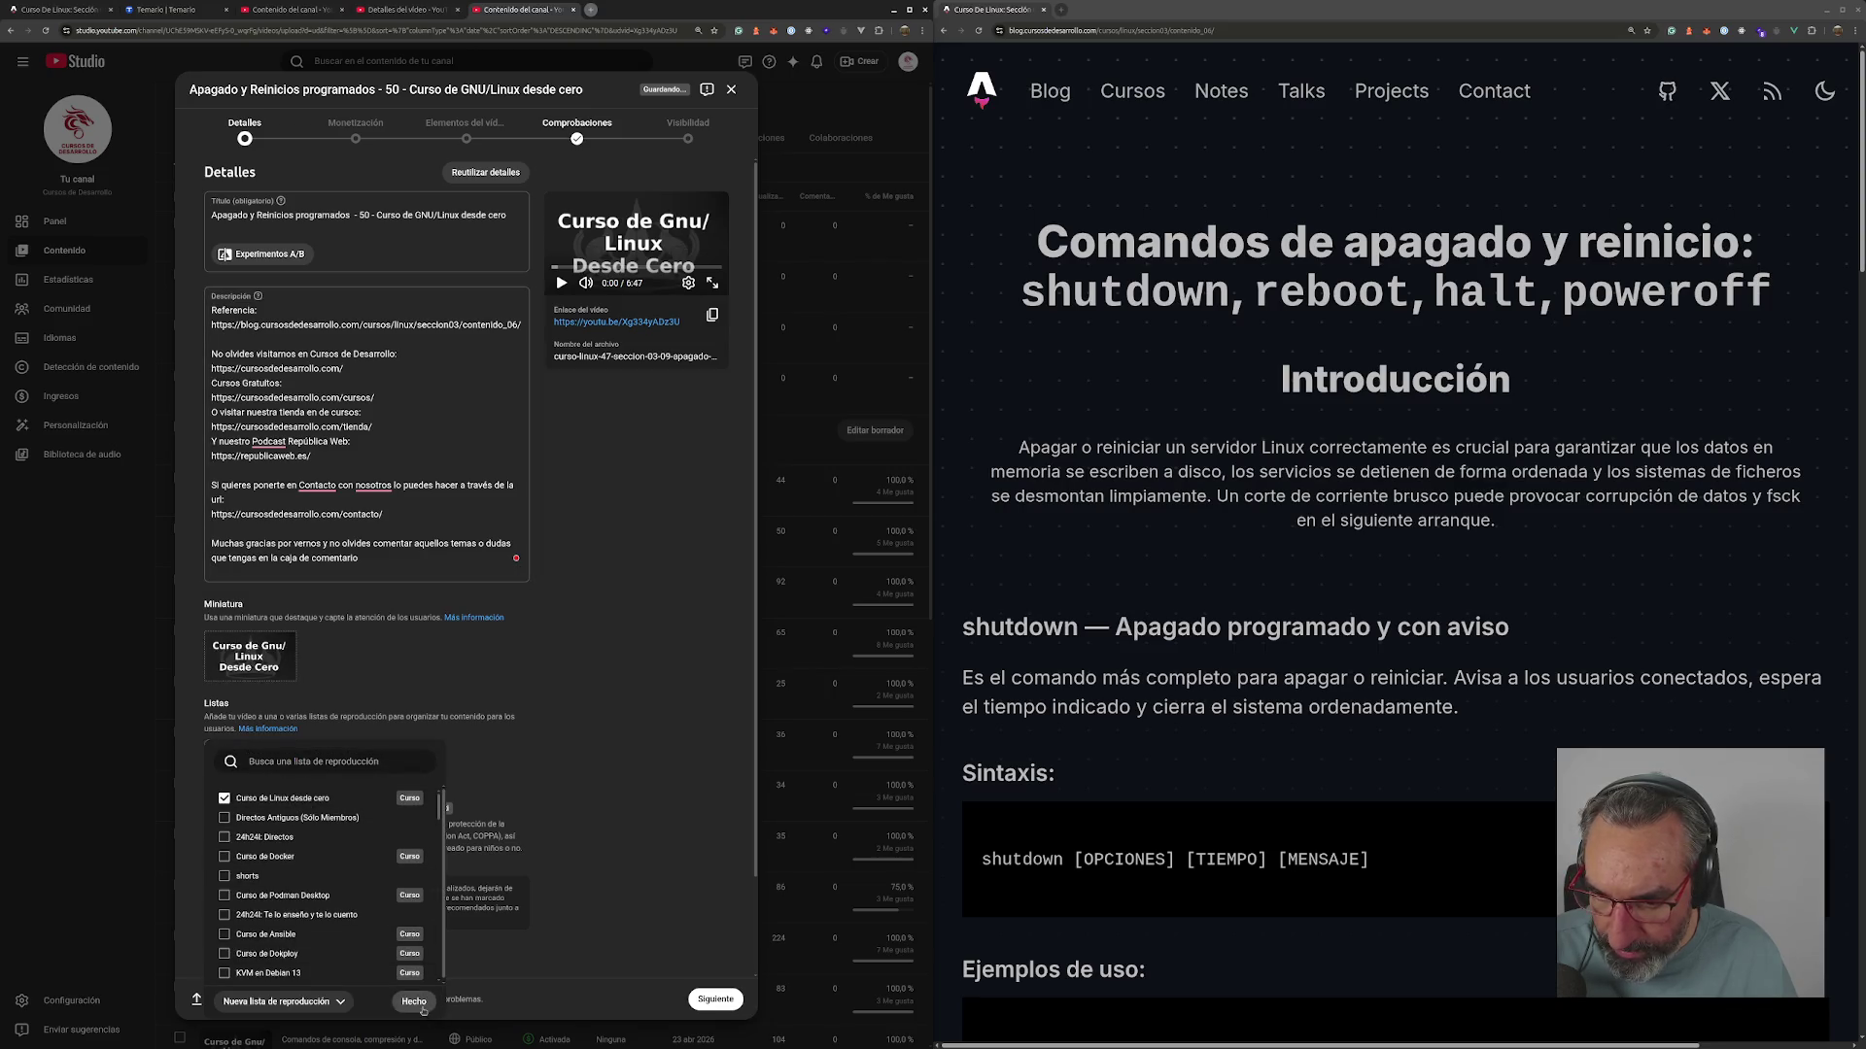
click(418, 1003)
- Step forward to the checks step, go back to Detalles, and begin entering tags
scroll(597, 942, down, 1)
click(698, 1002)
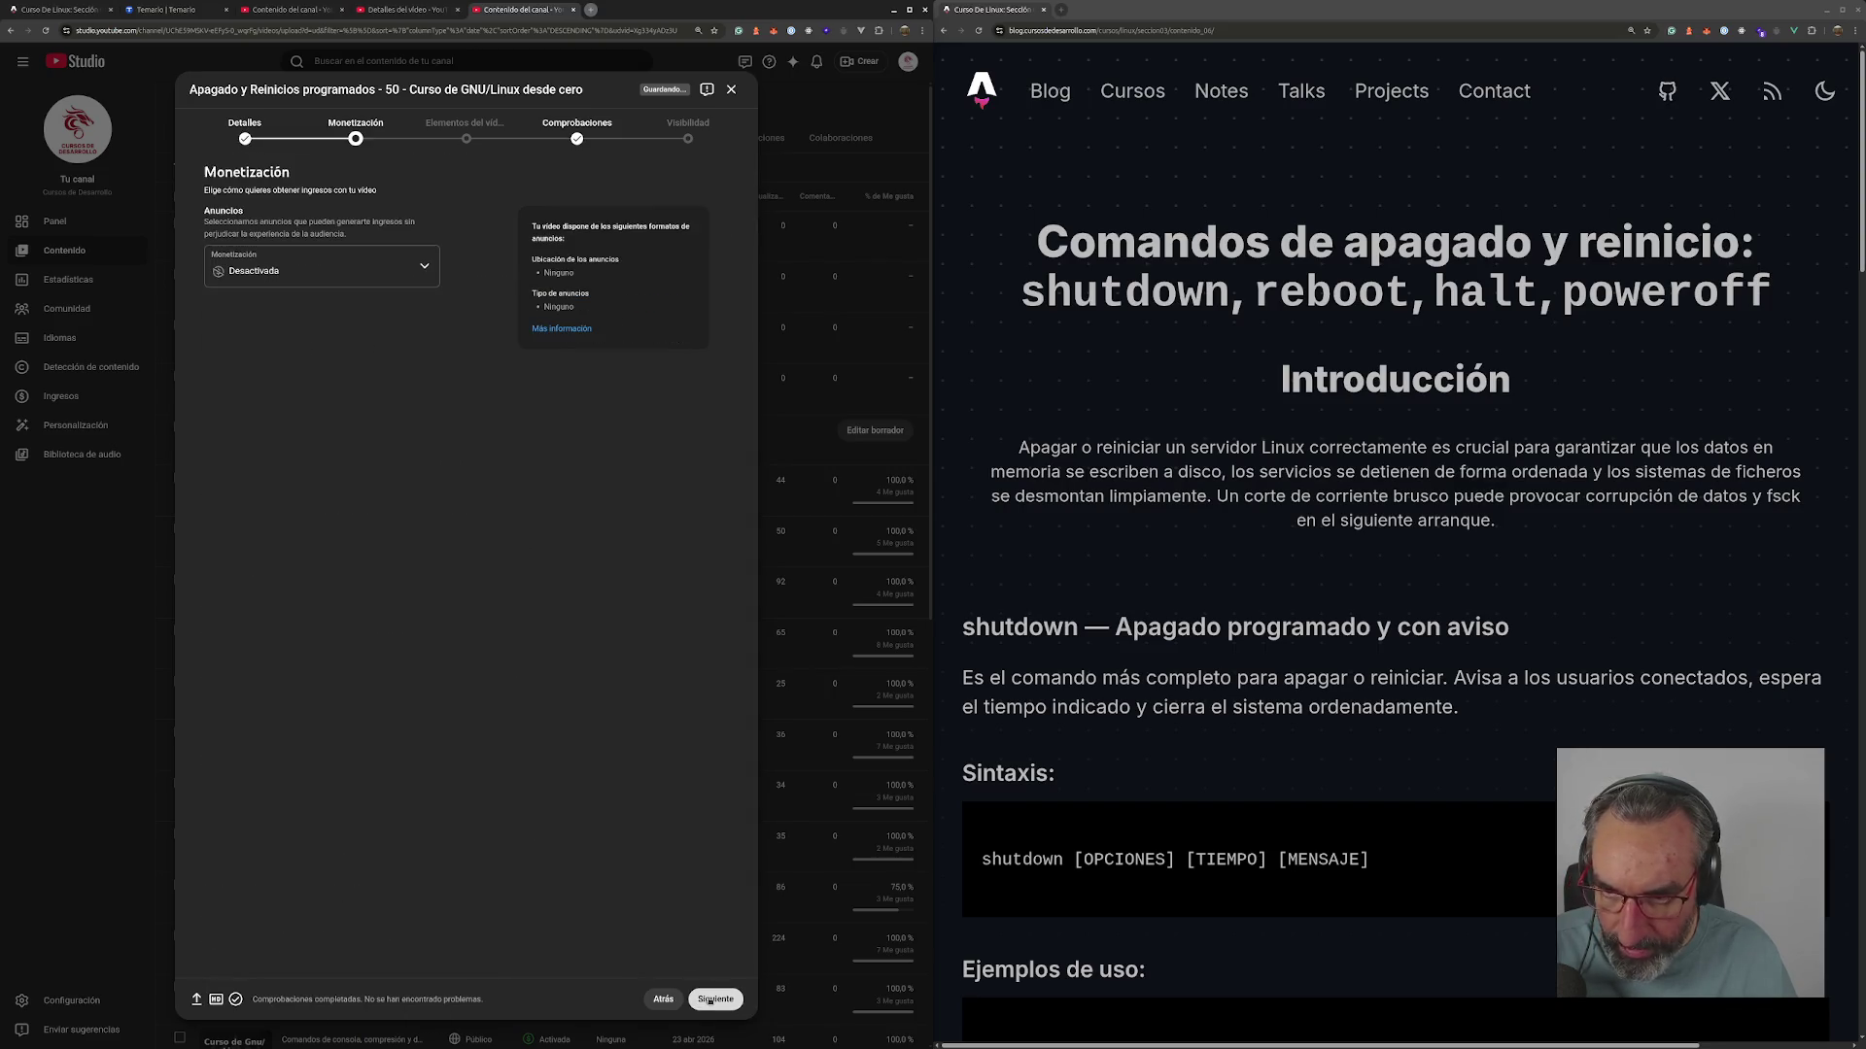
click(717, 999)
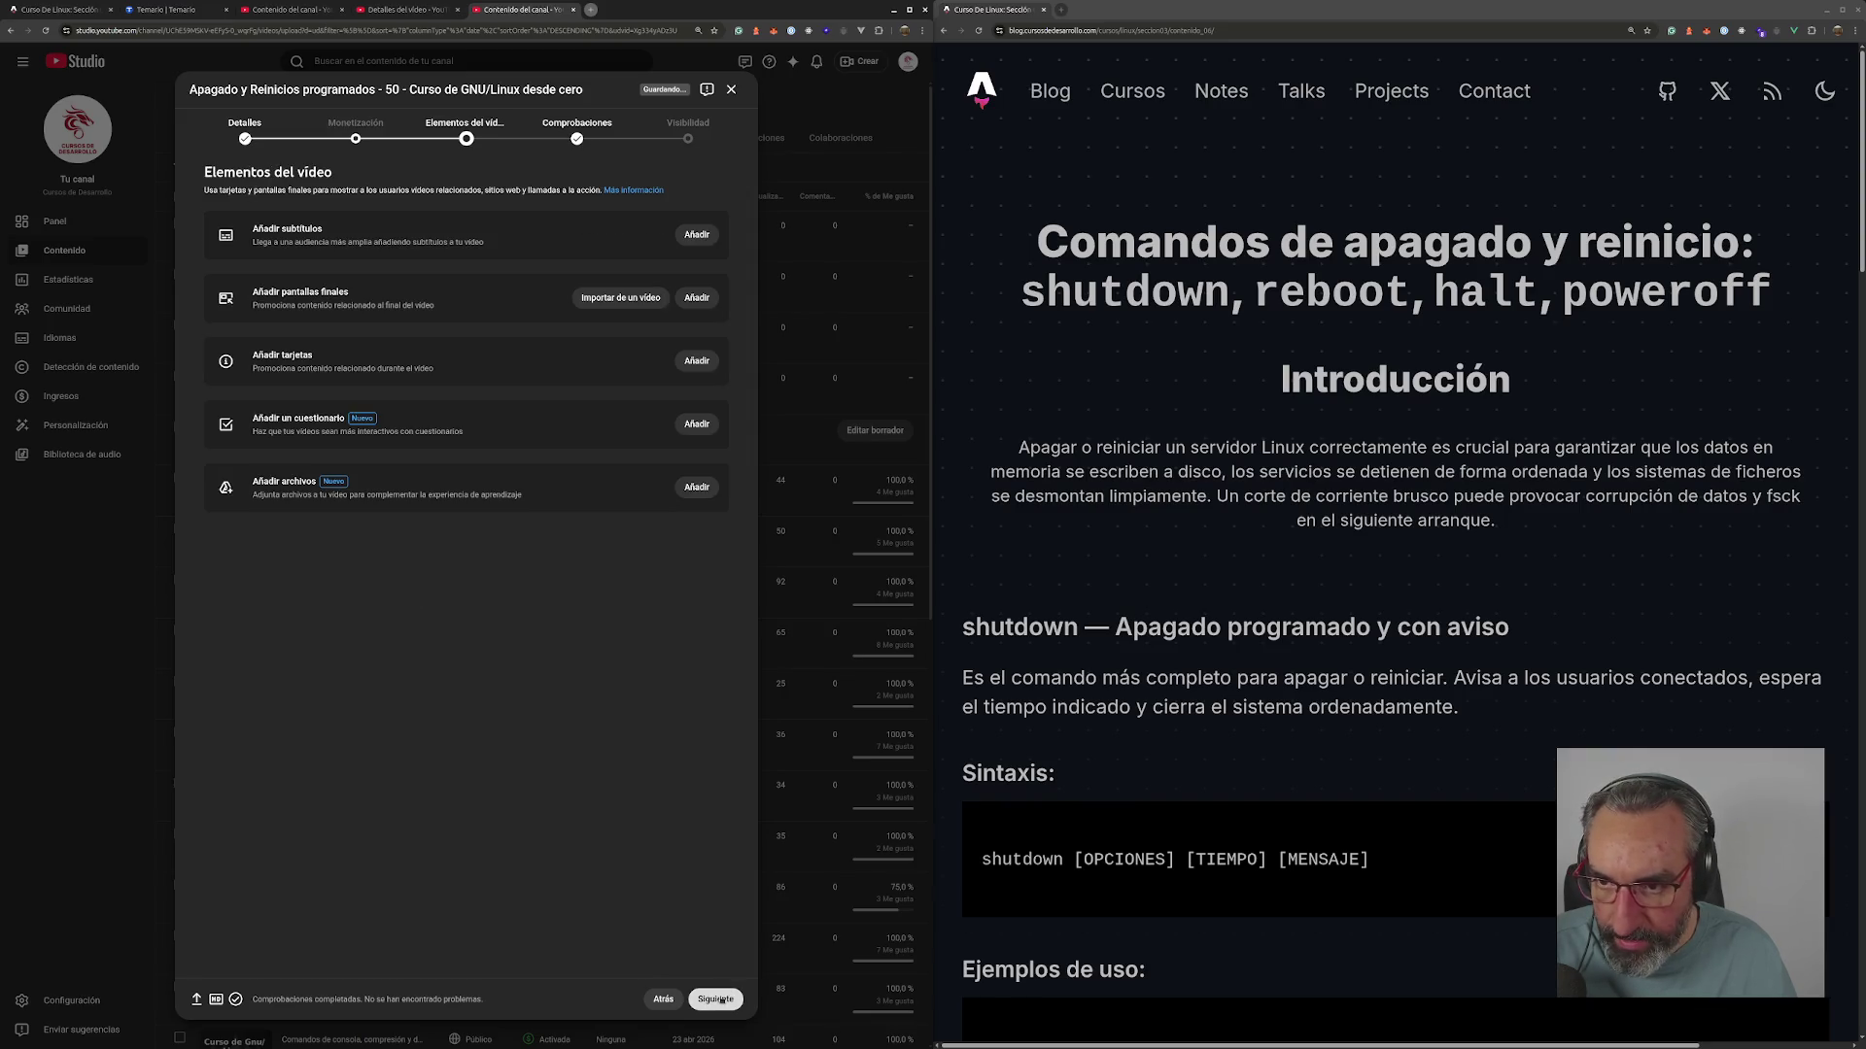
click(717, 1000)
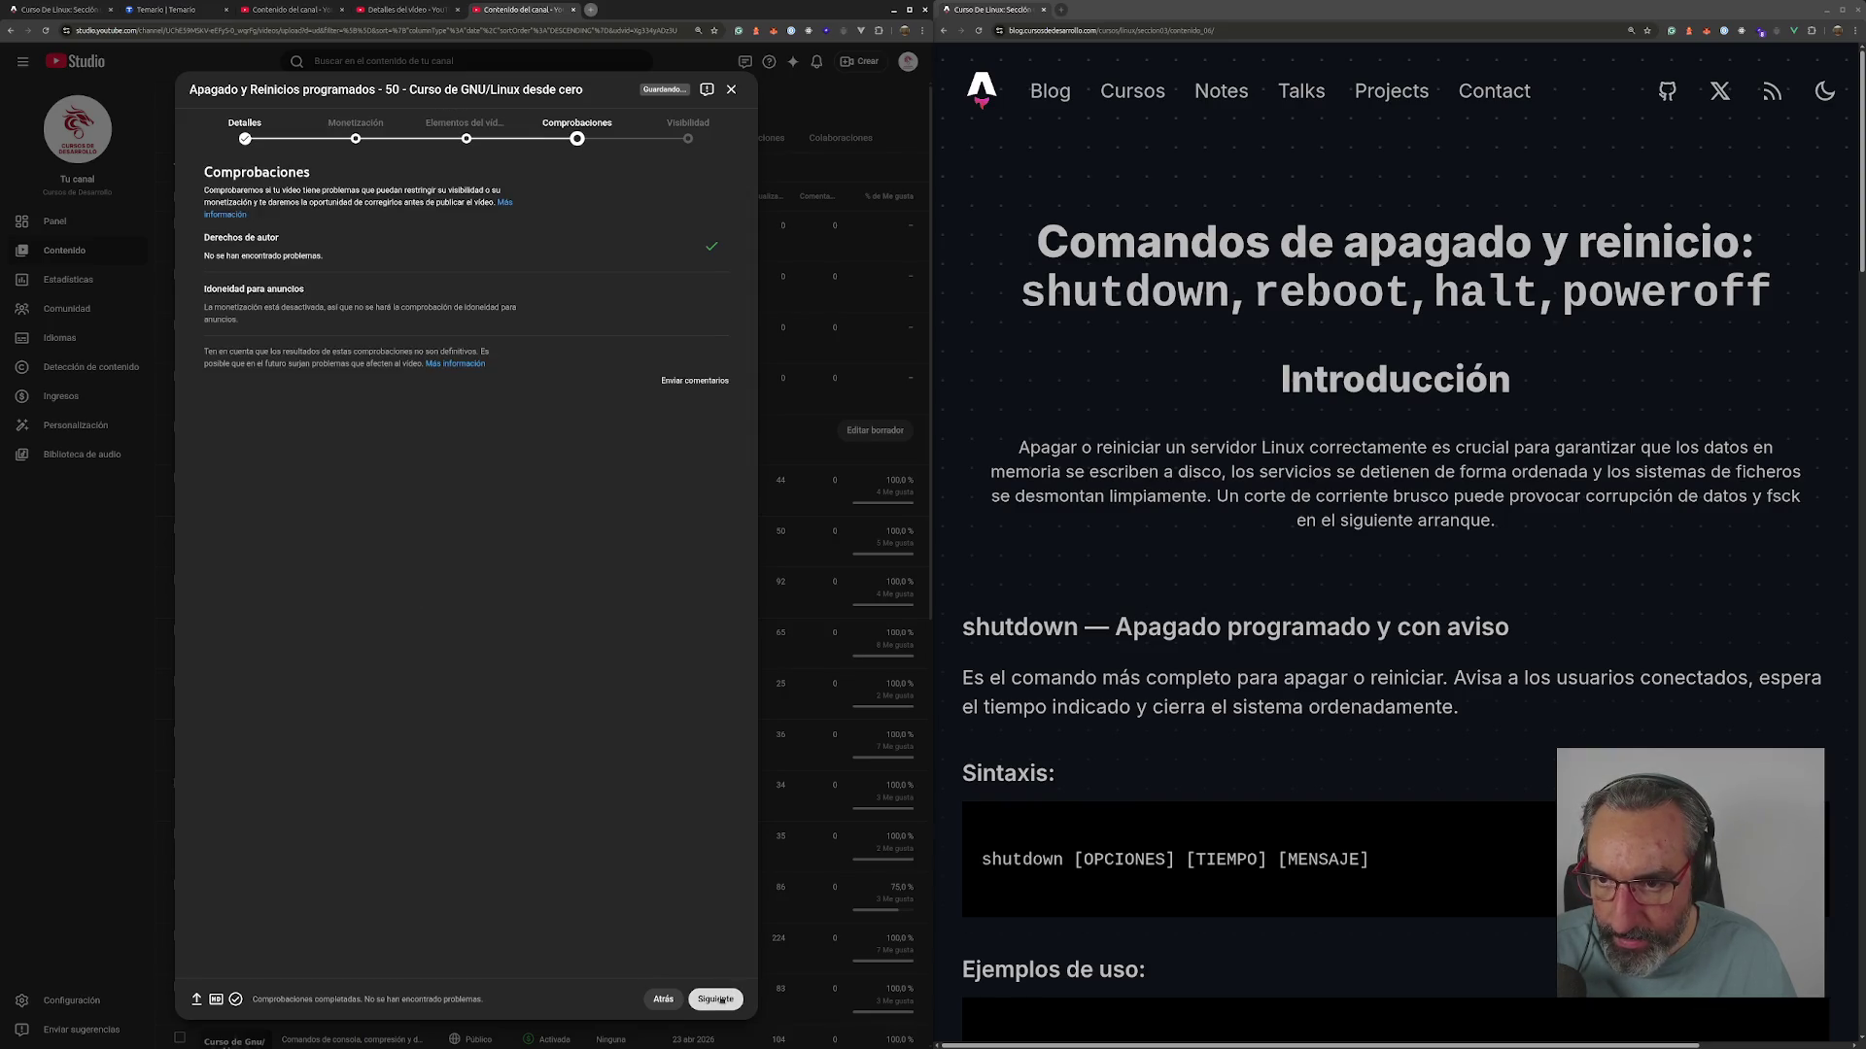
click(669, 1001)
click(668, 1002)
click(668, 1003)
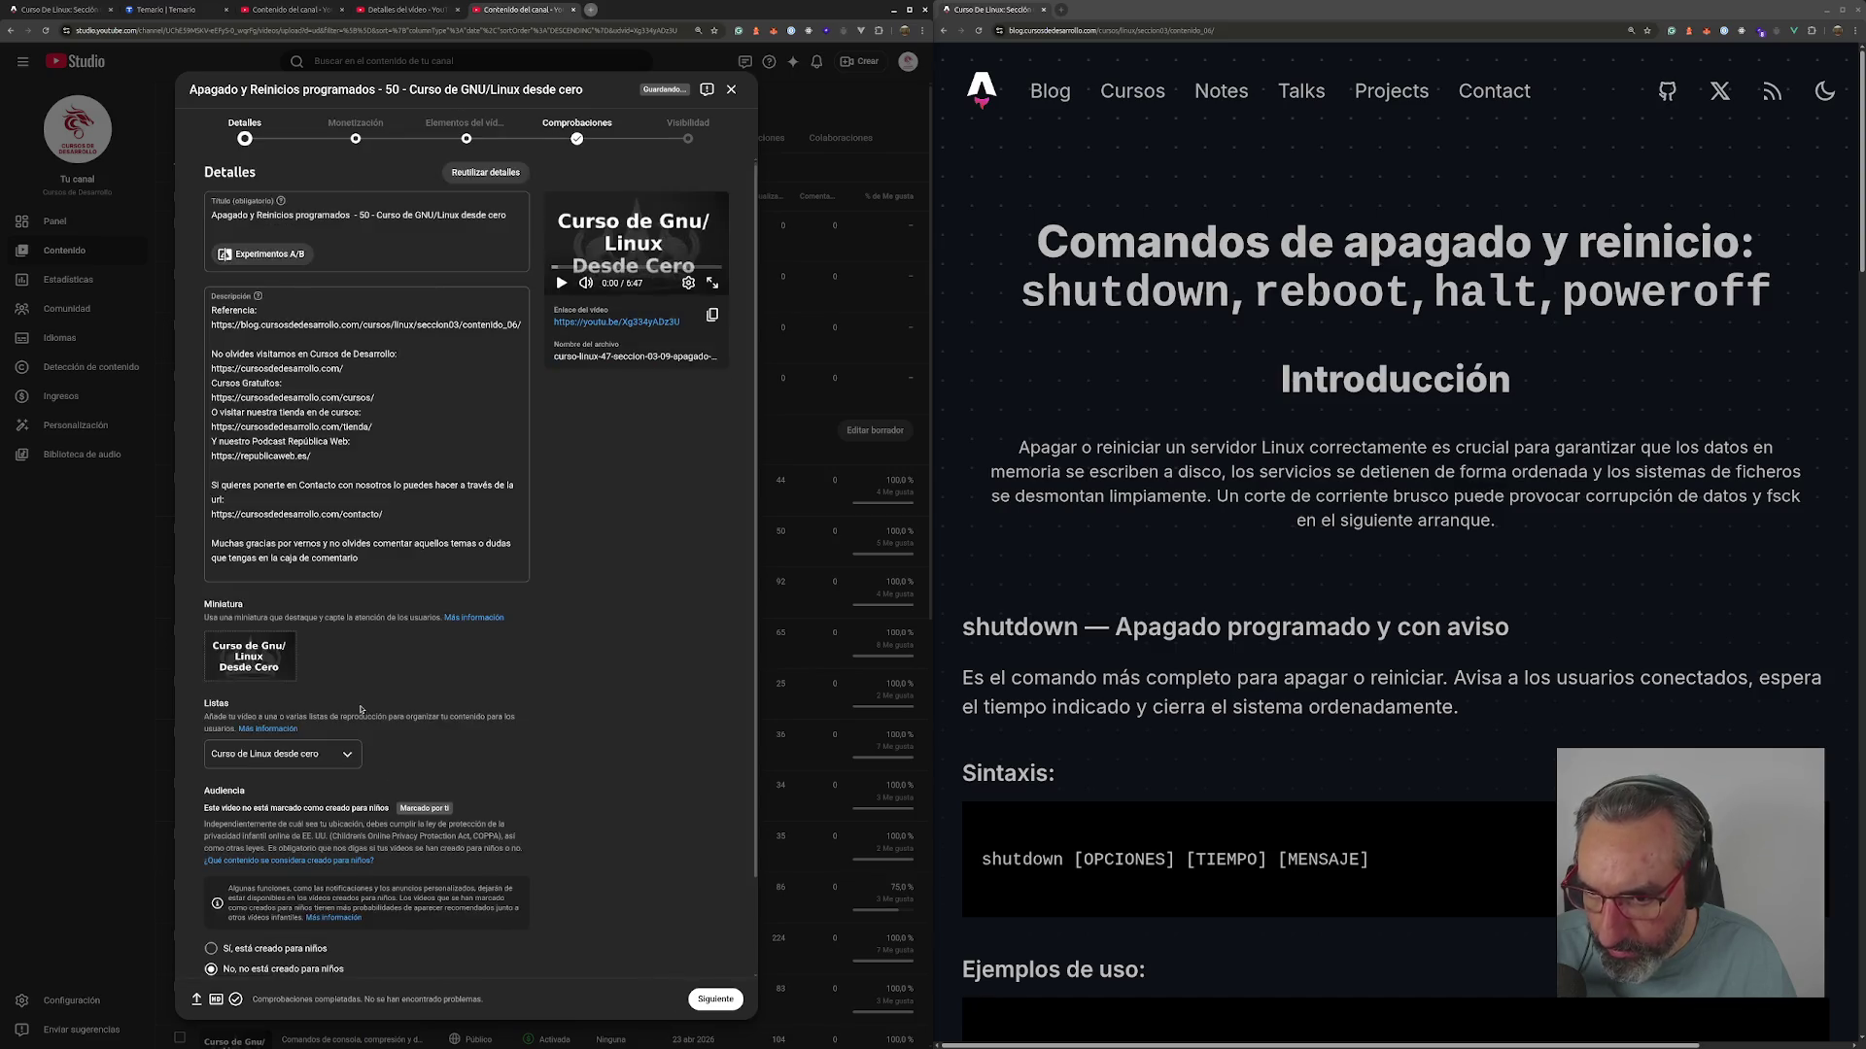
scroll(398, 864, down, 10)
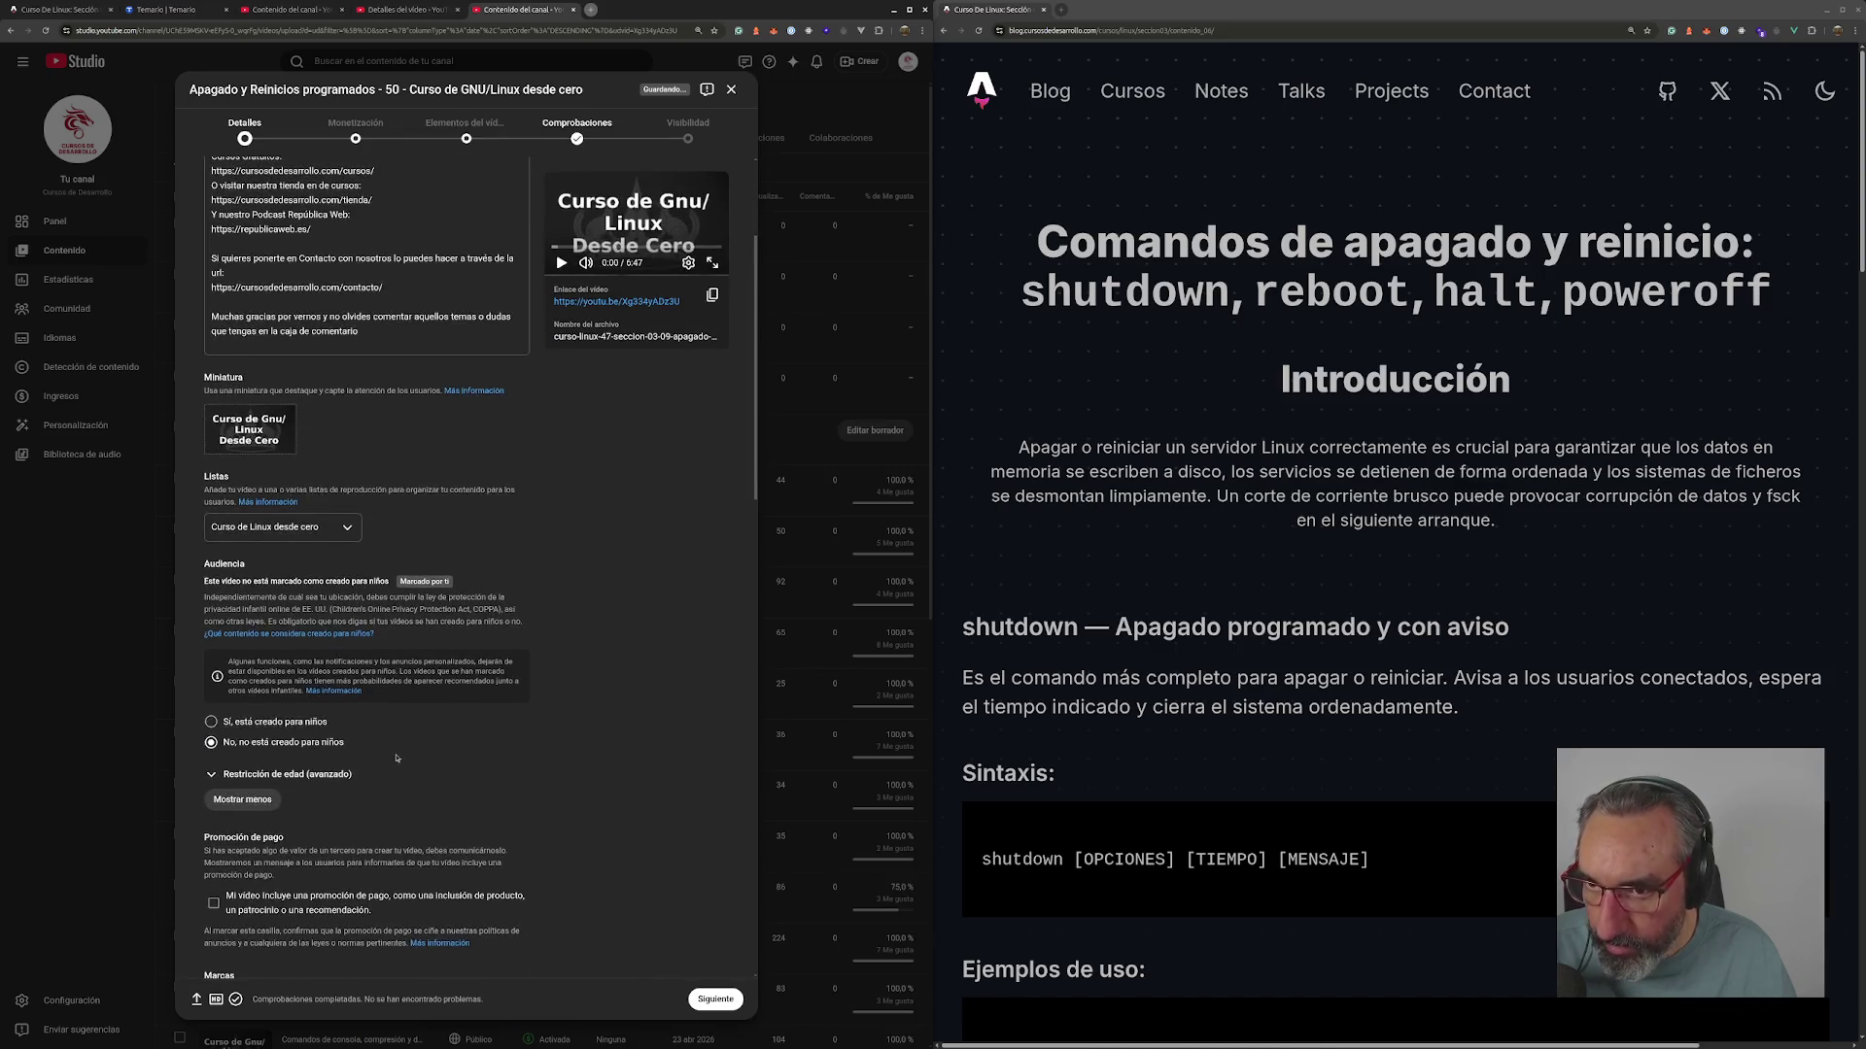
click(323, 489)
text(apagado)
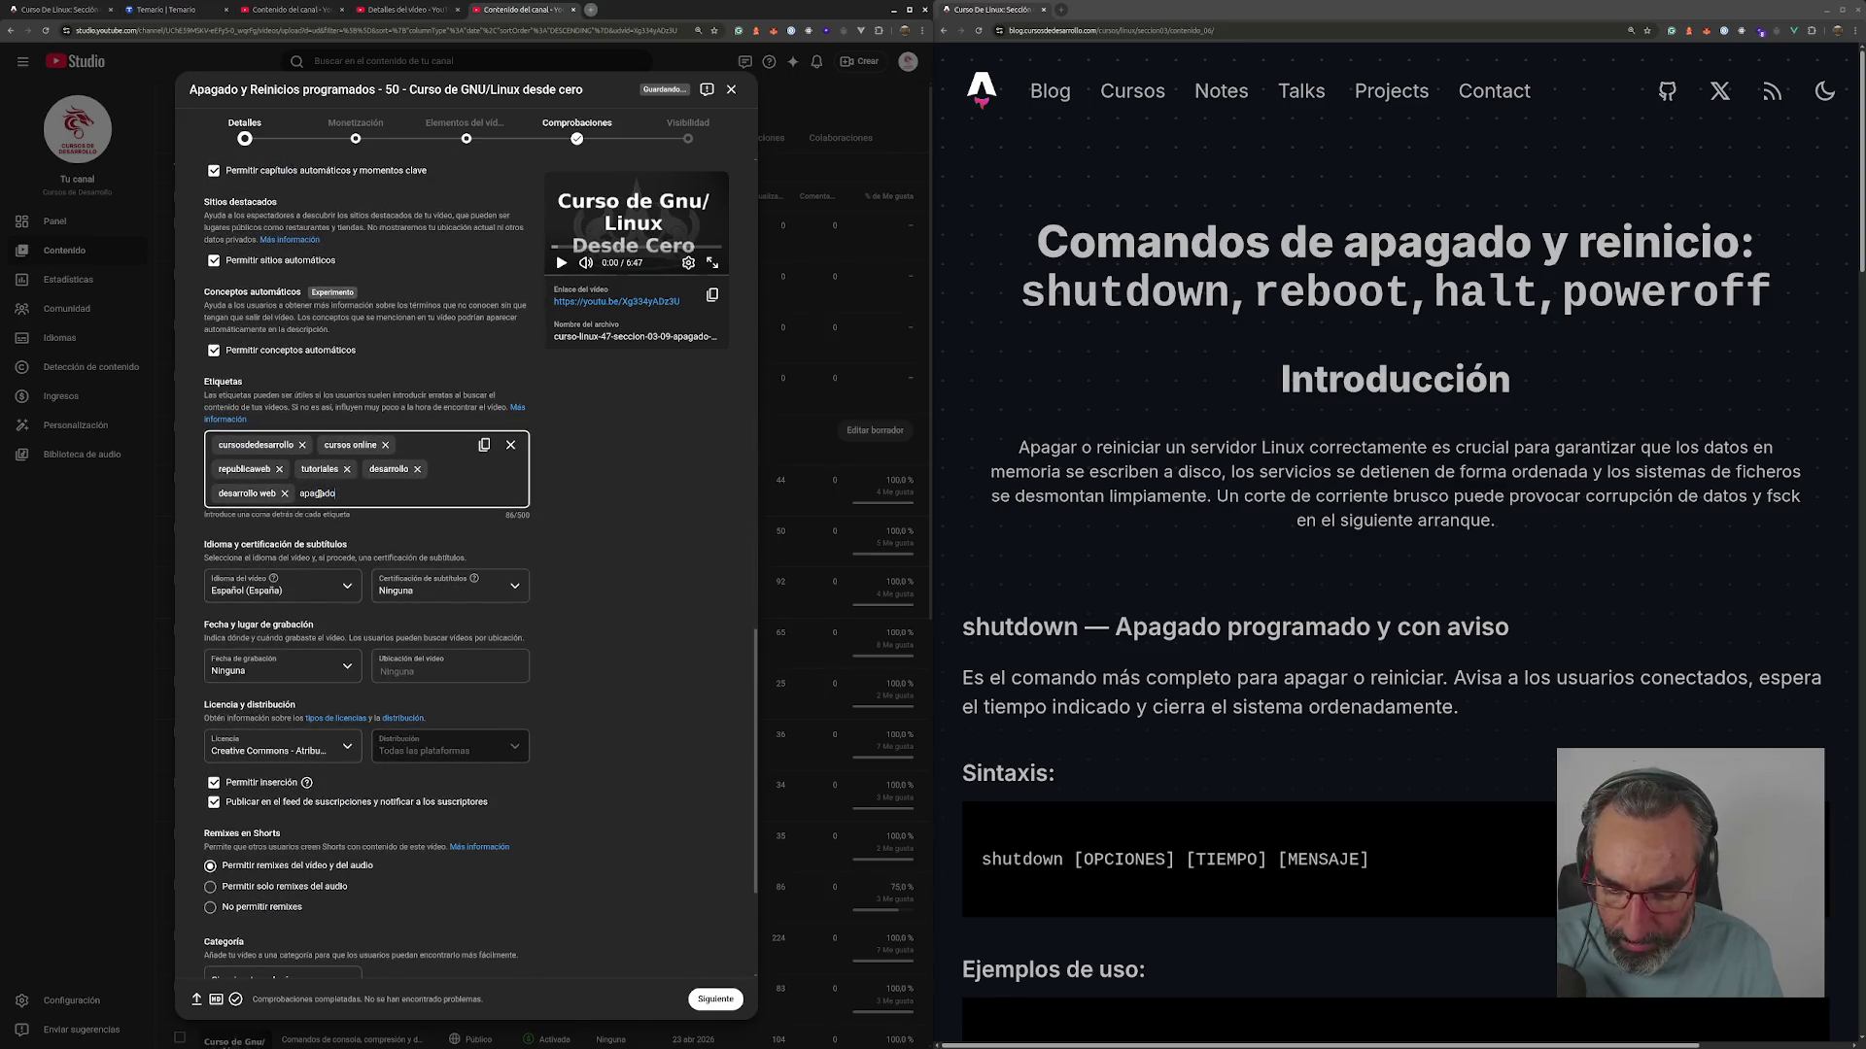
- Add tags shutdown, reboot, halt, poweroff and linux, disable embedding, and continue to Monetización
text(,)
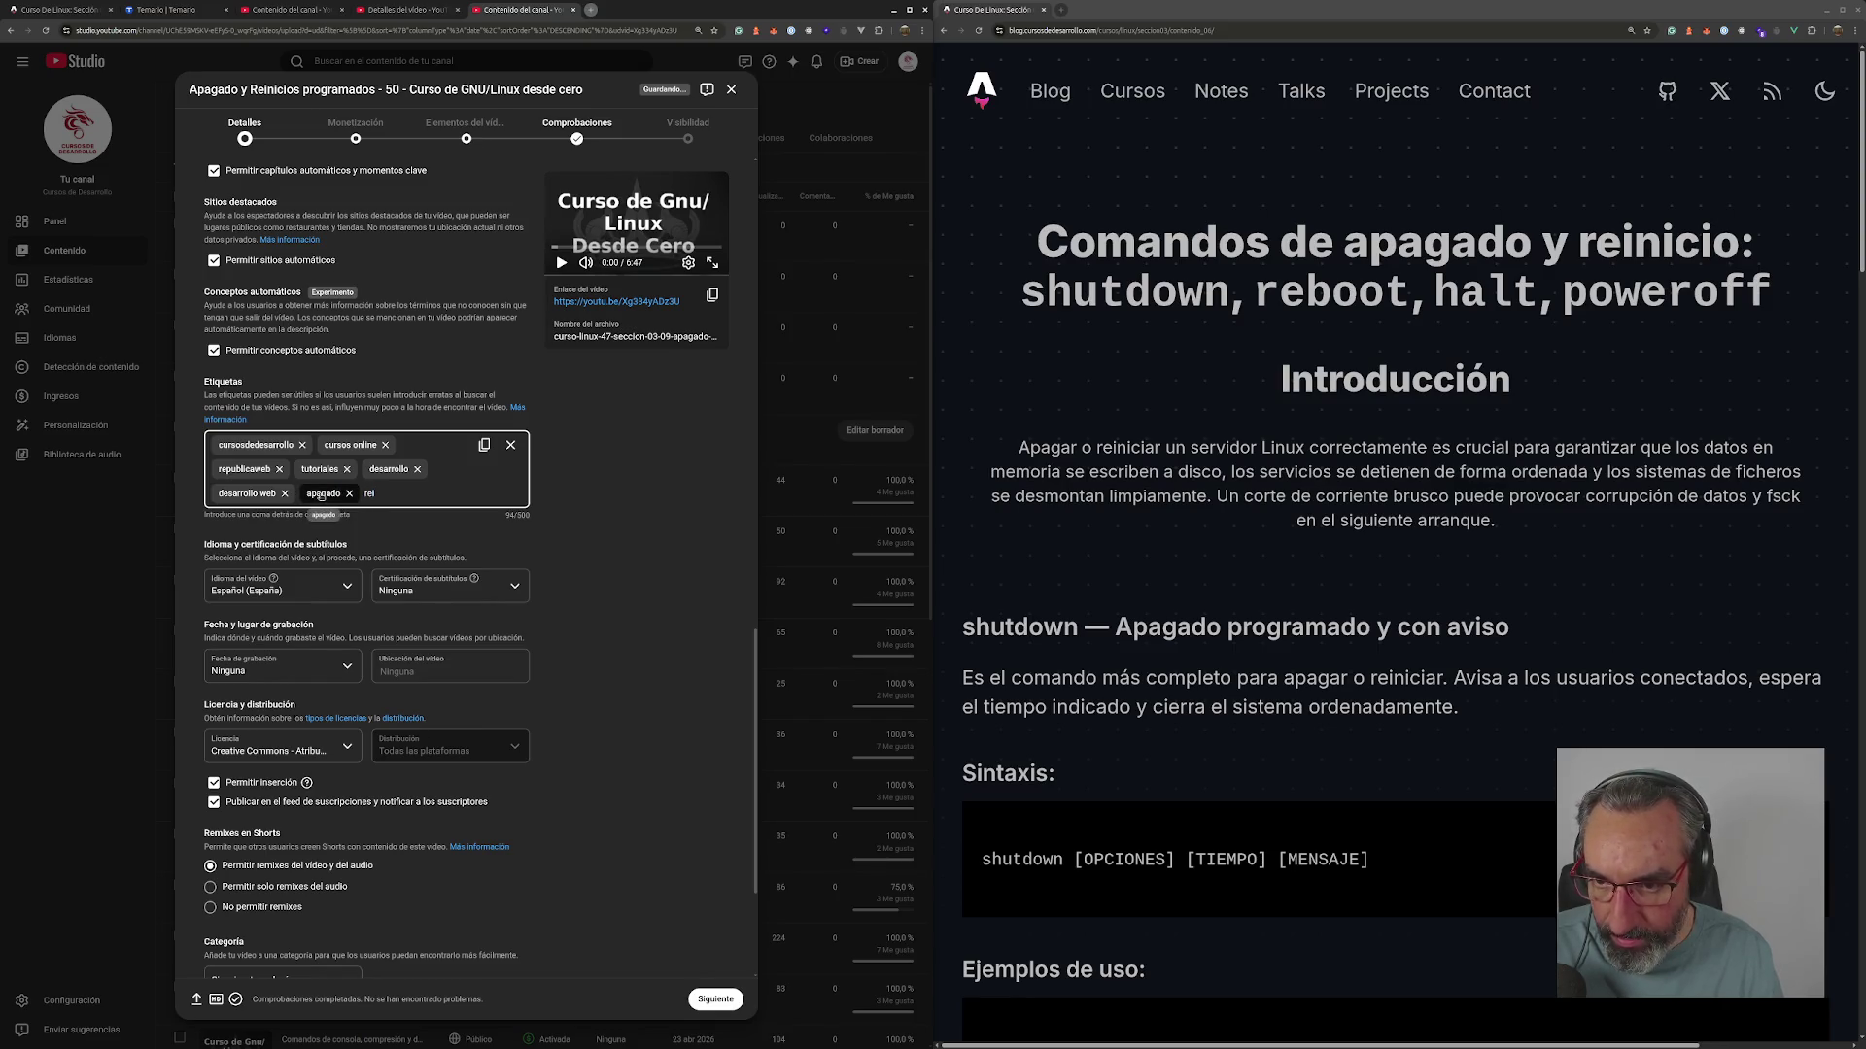
text(pro)
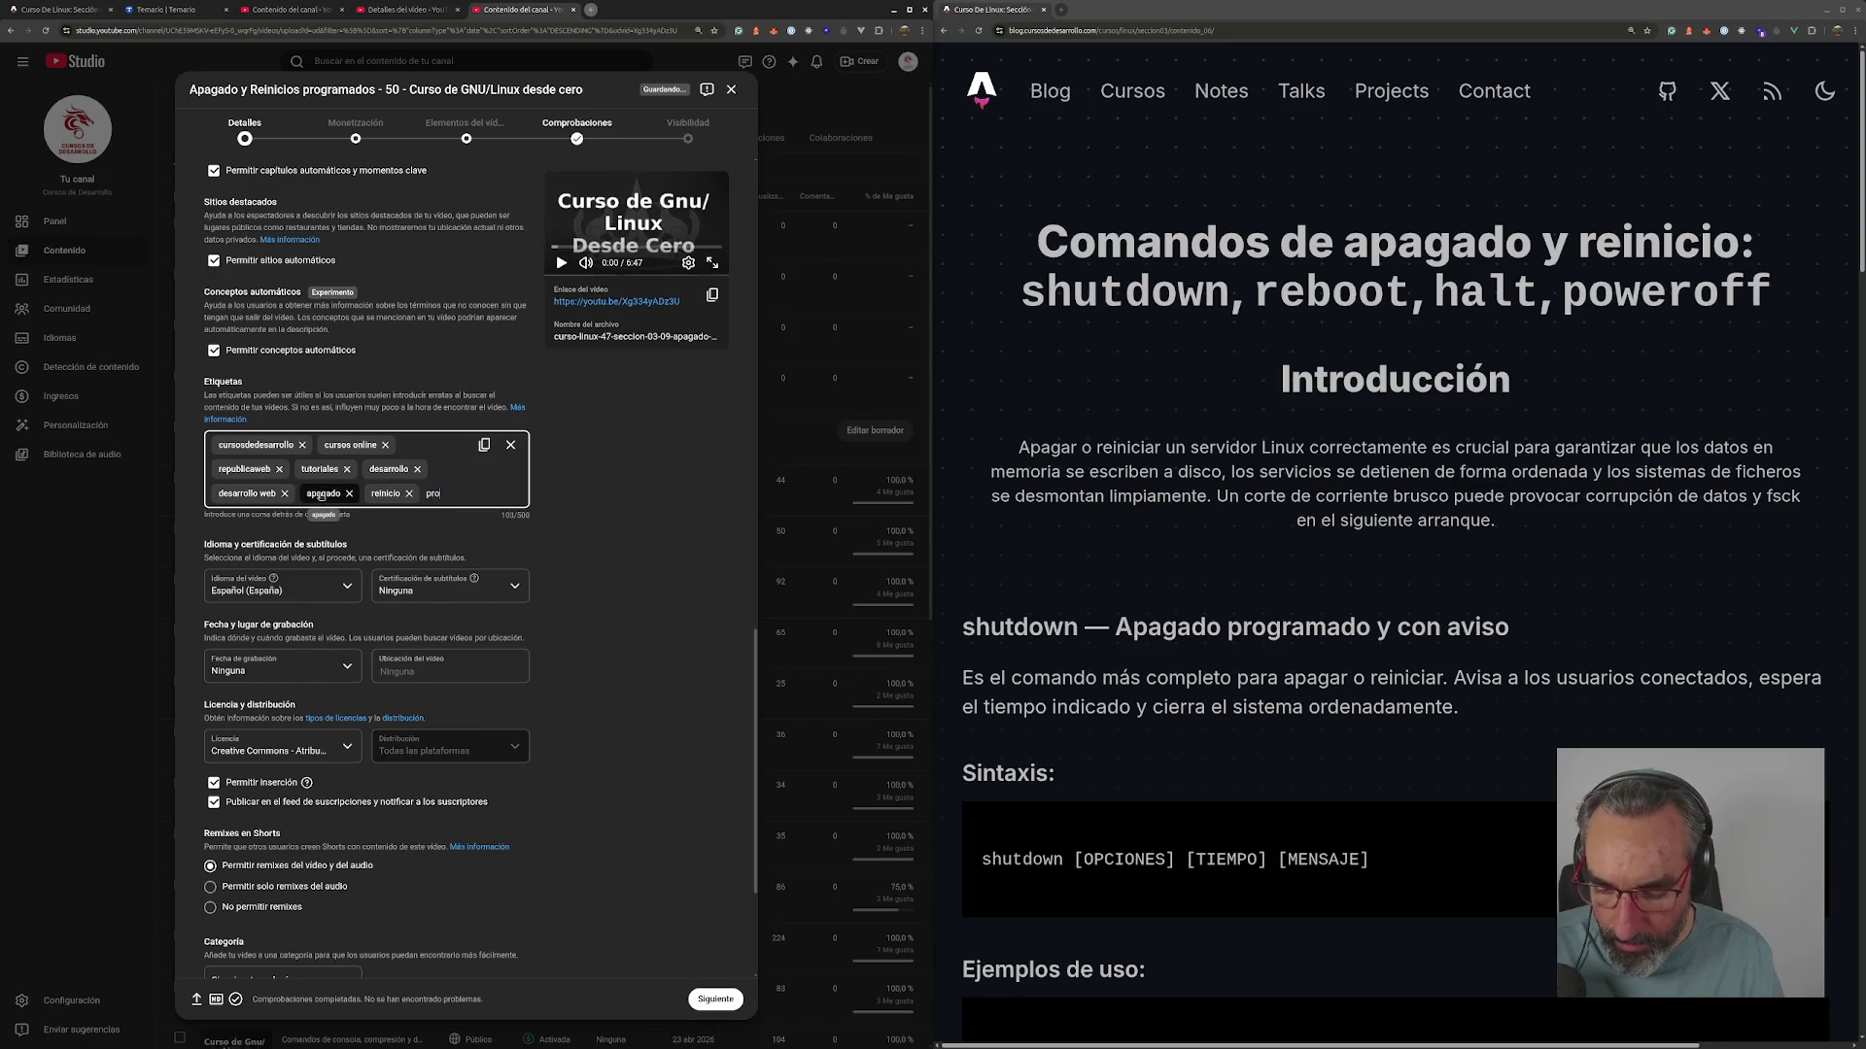
text(ados,)
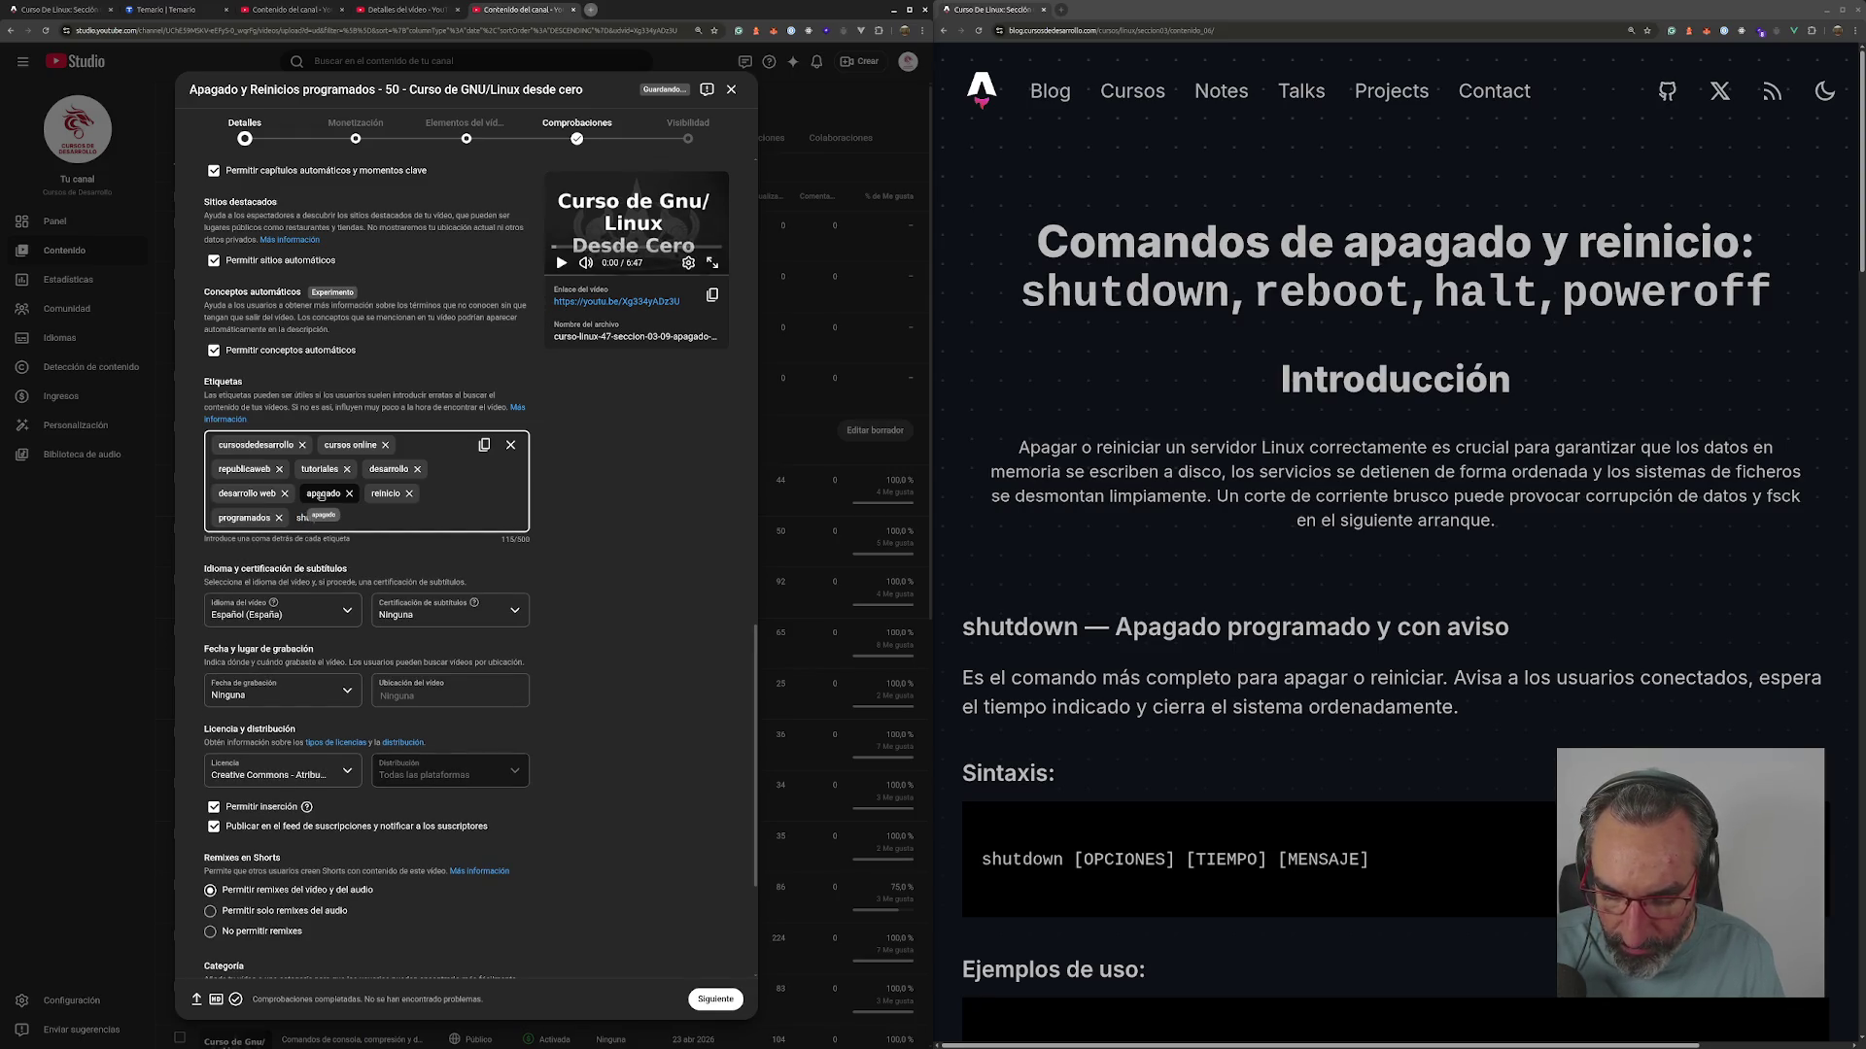
text(utdown,)
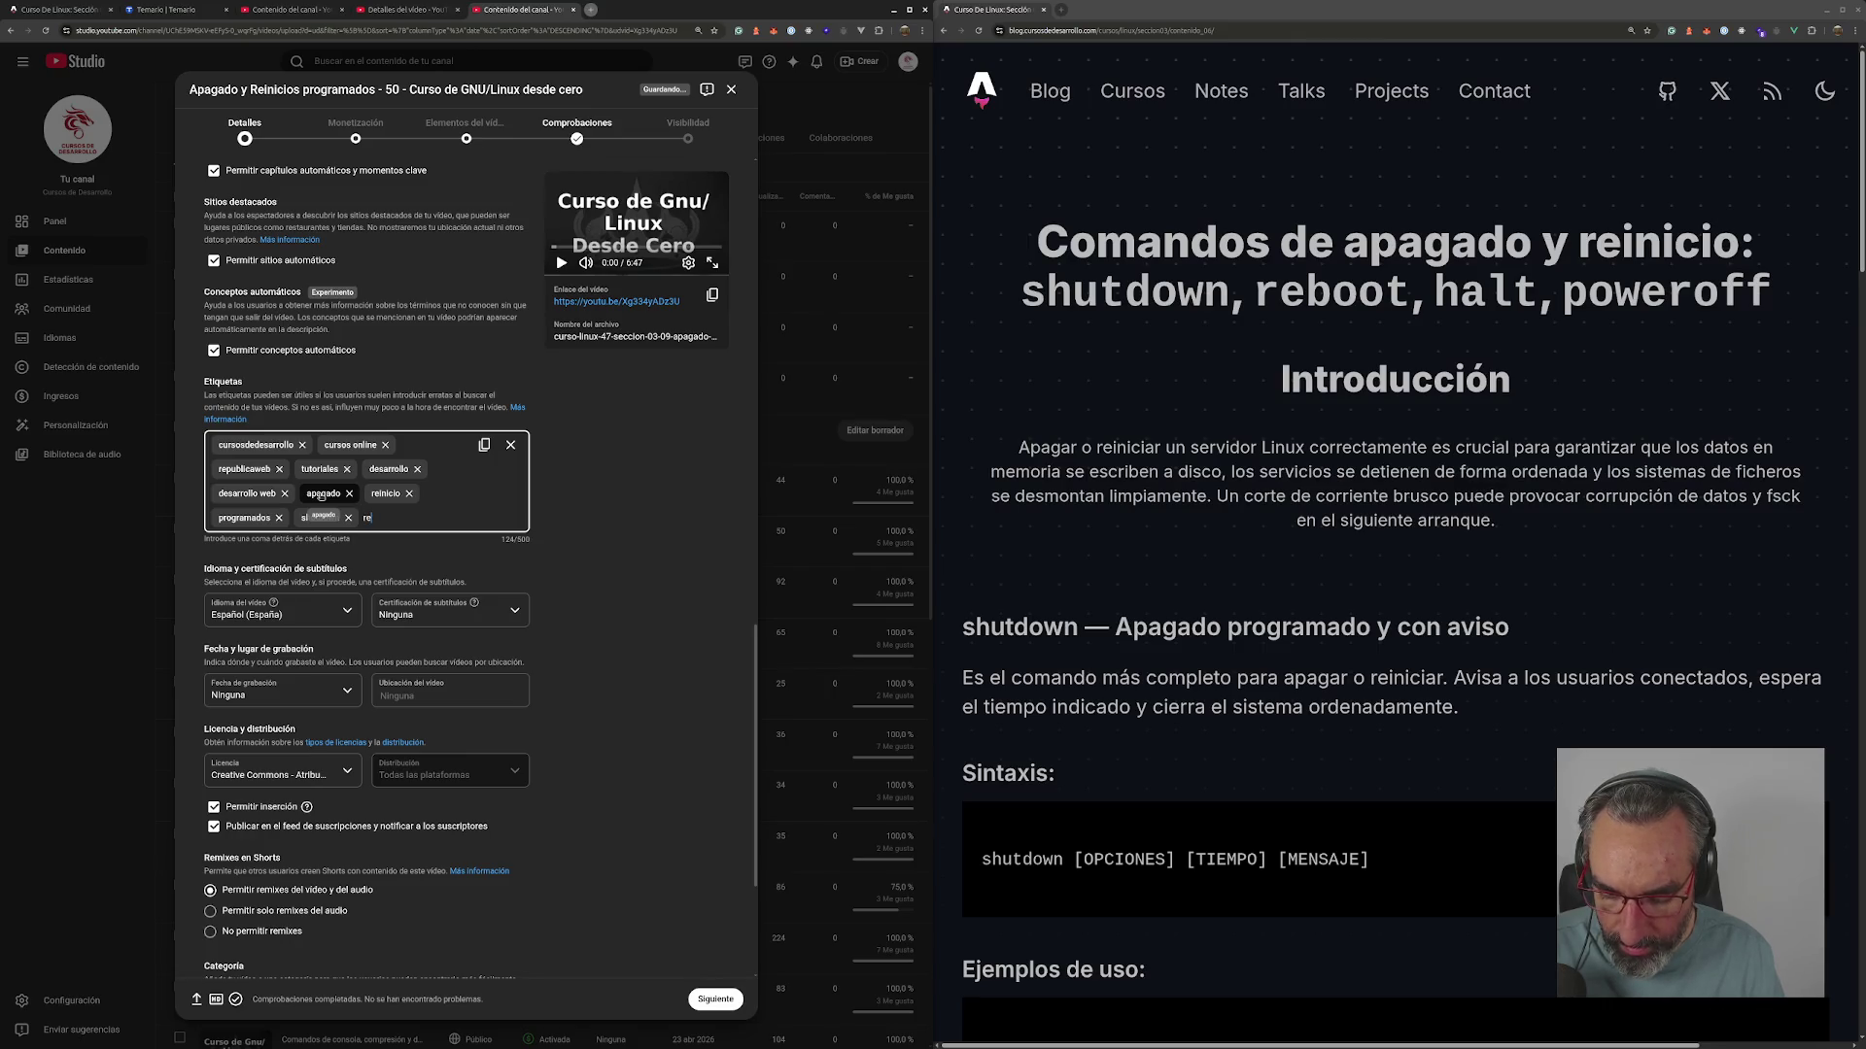
text(,)
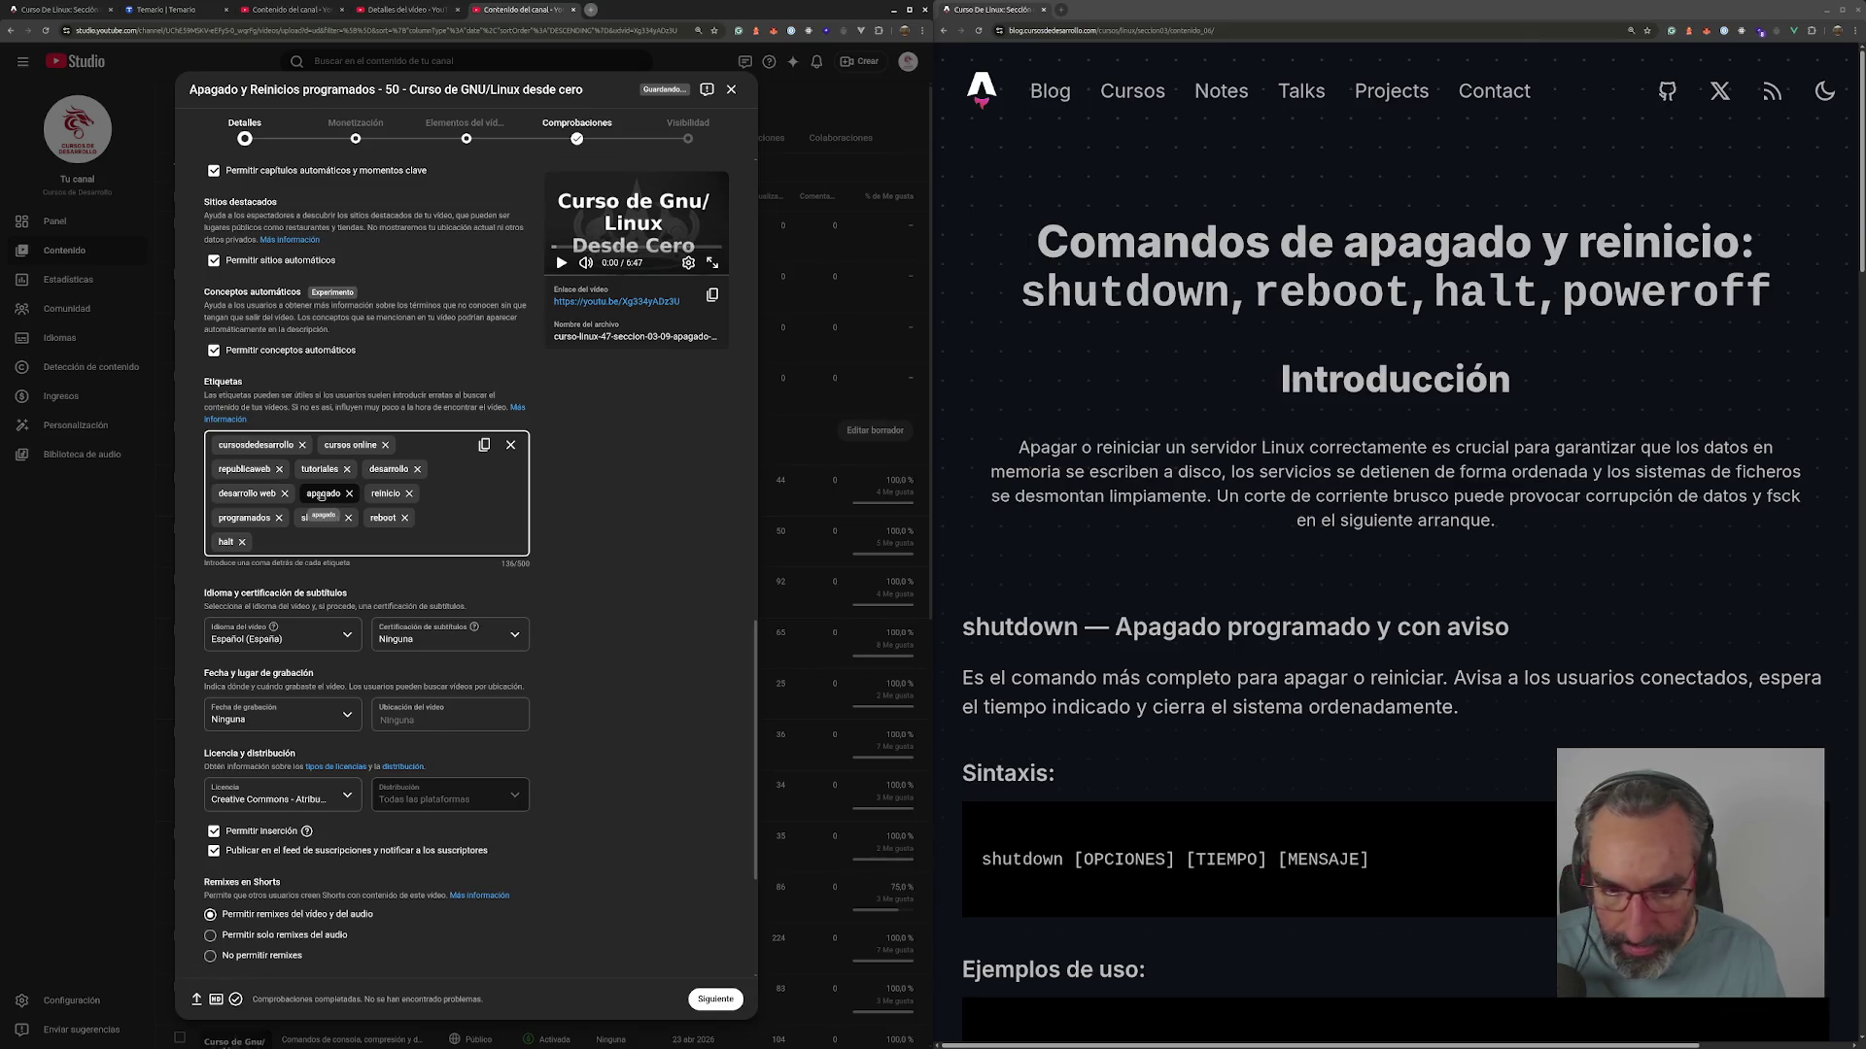
text(ff)
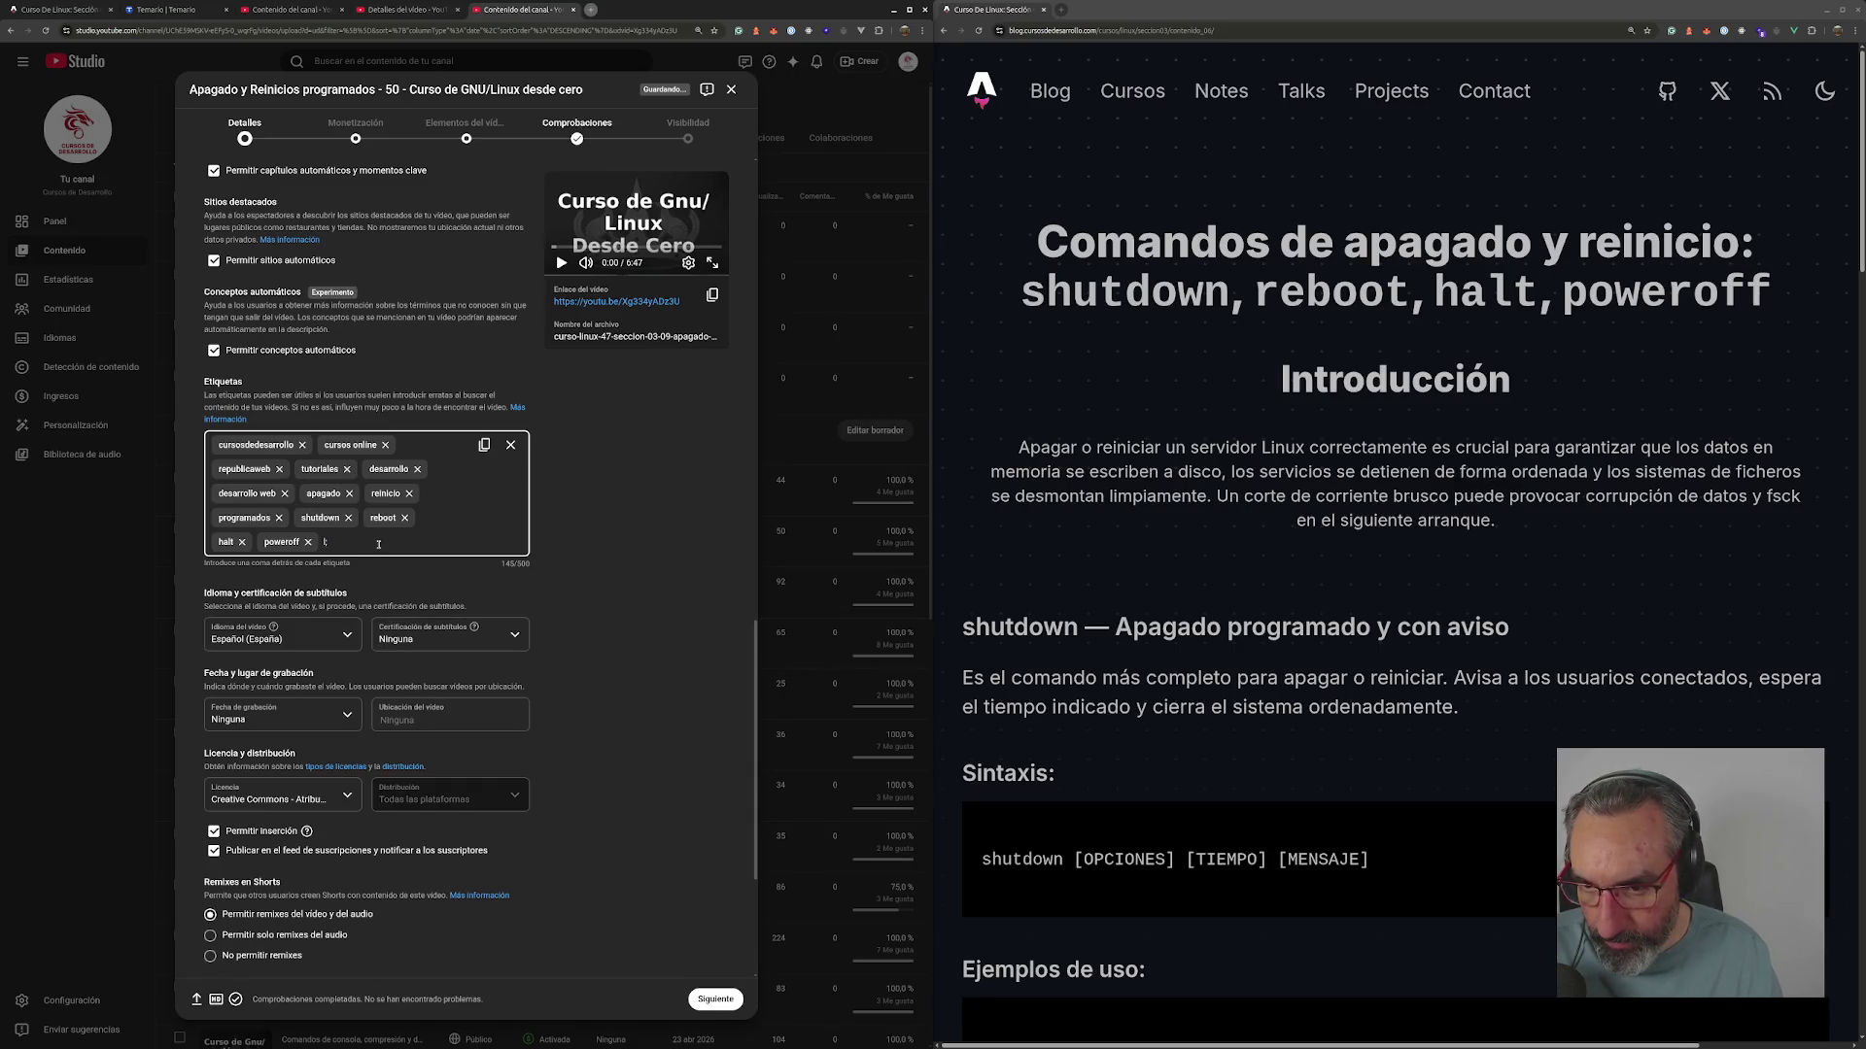
text(,nux,)
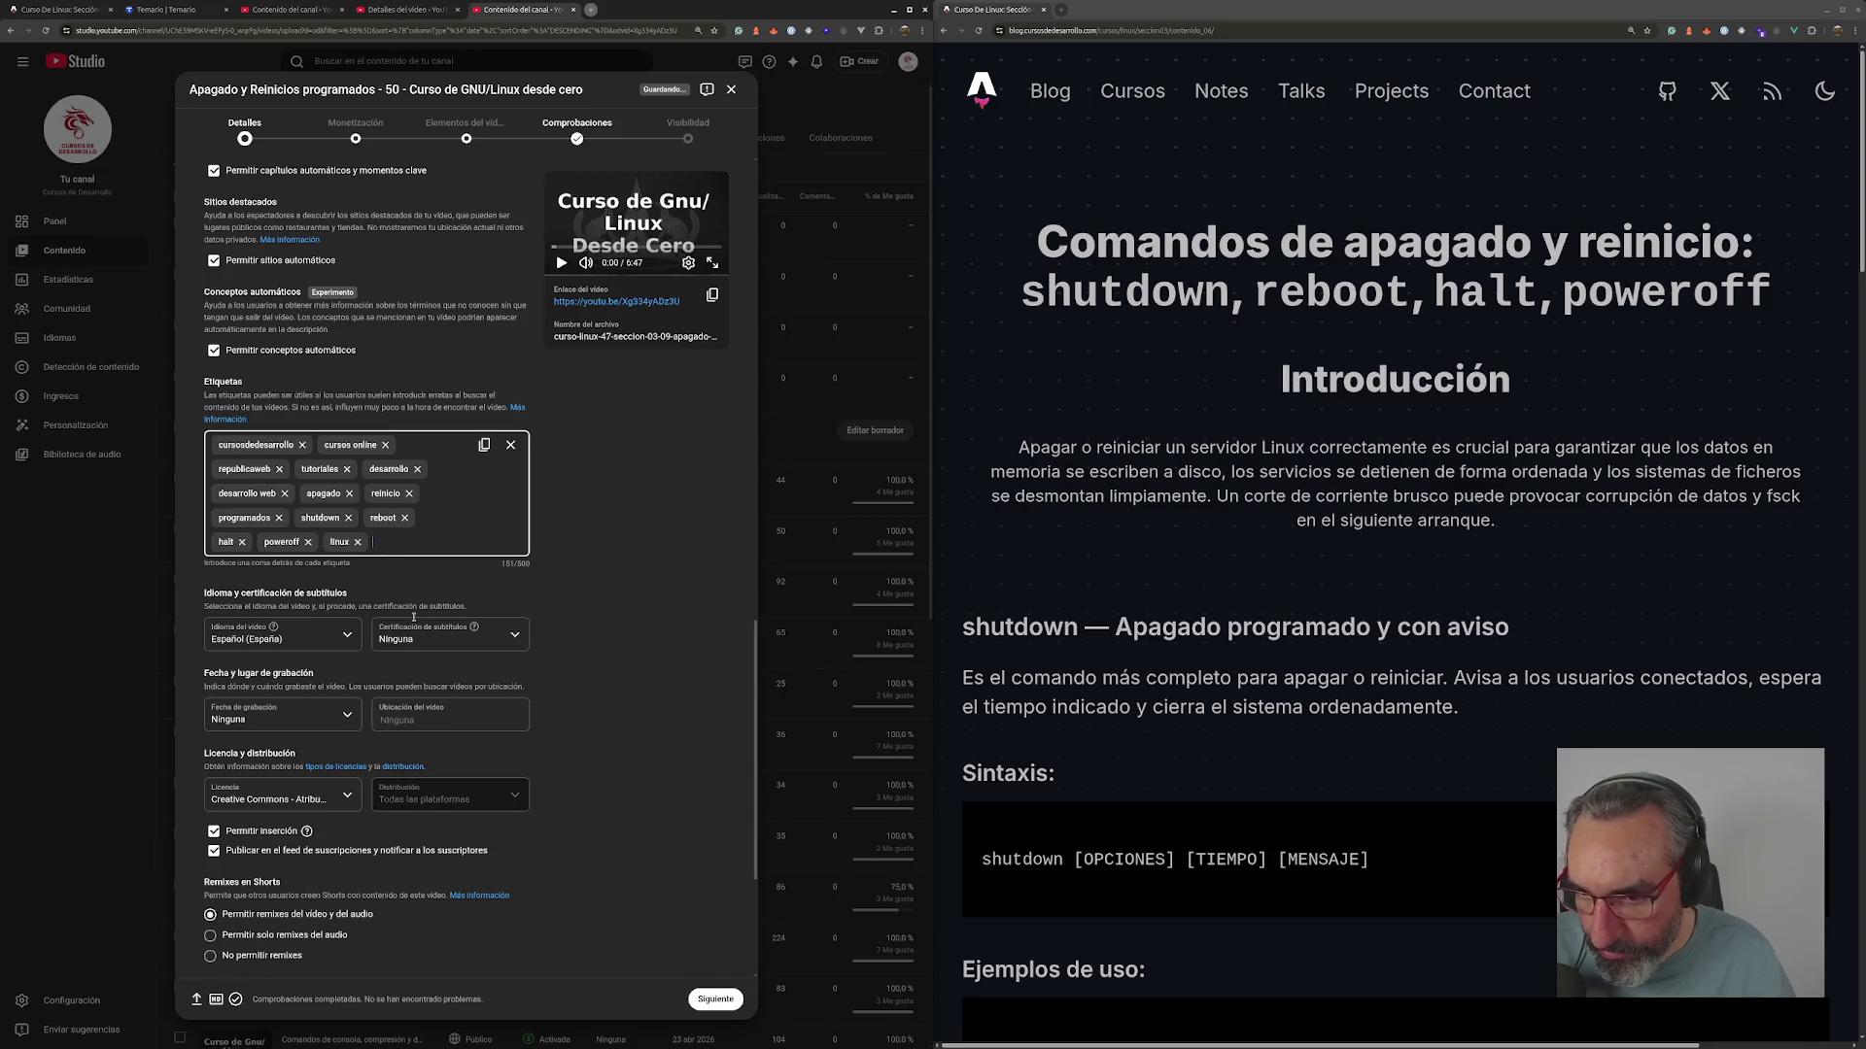
scroll(409, 604, down, 1)
click(214, 716)
scroll(559, 884, down, 2)
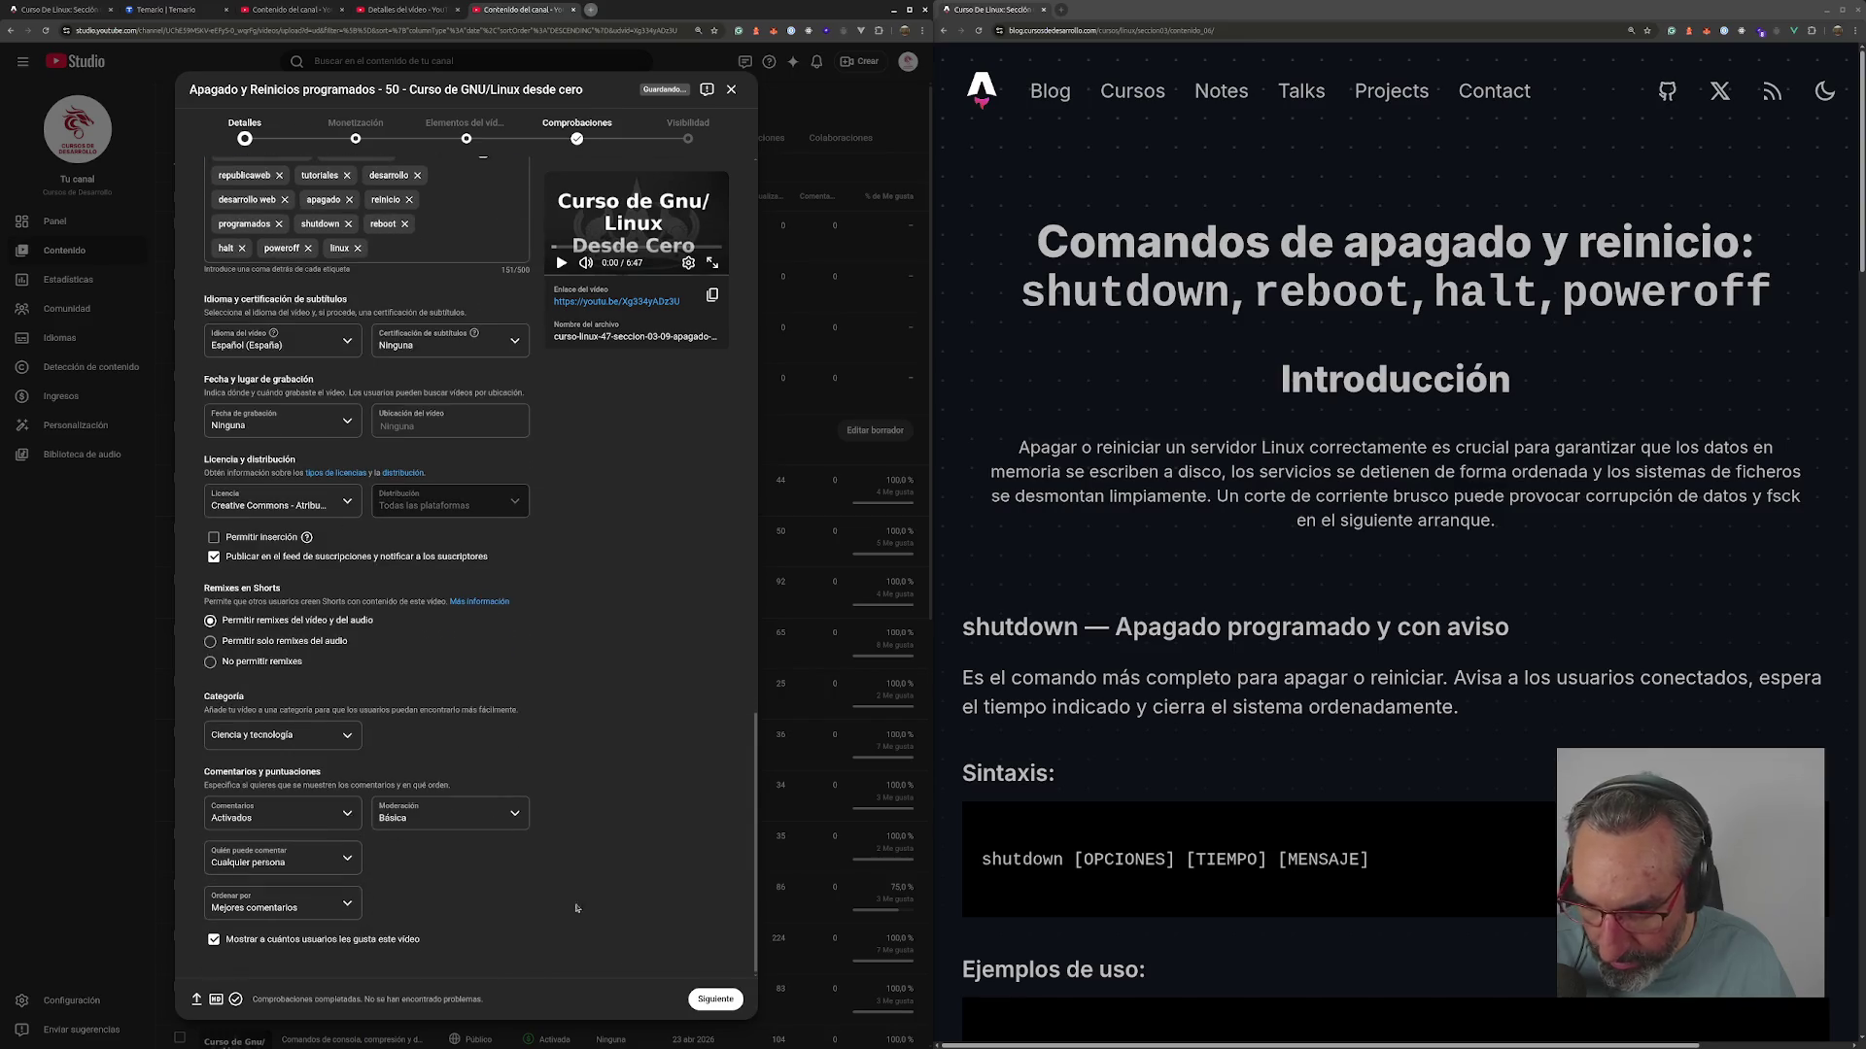
click(723, 1001)
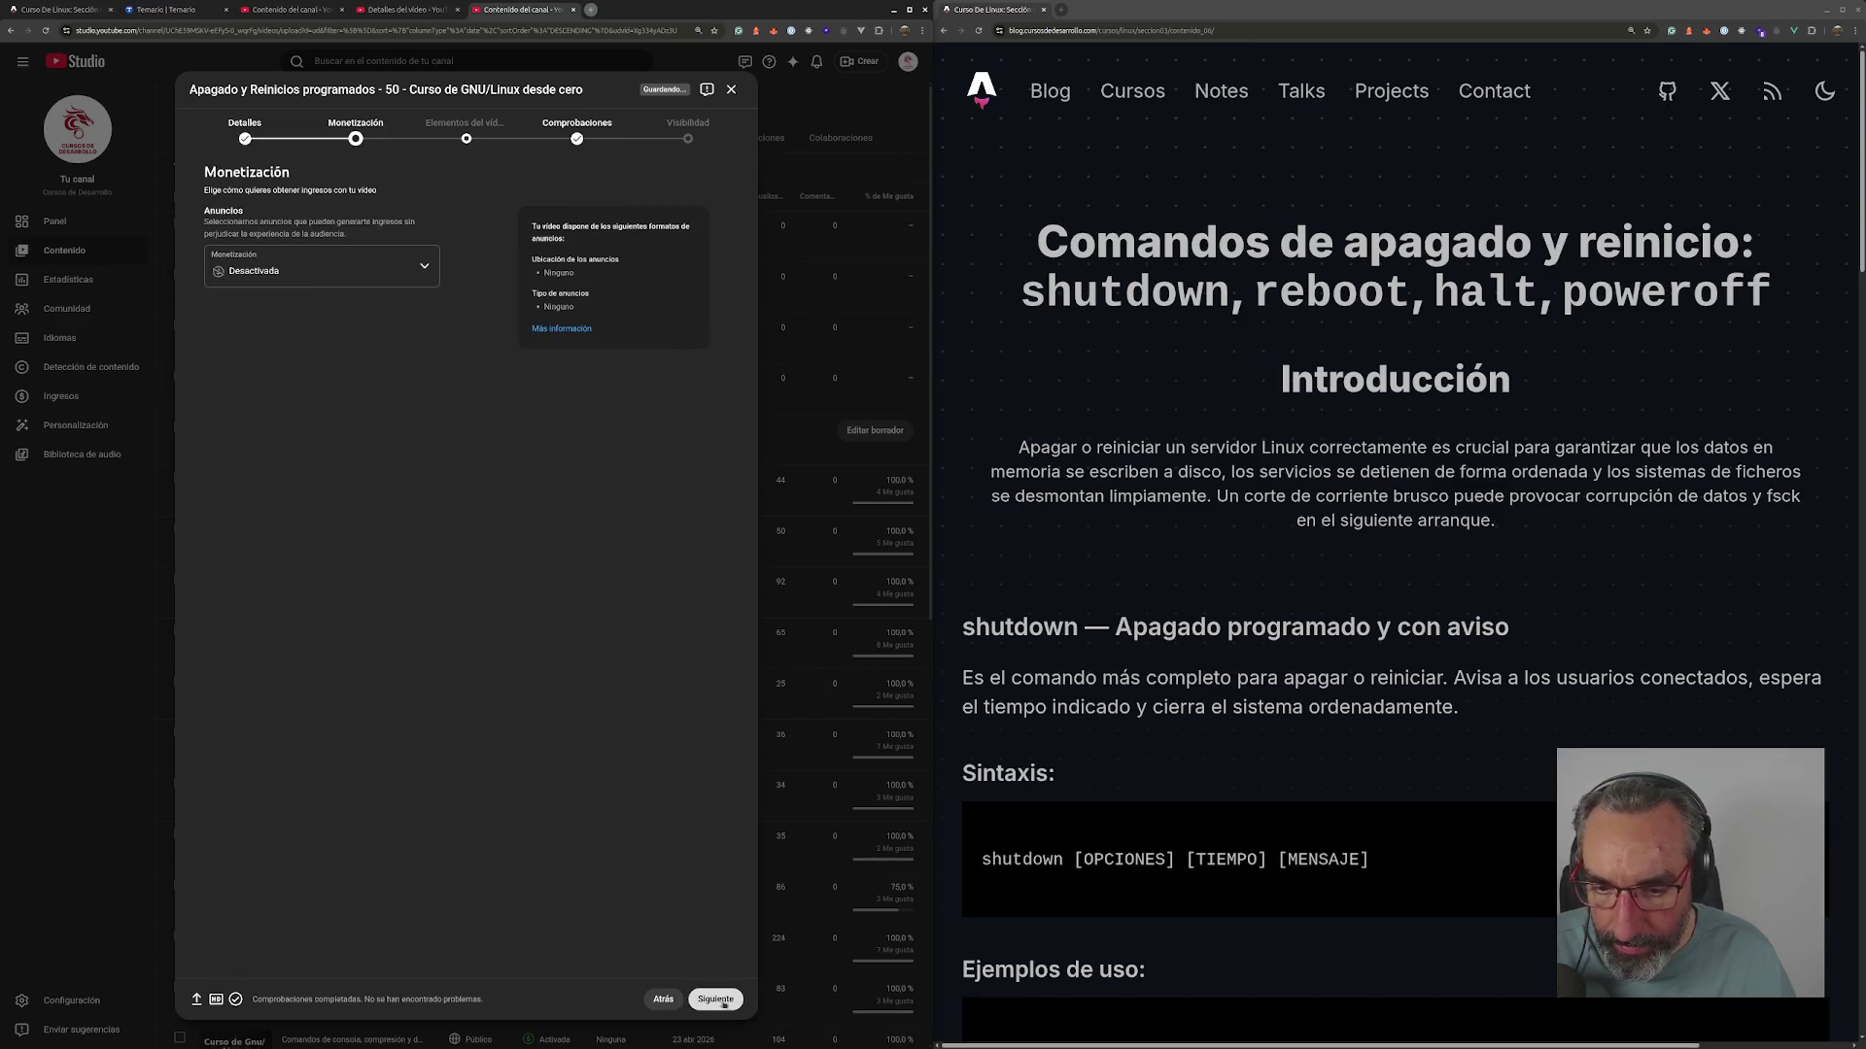
- Advance through the remaining steps to Visibilidad and expand the Programar options
click(724, 1001)
click(726, 1002)
click(726, 1002)
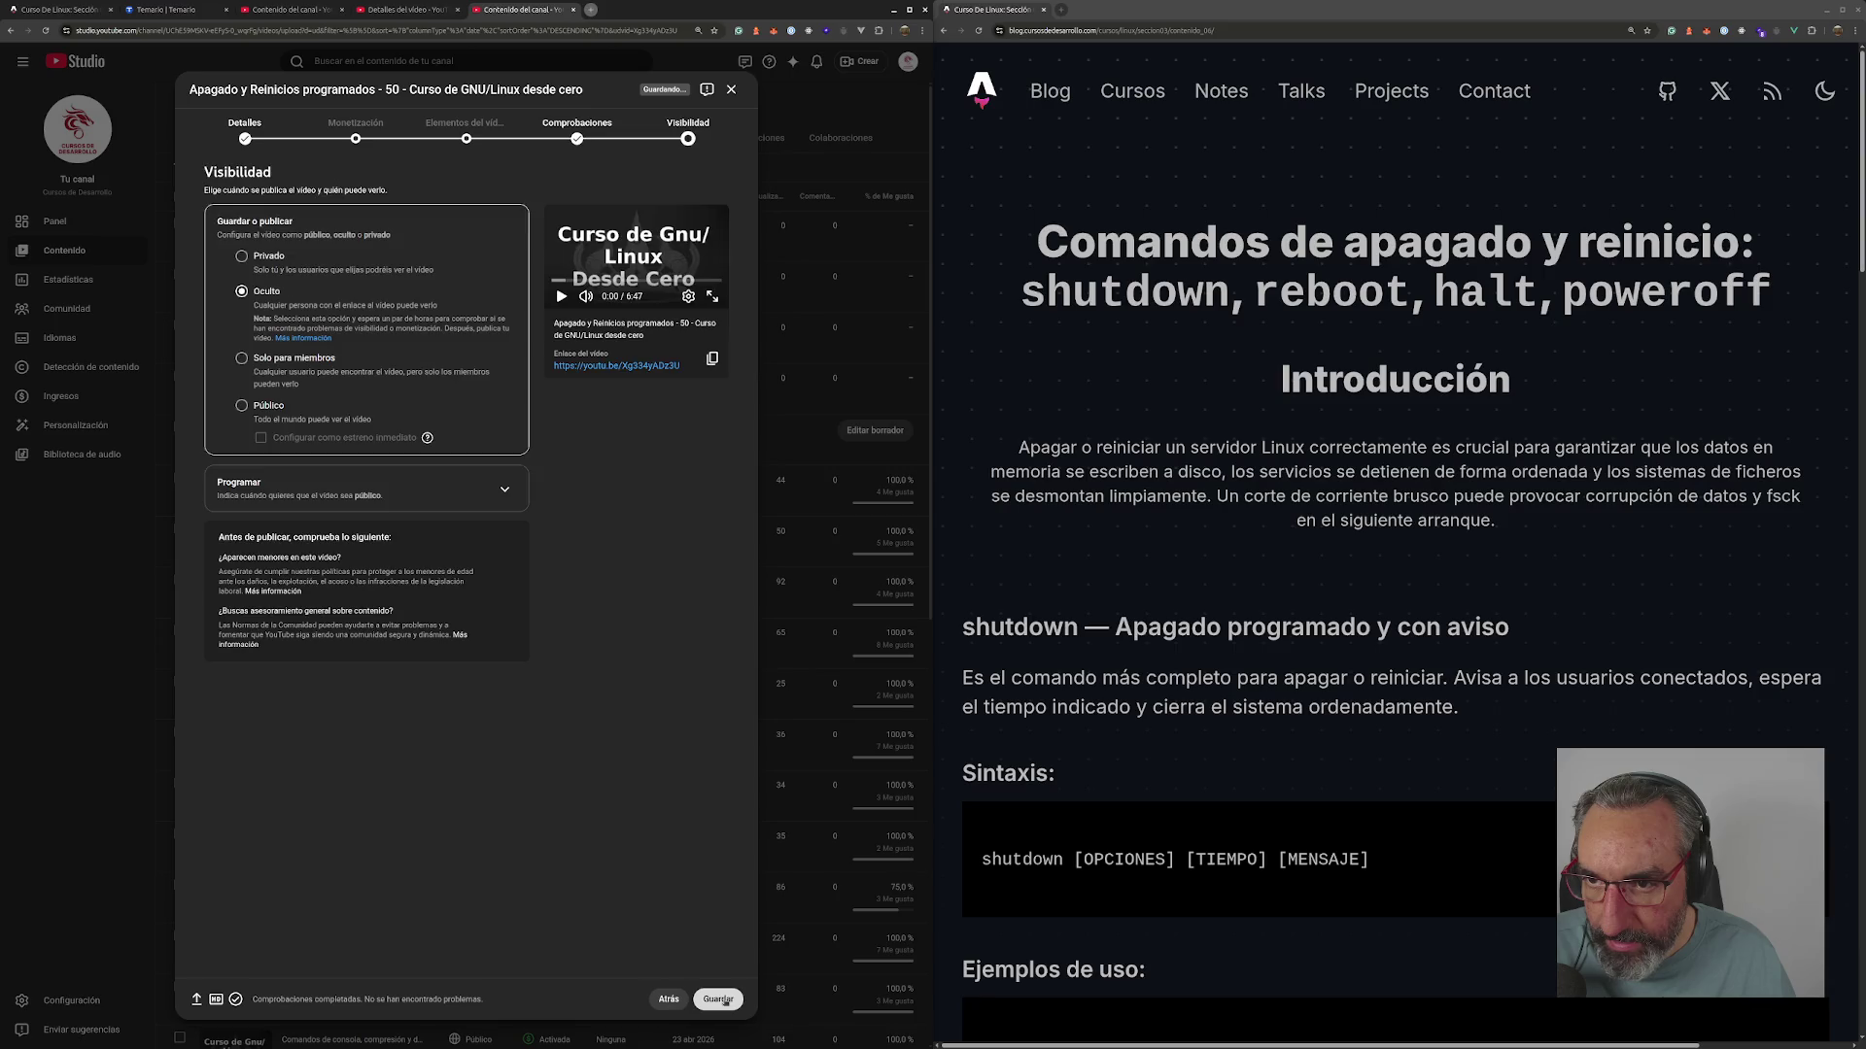
click(245, 493)
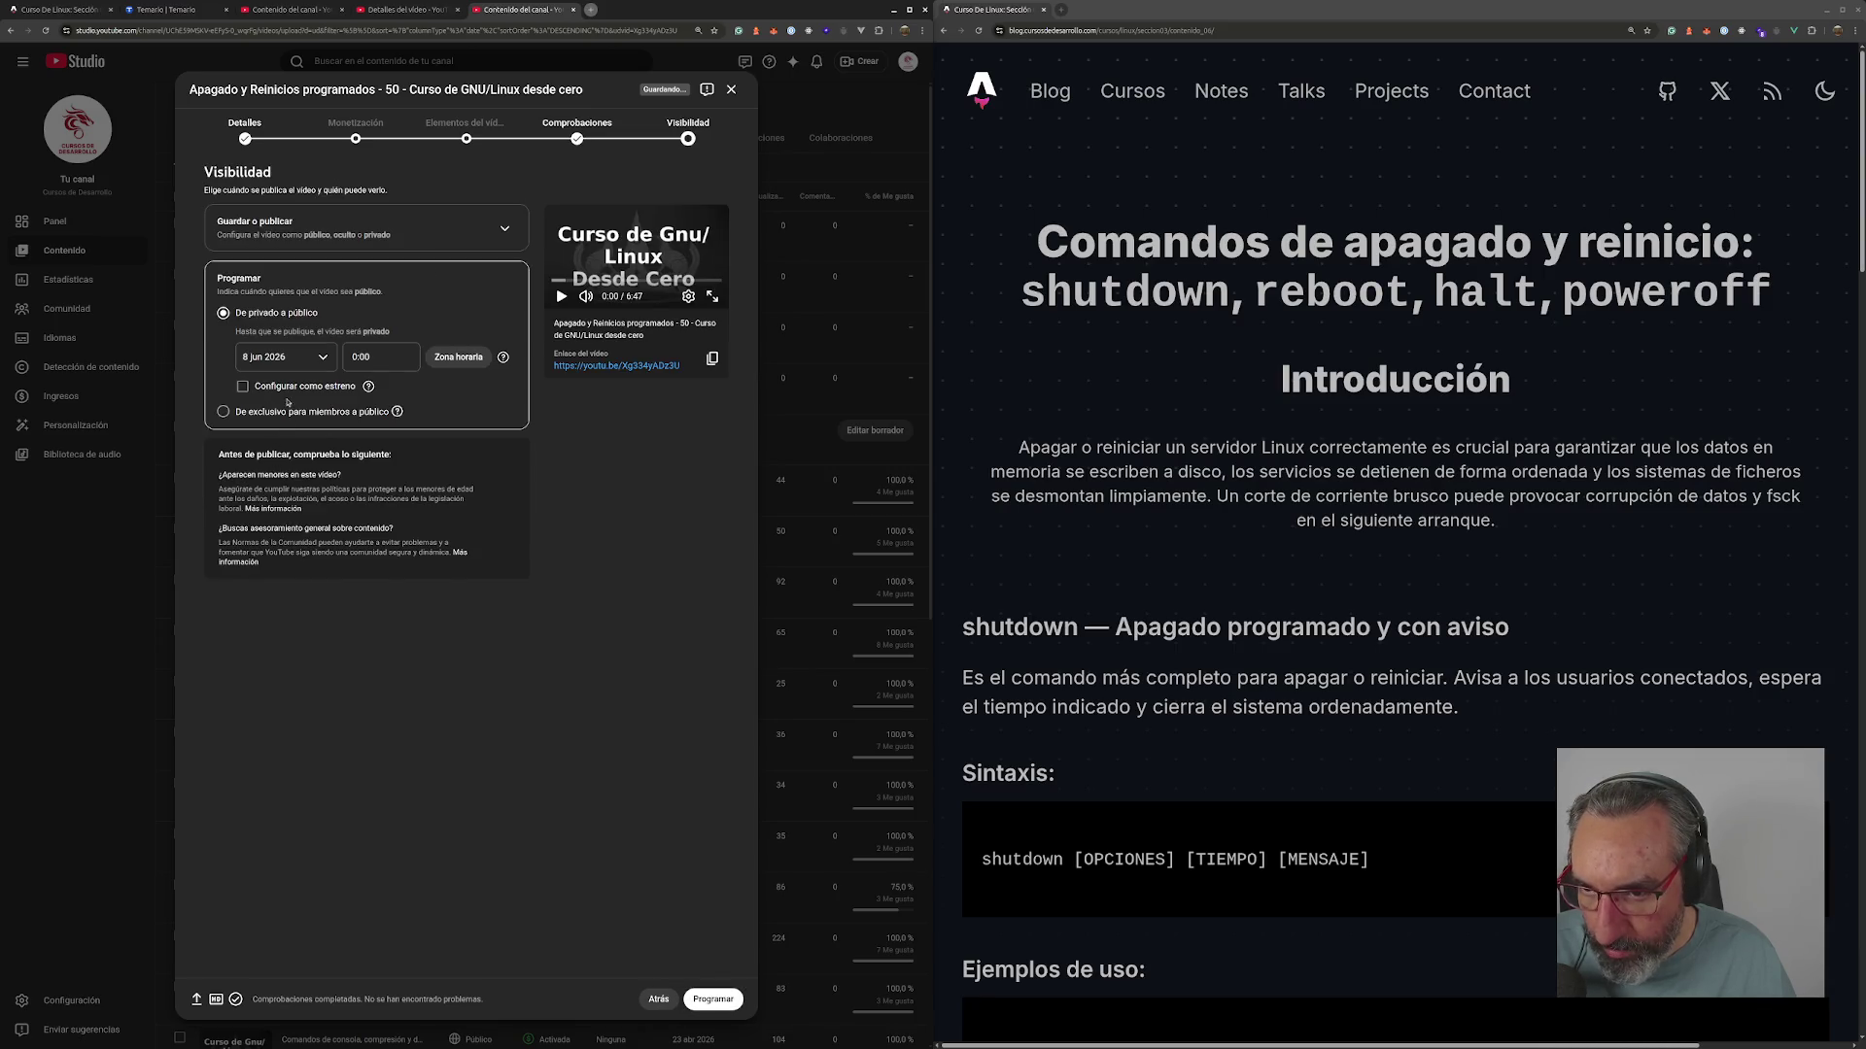
- Schedule it members-only first, going public 23 jun 2026 at 19:00, and close the confirmation
click(279, 418)
click(291, 433)
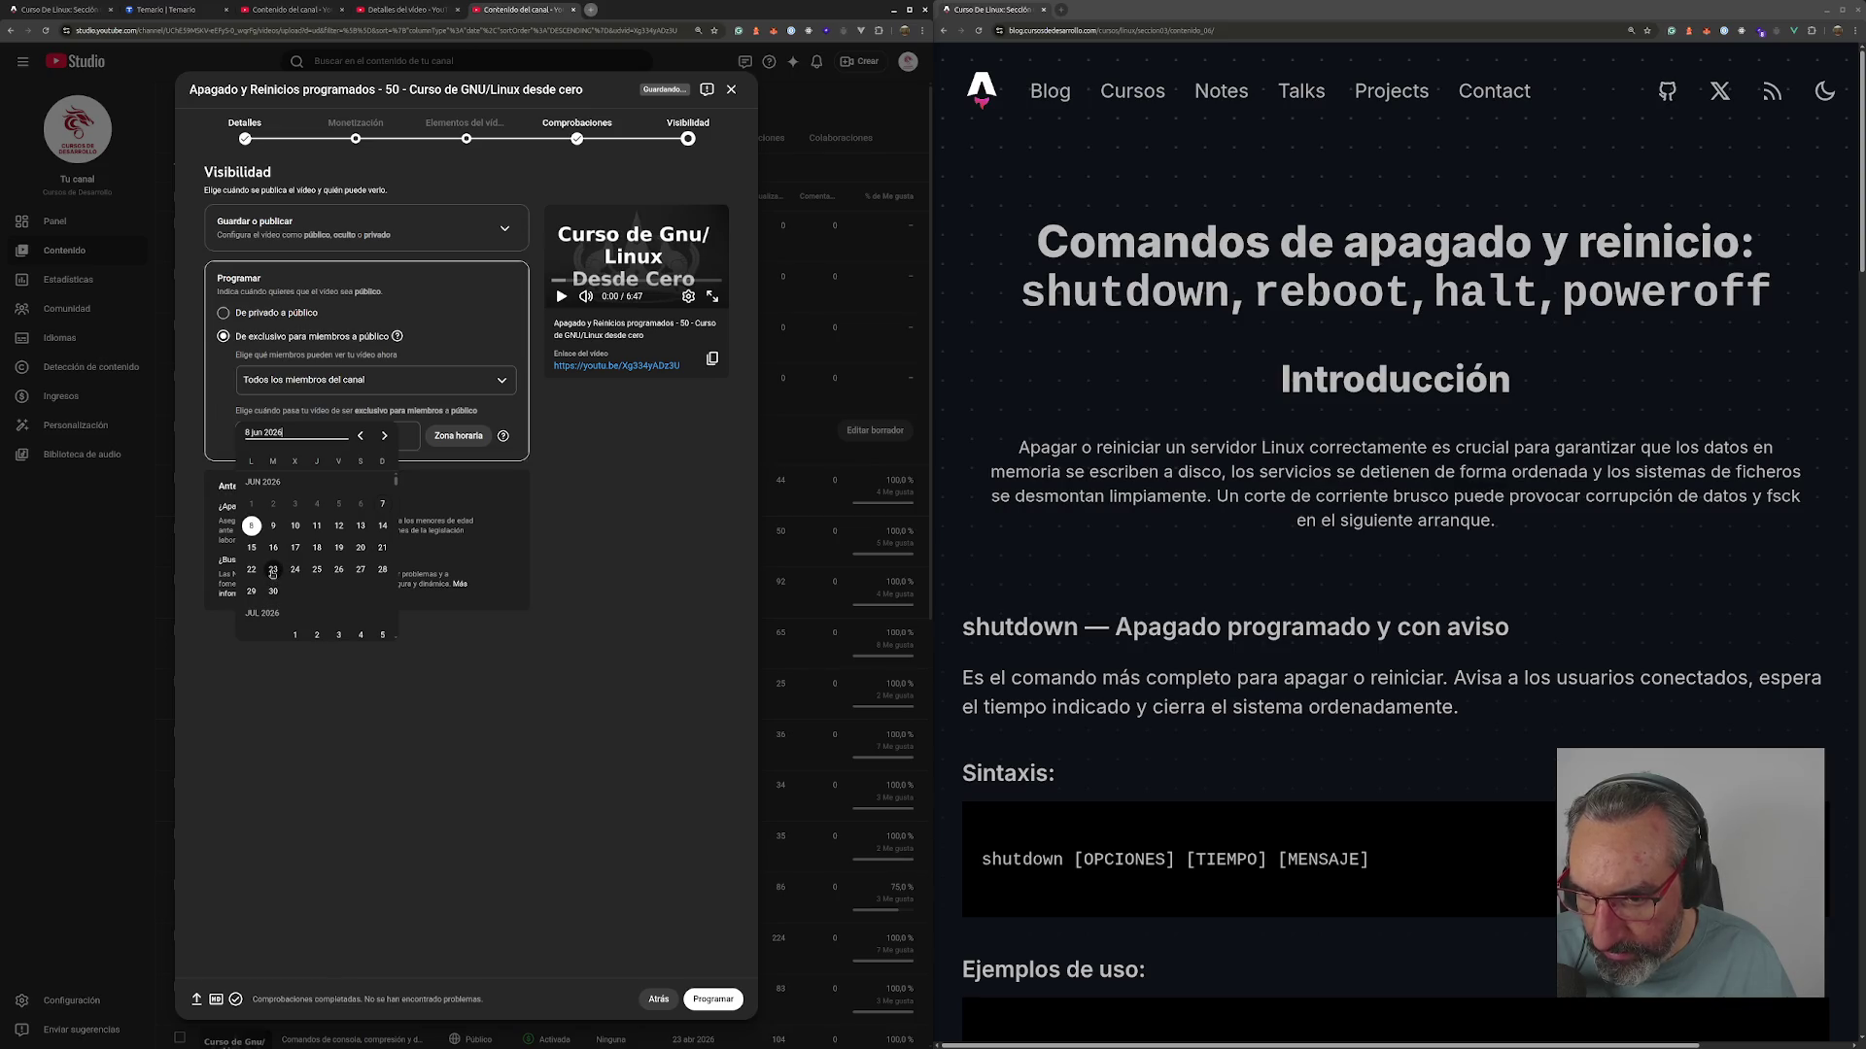
click(272, 572)
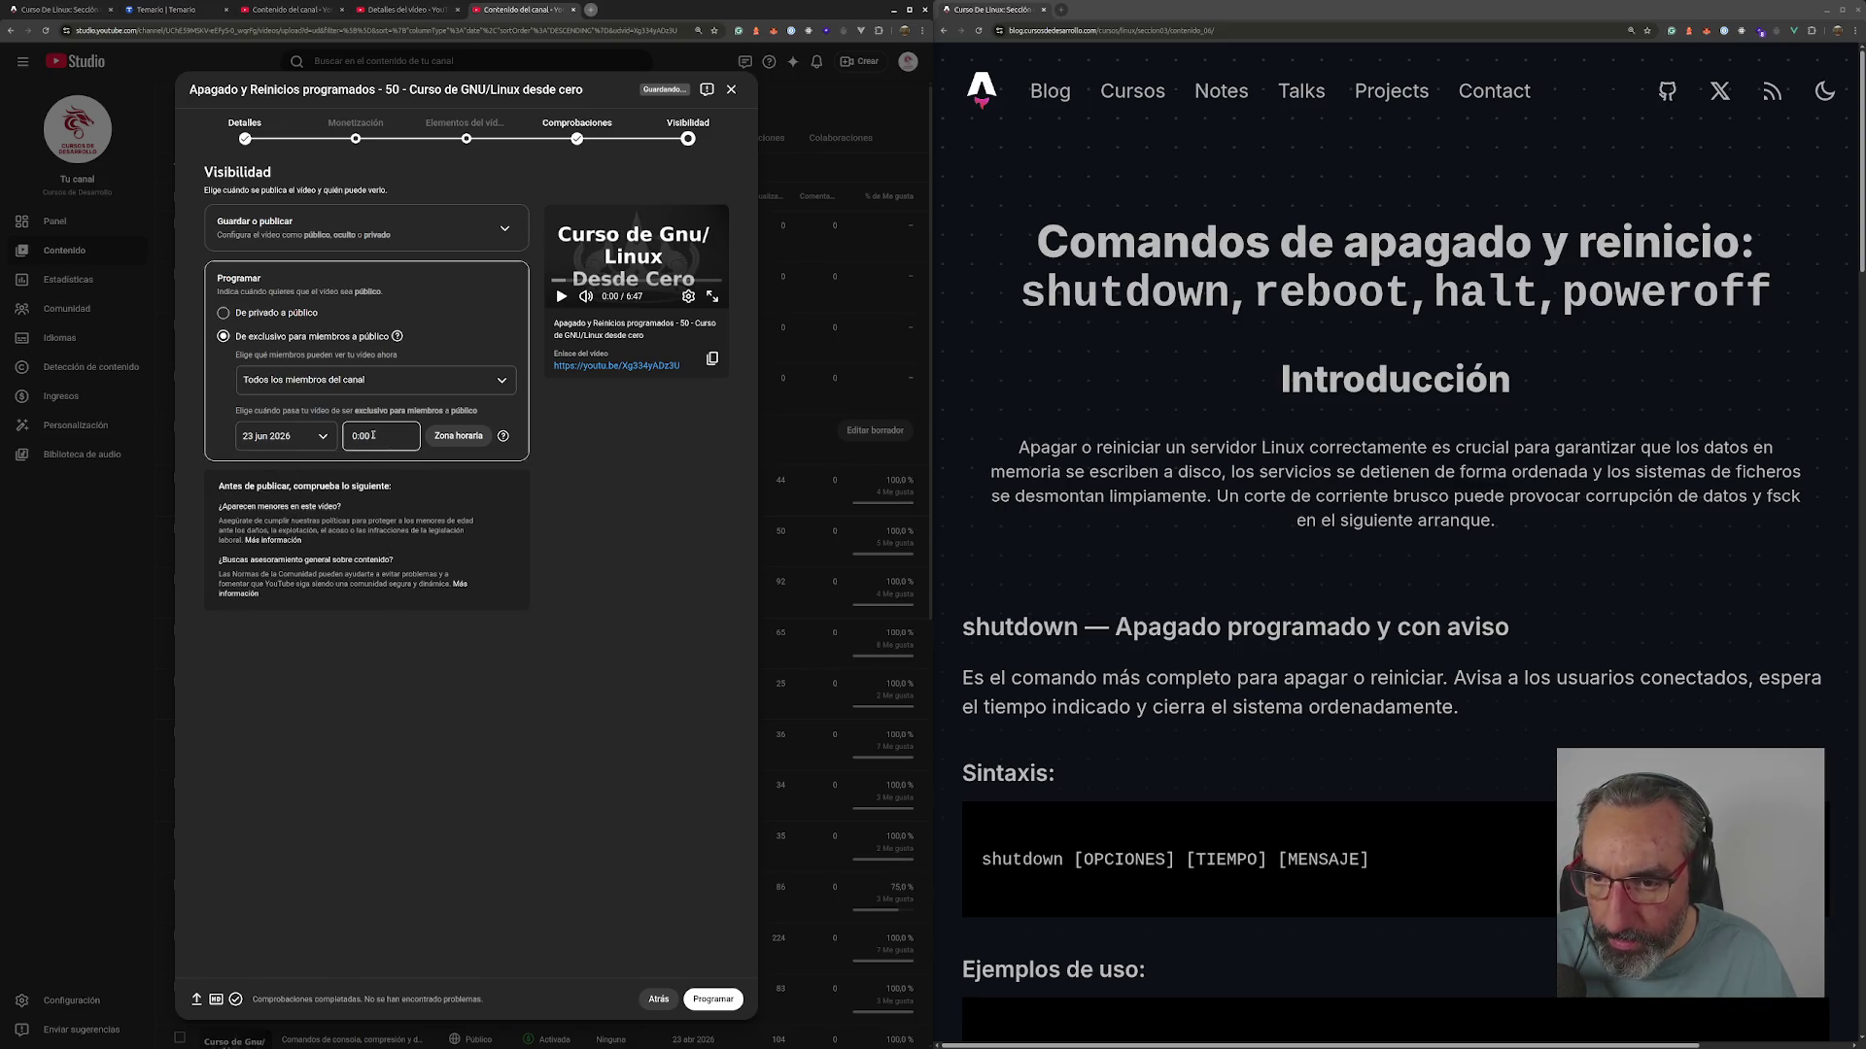
click(374, 436)
scroll(363, 595, down, 10)
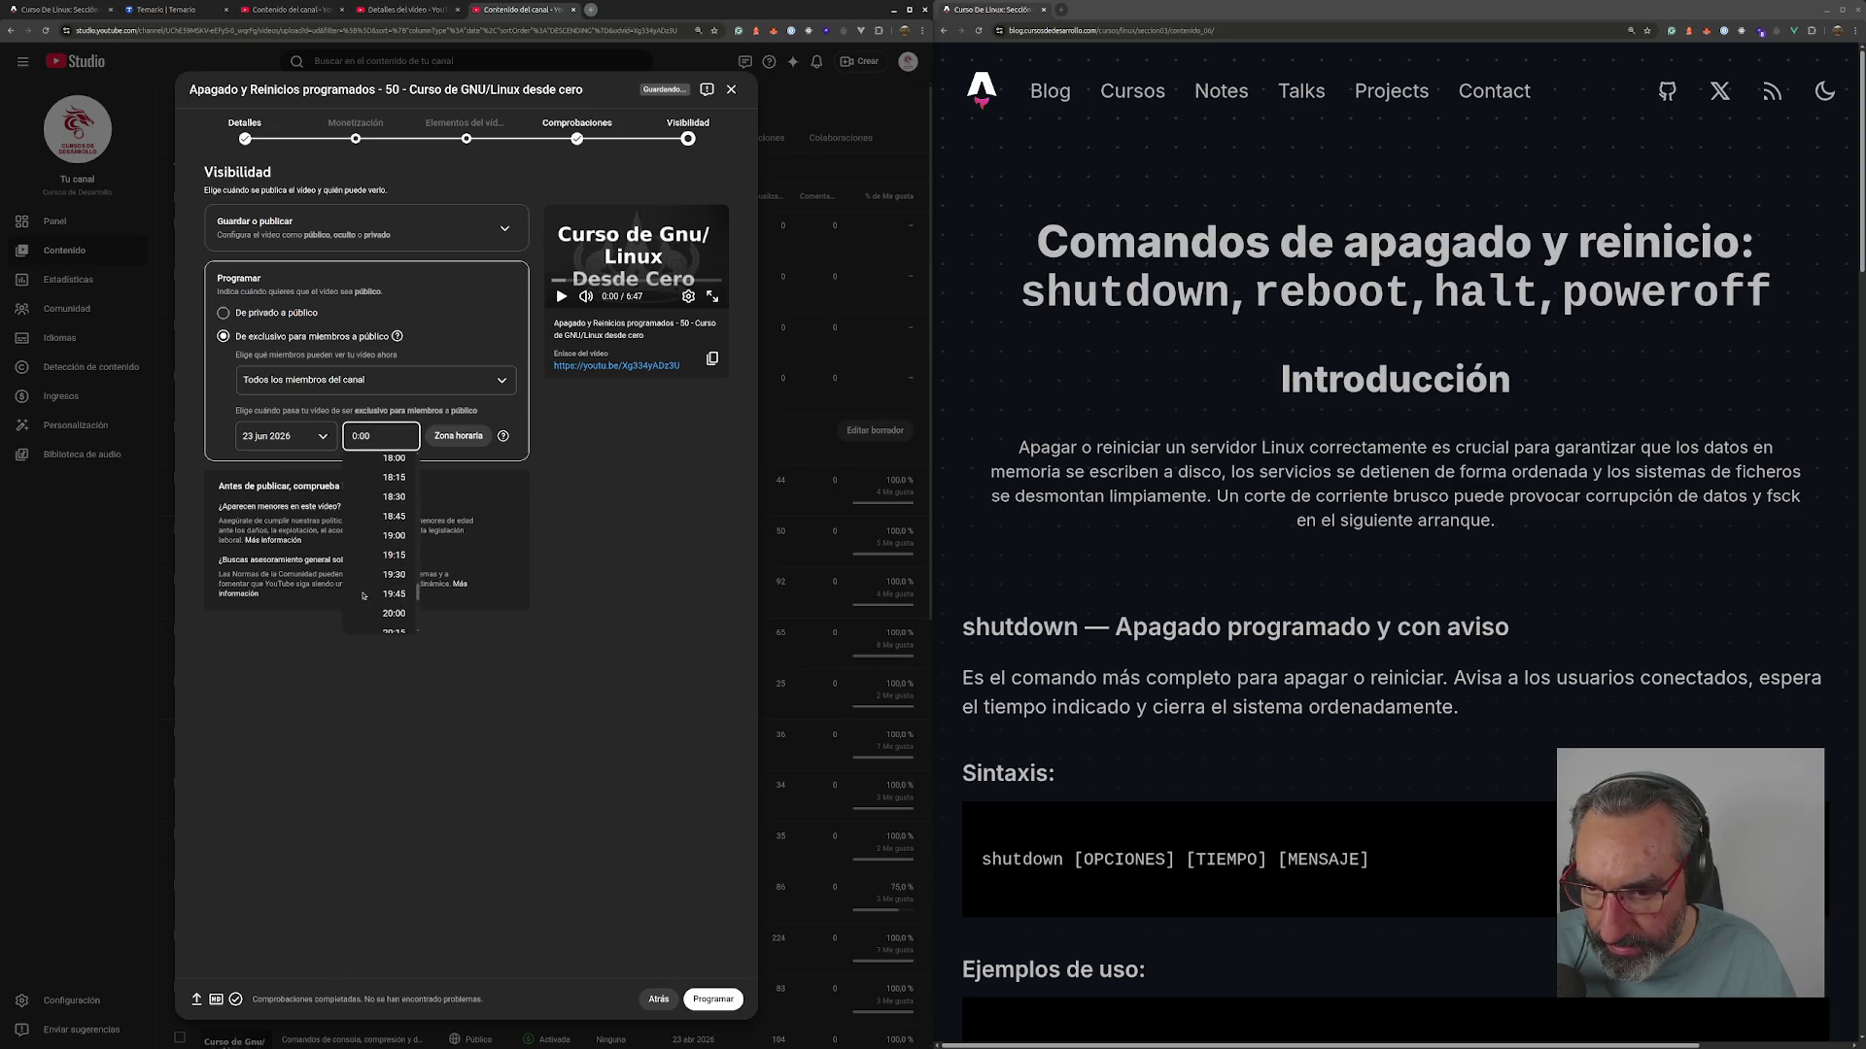
click(394, 550)
click(713, 1007)
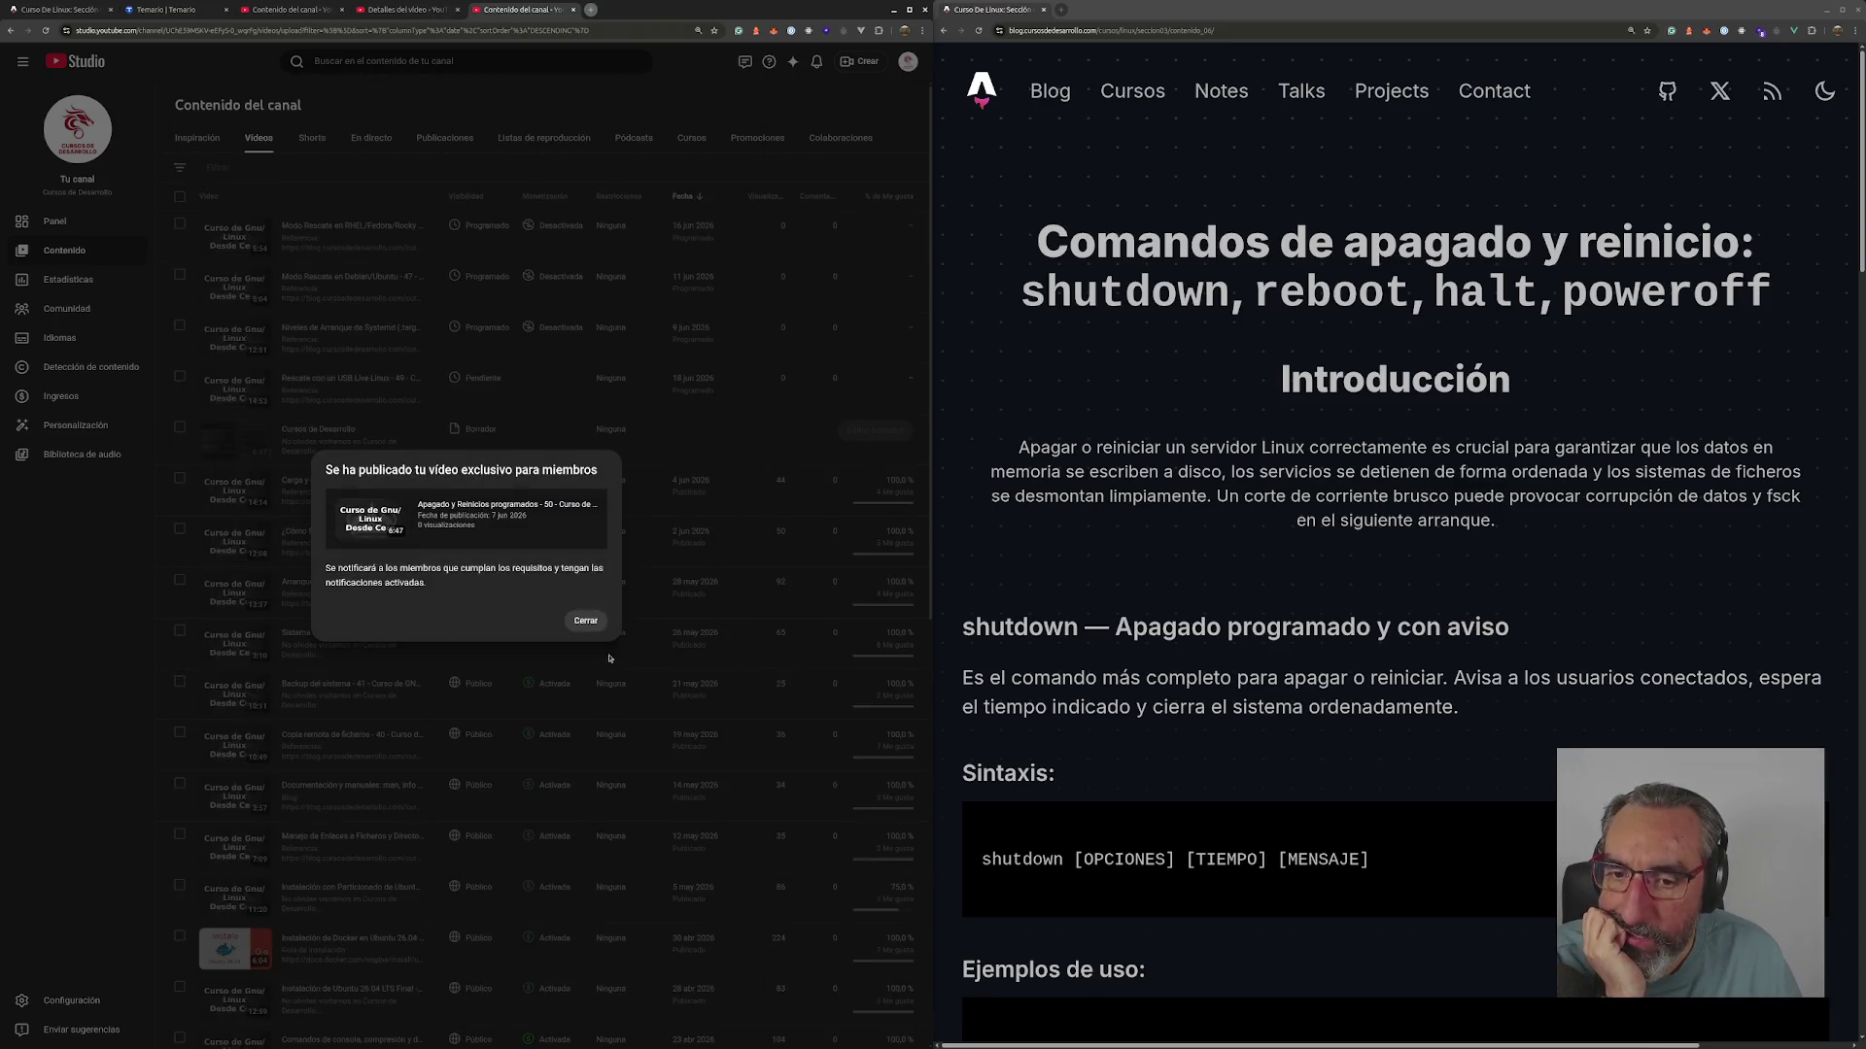
click(582, 624)
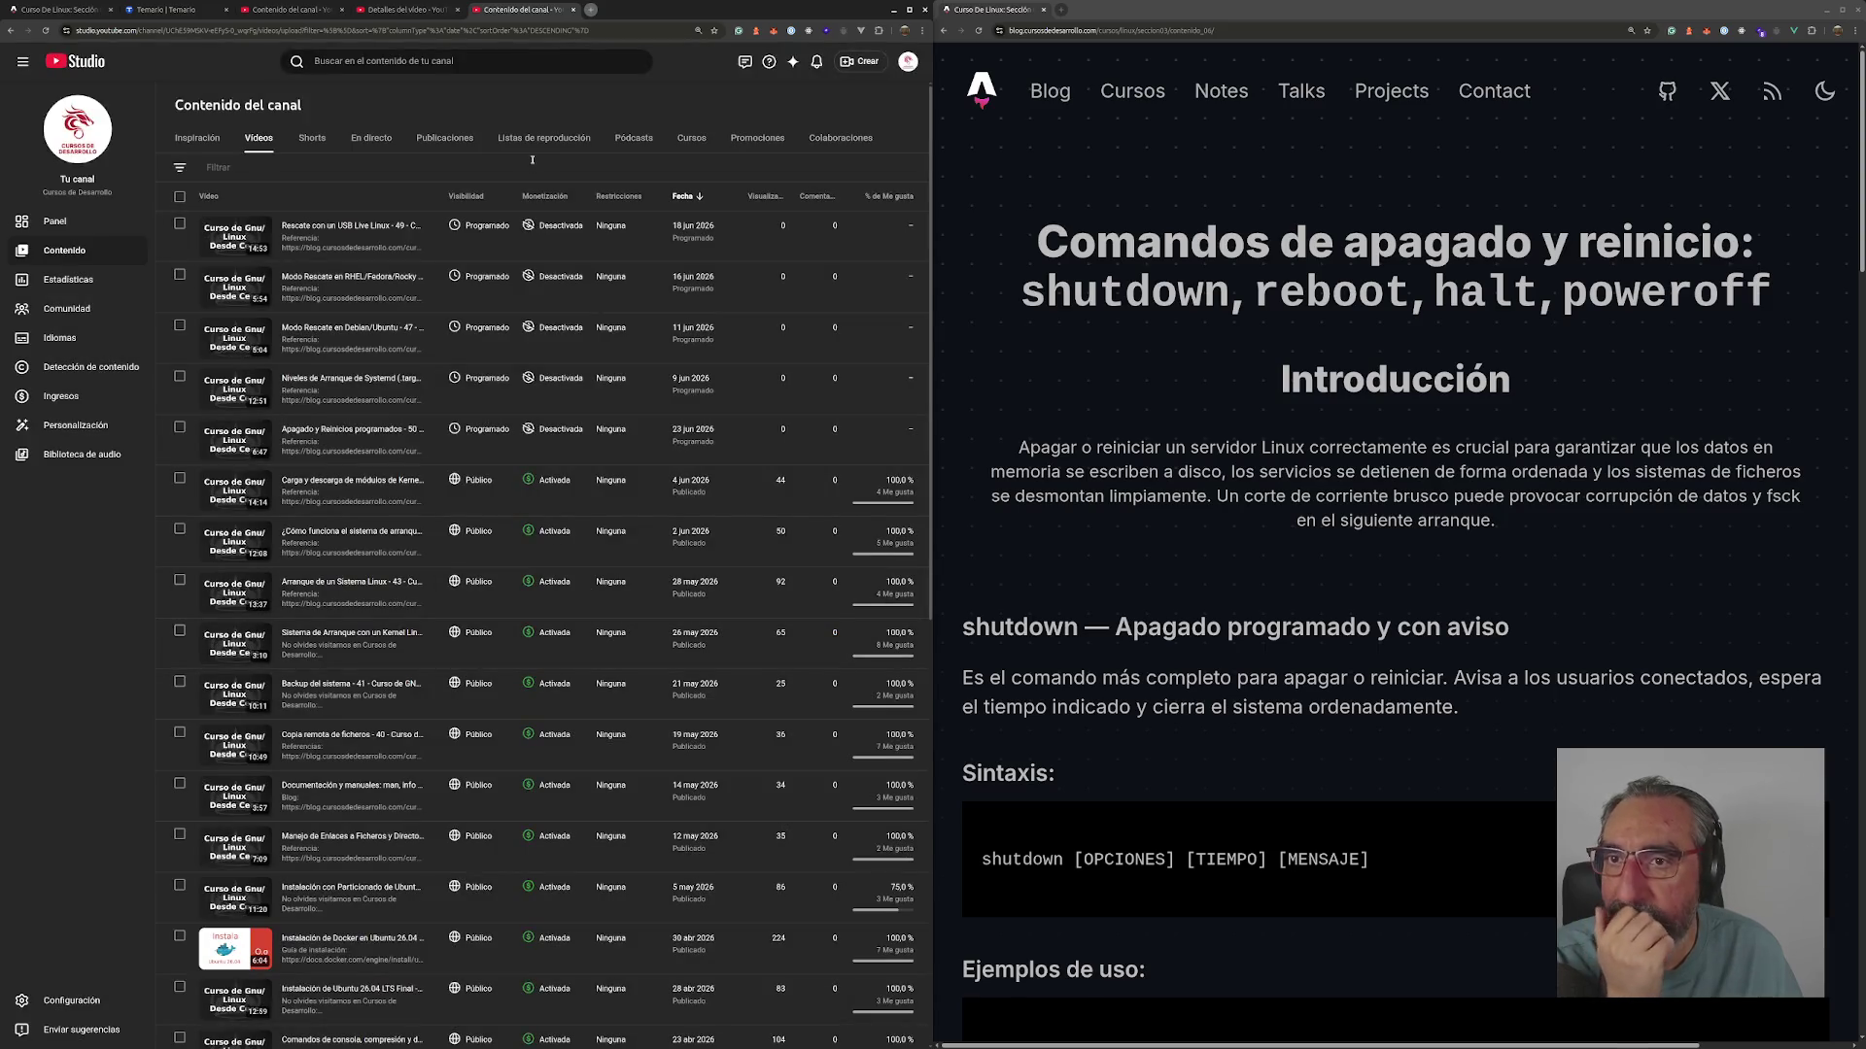
- Close finished tabs, open three course videos in new tabs, and open the rescue-mode video's editor
key(ctrl+w)
key(ctrl+w)
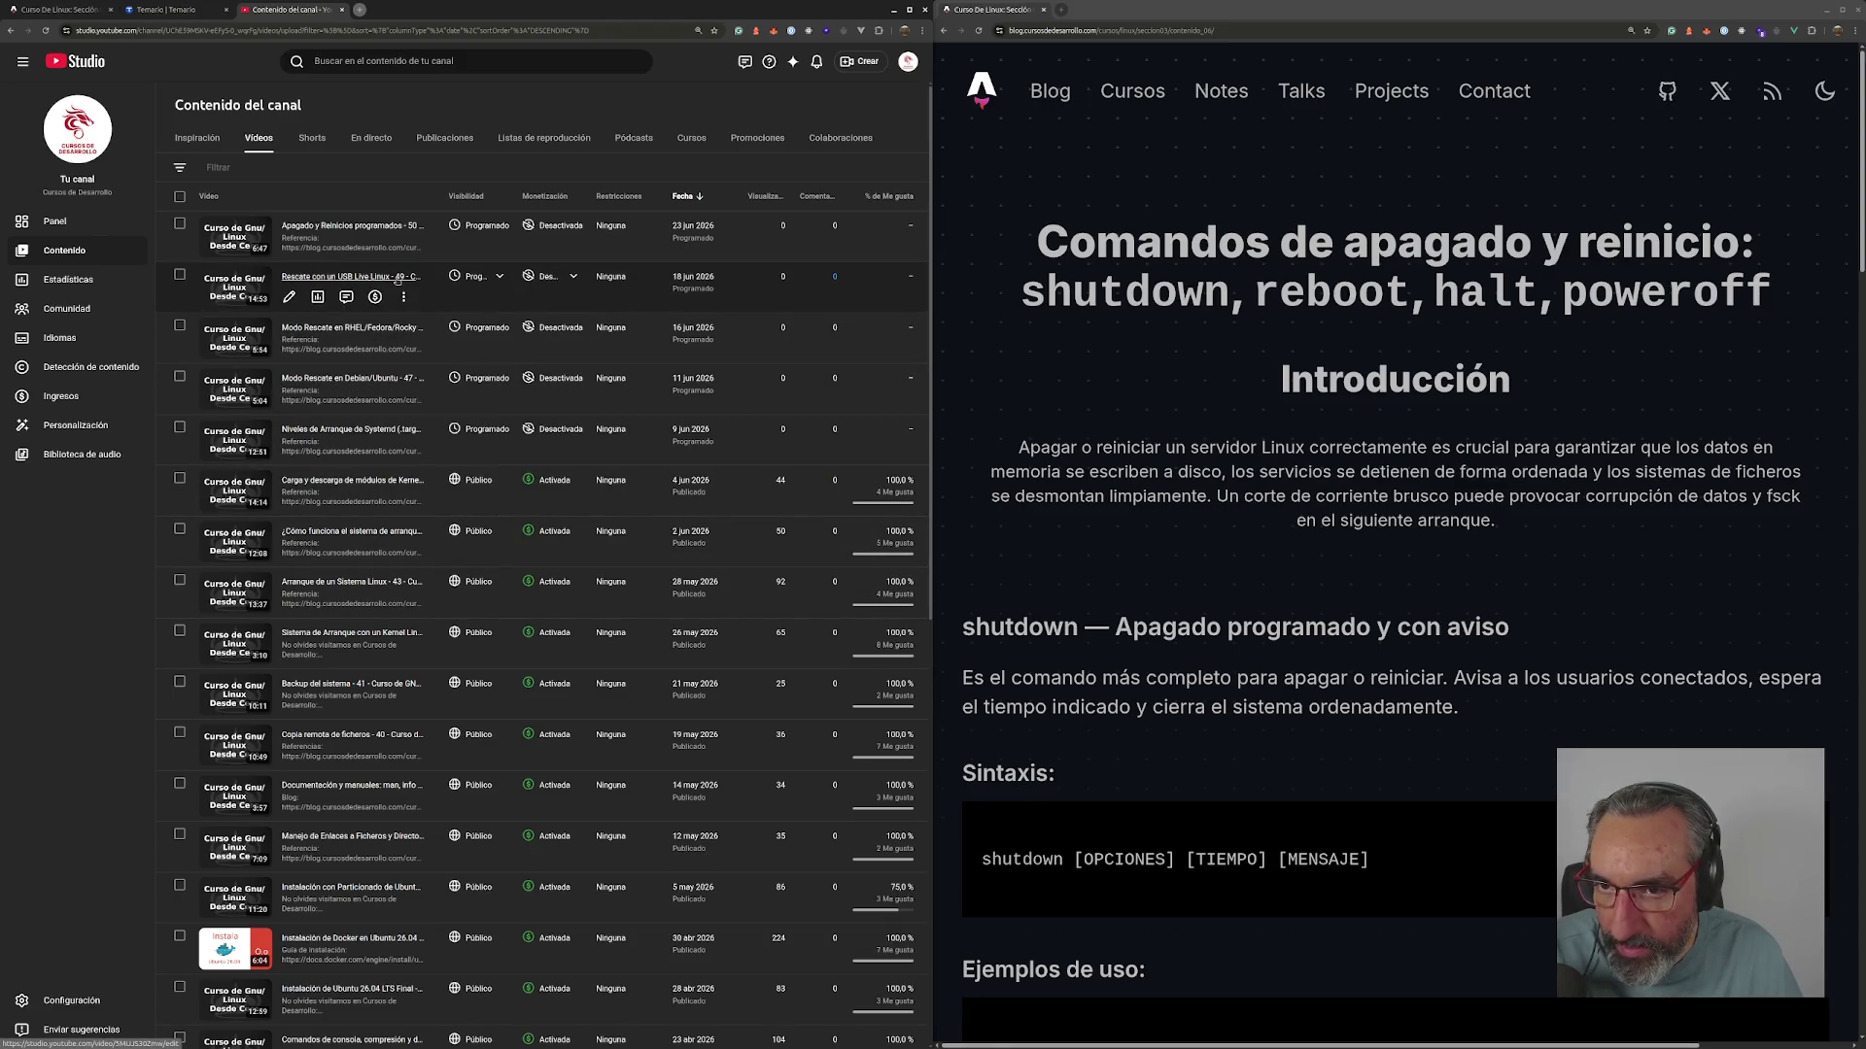
middle_click(382, 323)
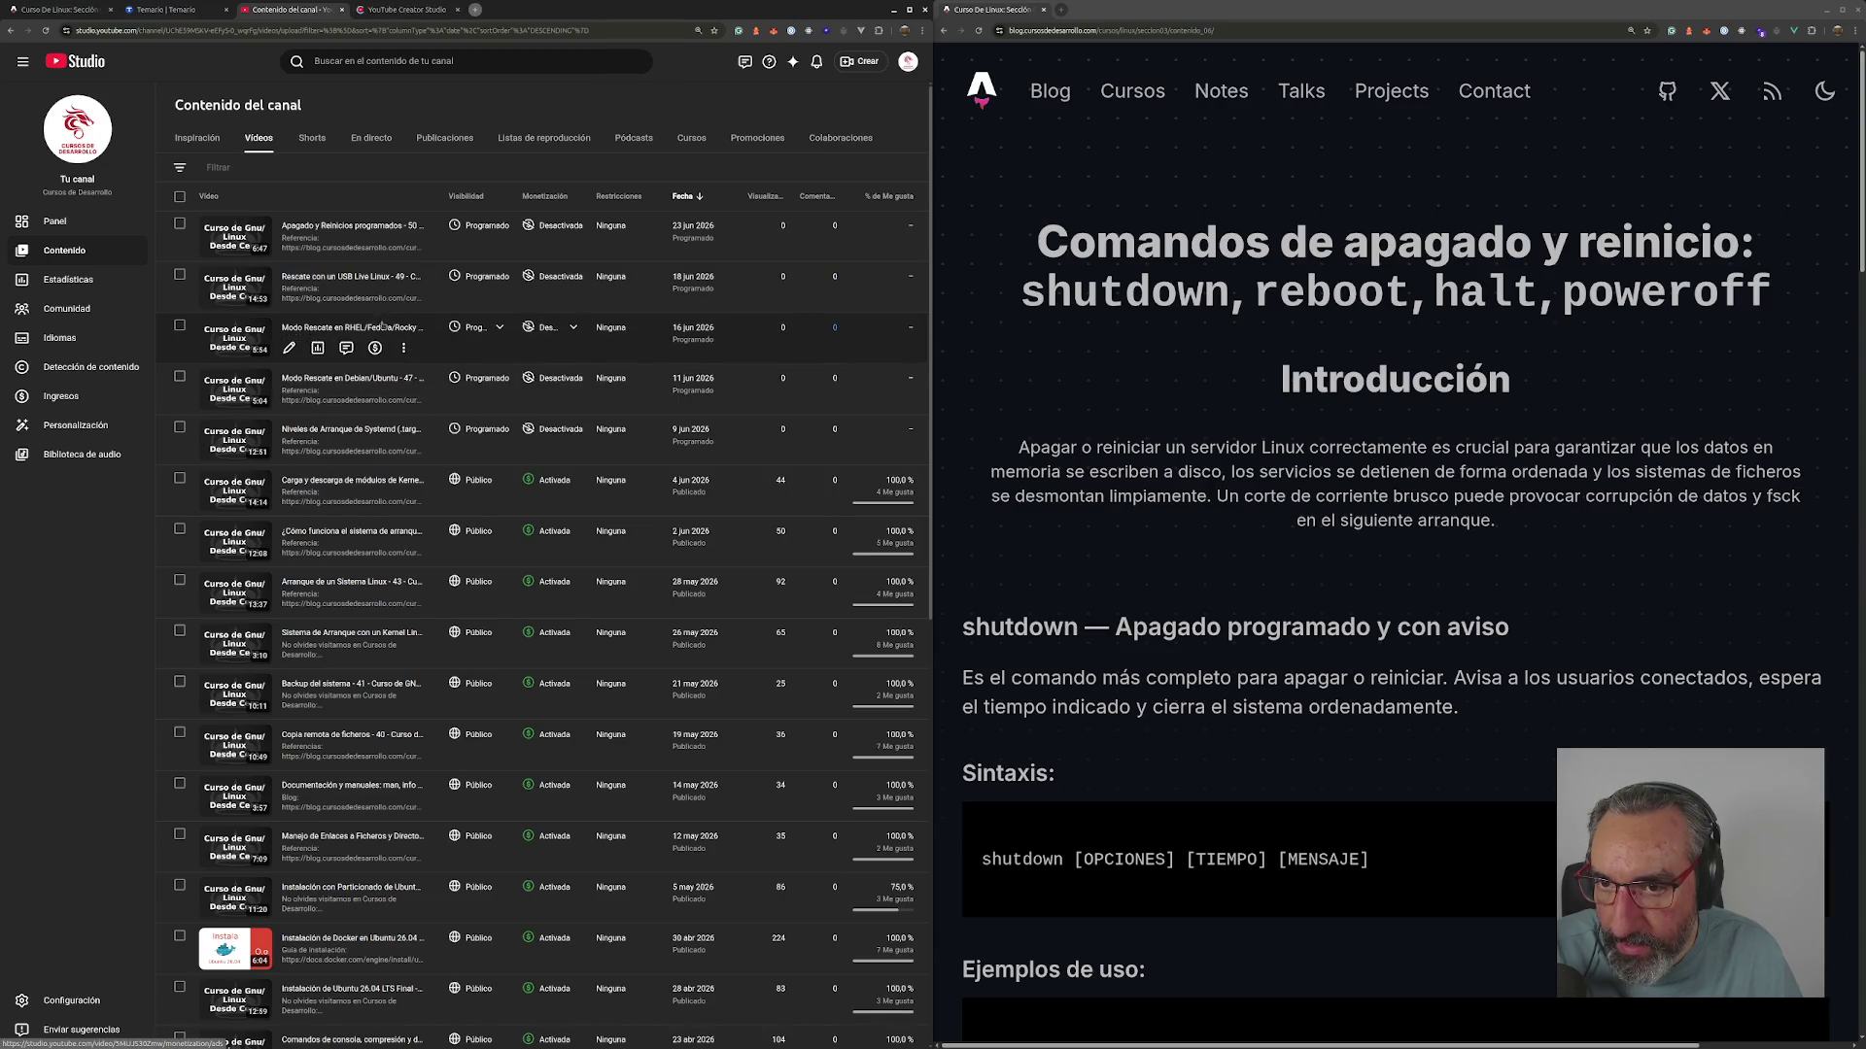
middle_click(350, 276)
middle_click(391, 230)
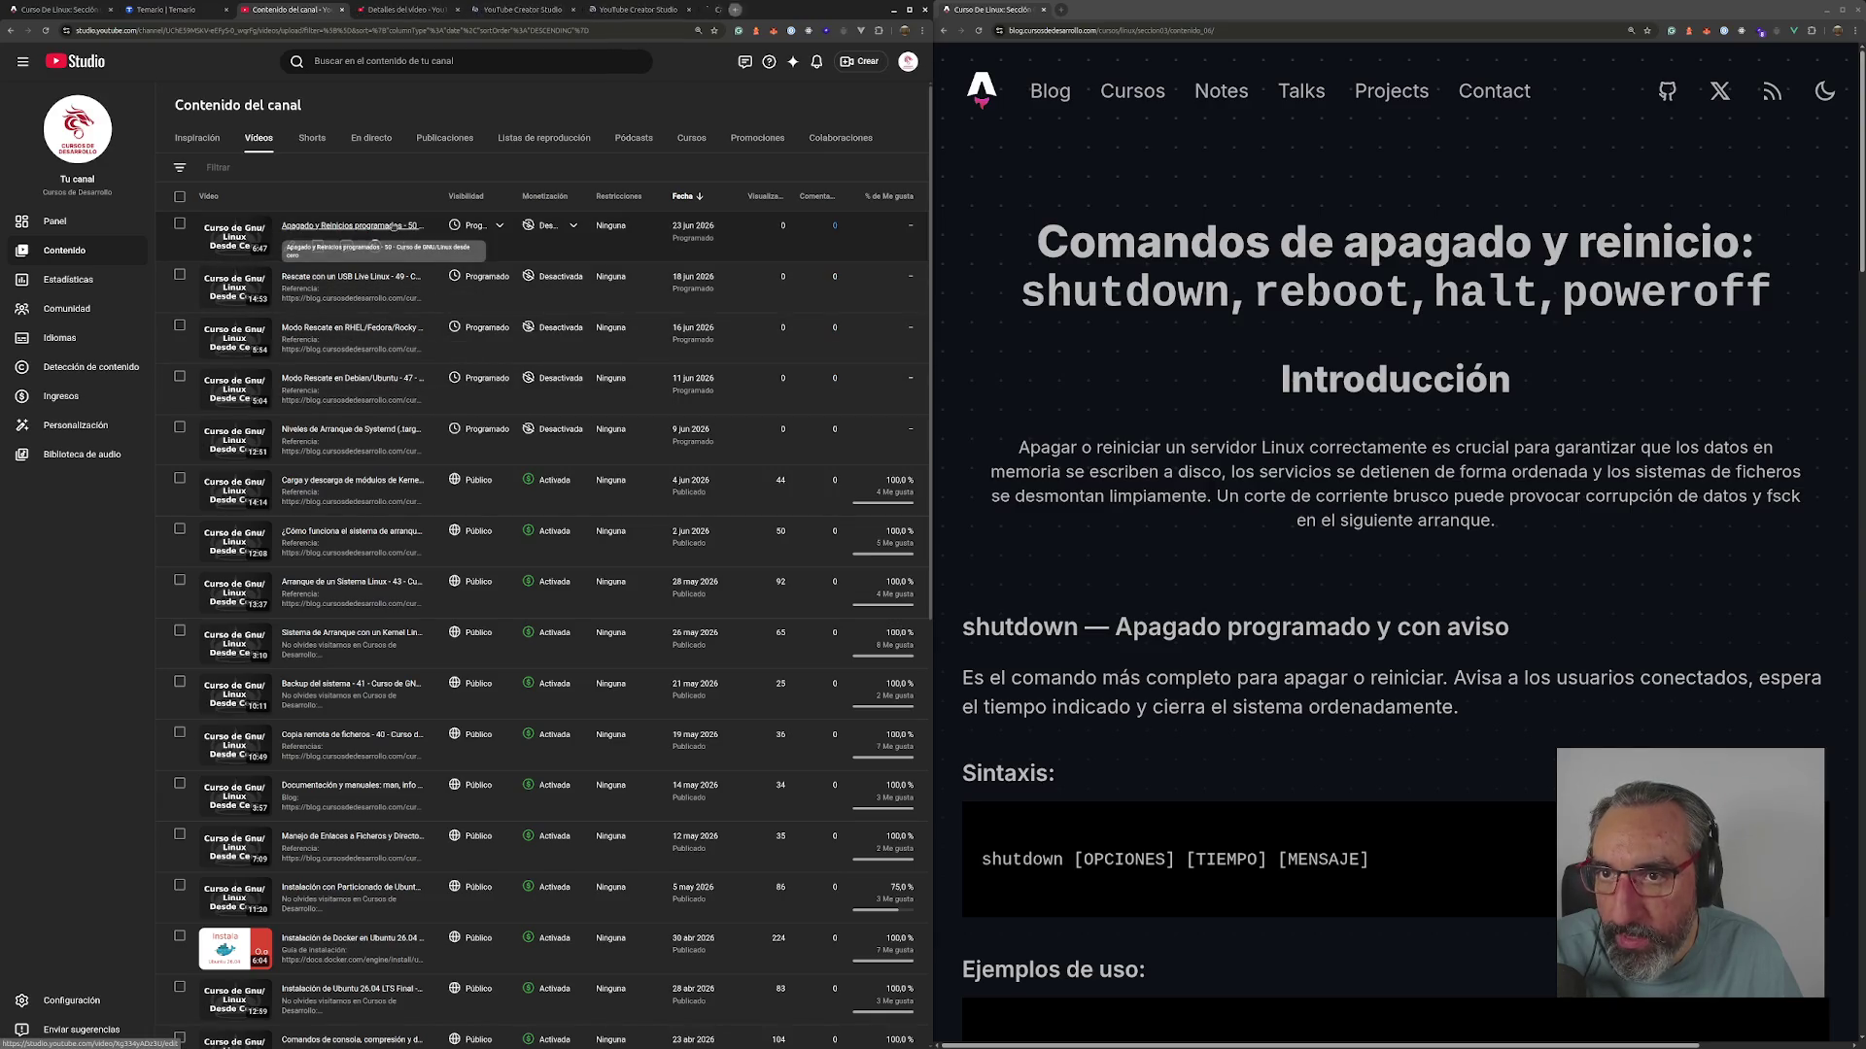
key(ctrl+Tab)
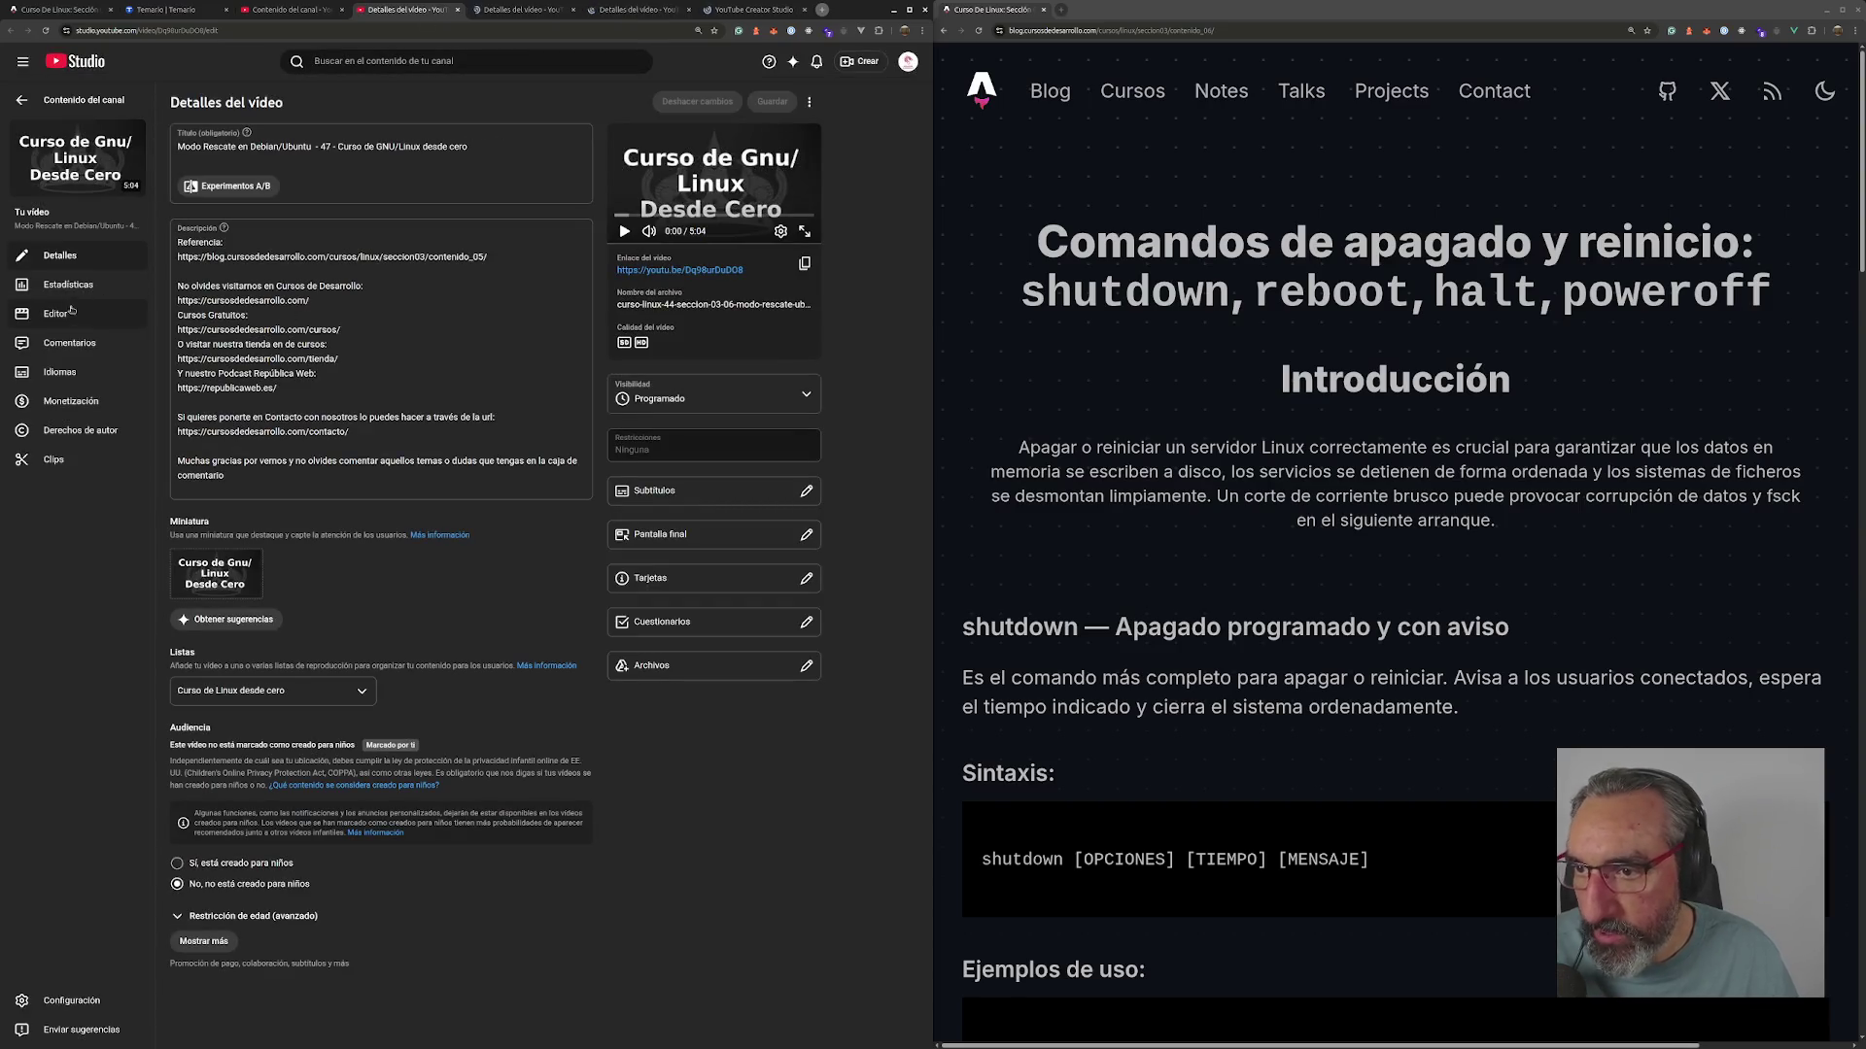
click(55, 313)
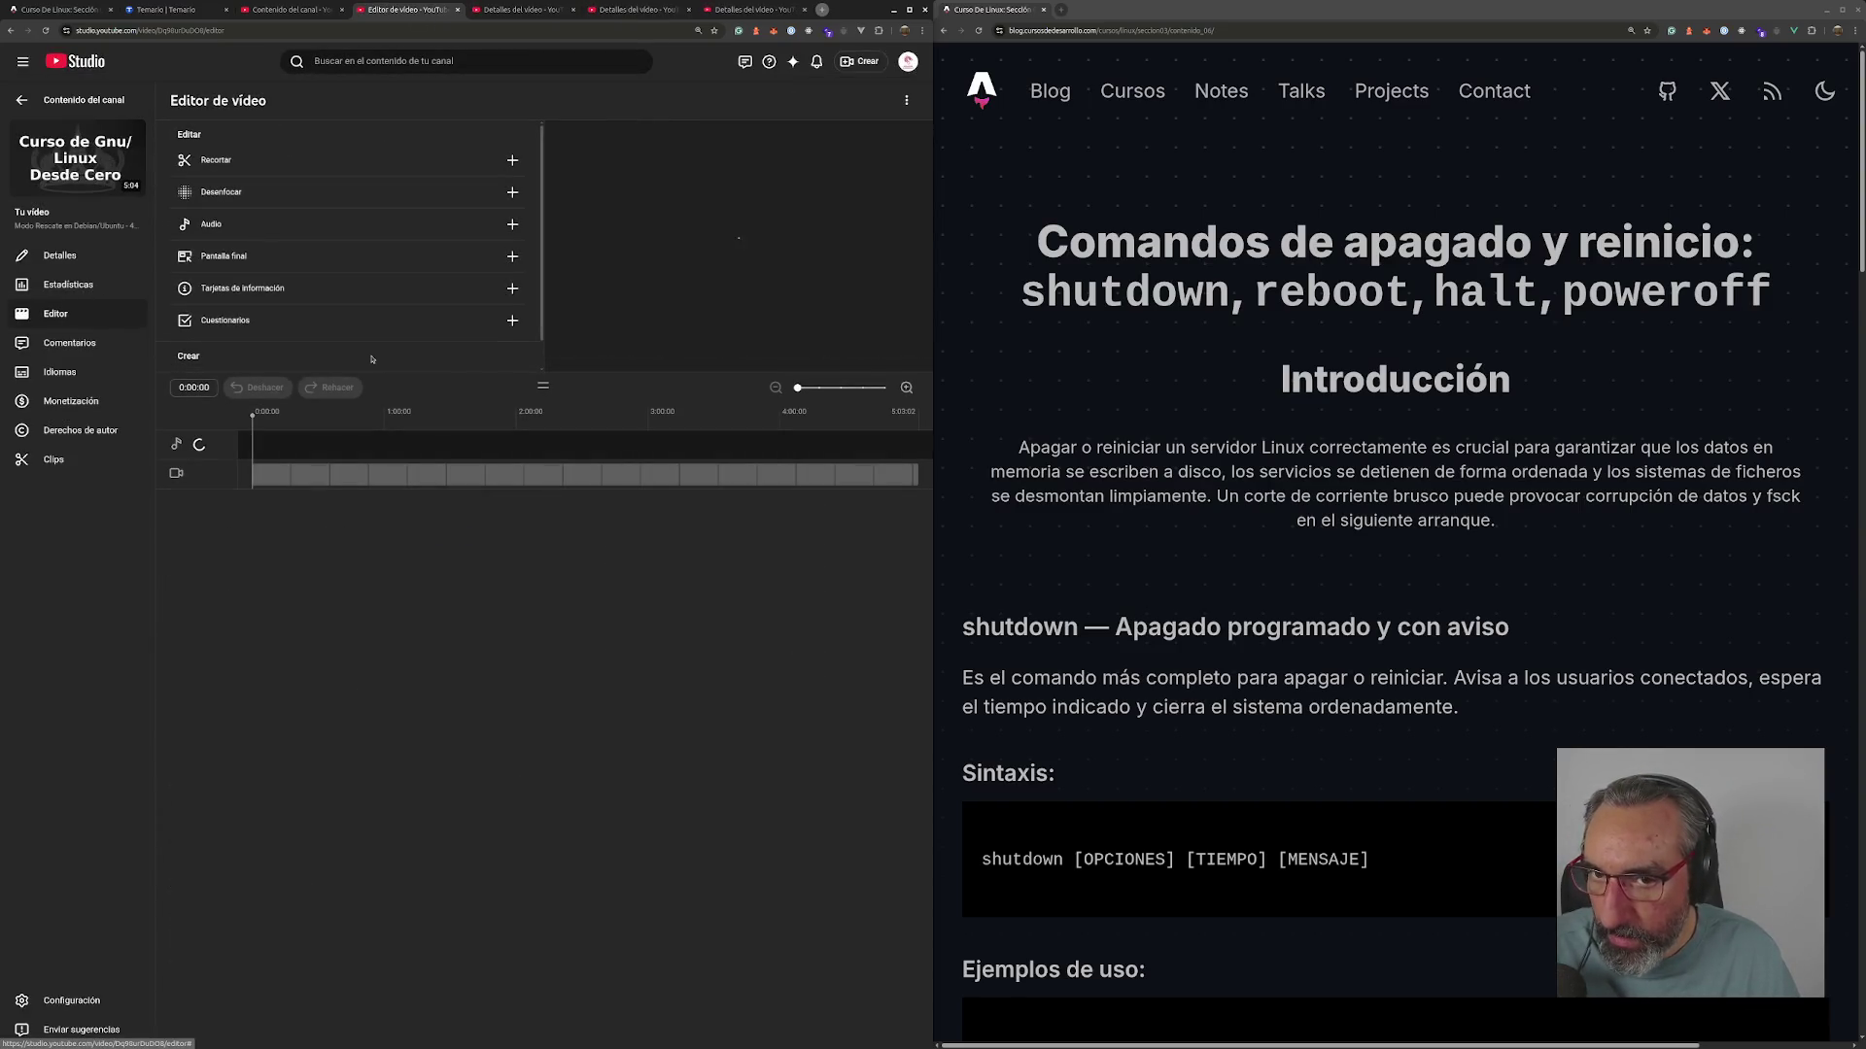
- In Recortar, trim the Debian/Ubuntu rescue video's intro and outro down to 4:59
click(377, 166)
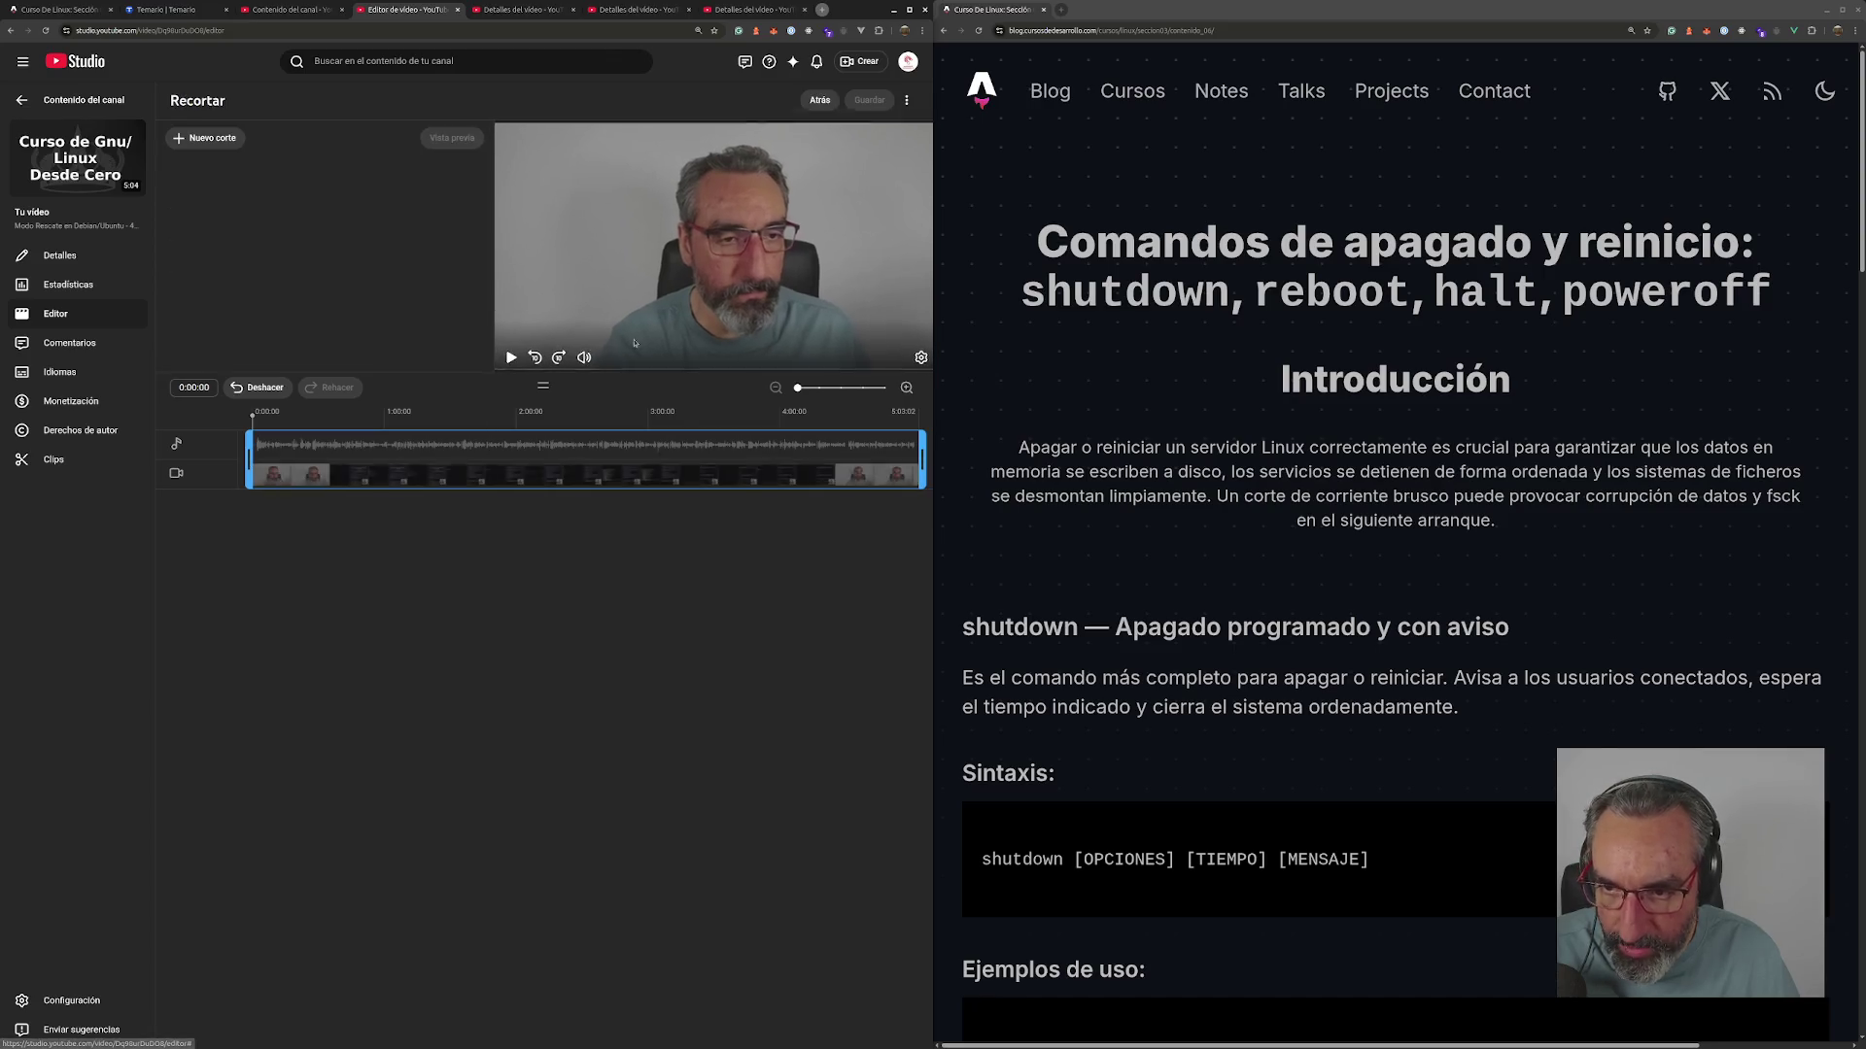
click(862, 389)
drag(250, 457, 402, 455)
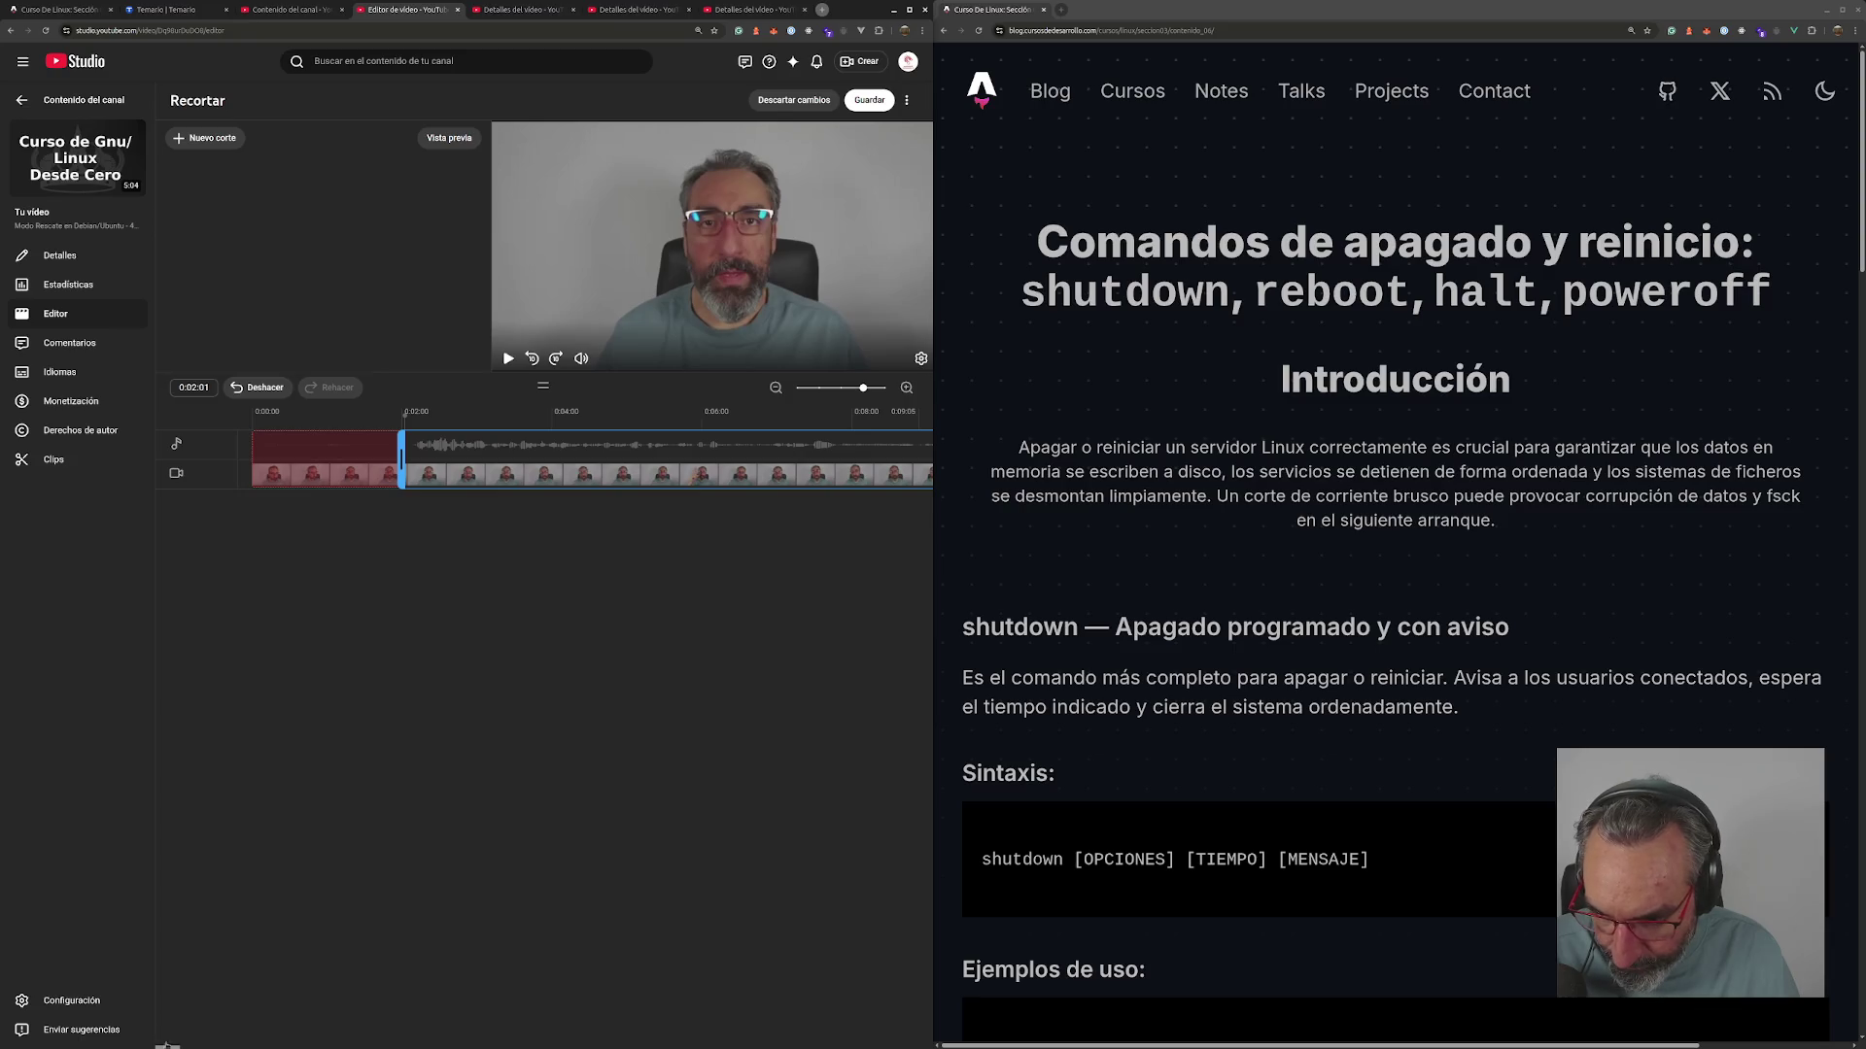
drag(167, 1046, 907, 1046)
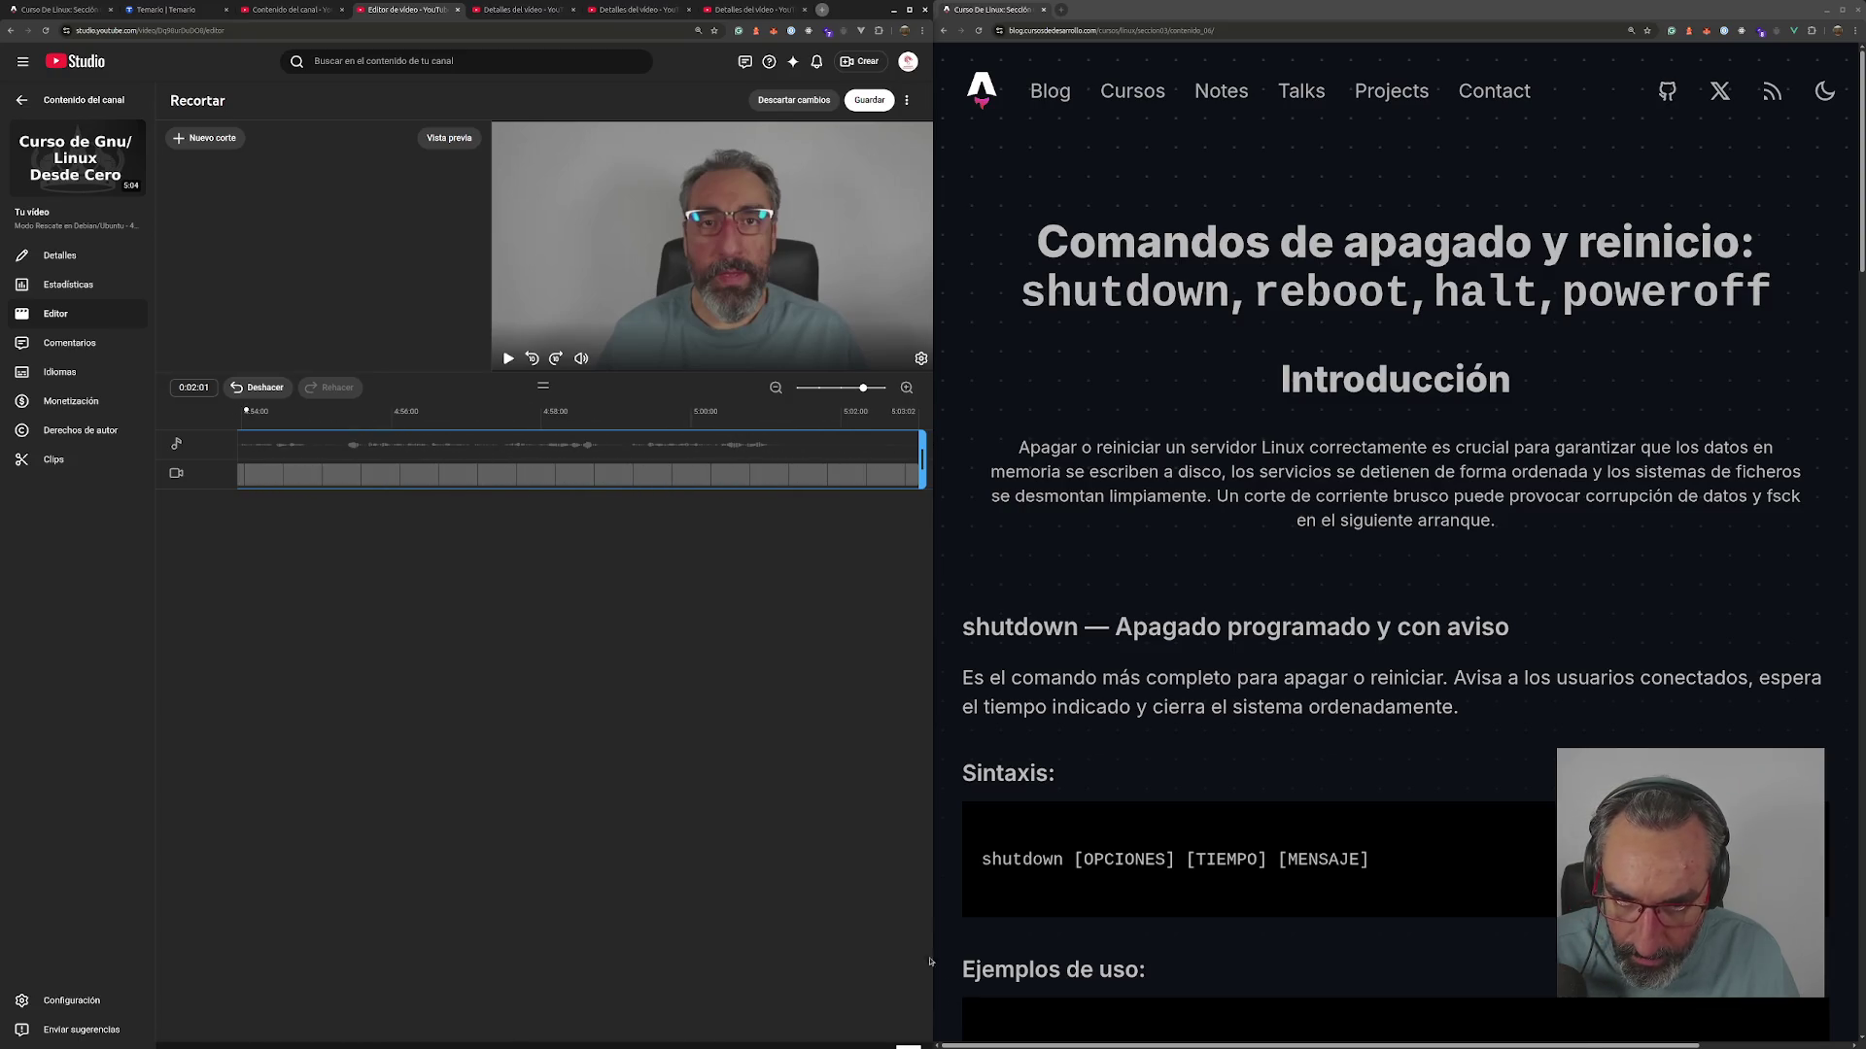
drag(919, 455, 788, 454)
- Save and permanently confirm the trim, then open the RHEL rescue video's editor
click(868, 100)
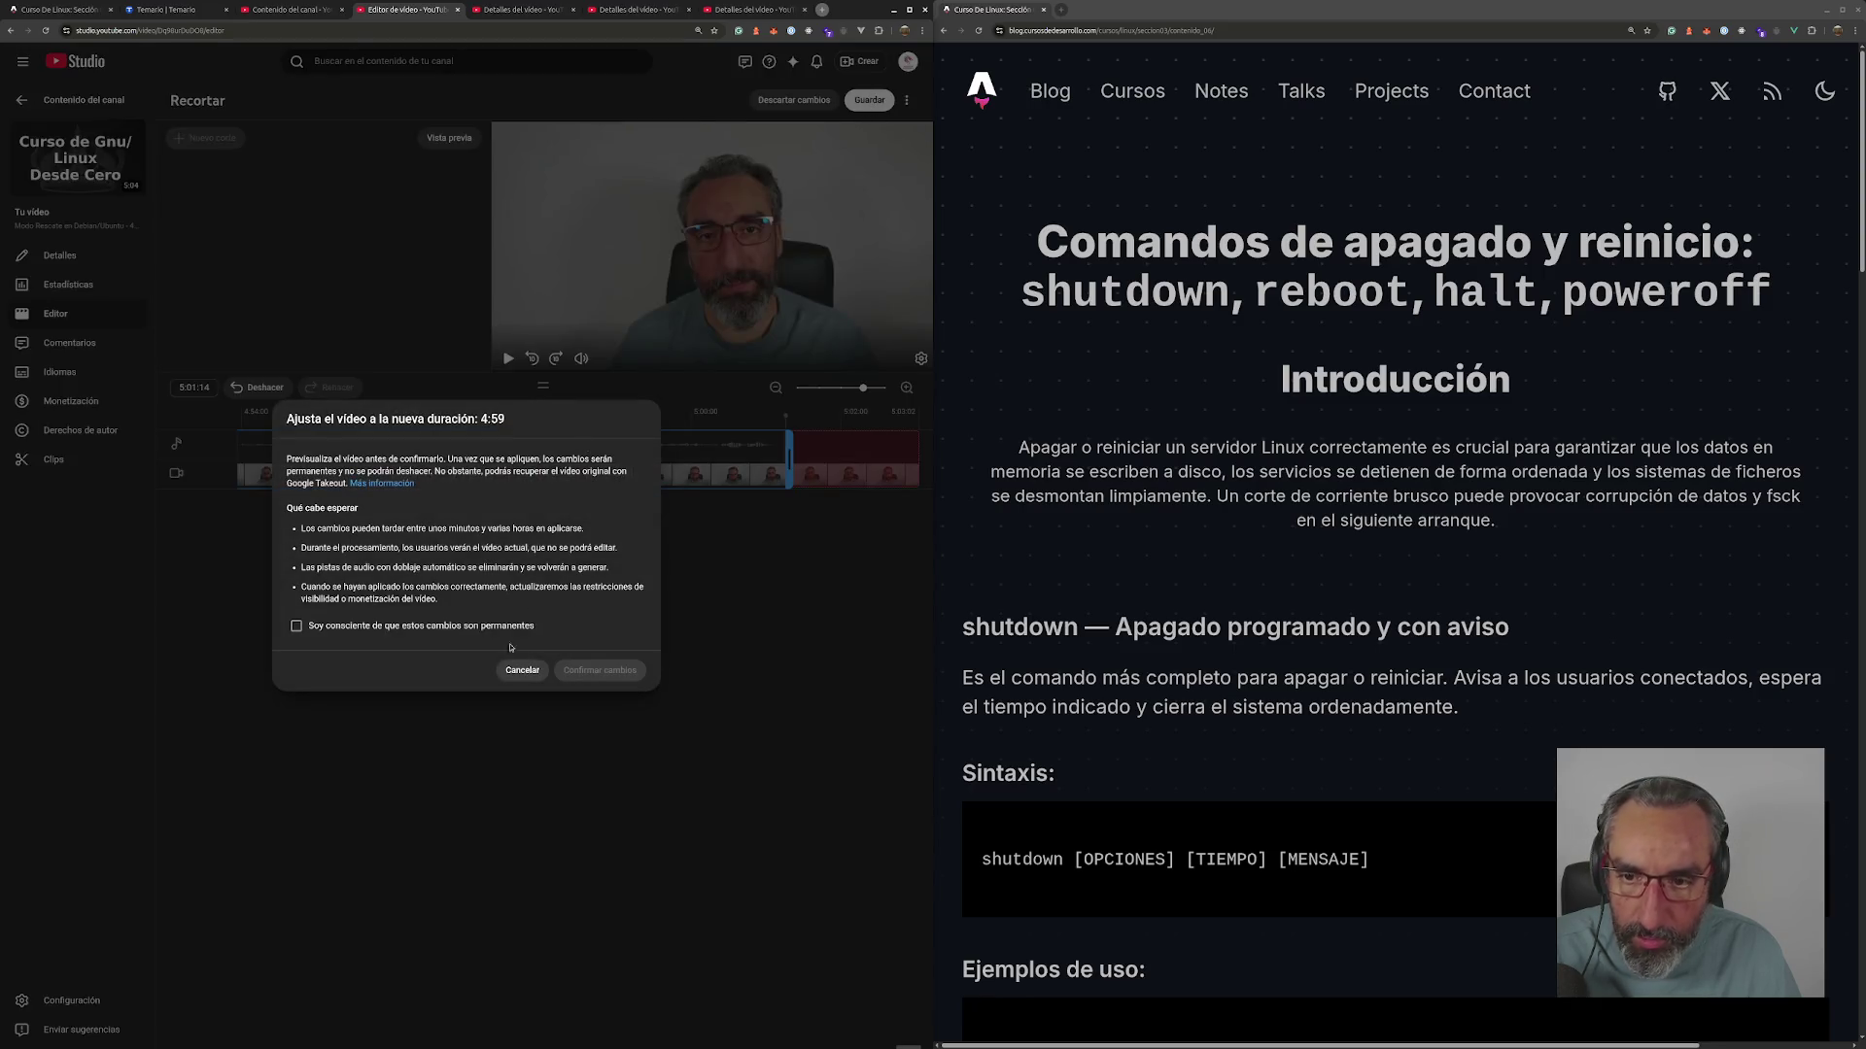
click(440, 626)
click(600, 671)
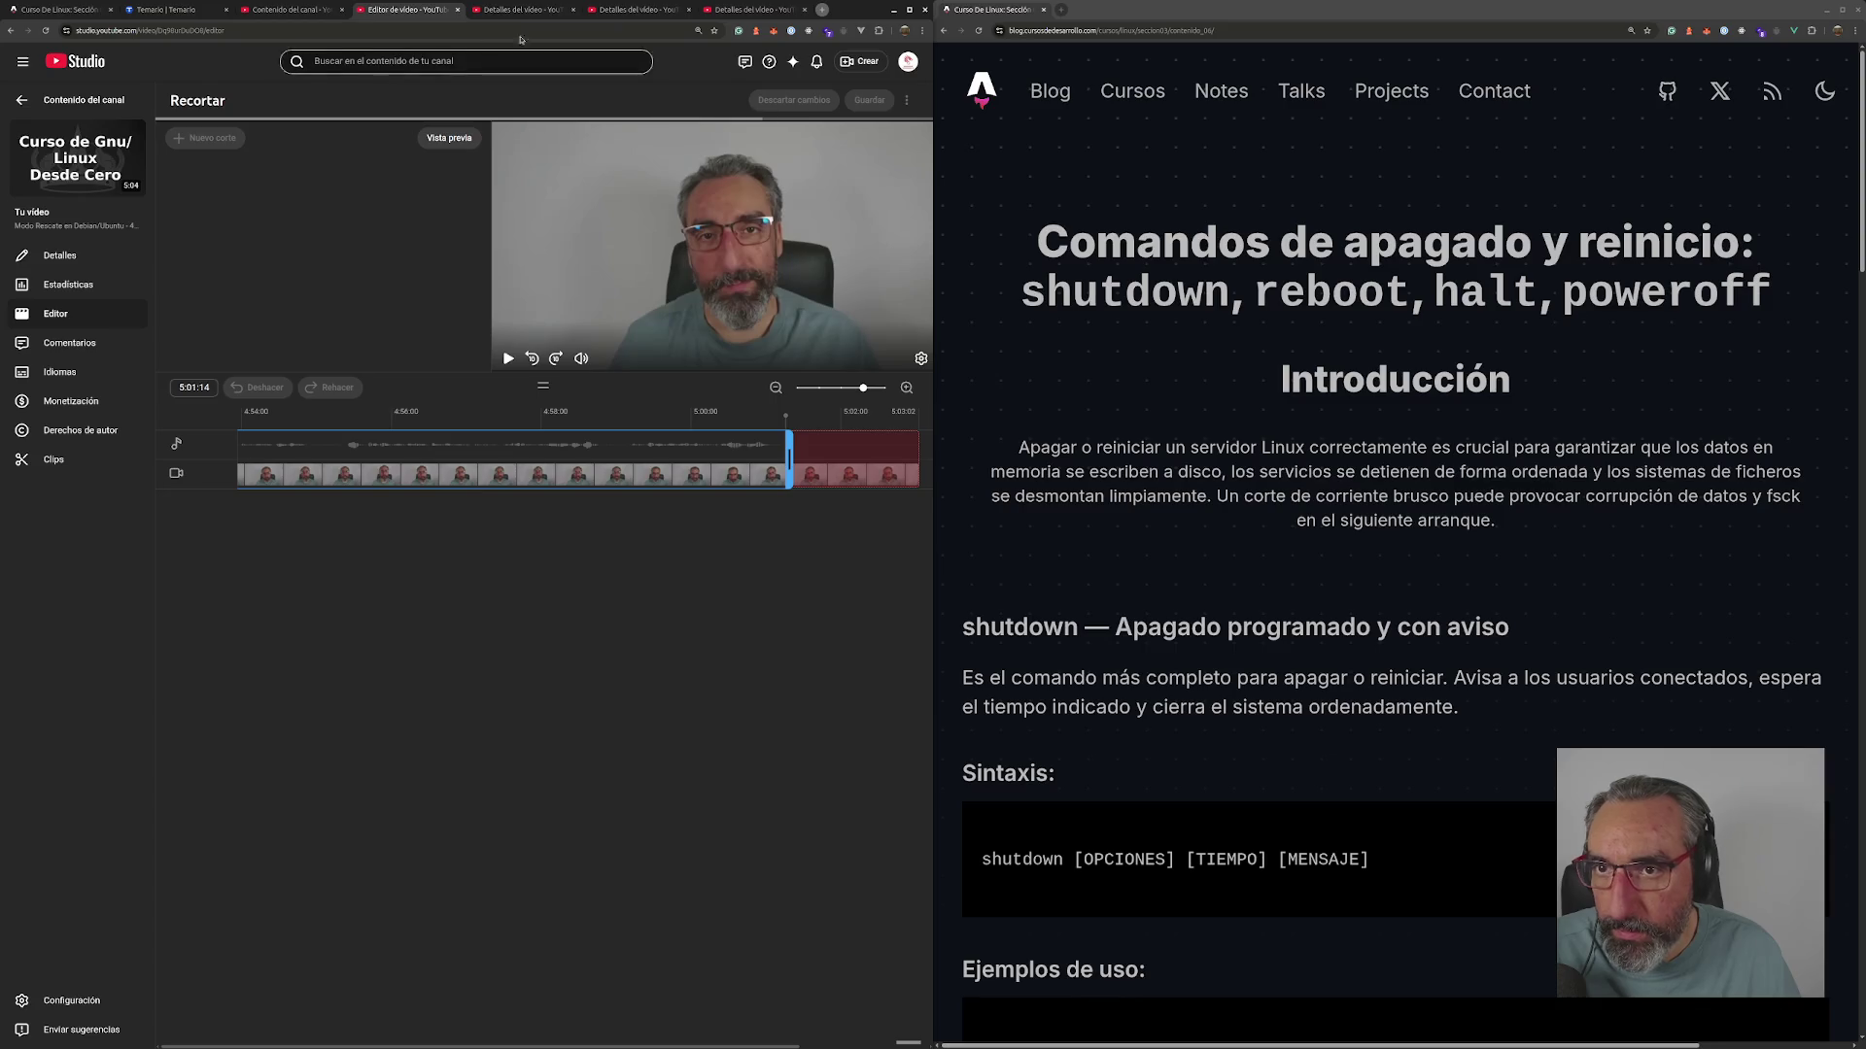
click(536, 13)
click(64, 314)
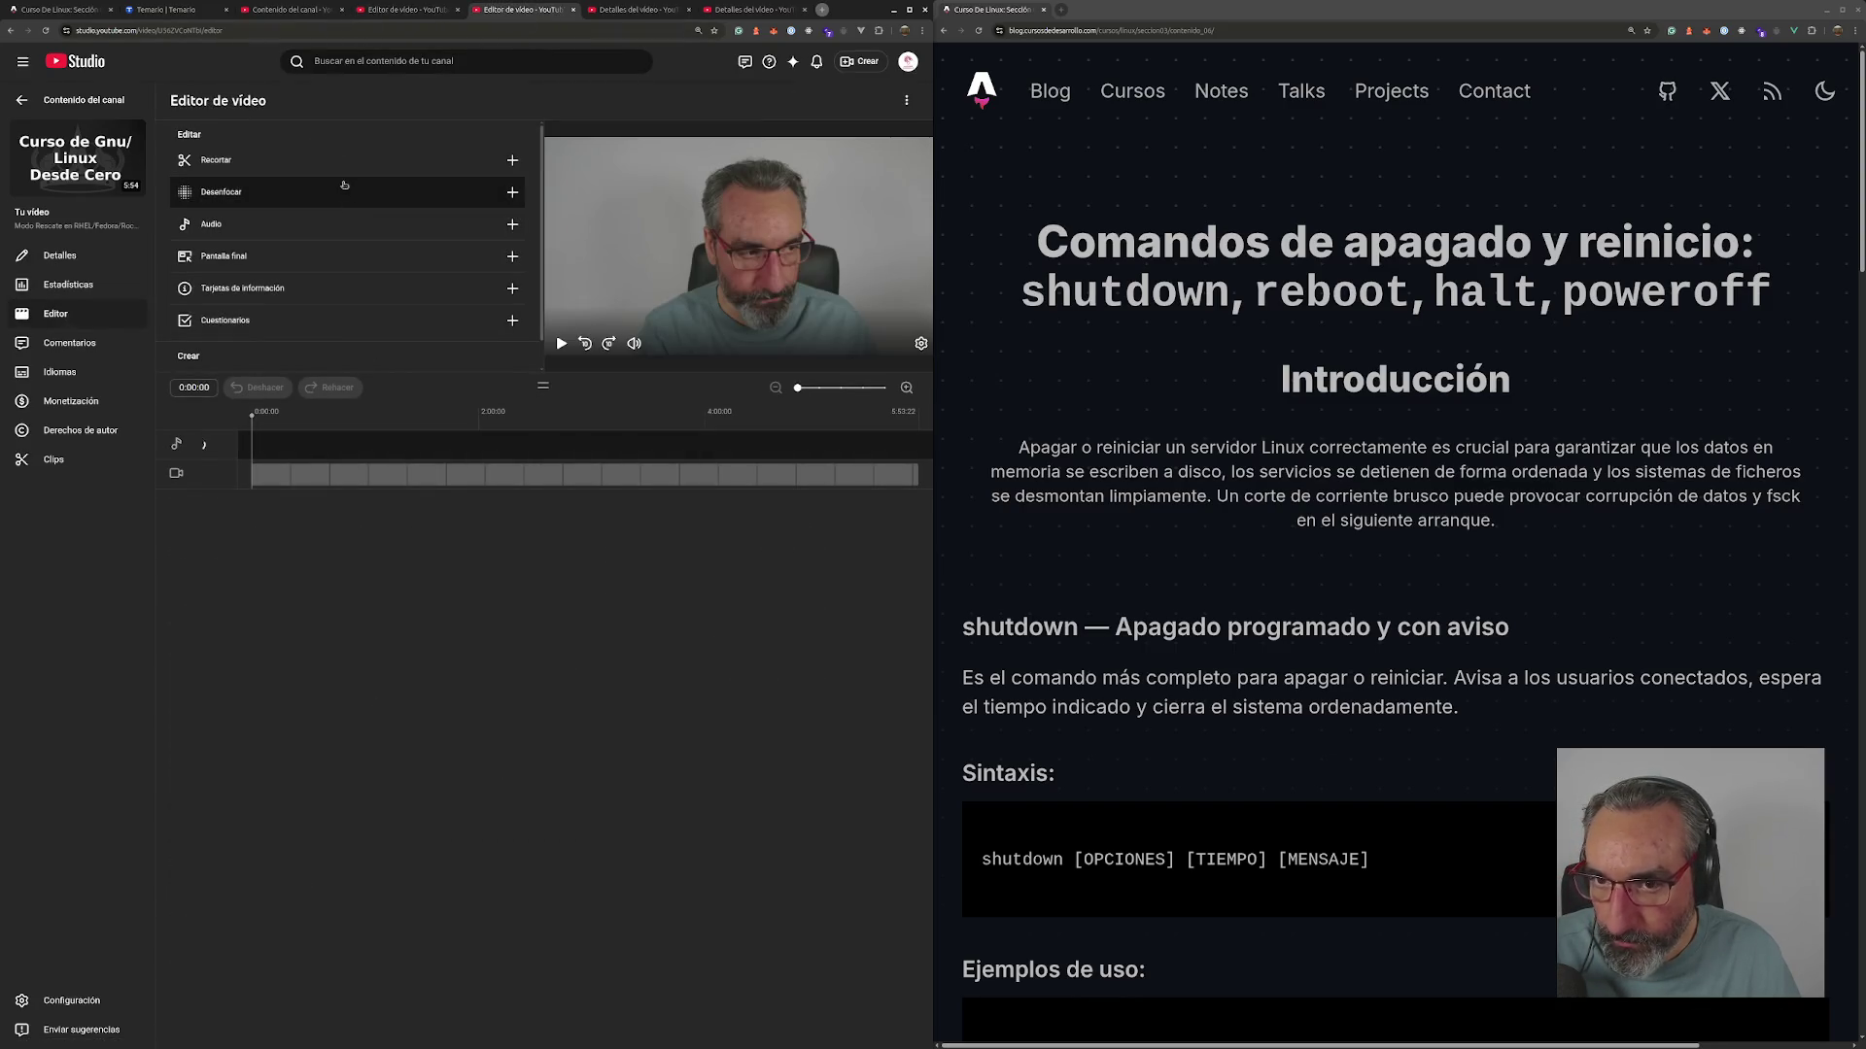
- In Recortar, trim the RHEL rescue video's intro and outro down to 5:49
click(363, 161)
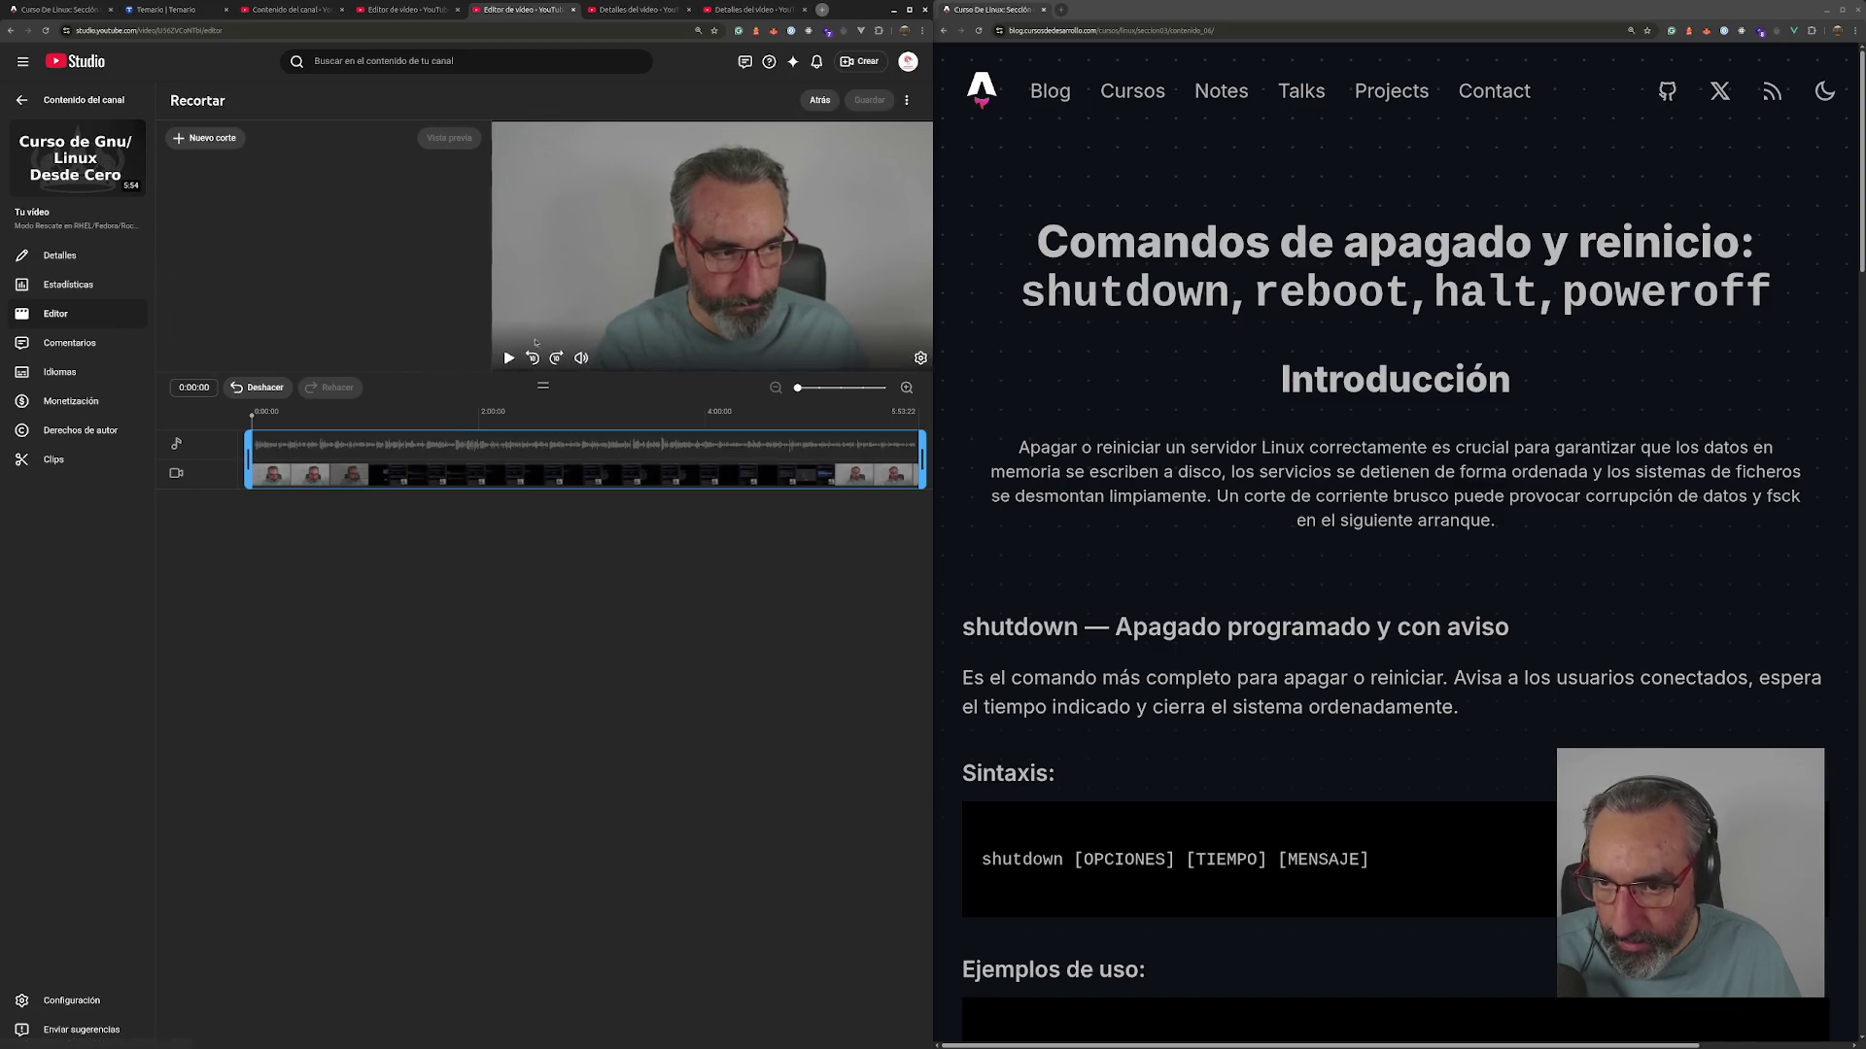
click(860, 392)
drag(249, 467, 373, 466)
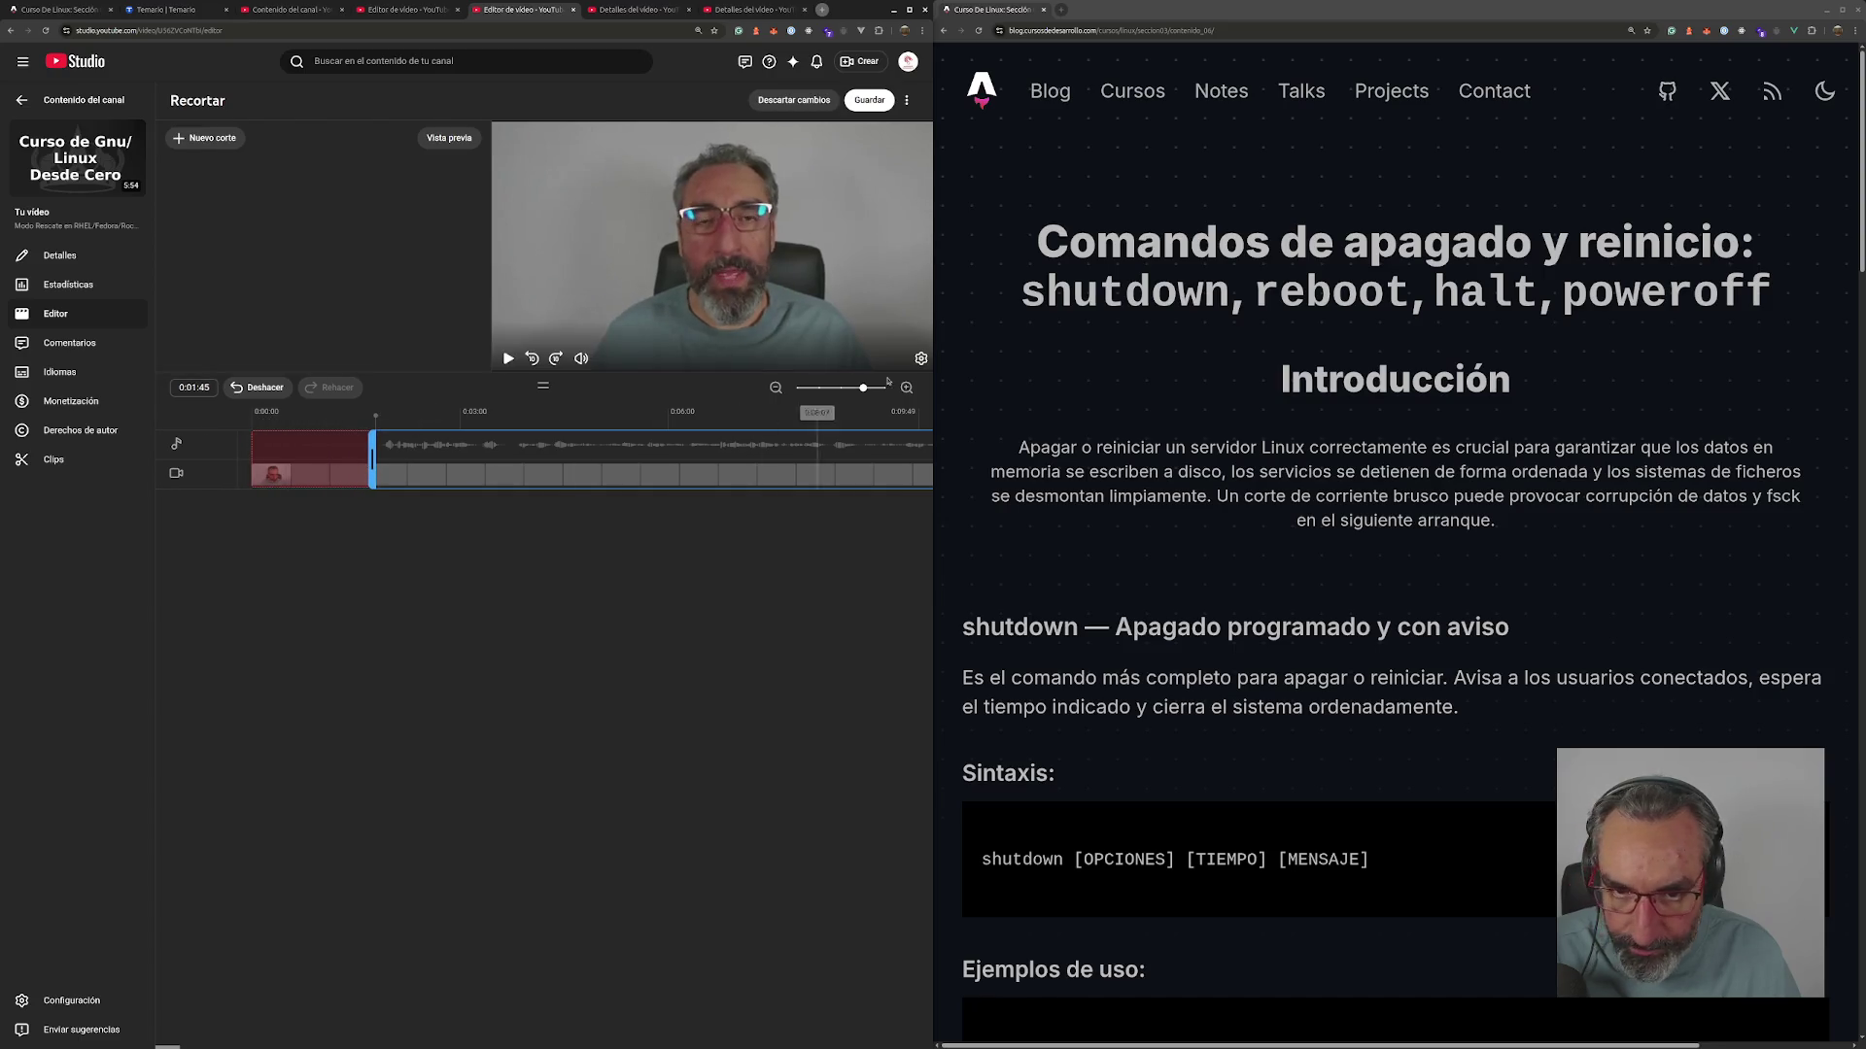
drag(171, 1046, 908, 1046)
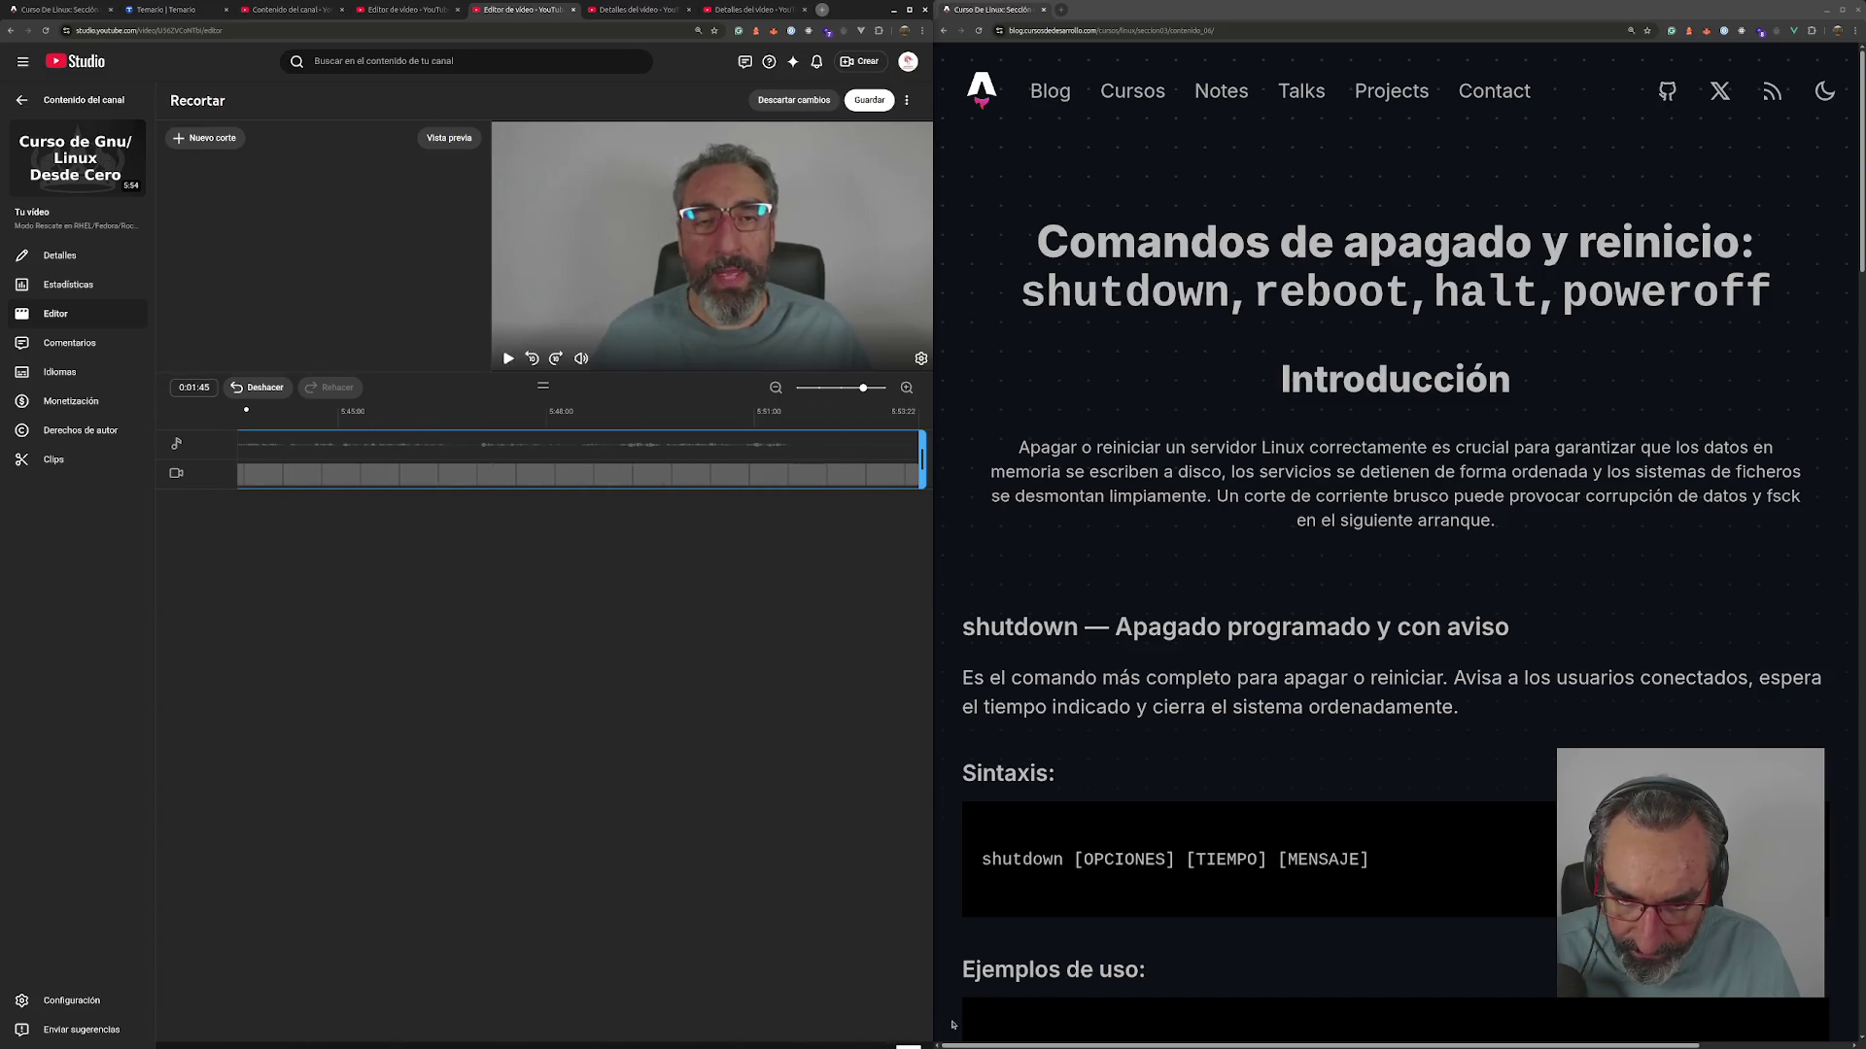
drag(919, 450, 805, 451)
- Save and permanently confirm the trim, then open the USB Live rescue video's editor
click(874, 100)
click(296, 625)
click(600, 670)
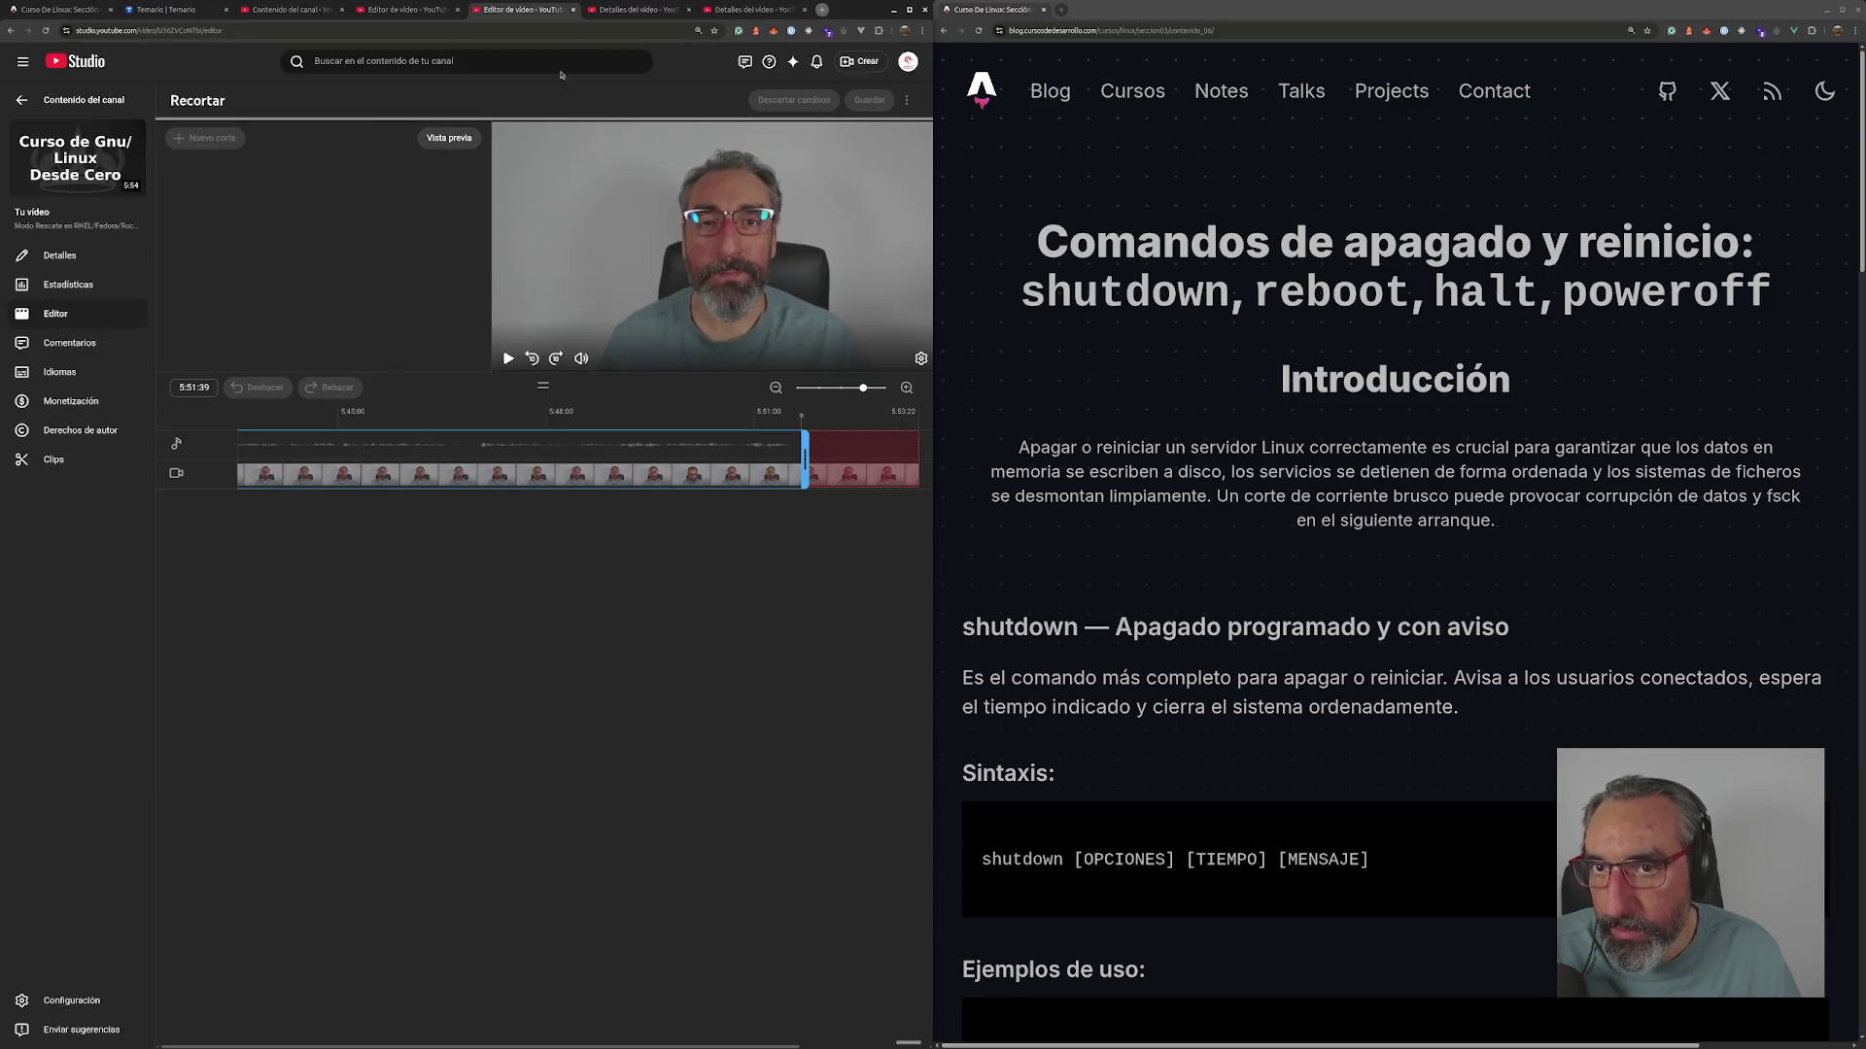
key(ctrl+Tab)
click(53, 316)
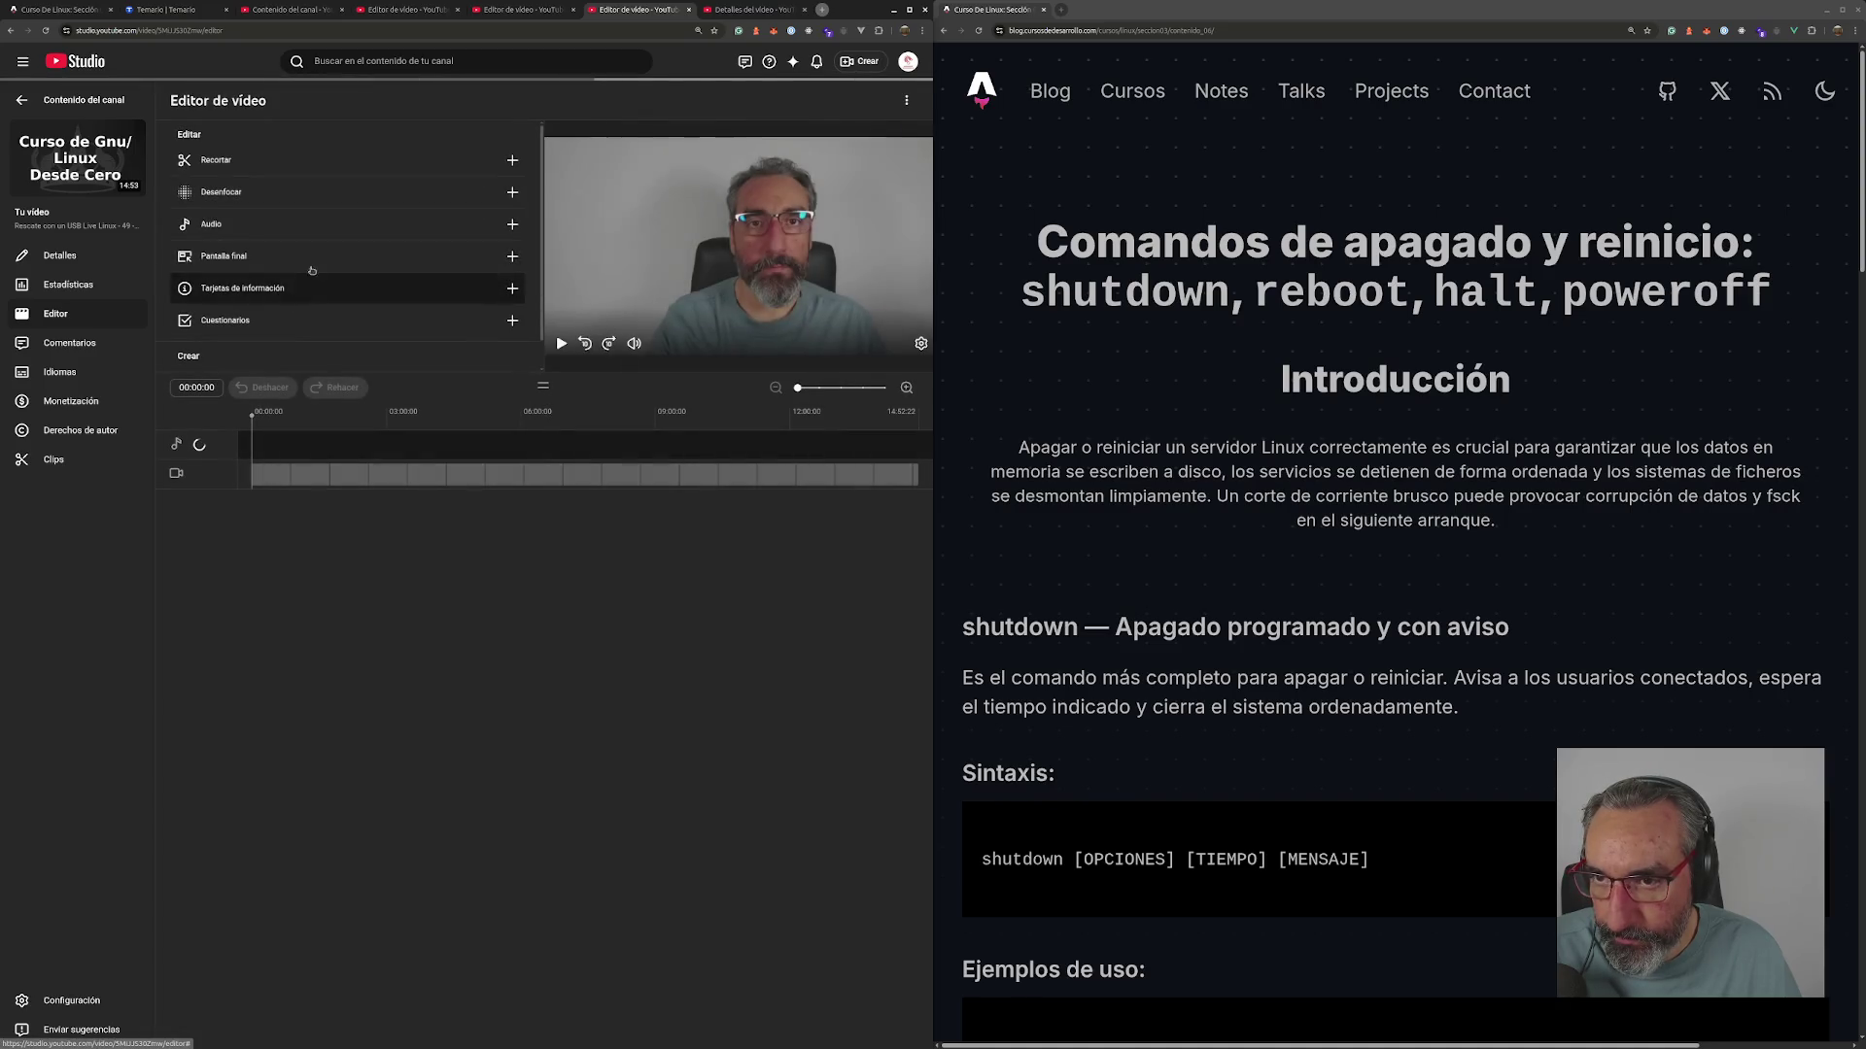
- In Recortar, trim a few seconds off both ends of the 14:53 USB rescue video
click(319, 167)
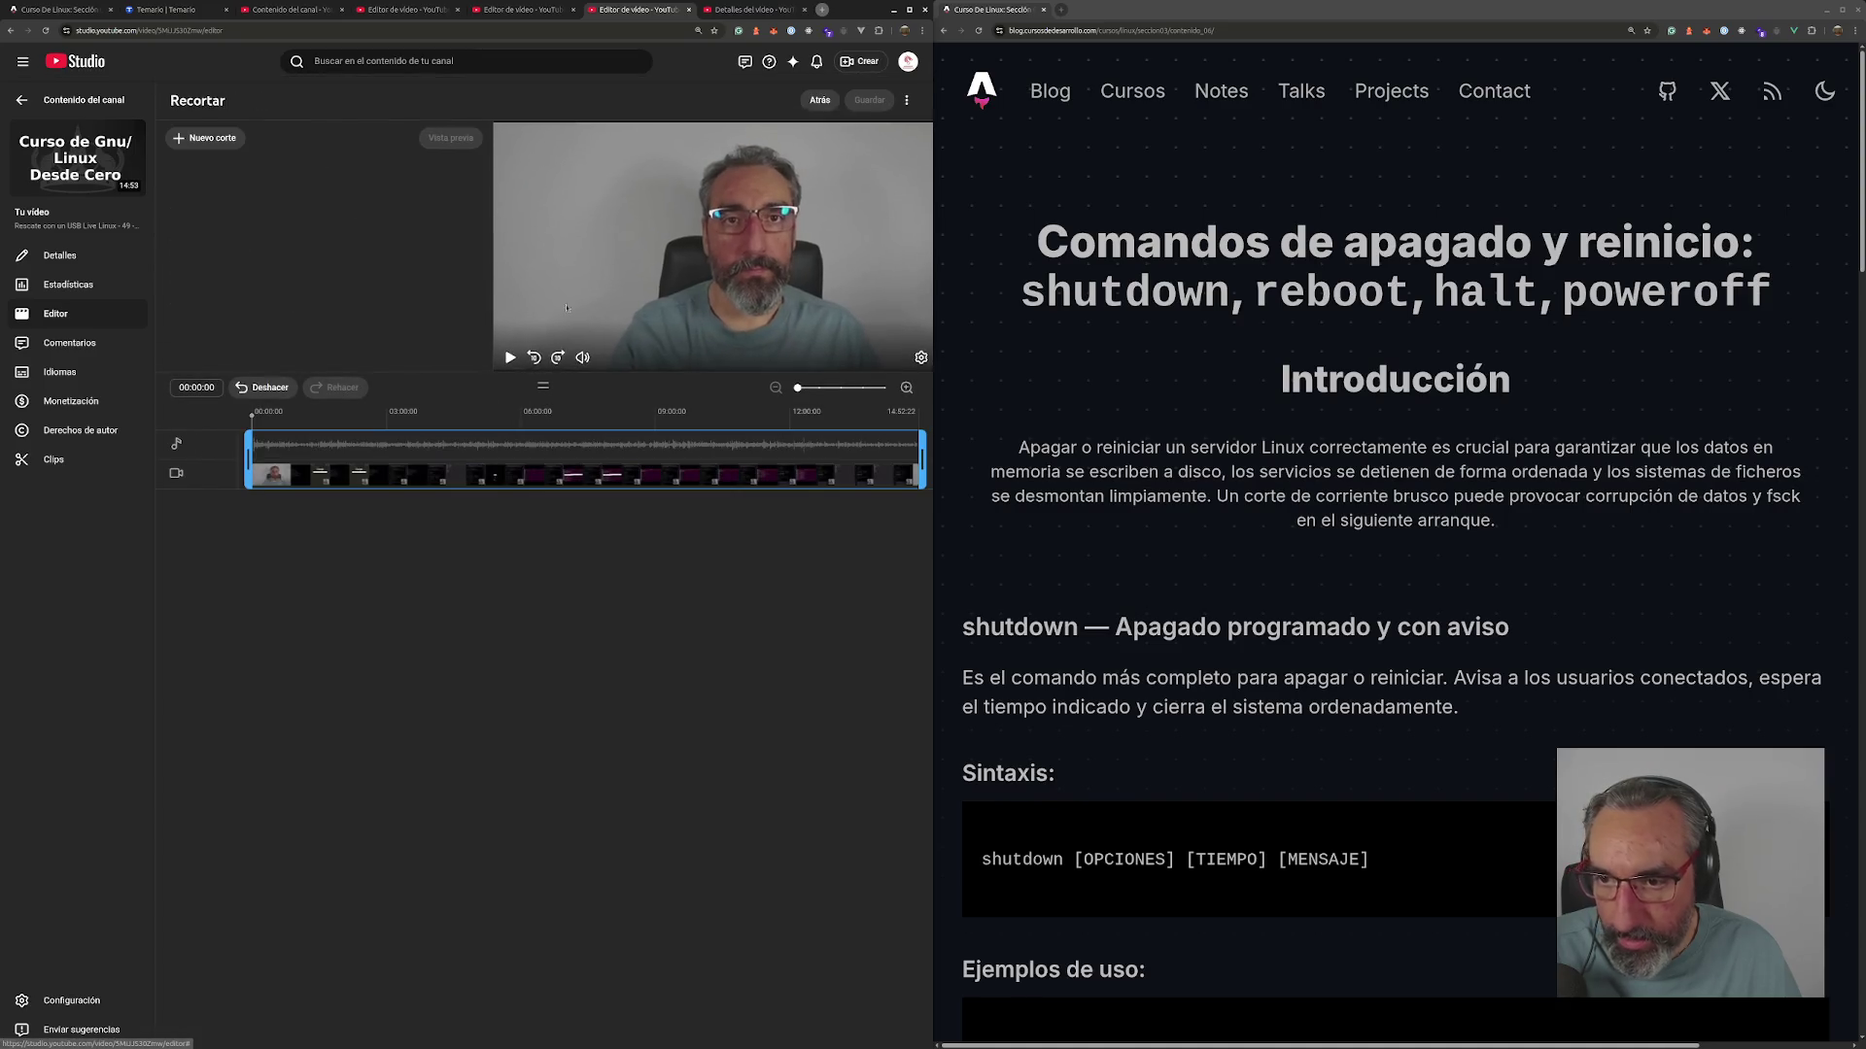
click(864, 388)
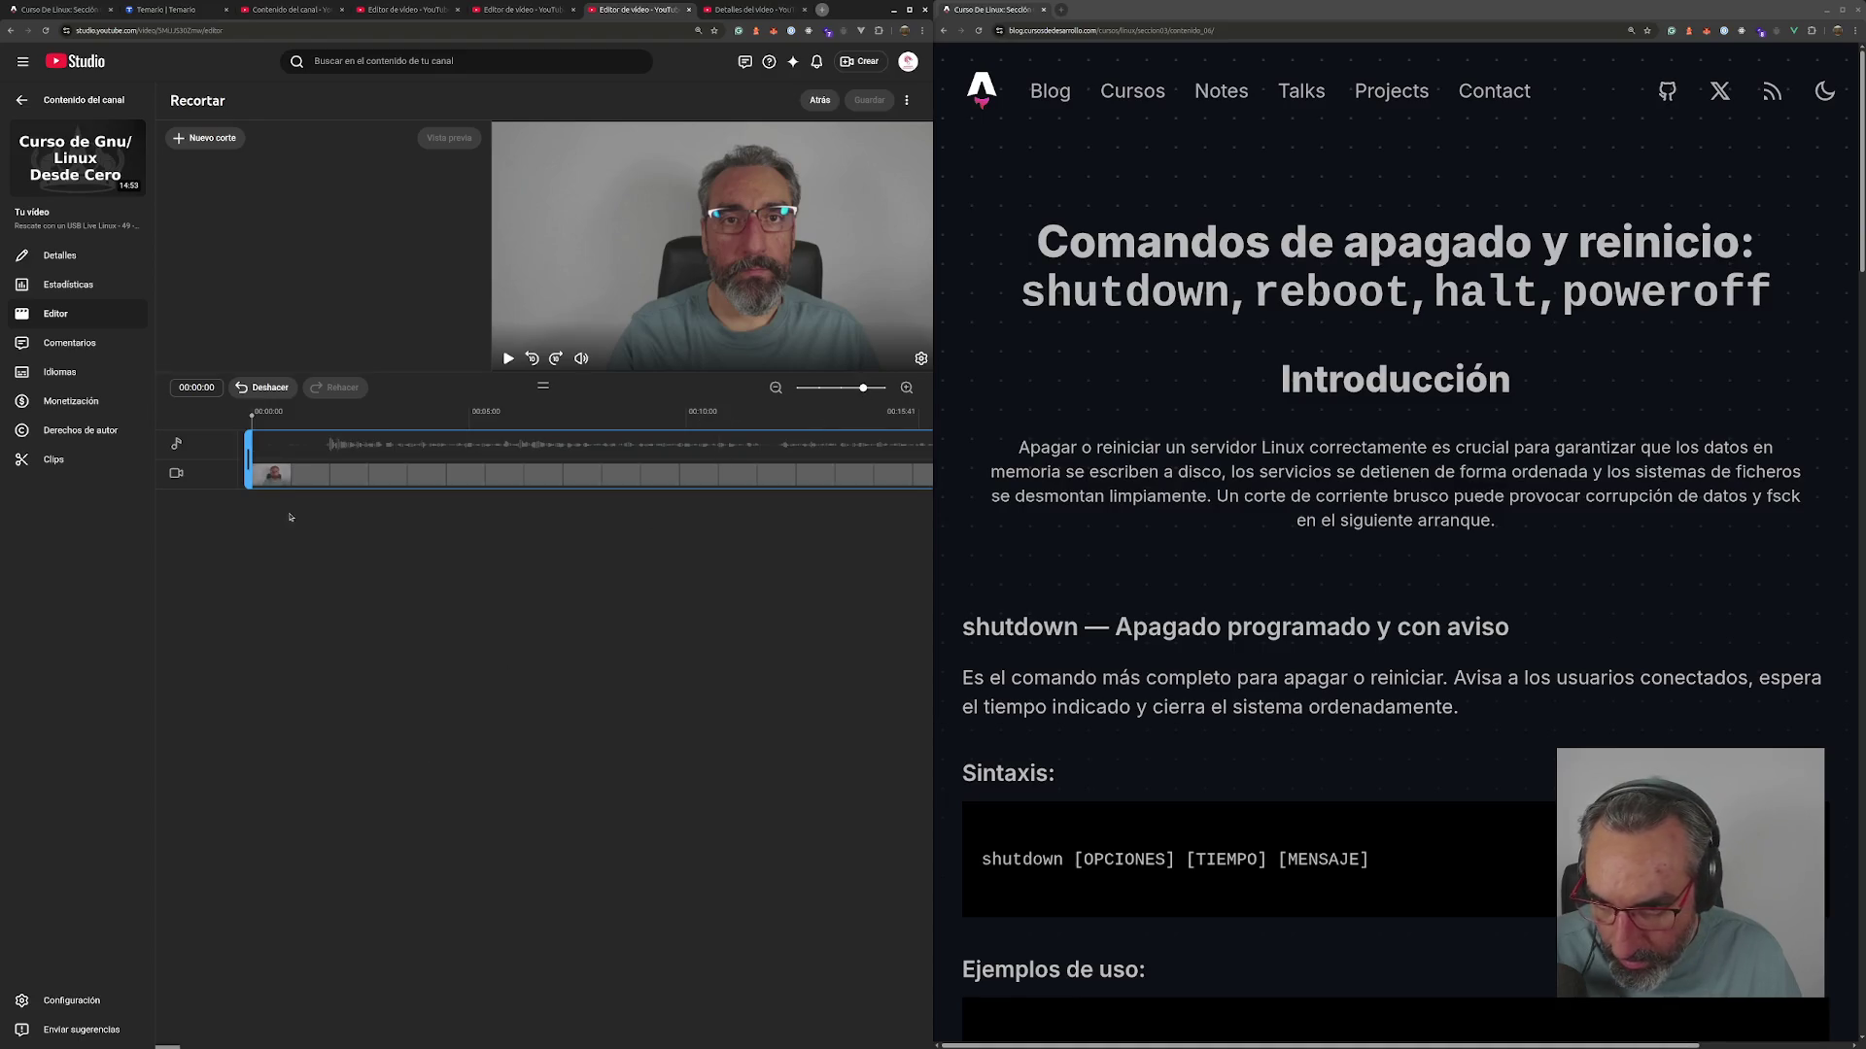
drag(249, 457, 312, 457)
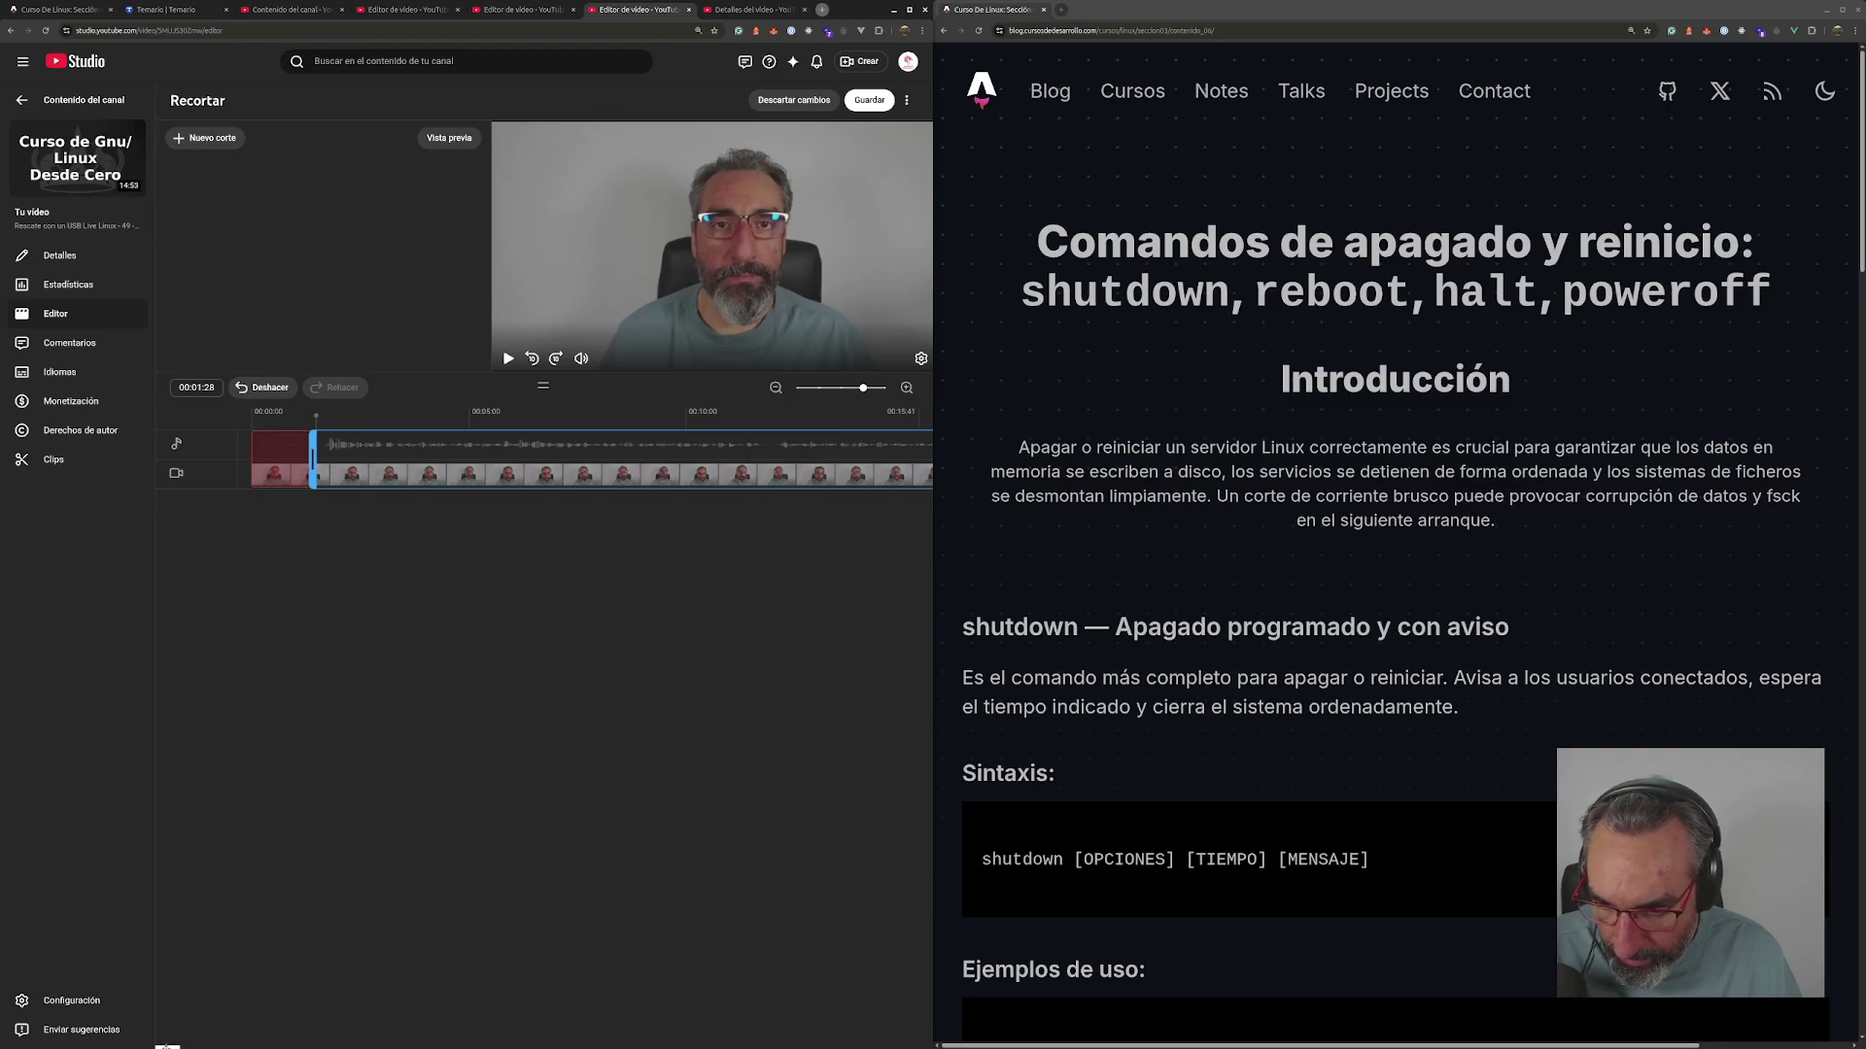
drag(167, 1046, 908, 1047)
drag(920, 458, 851, 457)
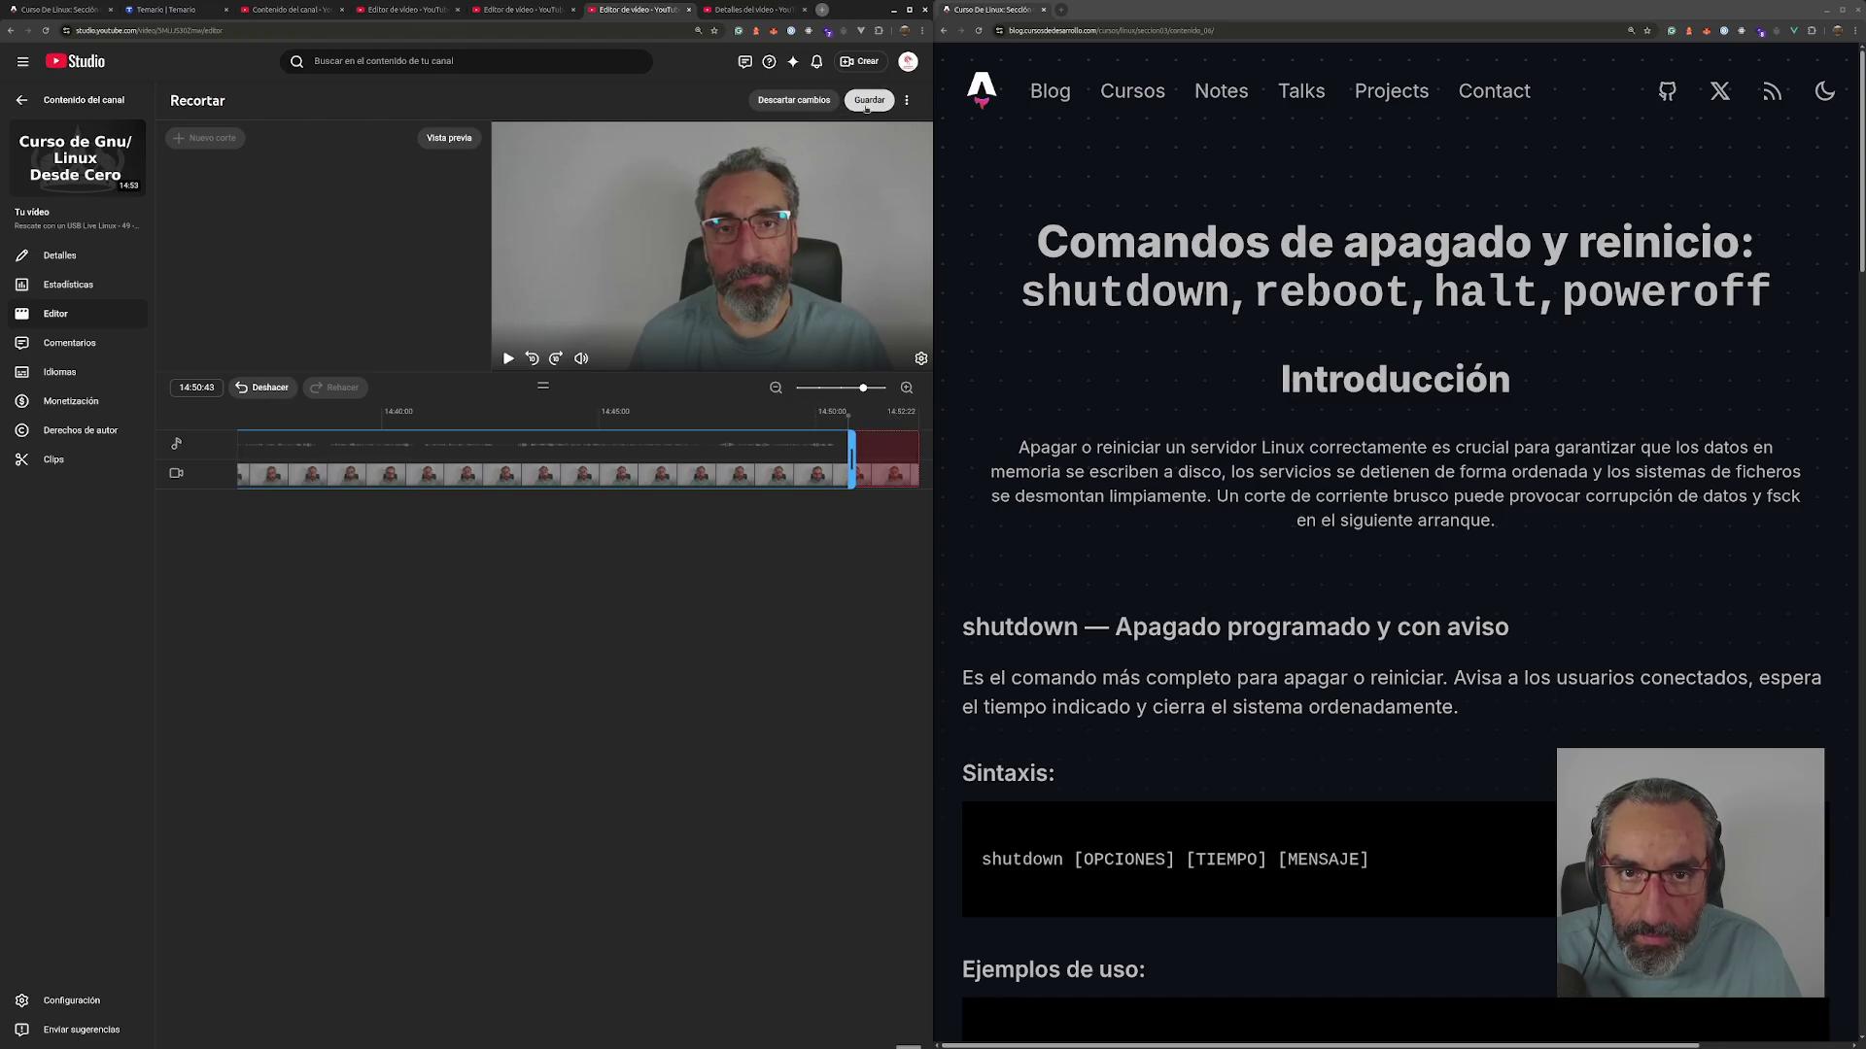
- Save and confirm the 14:49 trim, then switch to episode 50's details tab
click(866, 104)
click(296, 617)
click(599, 661)
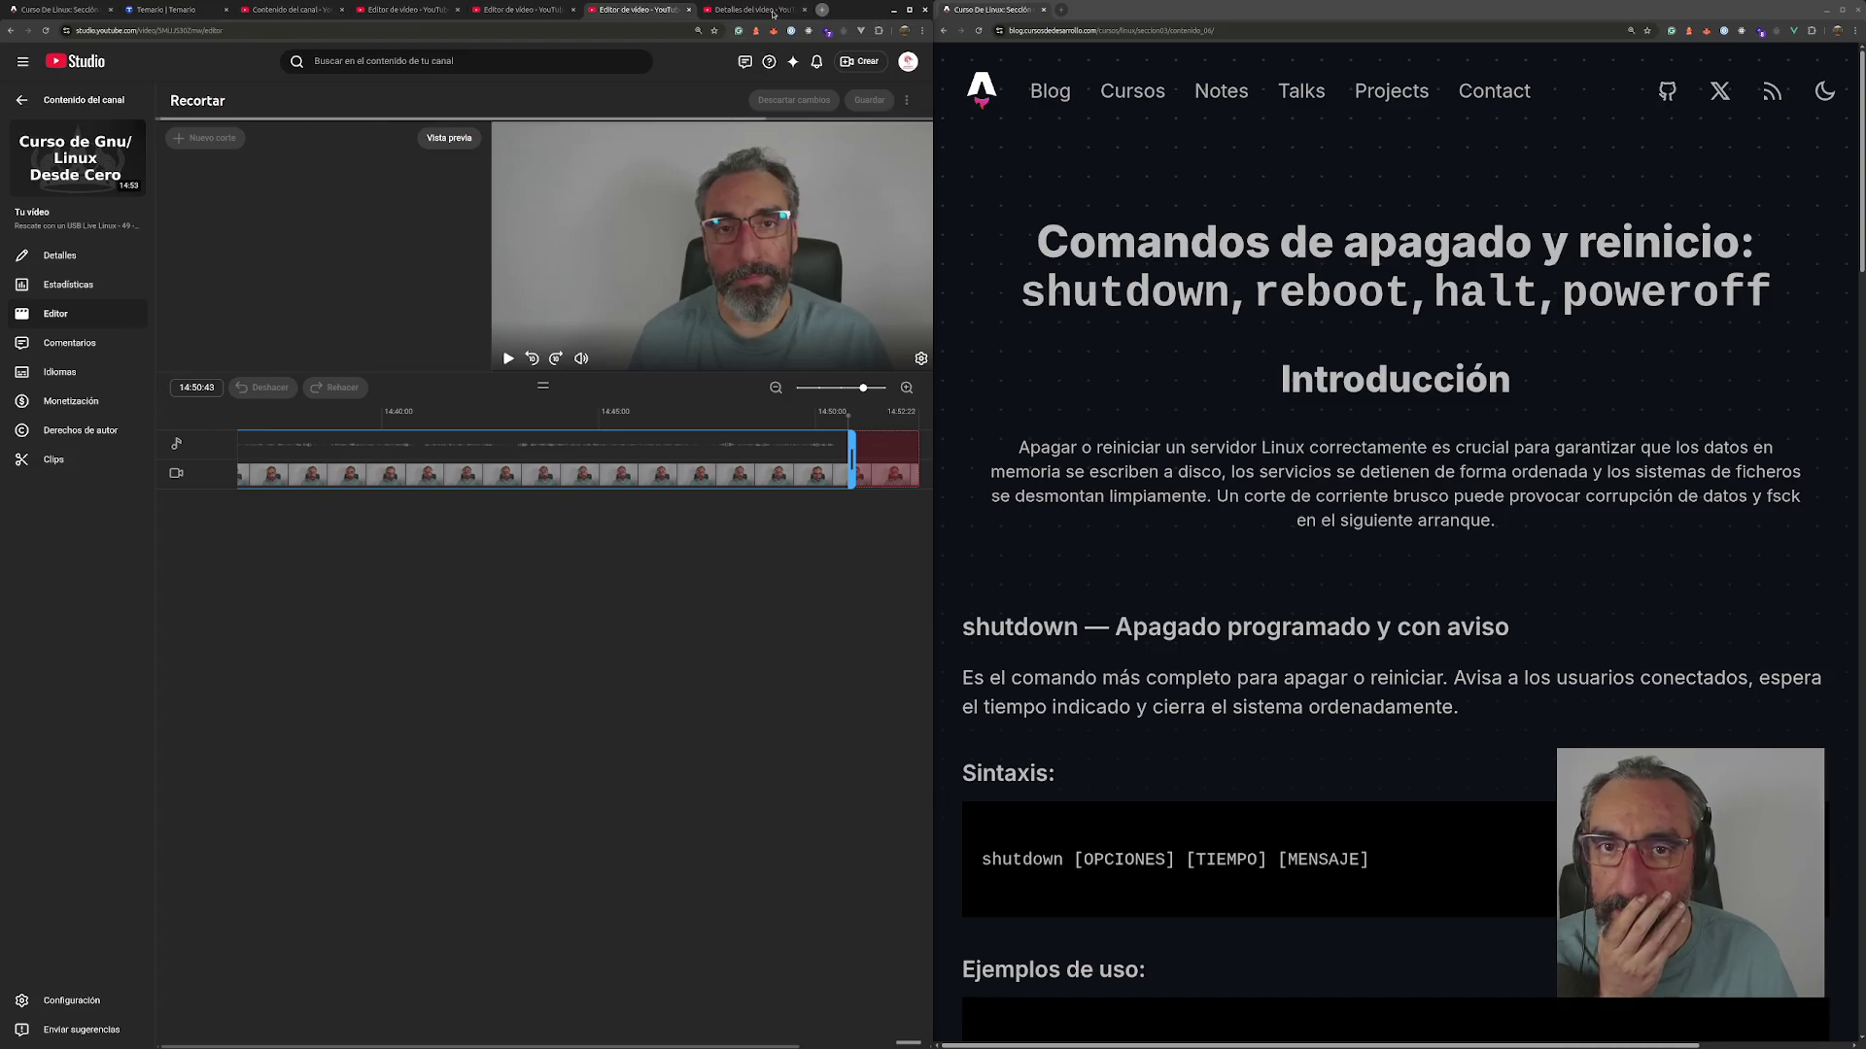
click(772, 10)
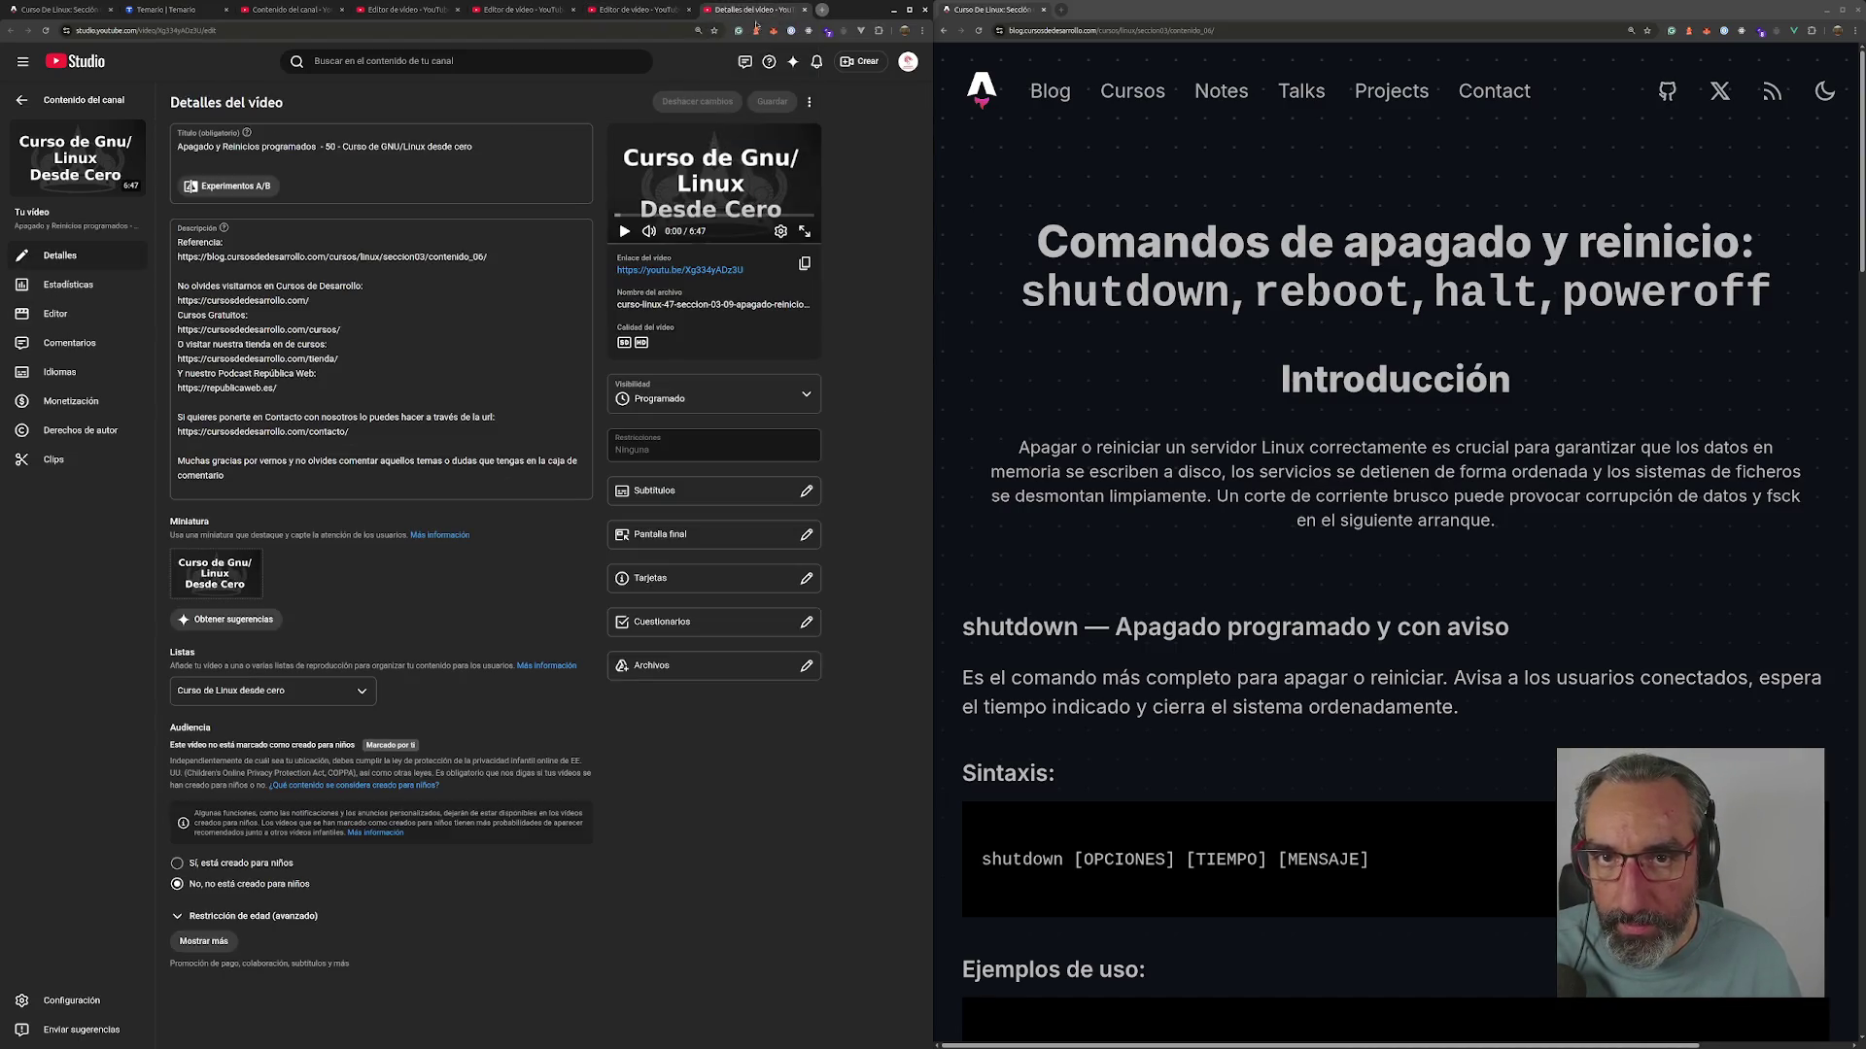
- Open the shutdown-and-reboot lesson in Recortar and trim both ends to 6:42
click(87, 314)
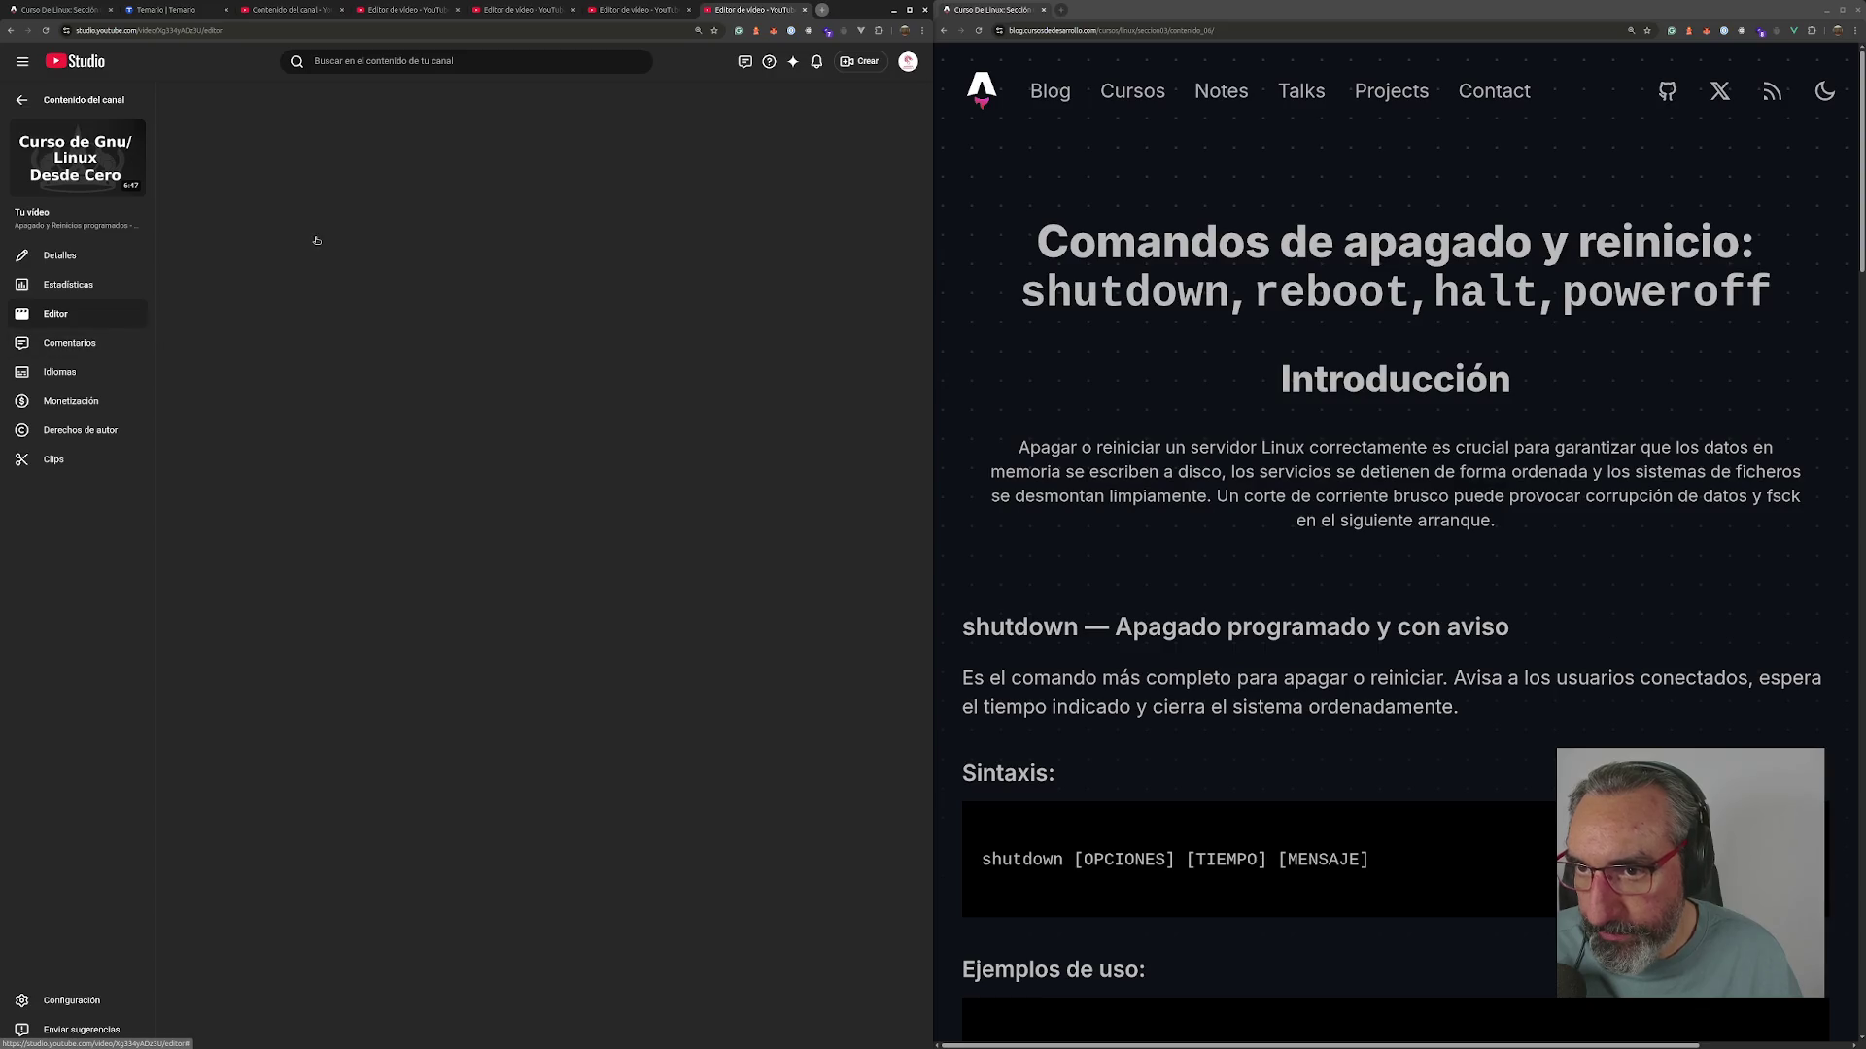
click(250, 164)
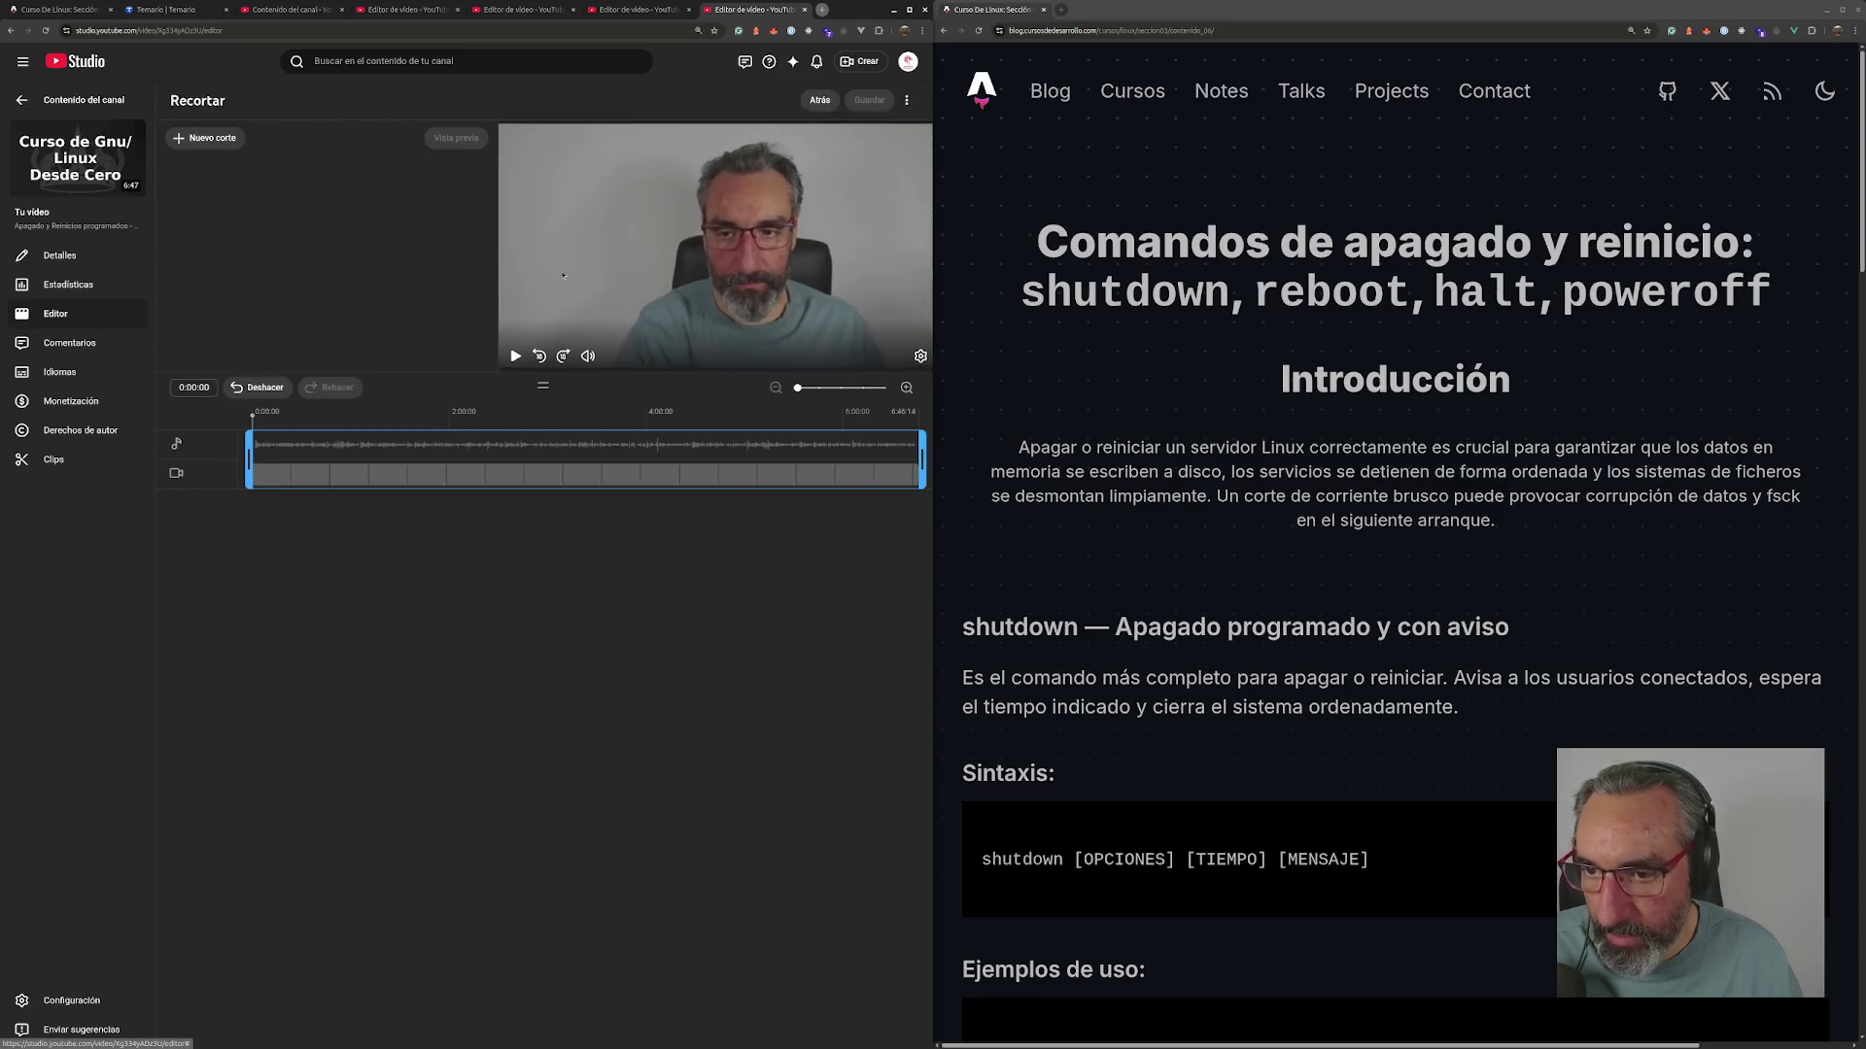
click(864, 388)
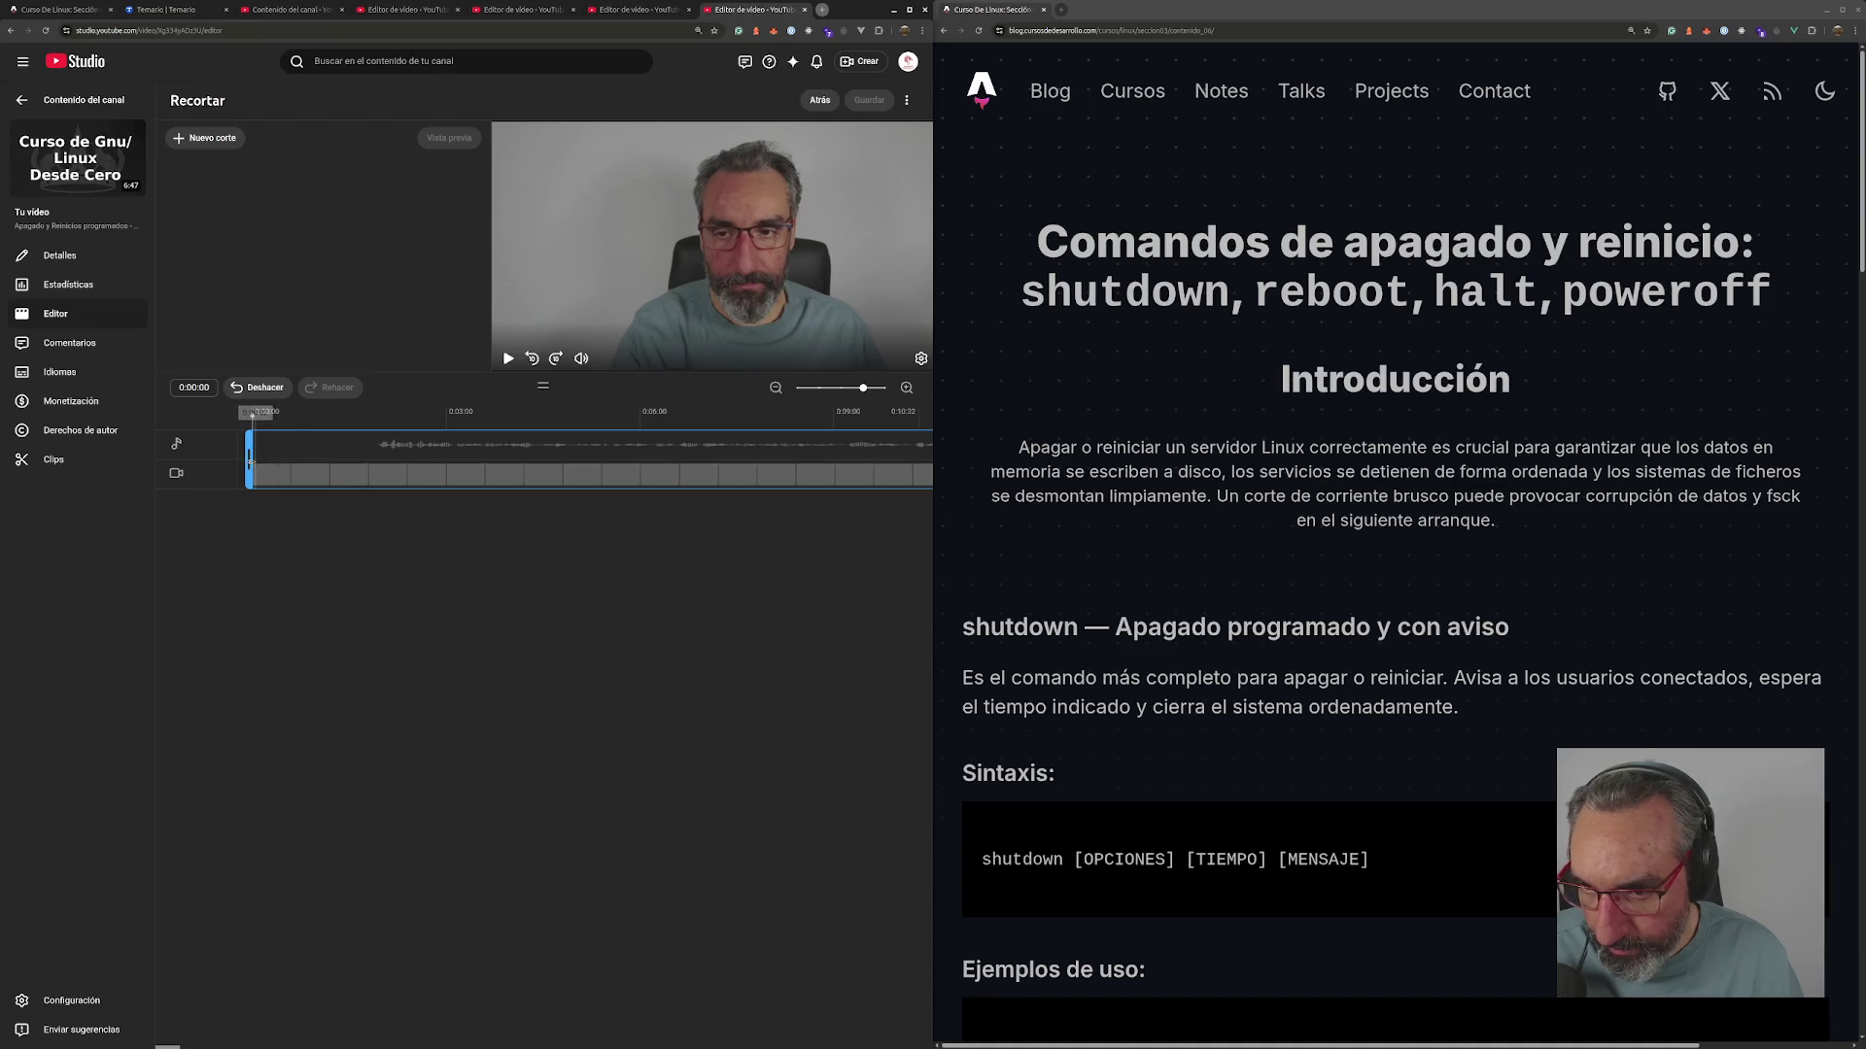
drag(251, 468, 367, 467)
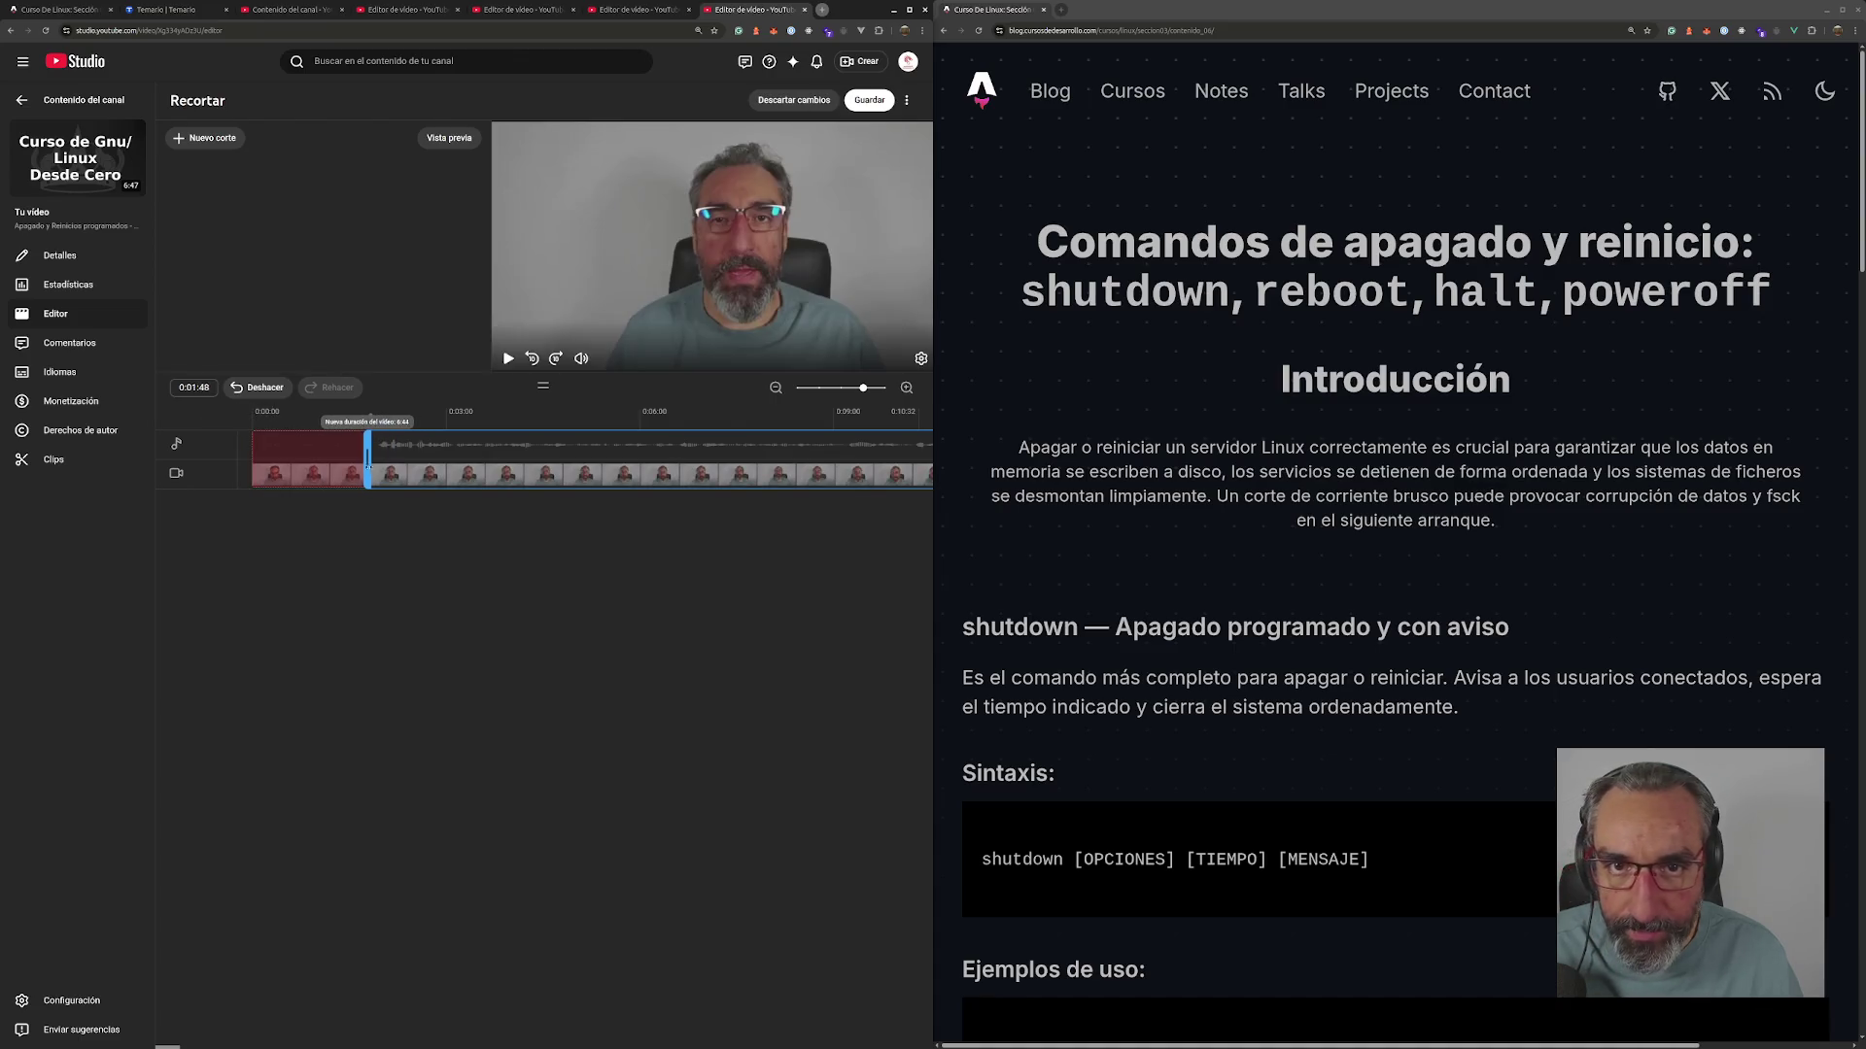
drag(167, 1046, 909, 1046)
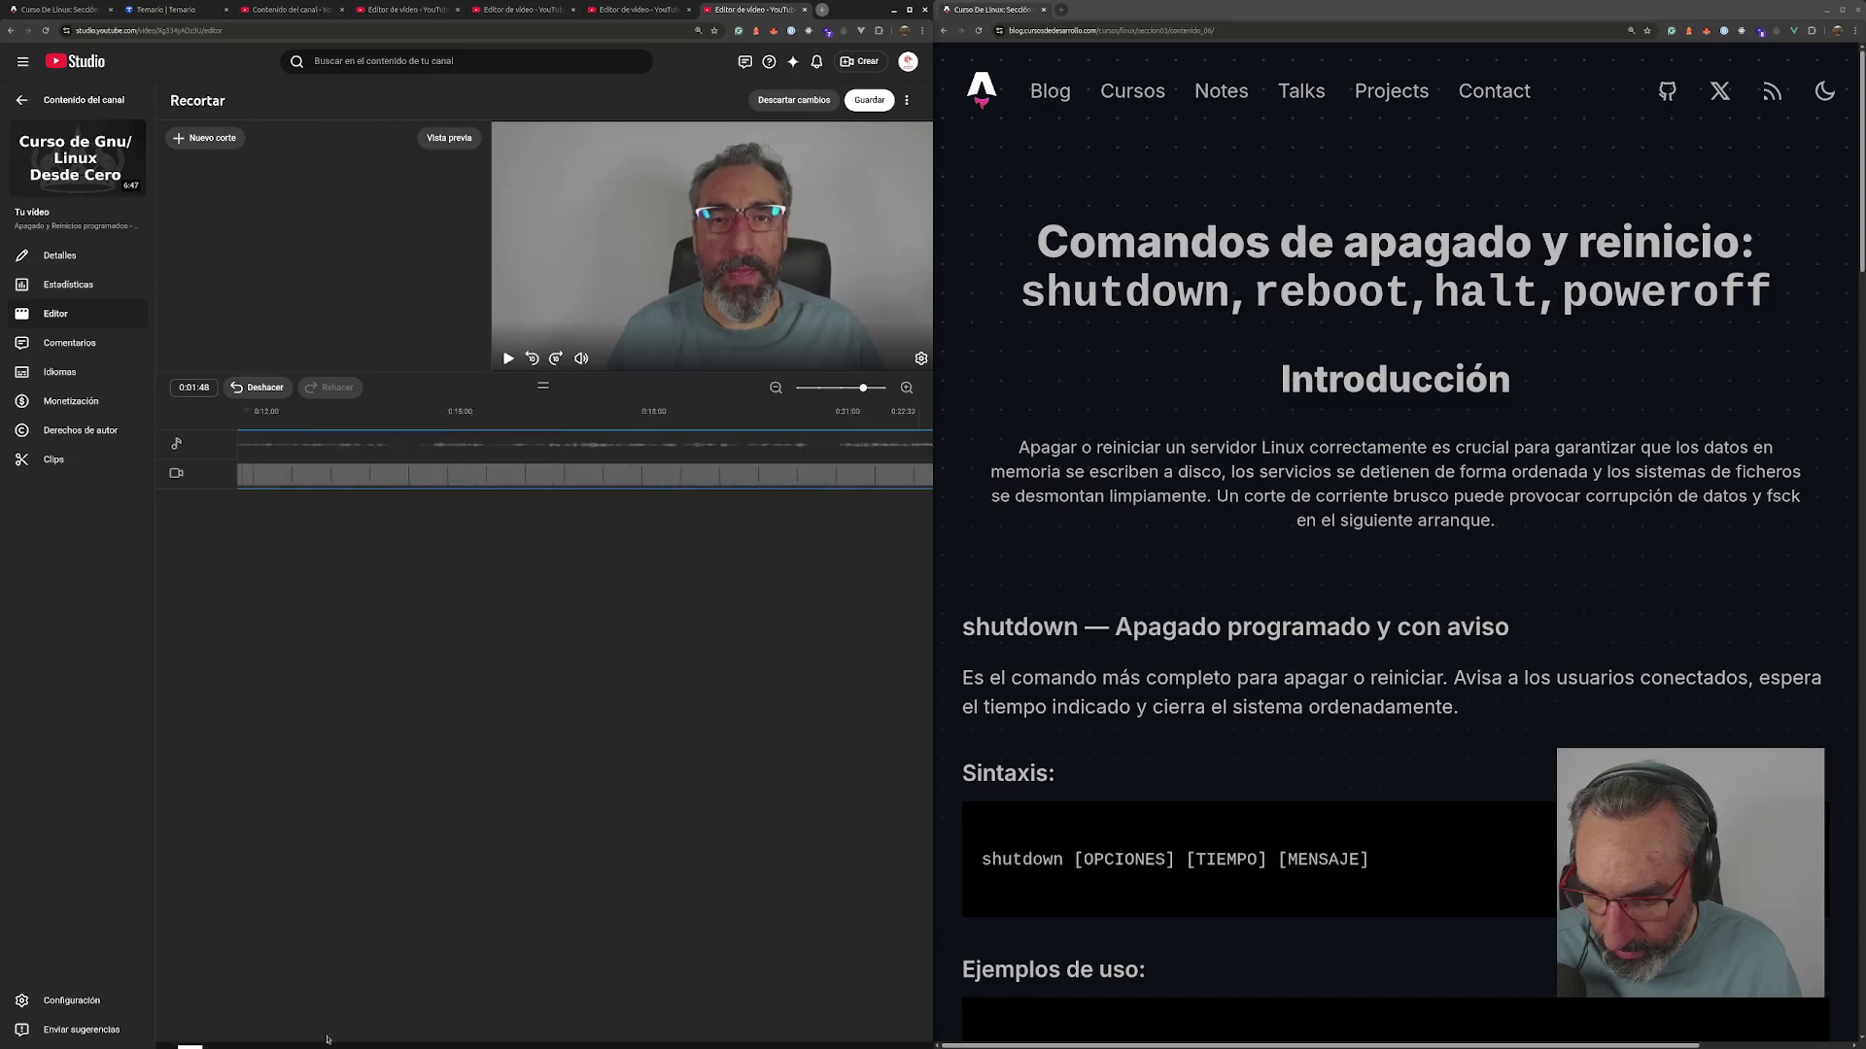
drag(921, 454, 786, 457)
- Save and permanently confirm the 6:42 trim, then close the Studio tabs
click(874, 103)
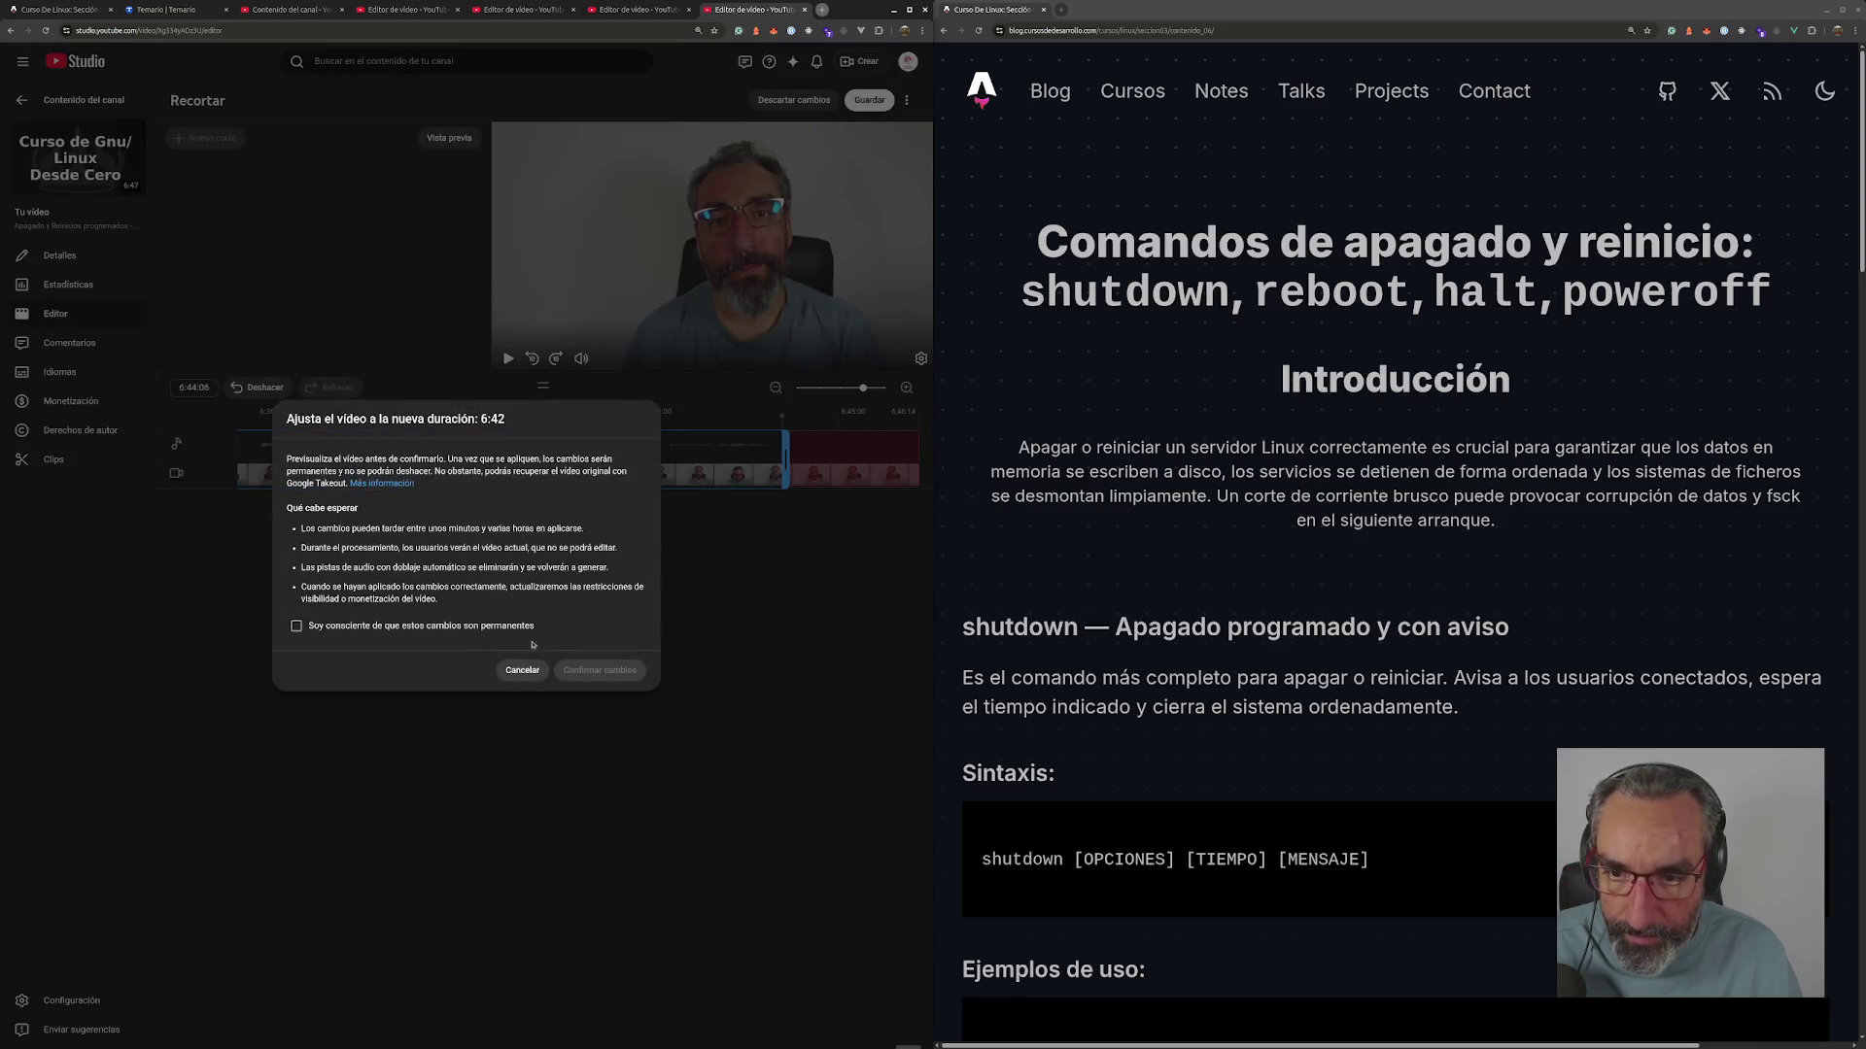
click(489, 626)
click(600, 670)
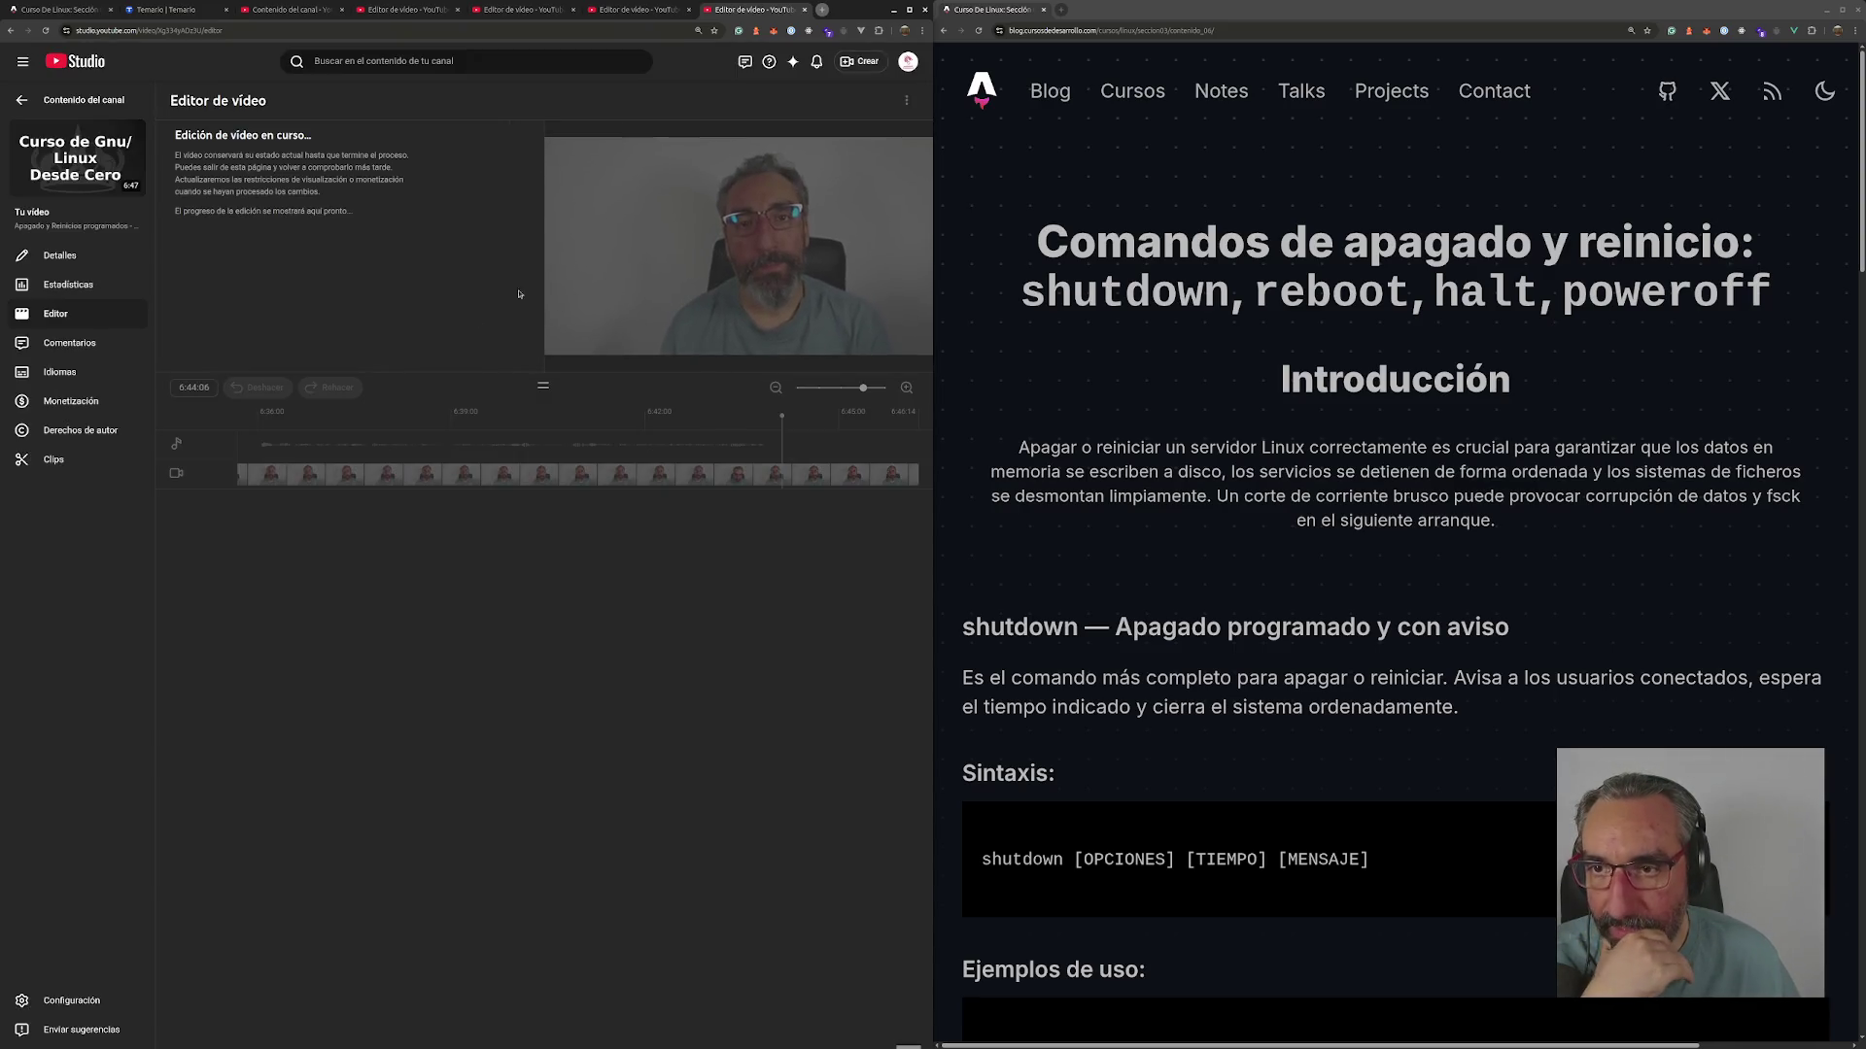
key(ctrl+w)
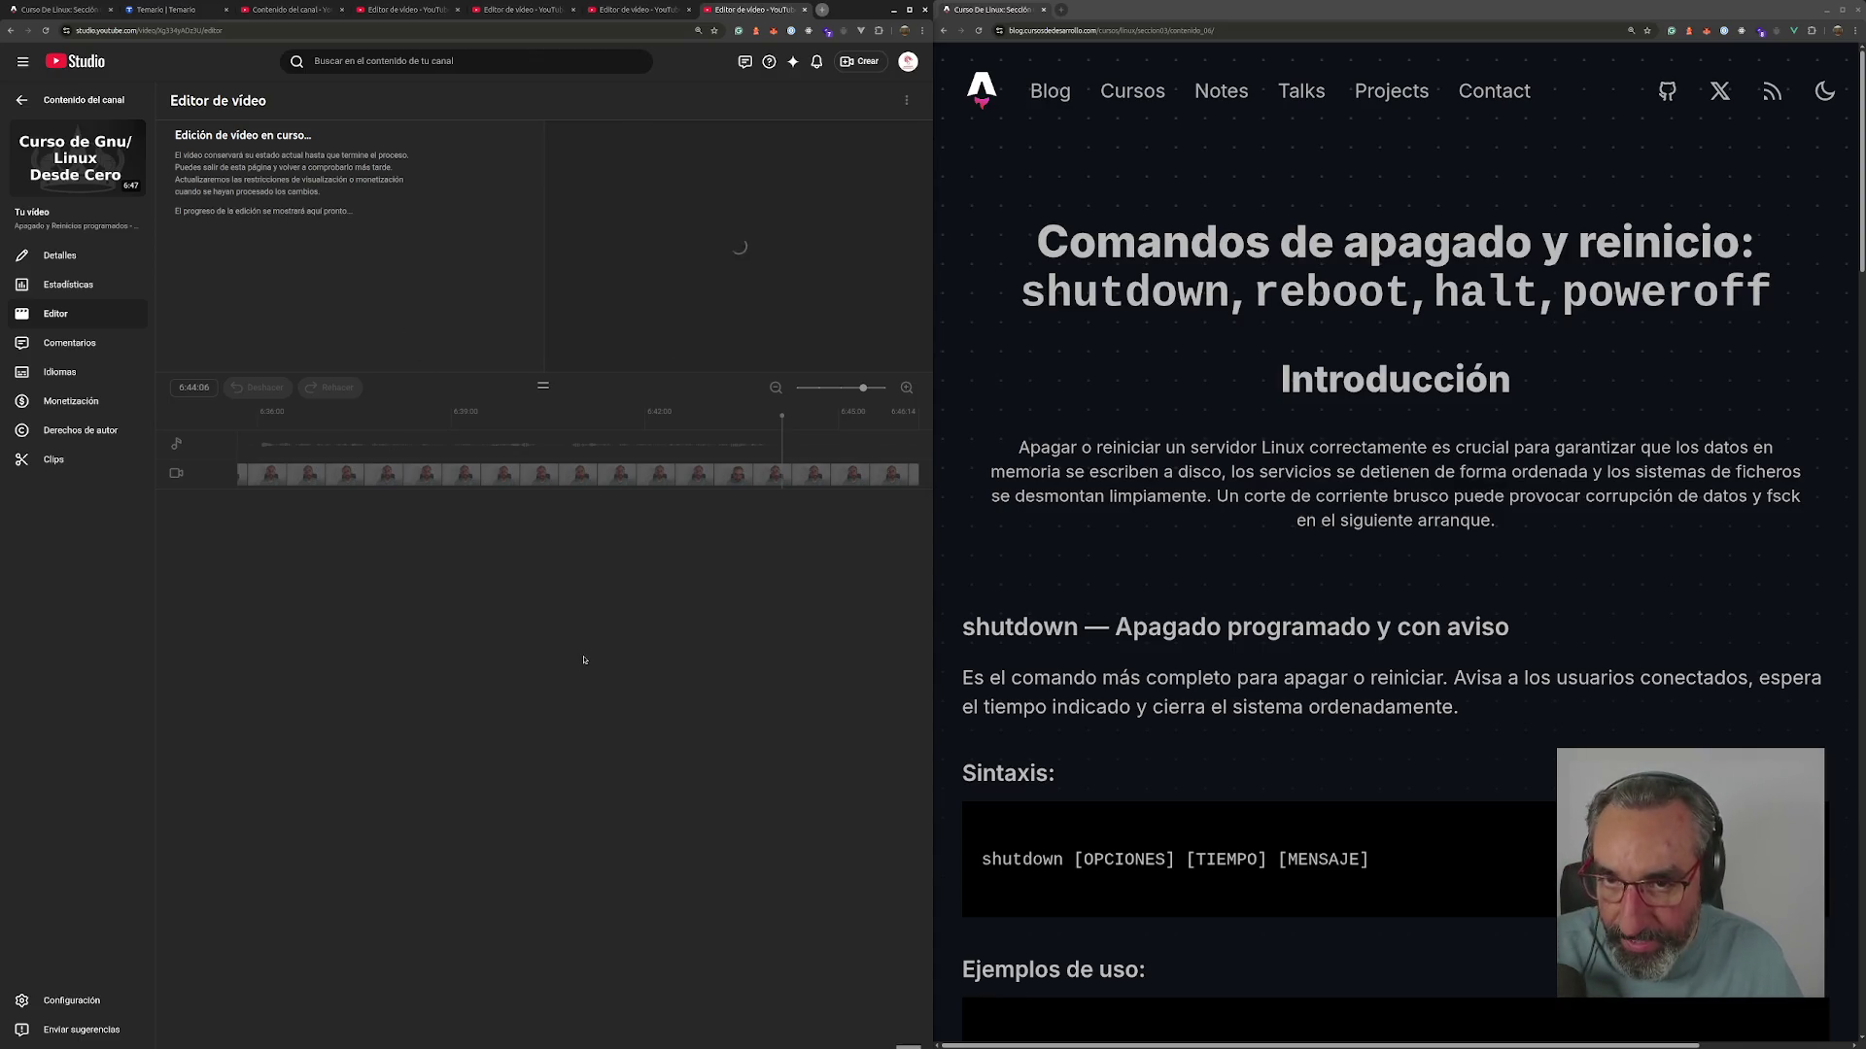
key(ctrl+w)
key(ctrl+w)
key(ctrl+w)
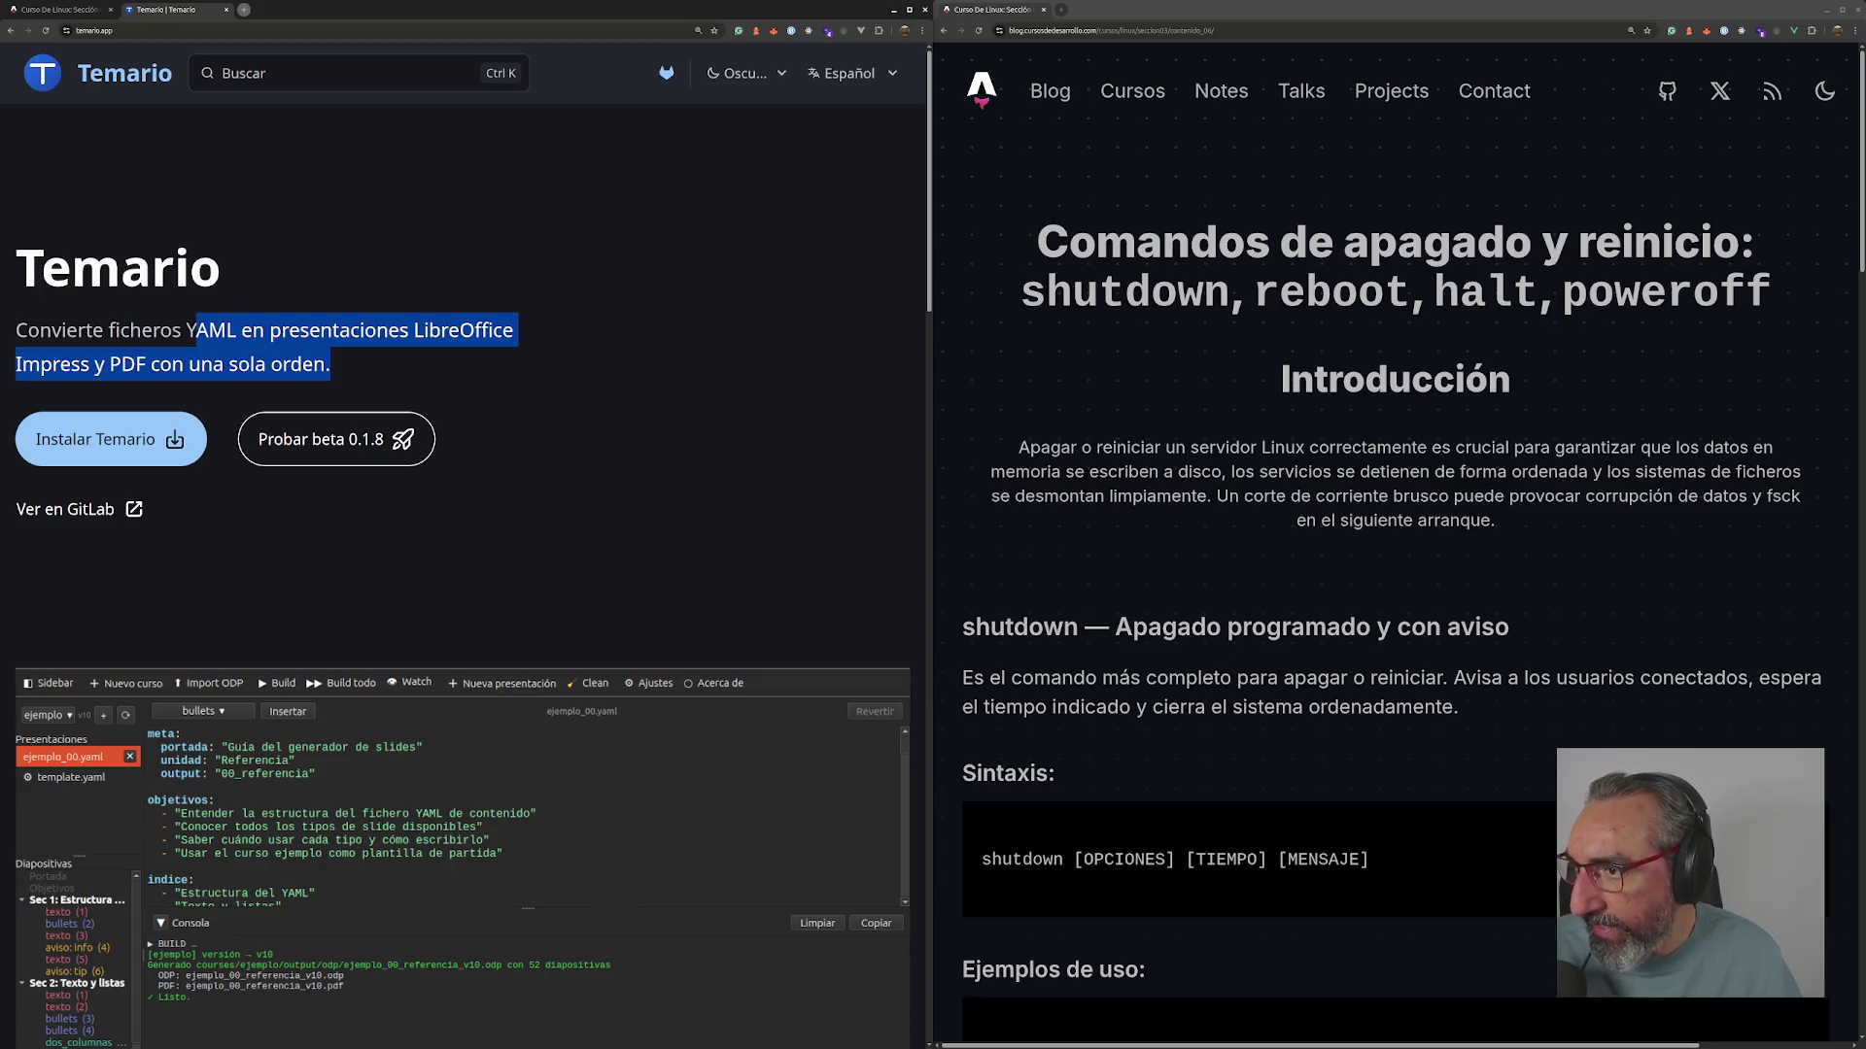
- Close the blog window and maximize the Temario window to fill the screen
key(alt+Tab)
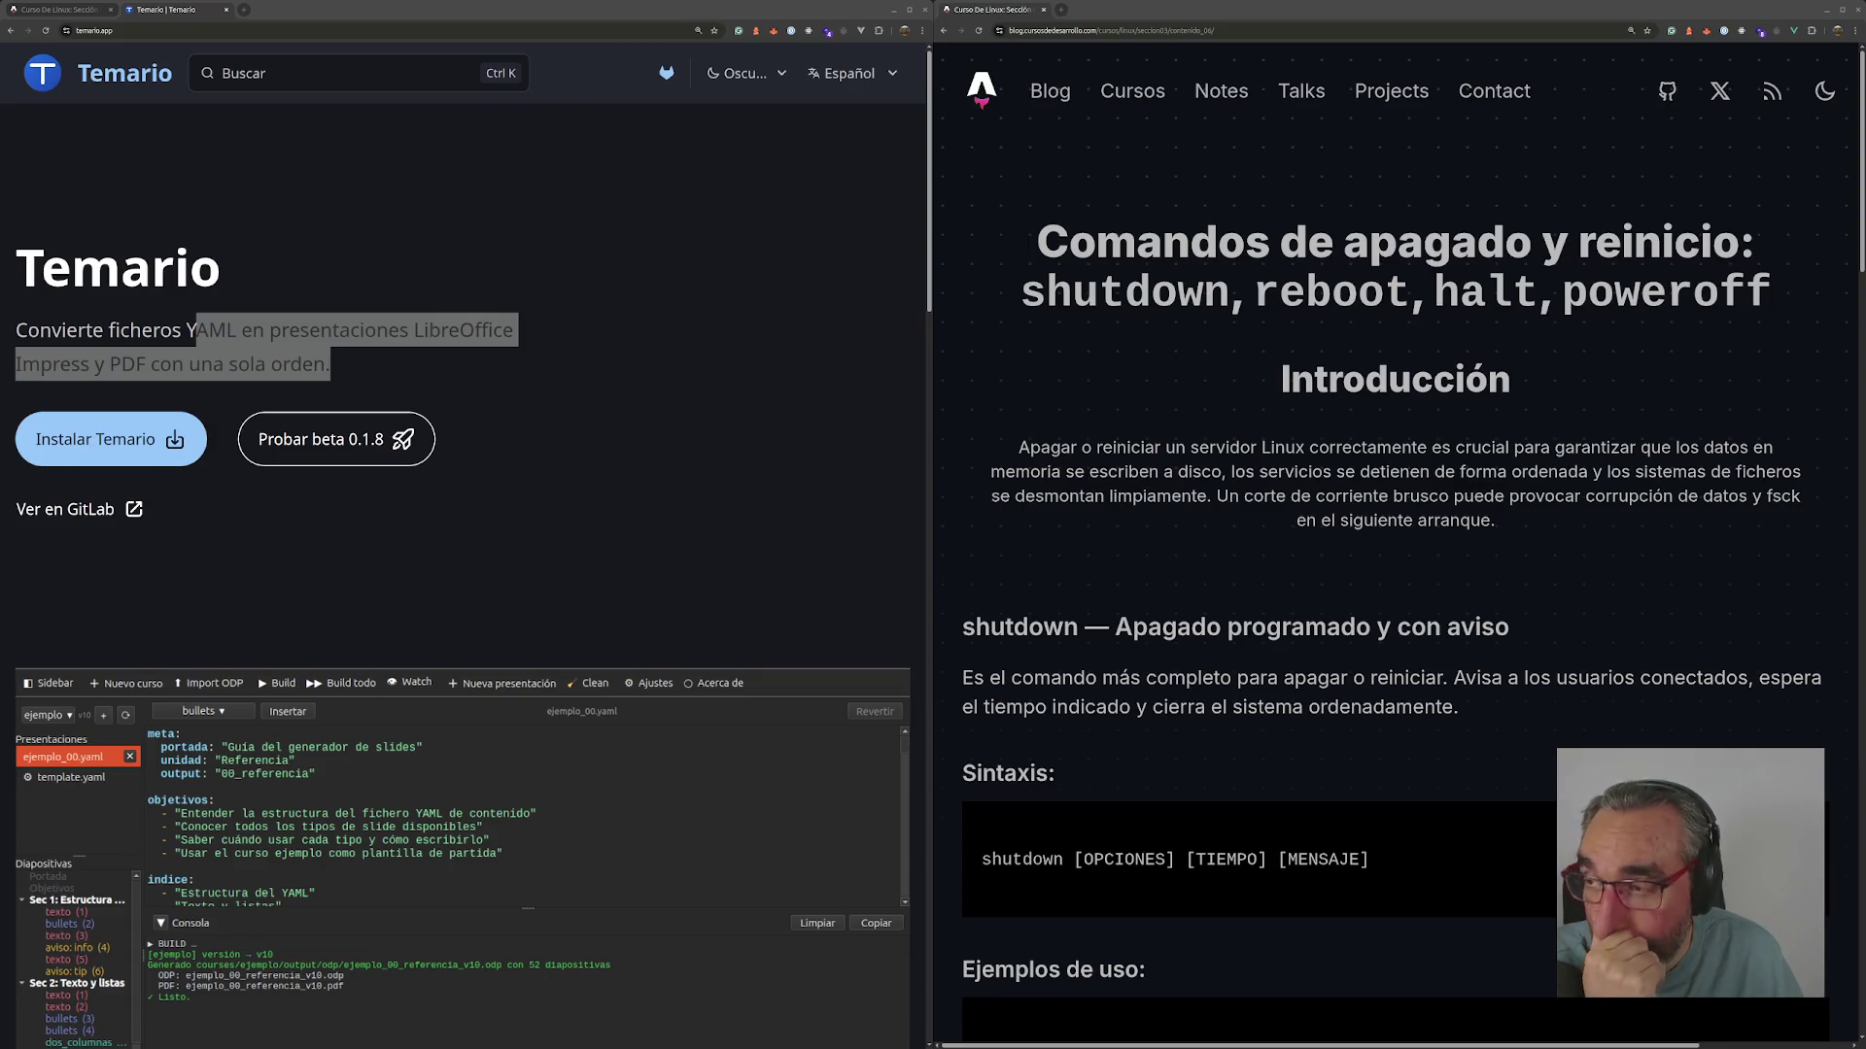
click(403, 371)
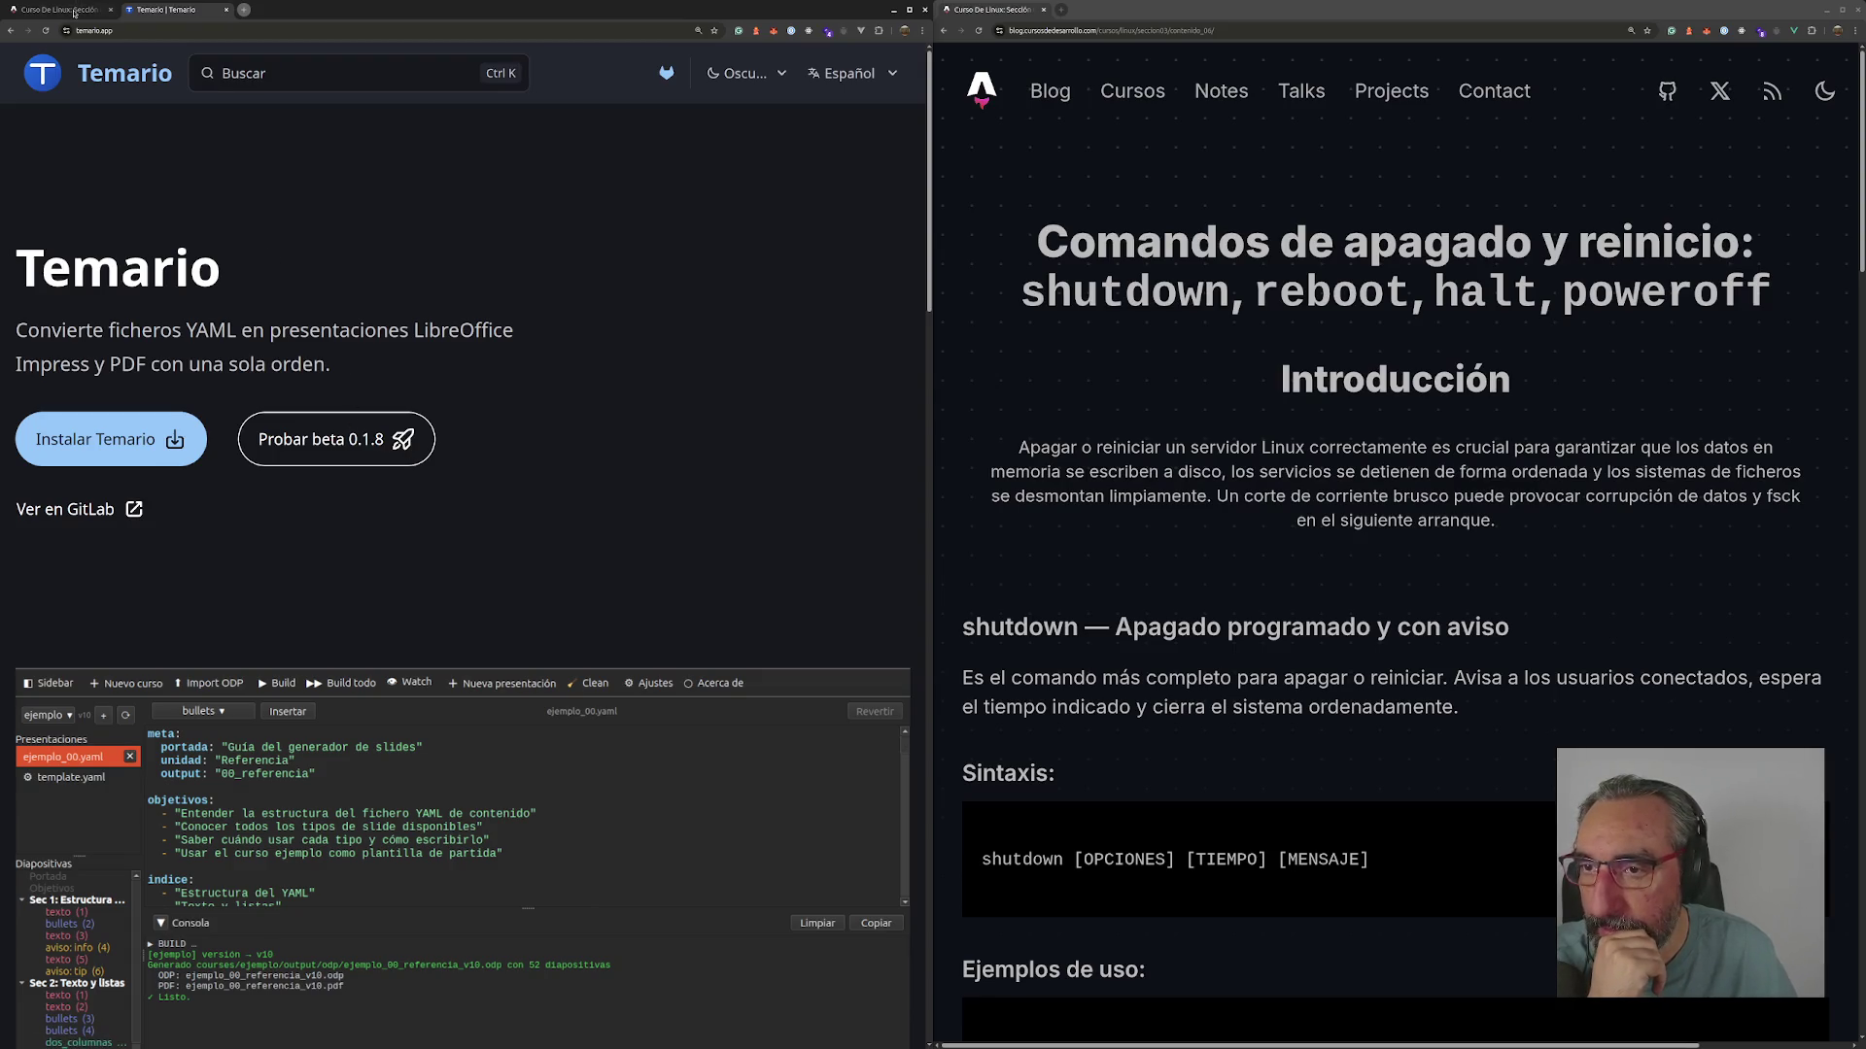
click(1857, 10)
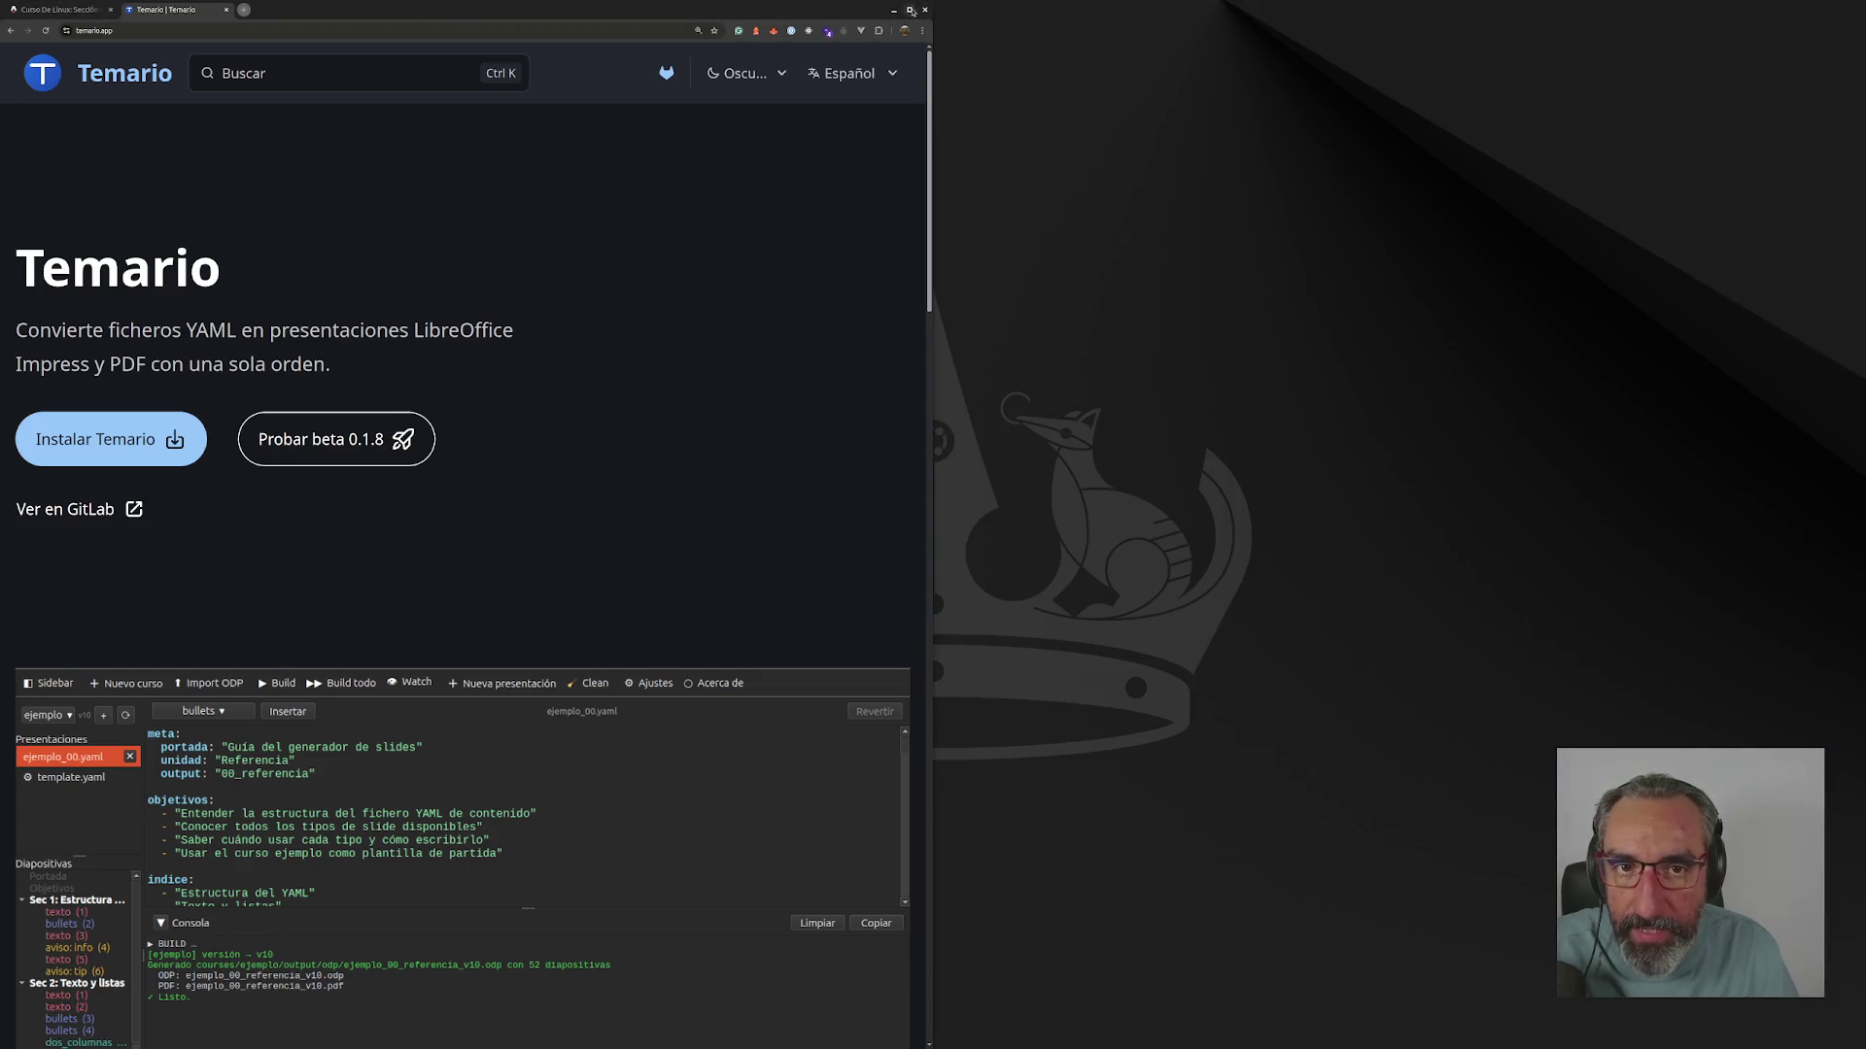
click(911, 10)
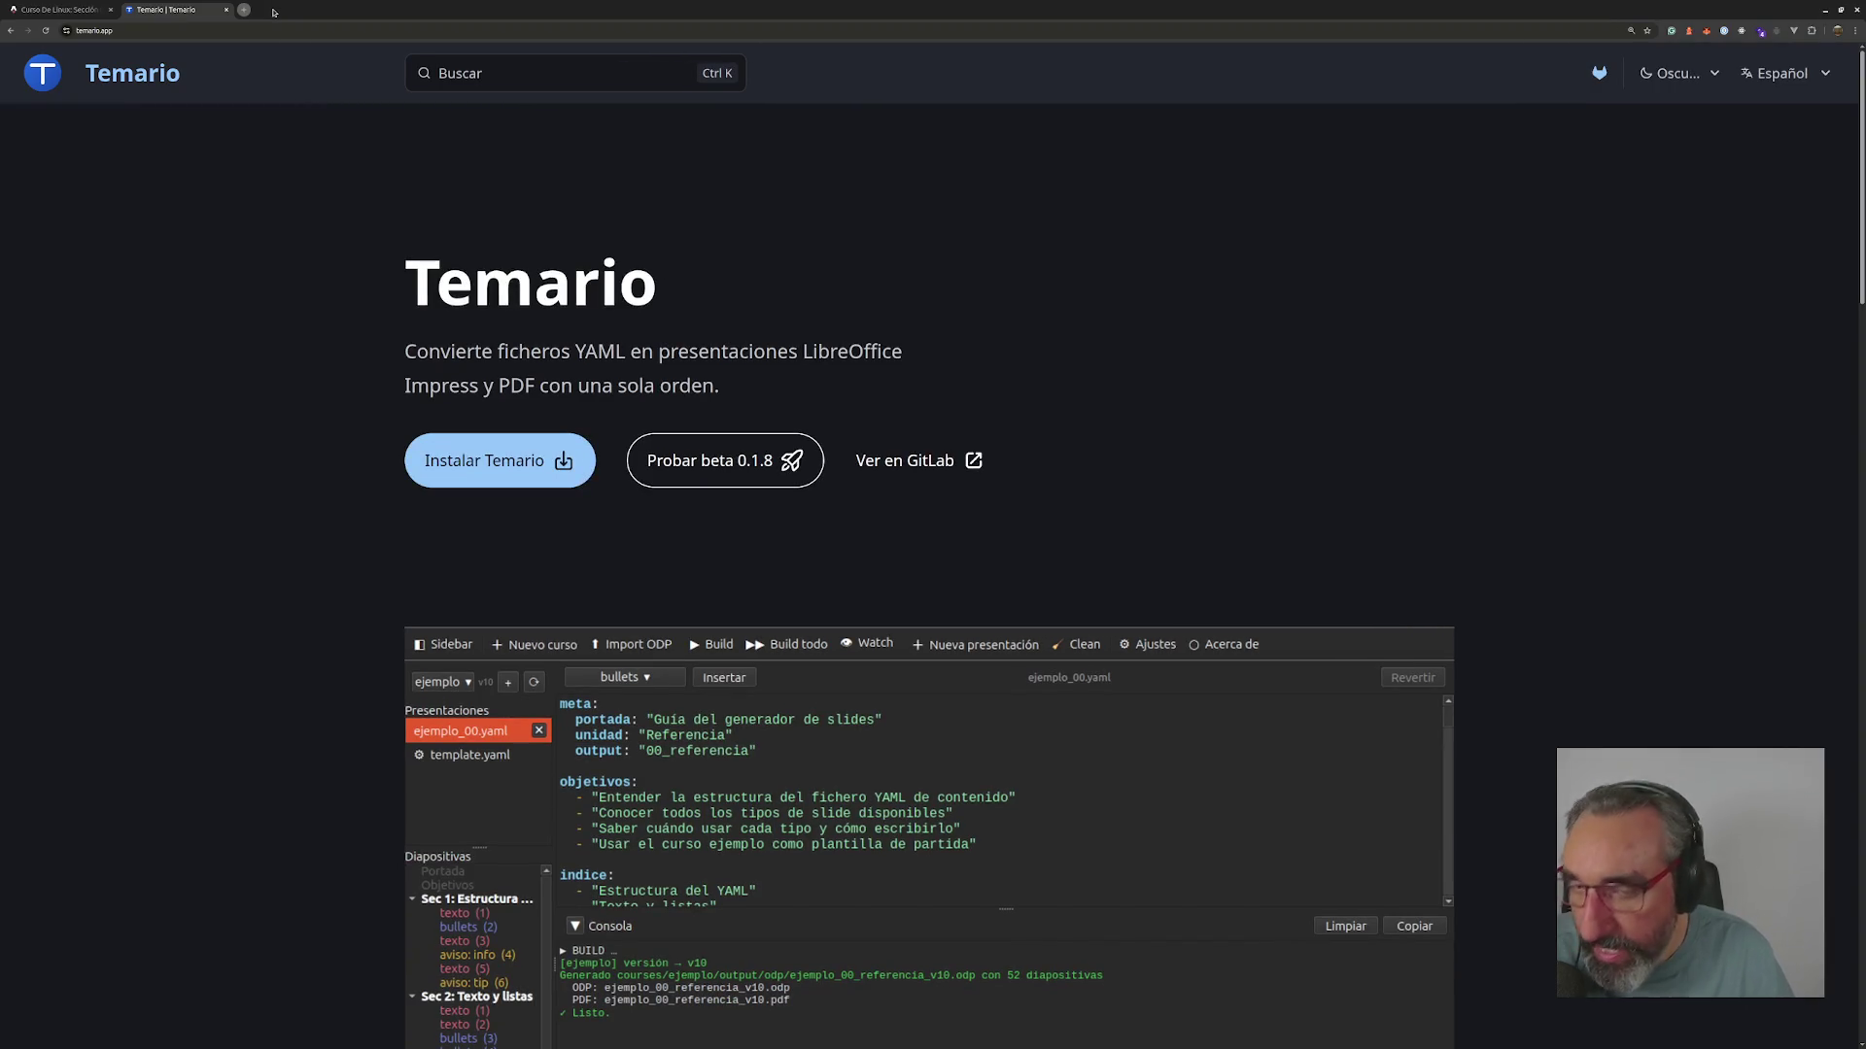
- Open Twitch in a new browser tab
click(244, 12)
text(twitch.tv)
key(Return)
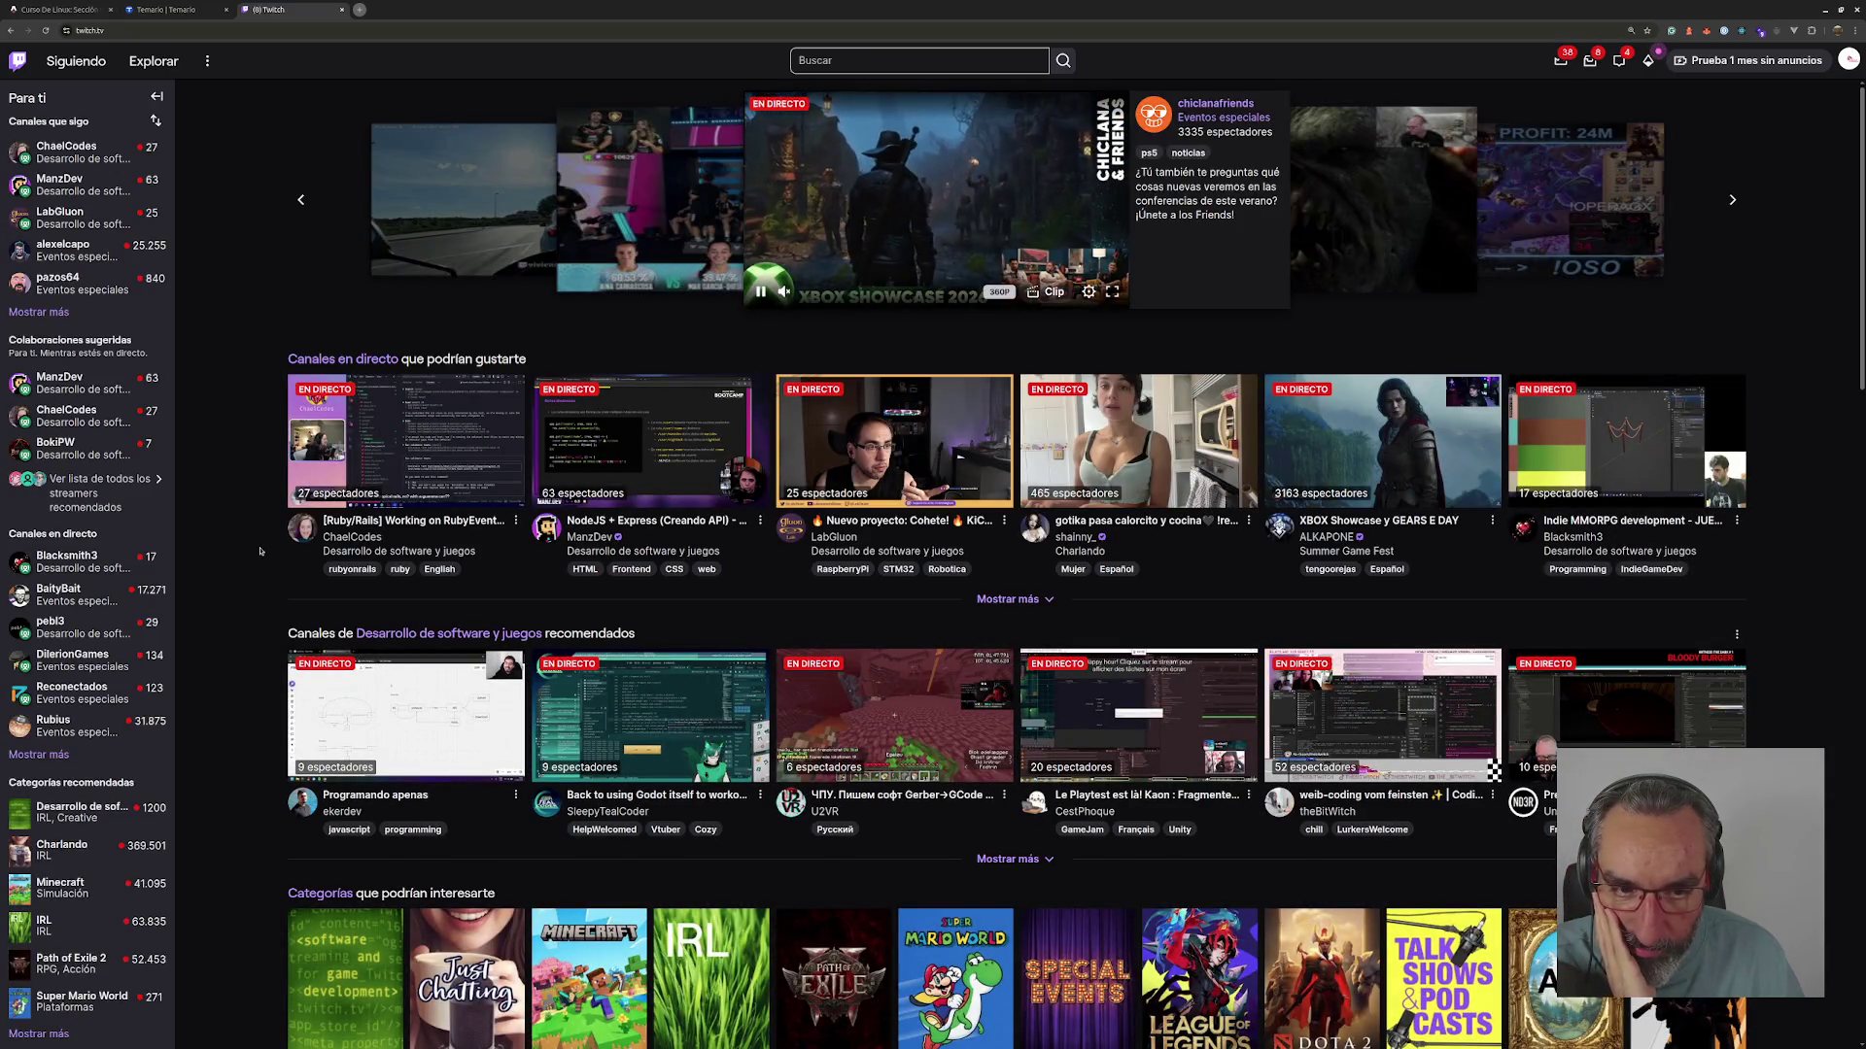
- Browse to the Desarrollo de software y juegos category and open a live NodeJS + Express stream
click(146, 61)
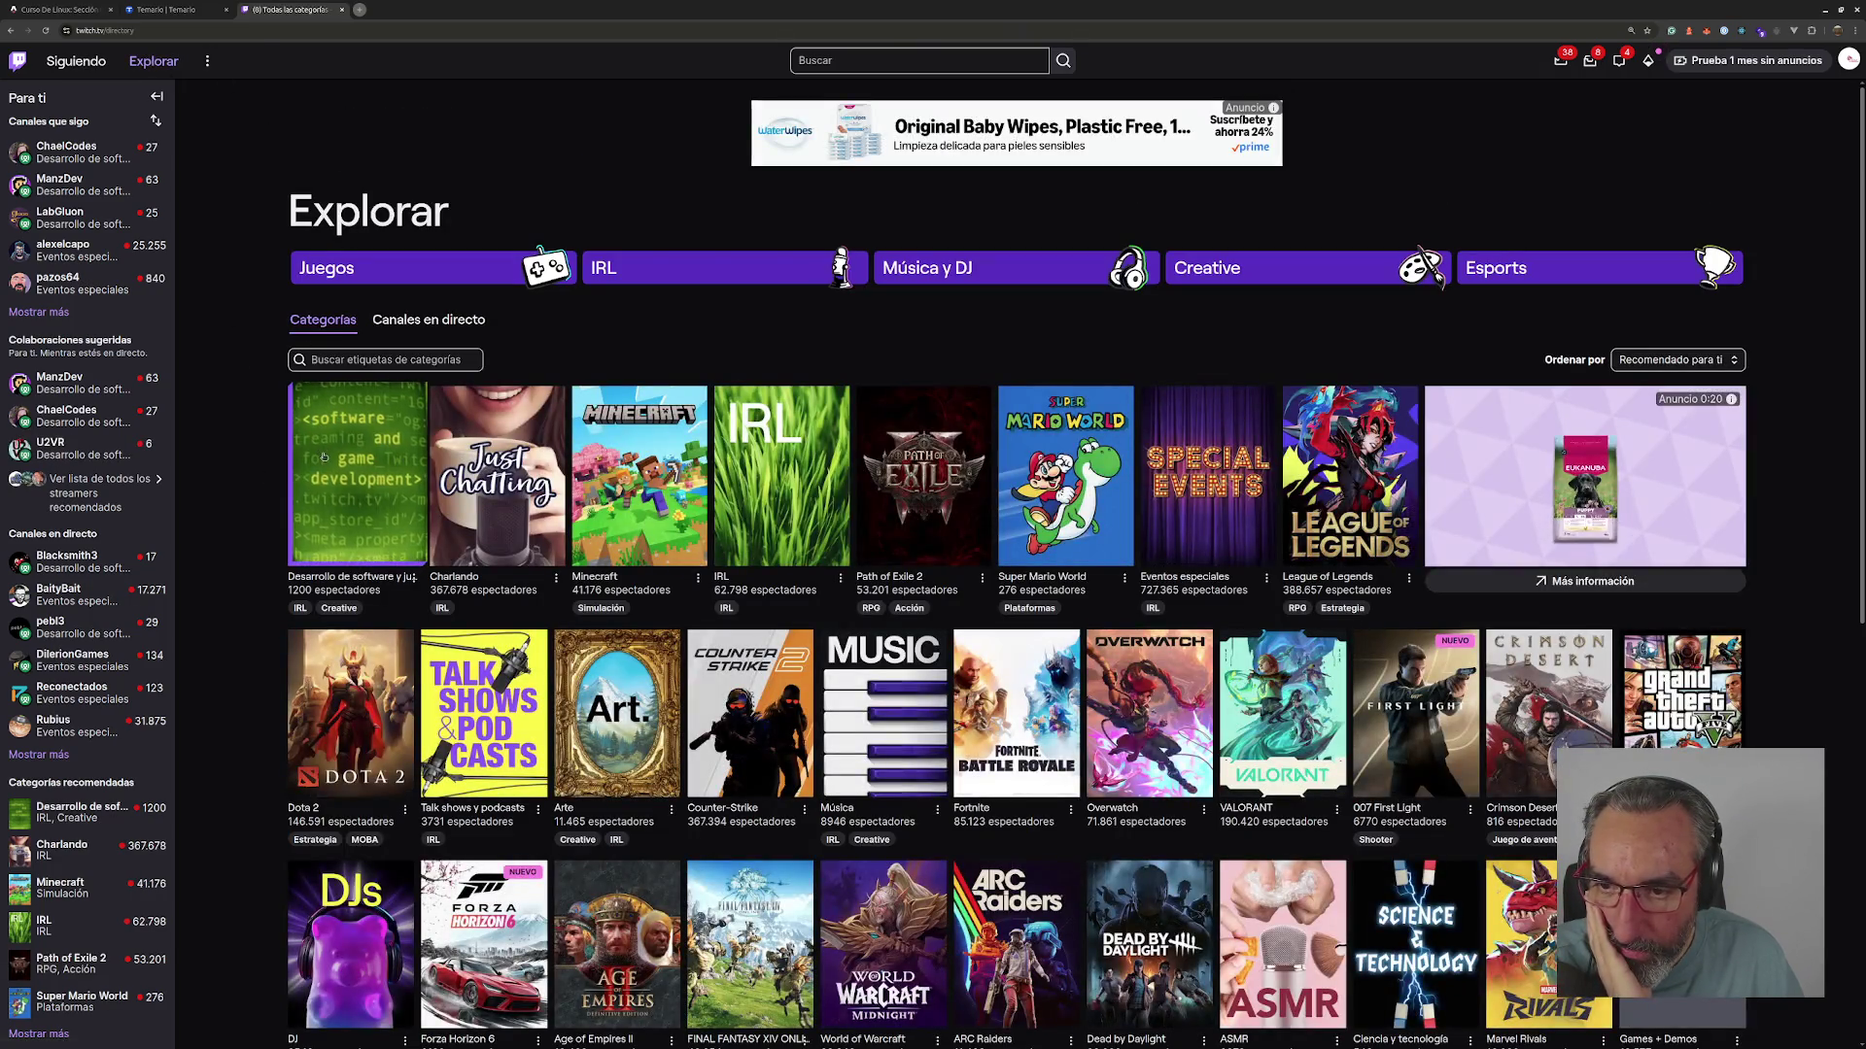
click(324, 457)
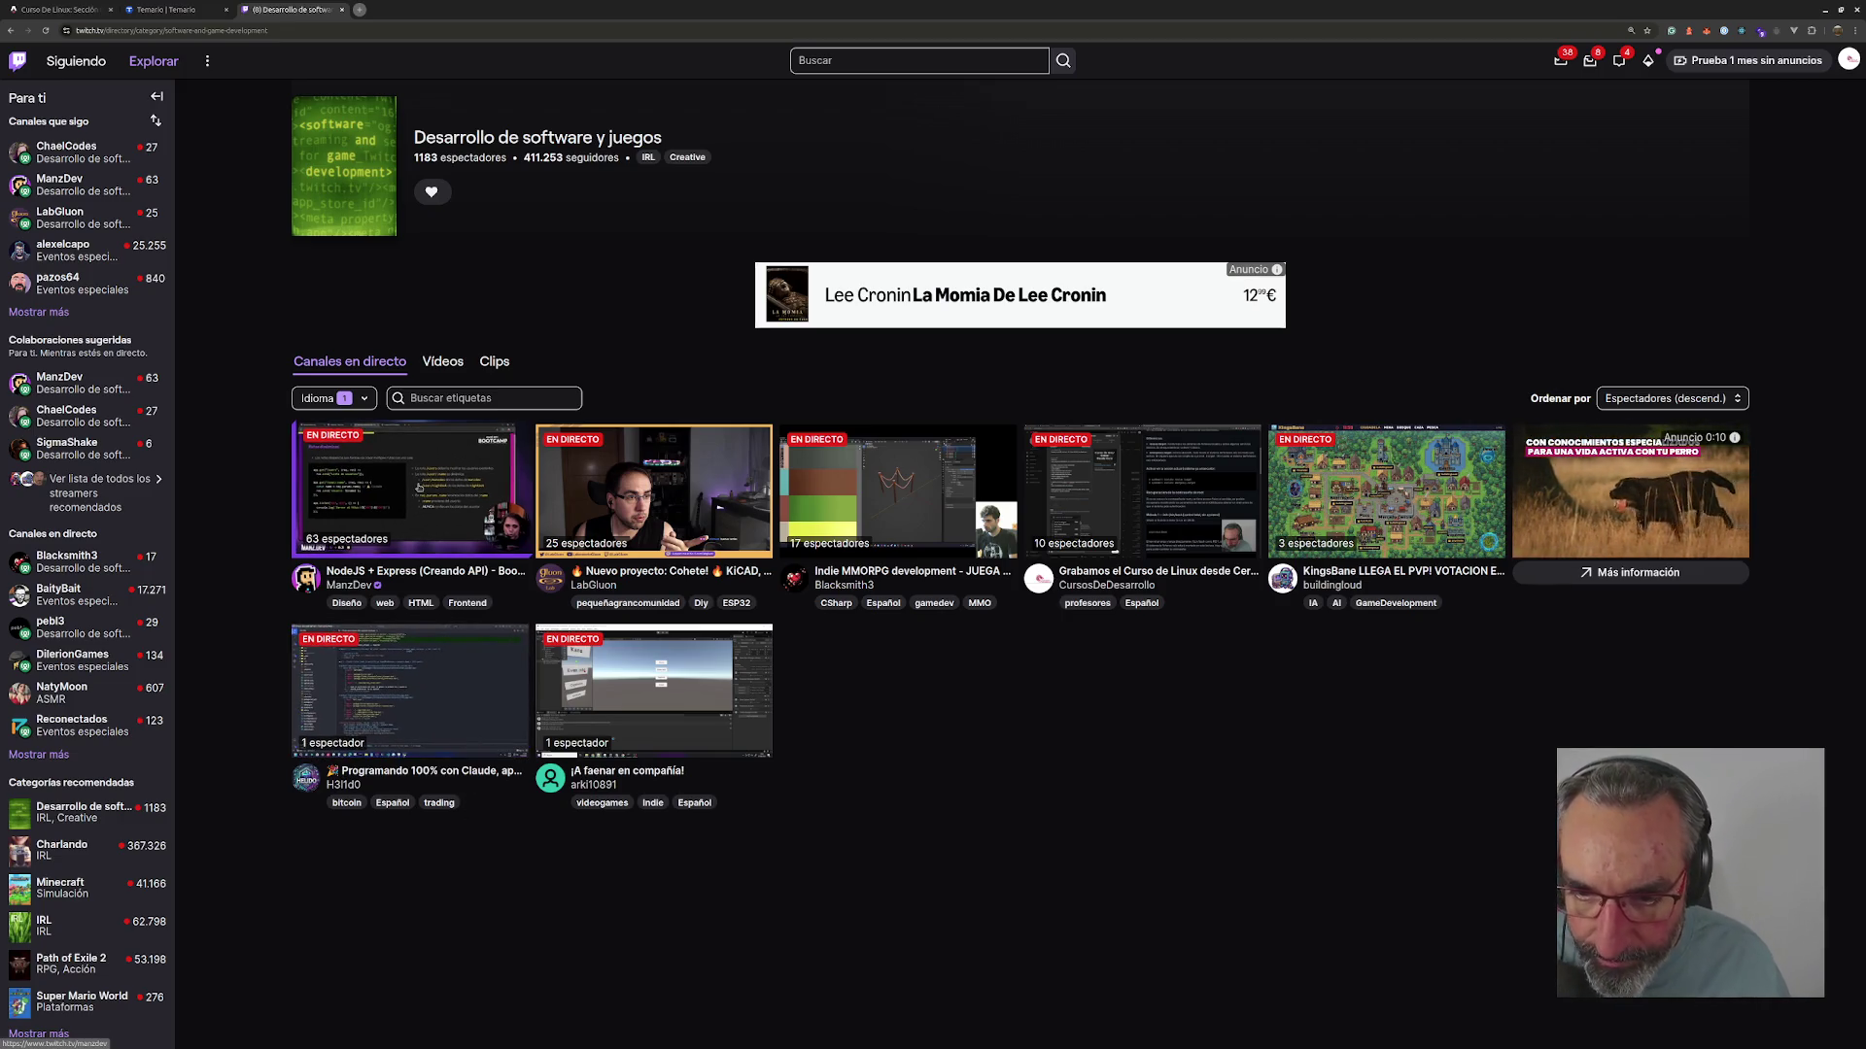
click(419, 487)
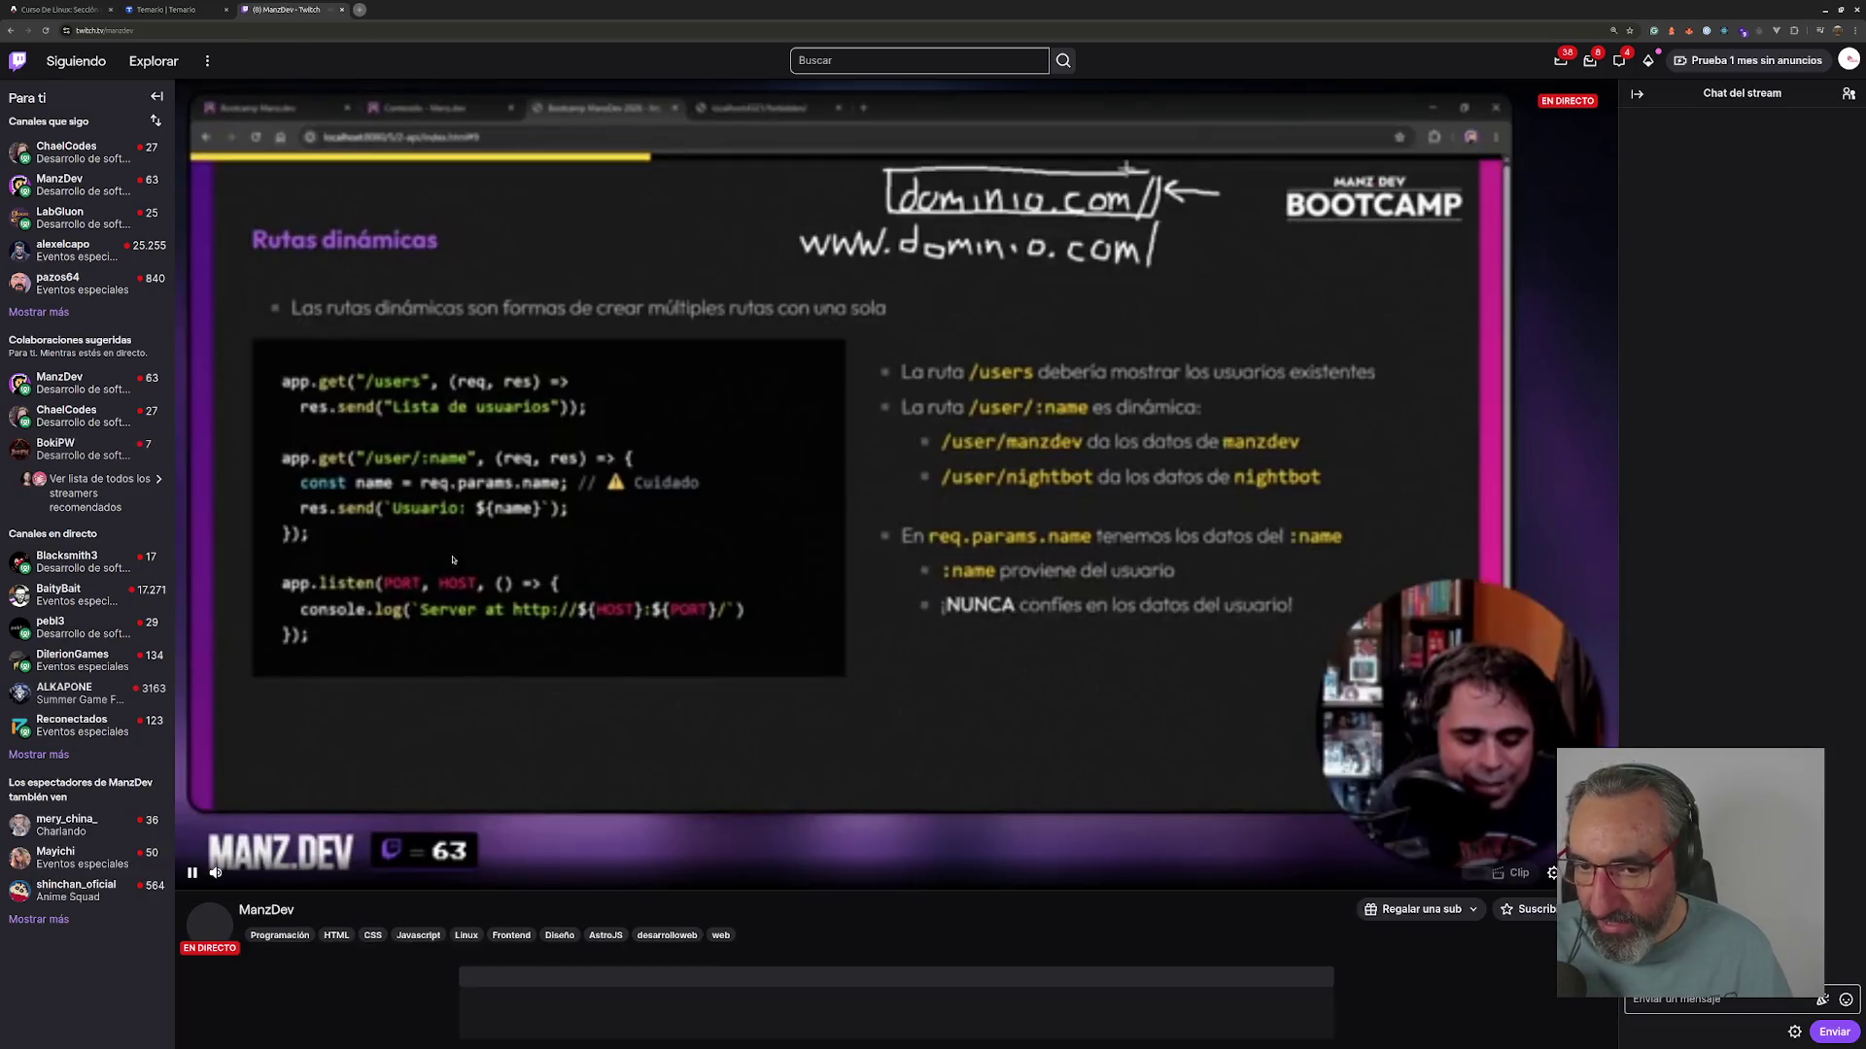